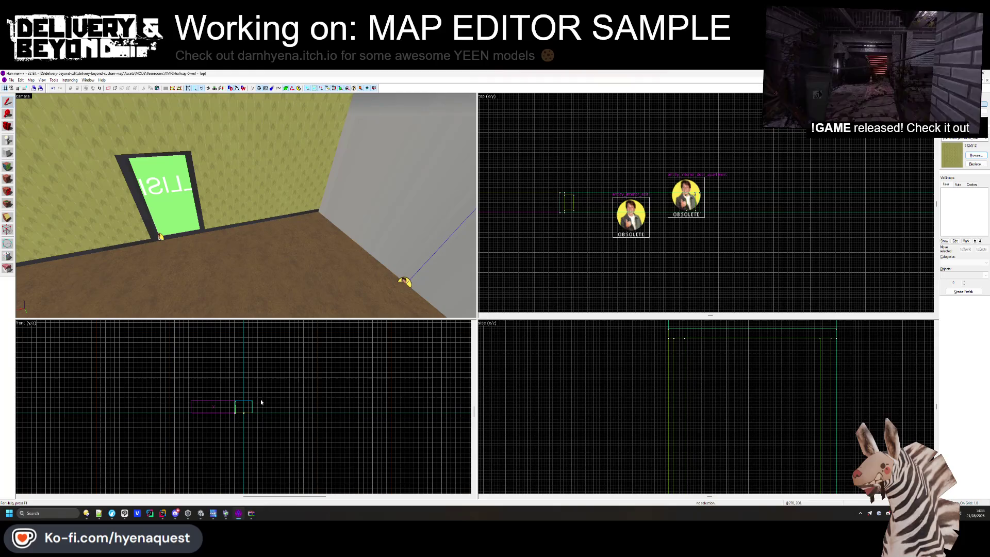
Switch from Hammer++ to Unity's delivery-beyond Build Profiles window
{"action": "left_click", "coordinate": [187, 513]}
{"action": "mouse_move", "coordinate": [201, 513]}
{"action": "left_click", "coordinate": [228, 484]}
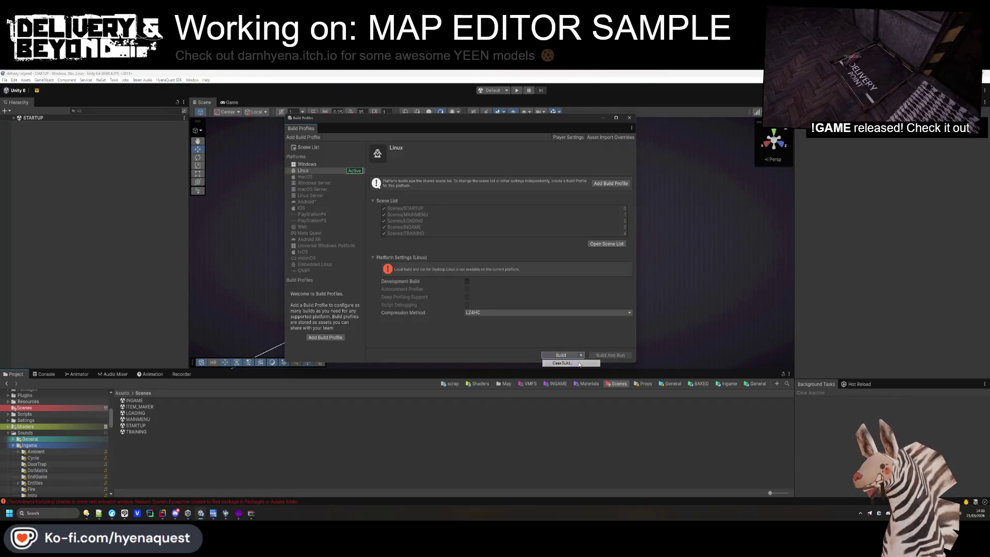
Start a clean Linux build of delivery_beyond into the linux output folder
{"action": "left_click", "coordinate": [579, 364]}
{"action": "double_click", "coordinate": [82, 147]}
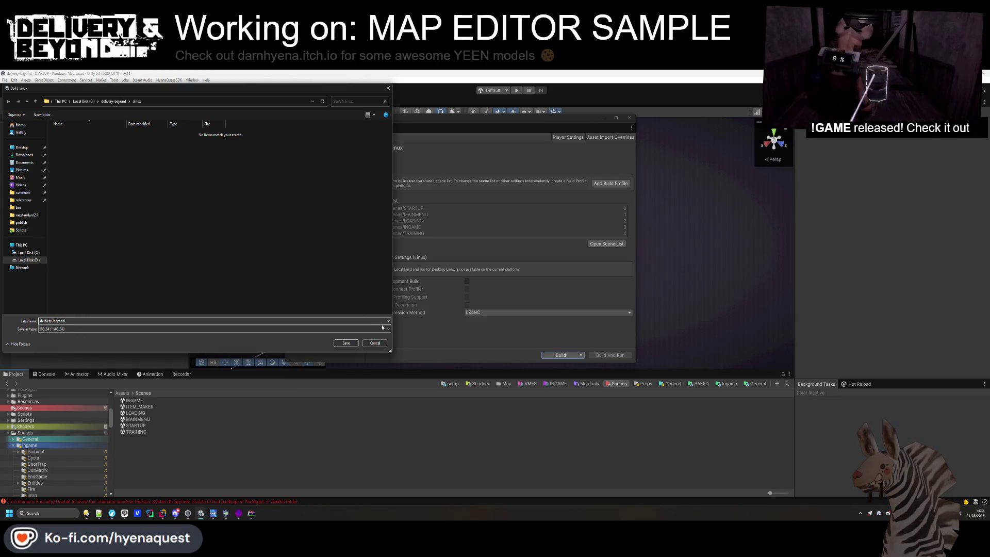
{"action": "left_click", "coordinate": [347, 343]}
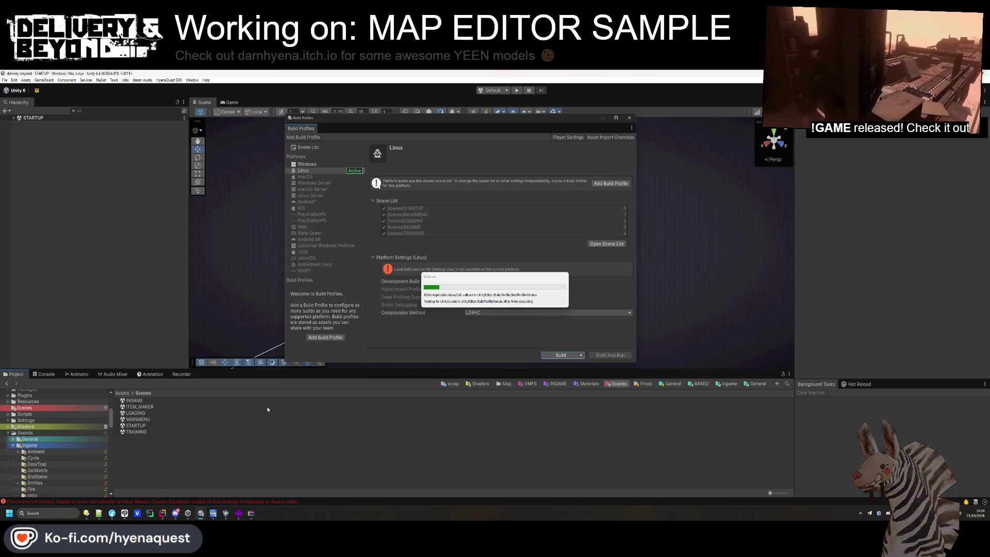
Return from Unity to the Hammer++ map editor
{"action": "left_click", "coordinate": [260, 484]}
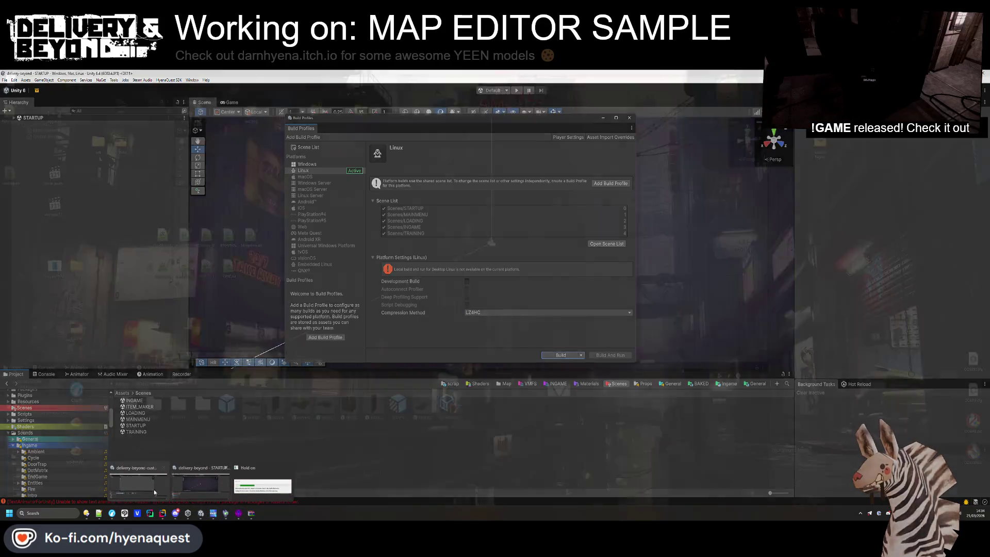
{"action": "mouse_move", "coordinate": [252, 513]}
{"action": "left_click", "coordinate": [251, 488]}
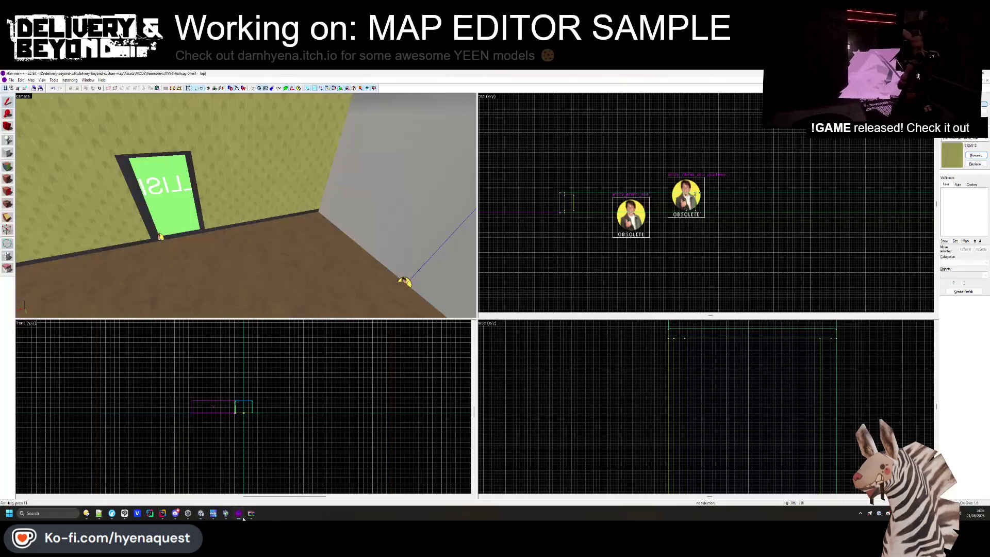
{"action": "key", "text": "z"}
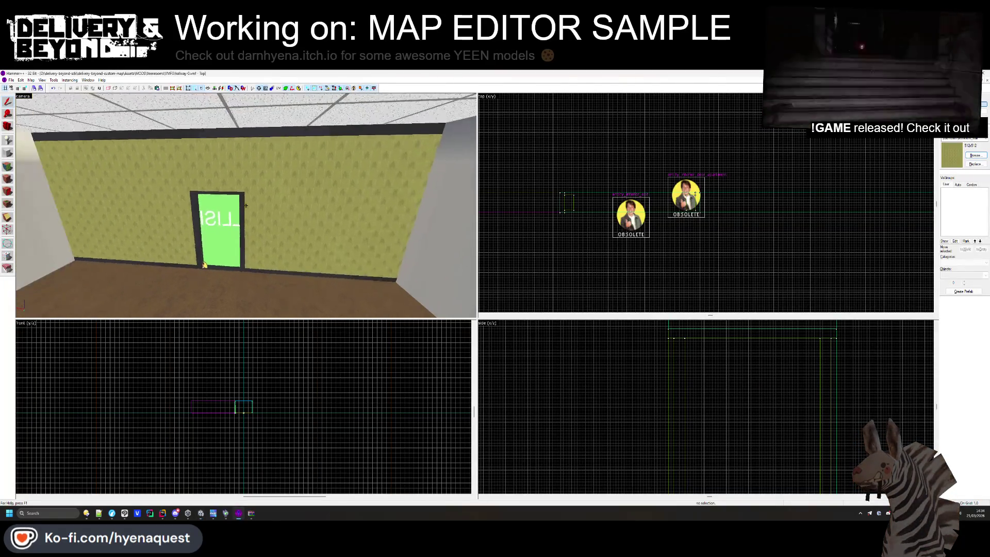
{"action": "key", "text": "s"}
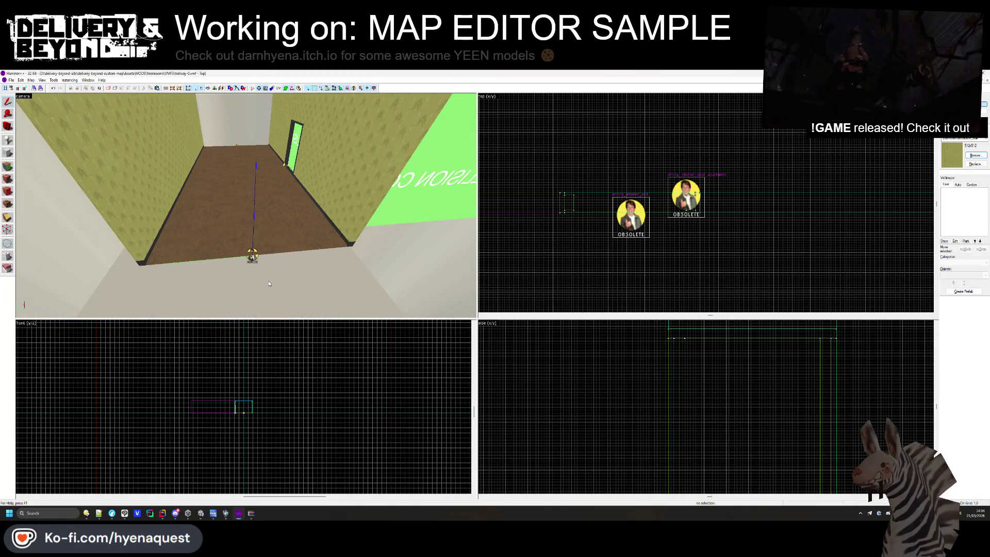
{"action": "scroll", "coordinate": [573, 257], "scroll_direction": "down", "scroll_amount": 2}
{"action": "scroll", "coordinate": [573, 258], "scroll_direction": "up", "scroll_amount": 3}
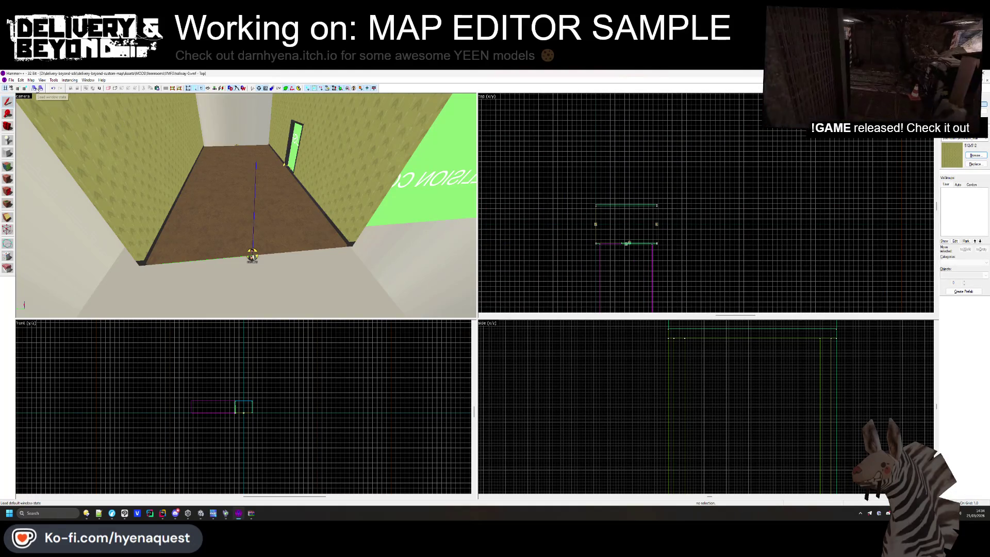
Open the entry-0.vmf map and select the room's brown floor brush
{"action": "left_click", "coordinate": [11, 80]}
{"action": "left_click", "coordinate": [24, 94]}
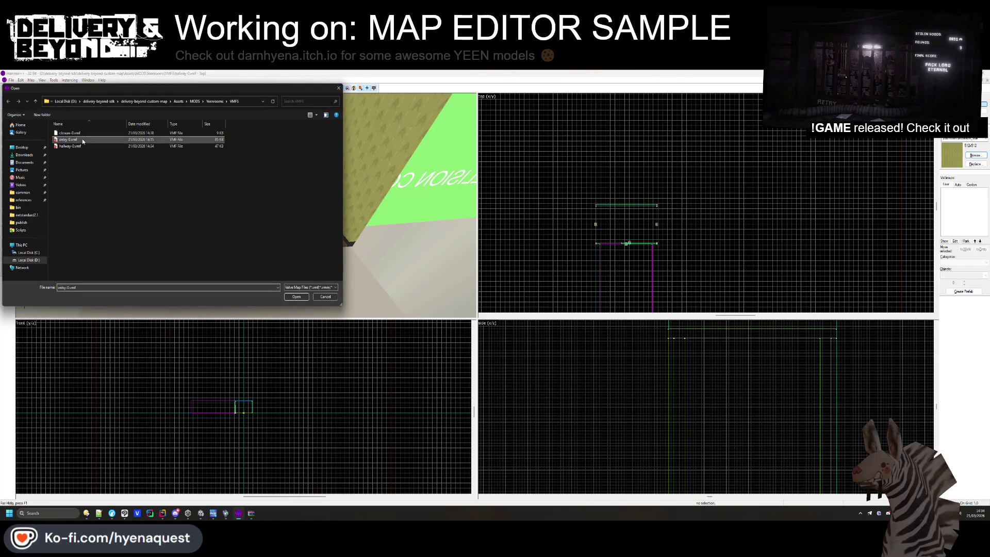
{"action": "double_click", "coordinate": [82, 139]}
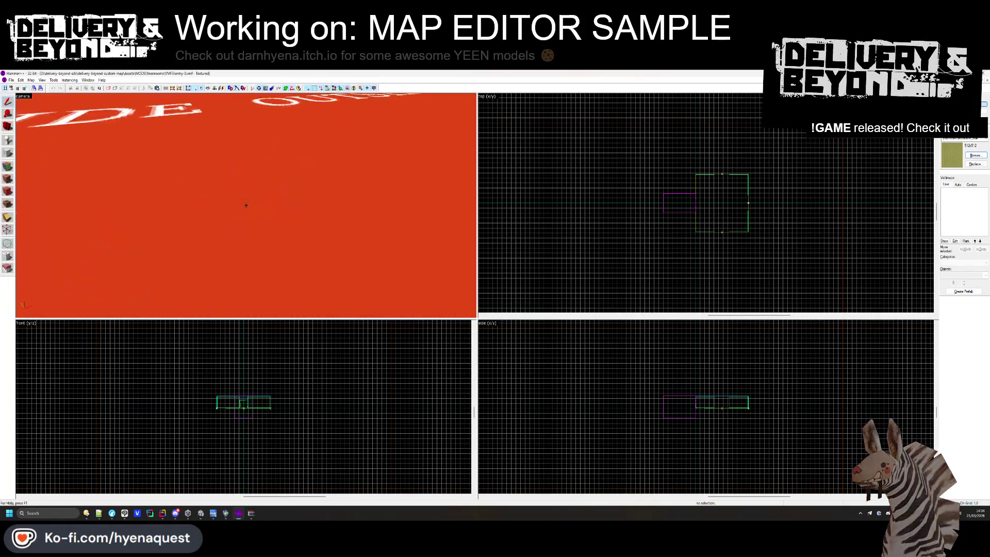
{"action": "left_click", "coordinate": [176, 250]}
{"action": "key", "text": "z"}
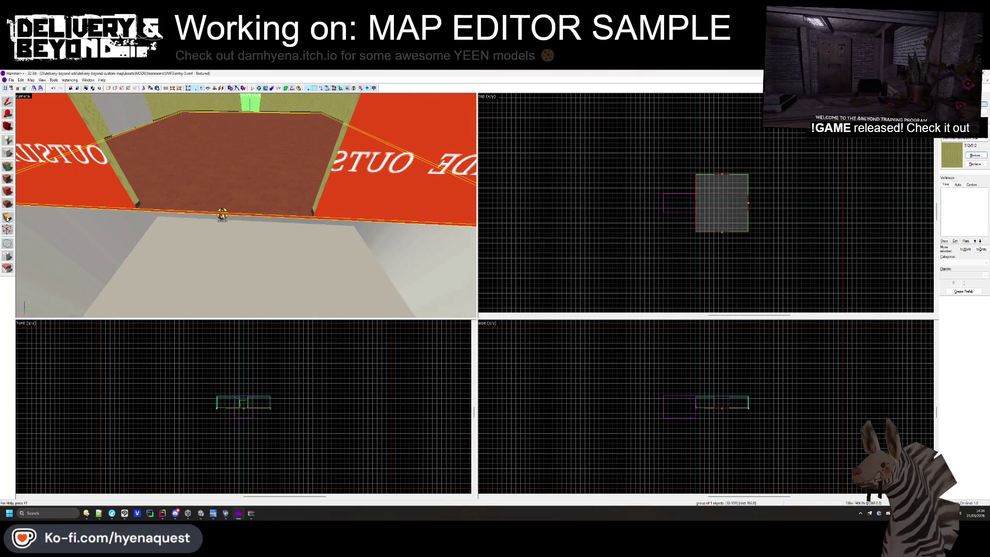
{"action": "scroll", "coordinate": [685, 205], "scroll_direction": "down", "scroll_amount": 2}
{"action": "scroll", "coordinate": [698, 192], "scroll_direction": "up", "scroll_amount": 6}
{"action": "scroll", "coordinate": [699, 194], "scroll_direction": "up", "scroll_amount": 2}
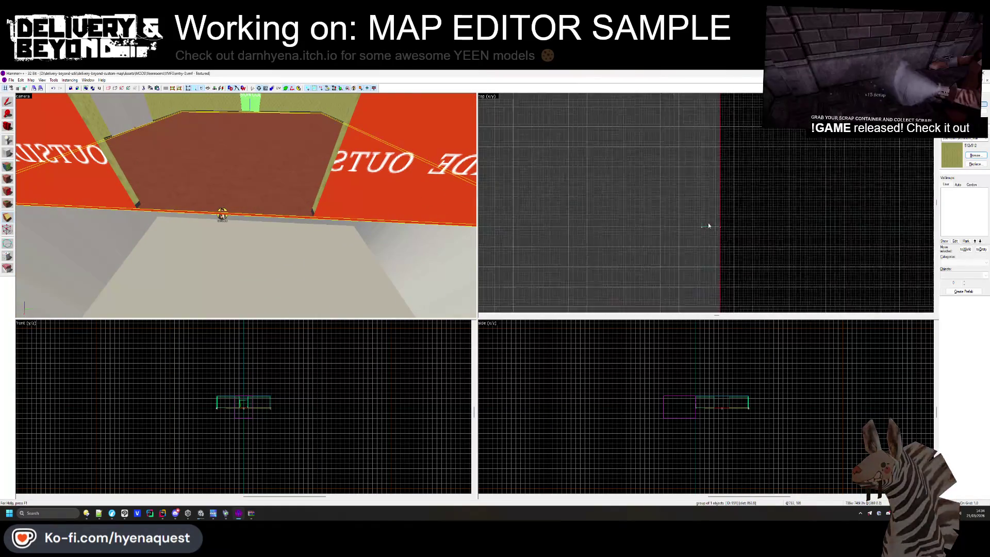
Draw a new block over the floor area in the top view
{"action": "left_click", "coordinate": [10, 155]}
{"action": "scroll", "coordinate": [678, 242], "scroll_direction": "up", "scroll_amount": 4}
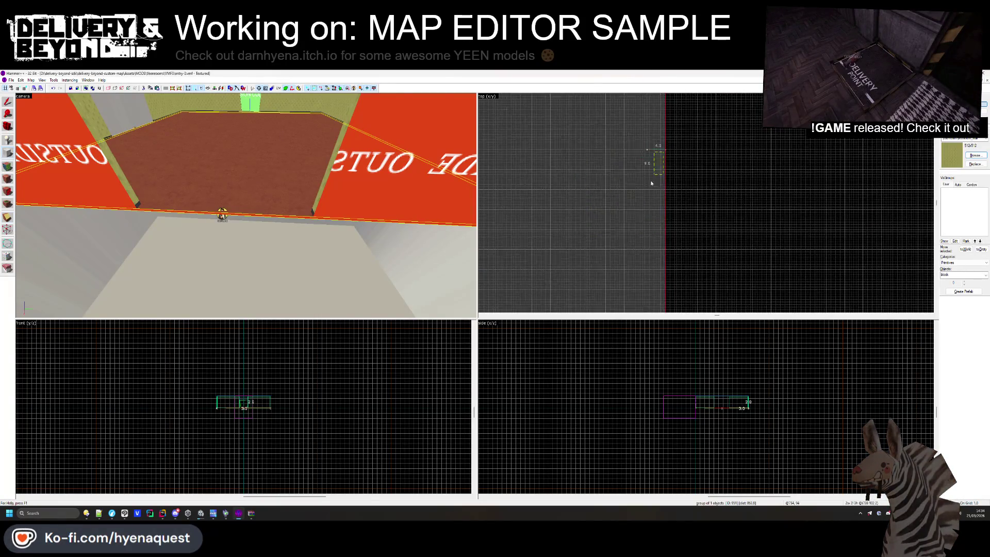
{"action": "scroll", "coordinate": [663, 165], "scroll_direction": "down", "scroll_amount": 3}
{"action": "left_click_drag", "start_coordinate": [657, 144], "coordinate": [560, 250]}
{"action": "scroll", "coordinate": [619, 232], "scroll_direction": "up", "scroll_amount": 4}
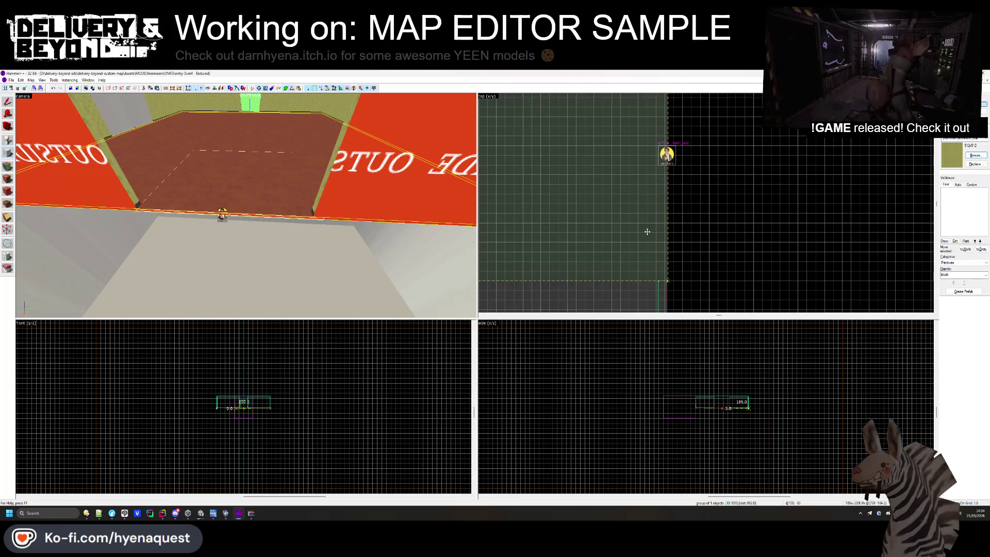
{"action": "scroll", "coordinate": [647, 232], "scroll_direction": "down", "scroll_amount": 3}
{"action": "scroll", "coordinate": [639, 166], "scroll_direction": "up", "scroll_amount": 3}
Pull the block's edge in to 208 units and widen it across the room
{"action": "left_click_drag", "start_coordinate": [640, 166], "coordinate": [639, 186]}
{"action": "scroll", "coordinate": [802, 169], "scroll_direction": "down", "scroll_amount": 3}
{"action": "scroll", "coordinate": [803, 169], "scroll_direction": "down", "scroll_amount": 3}
{"action": "scroll", "coordinate": [693, 175], "scroll_direction": "up", "scroll_amount": 5}
{"action": "left_click_drag", "start_coordinate": [721, 178], "coordinate": [687, 172]}
{"action": "left_click_drag", "start_coordinate": [704, 214], "coordinate": [701, 215]}
{"action": "scroll", "coordinate": [690, 227], "scroll_direction": "down", "scroll_amount": 3}
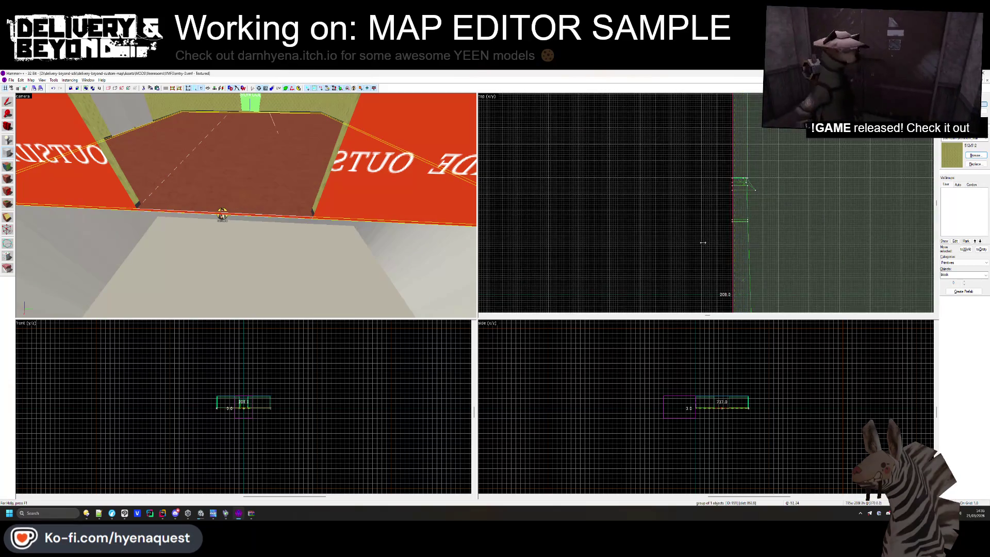
{"action": "scroll", "coordinate": [647, 211], "scroll_direction": "up", "scroll_amount": 5}
{"action": "scroll", "coordinate": [731, 226], "scroll_direction": "down", "scroll_amount": 4}
{"action": "scroll", "coordinate": [732, 225], "scroll_direction": "up", "scroll_amount": 2}
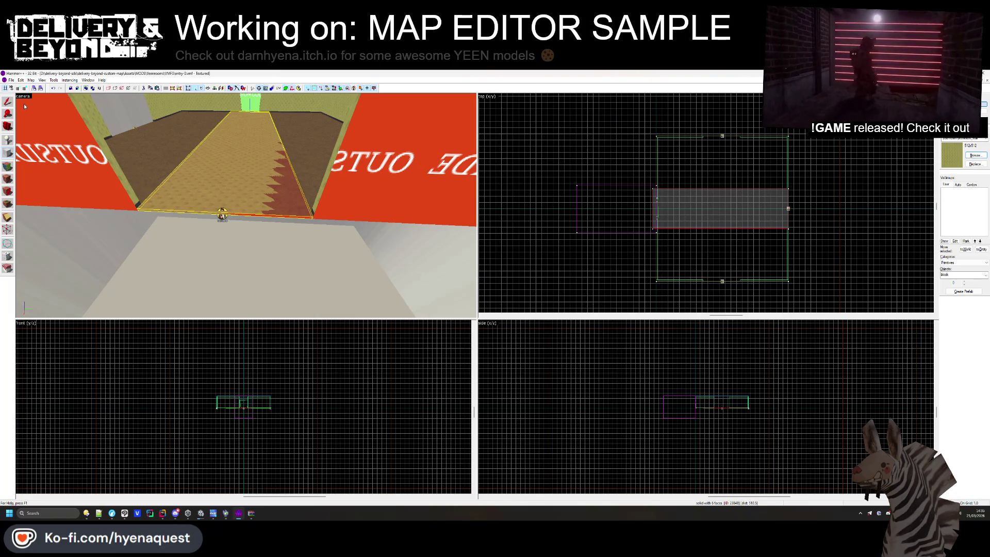
Extend the block below the floor and make it 97 units tall
{"action": "scroll", "coordinate": [248, 403], "scroll_direction": "up", "scroll_amount": 3}
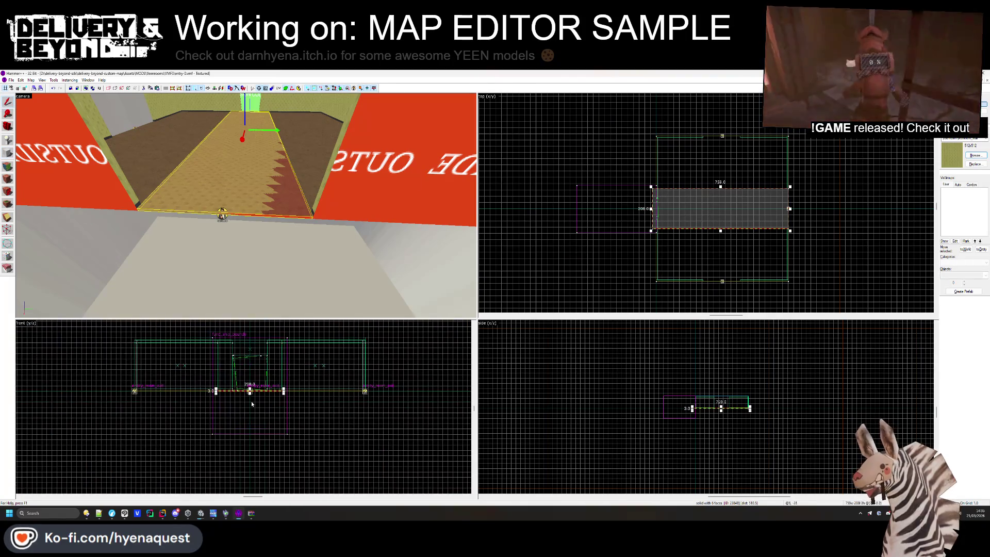
{"action": "left_click_drag", "start_coordinate": [249, 392], "coordinate": [249, 462]}
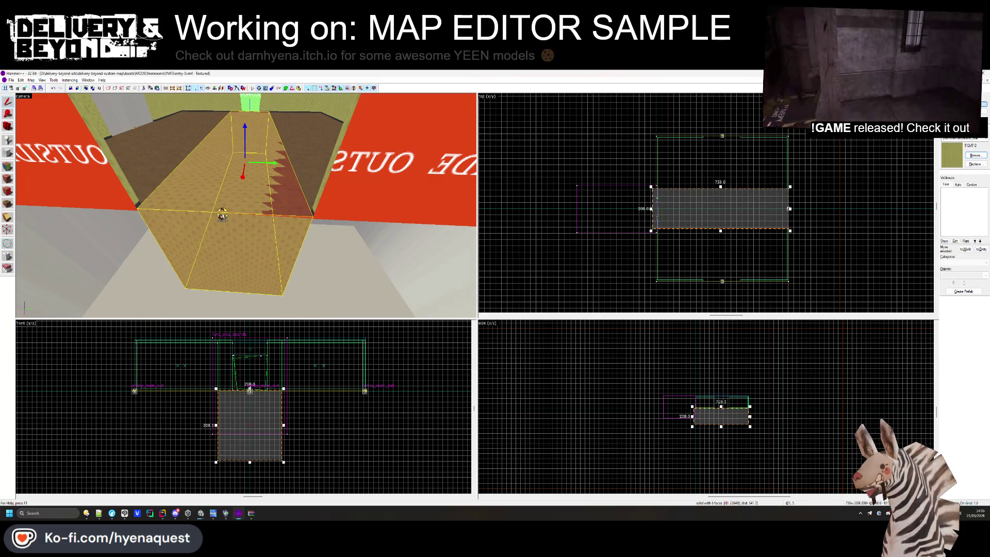
{"action": "left_click_drag", "start_coordinate": [250, 390], "coordinate": [249, 426]}
{"action": "left_click", "coordinate": [724, 199]}
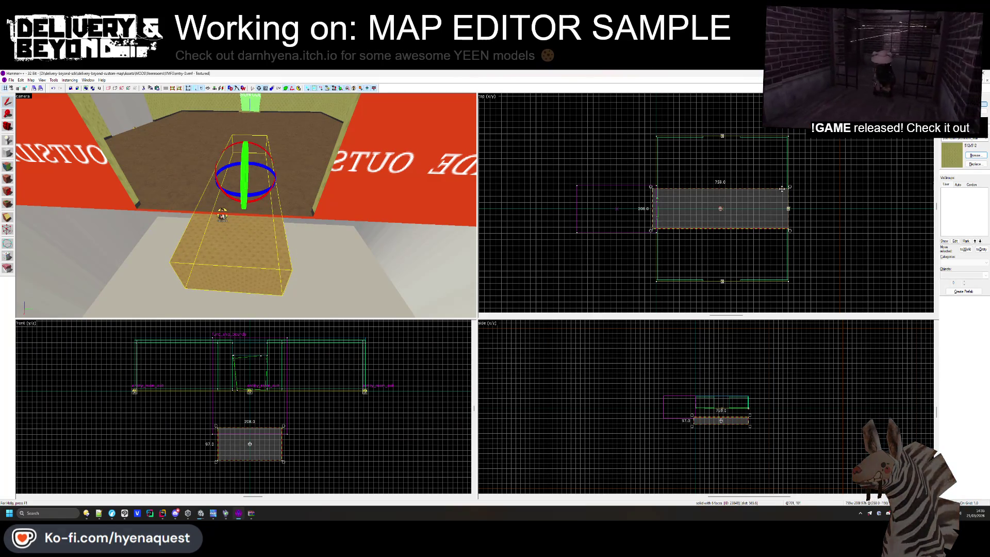
{"action": "left_click", "coordinate": [793, 187]}
{"action": "left_click", "coordinate": [750, 214]}
Rotate the block 90° so it runs the other way
{"action": "scroll", "coordinate": [781, 210], "scroll_direction": "up", "scroll_amount": 3}
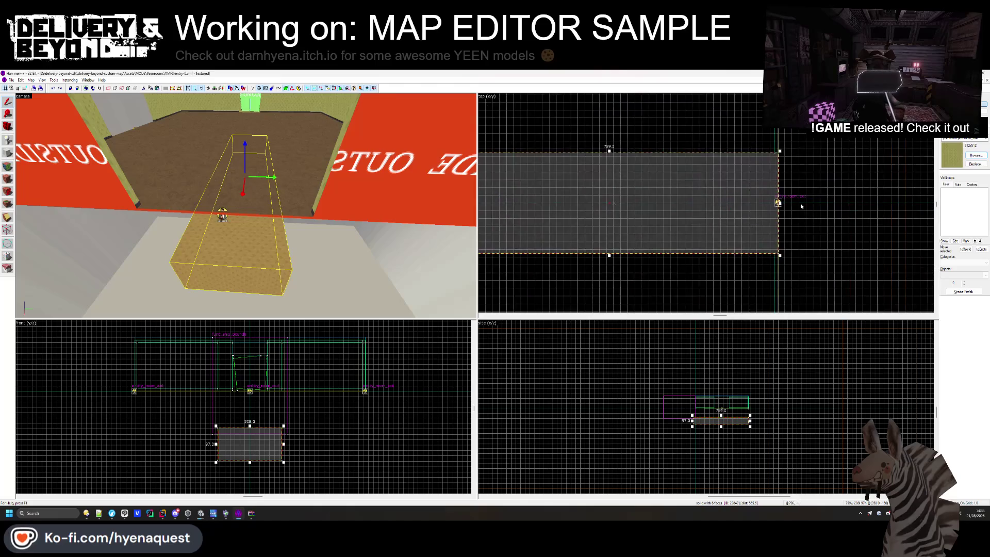
{"action": "scroll", "coordinate": [644, 204], "scroll_direction": "up", "scroll_amount": 3}
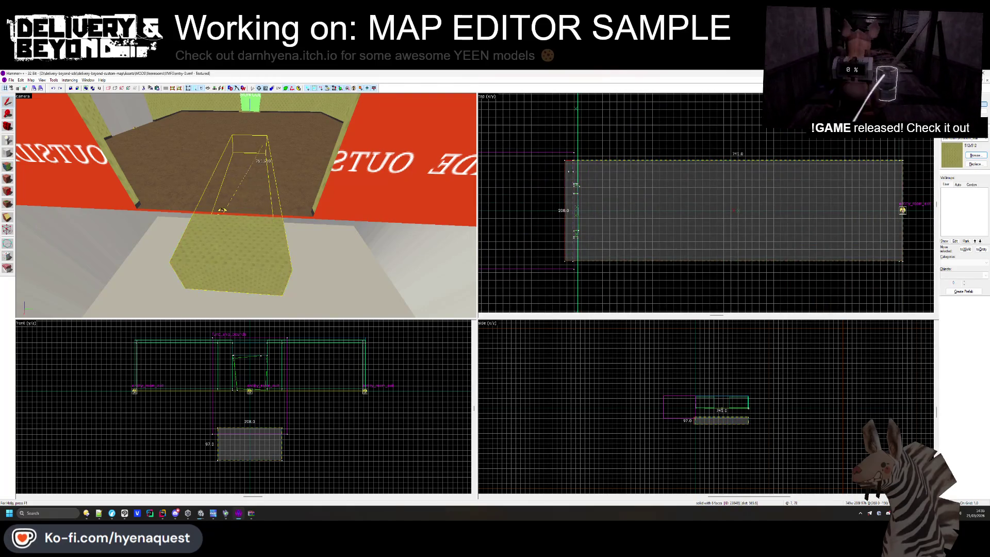
{"action": "scroll", "coordinate": [736, 210], "scroll_direction": "up", "scroll_amount": 2}
{"action": "left_click", "coordinate": [742, 221]}
{"action": "scroll", "coordinate": [753, 235], "scroll_direction": "up", "scroll_amount": 2}
{"action": "scroll", "coordinate": [753, 236], "scroll_direction": "down", "scroll_amount": 3}
{"action": "scroll", "coordinate": [753, 227], "scroll_direction": "up", "scroll_amount": 3}
{"action": "scroll", "coordinate": [774, 217], "scroll_direction": "down", "scroll_amount": 4}
{"action": "left_click", "coordinate": [797, 203]}
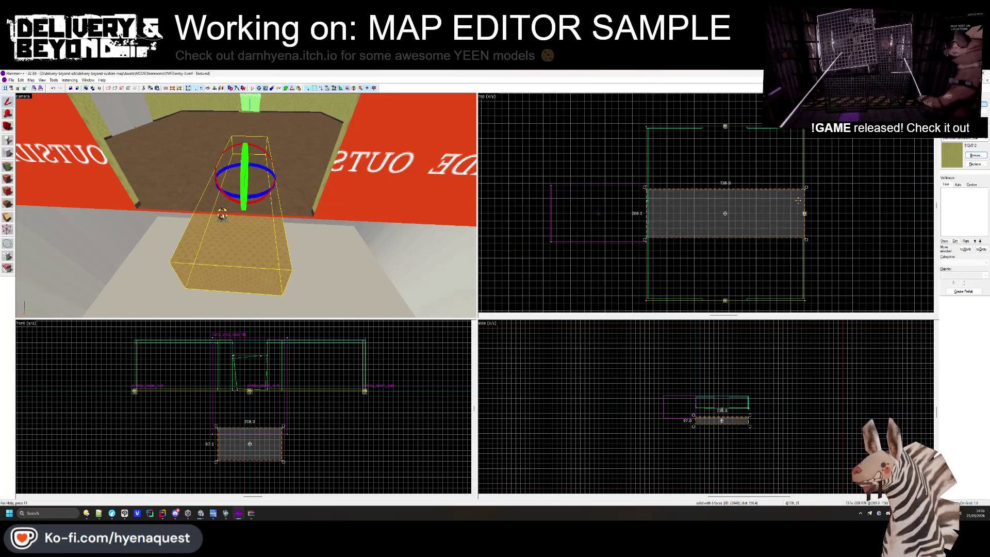
{"action": "mouse_move", "coordinate": [807, 188]}
{"action": "left_mouse_down"}
{"action": "mouse_move", "coordinate": [794, 170]}
{"action": "mouse_move", "coordinate": [713, 138]}
{"action": "left_mouse_up"}
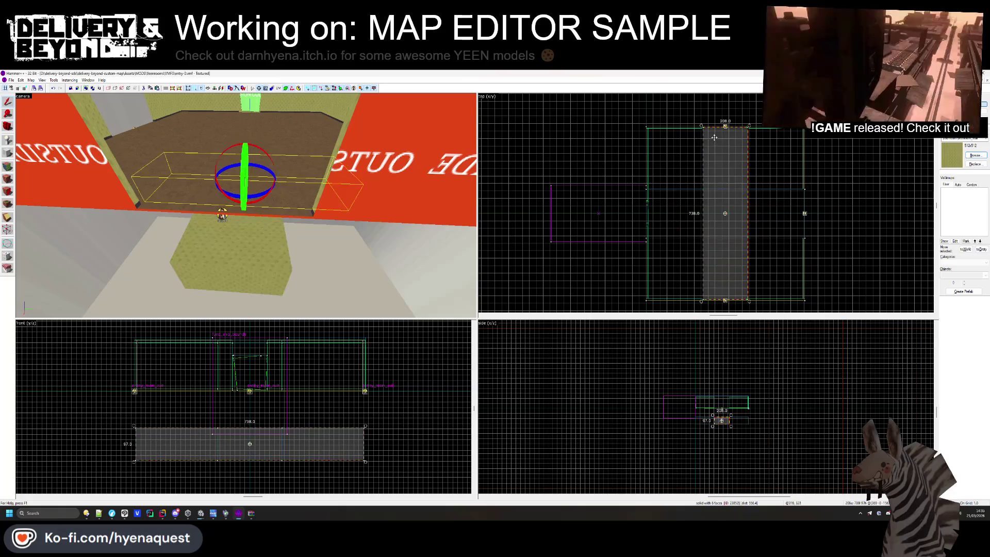
Nudge the block's length to 744 units and deselect it
{"action": "scroll", "coordinate": [732, 289], "scroll_direction": "up", "scroll_amount": 4}
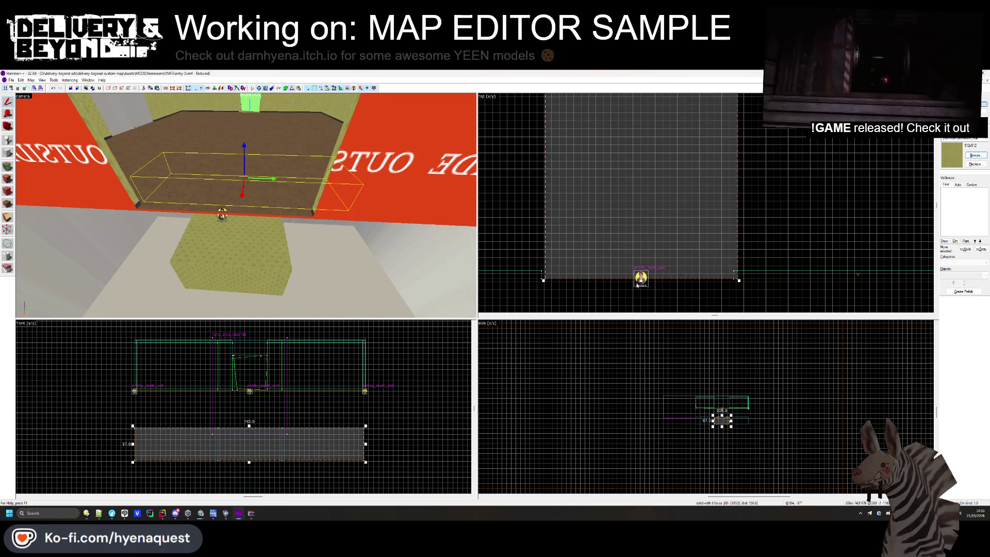
{"action": "scroll", "coordinate": [637, 283], "scroll_direction": "down", "scroll_amount": 4}
{"action": "scroll", "coordinate": [631, 152], "scroll_direction": "up", "scroll_amount": 5}
{"action": "left_click_drag", "start_coordinate": [631, 152], "coordinate": [631, 150]}
{"action": "key", "text": "Escape"}
{"action": "scroll", "coordinate": [652, 288], "scroll_direction": "down", "scroll_amount": 4}
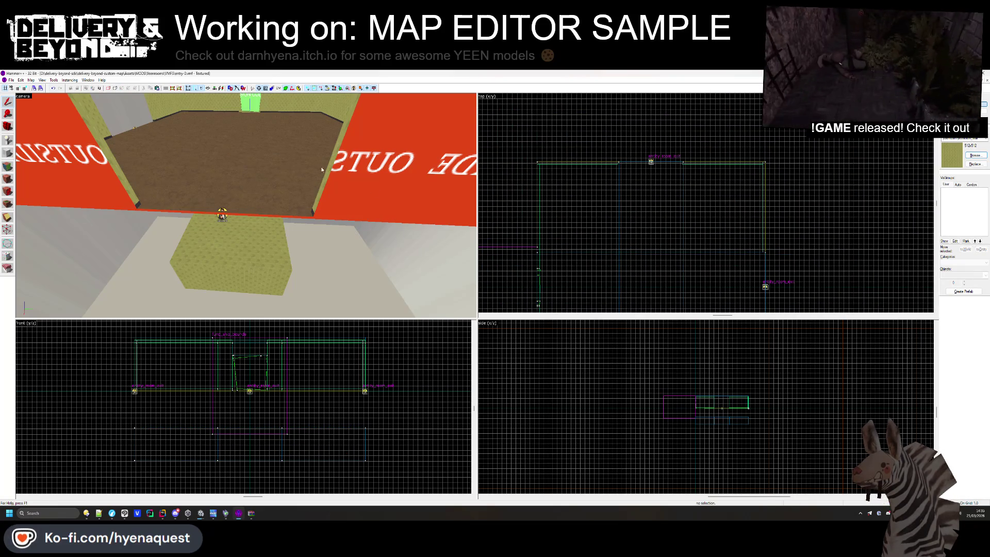
Select the left wall's panel, top beam and base strip pieces
{"action": "key", "text": "z"}
{"action": "key", "text": "z"}
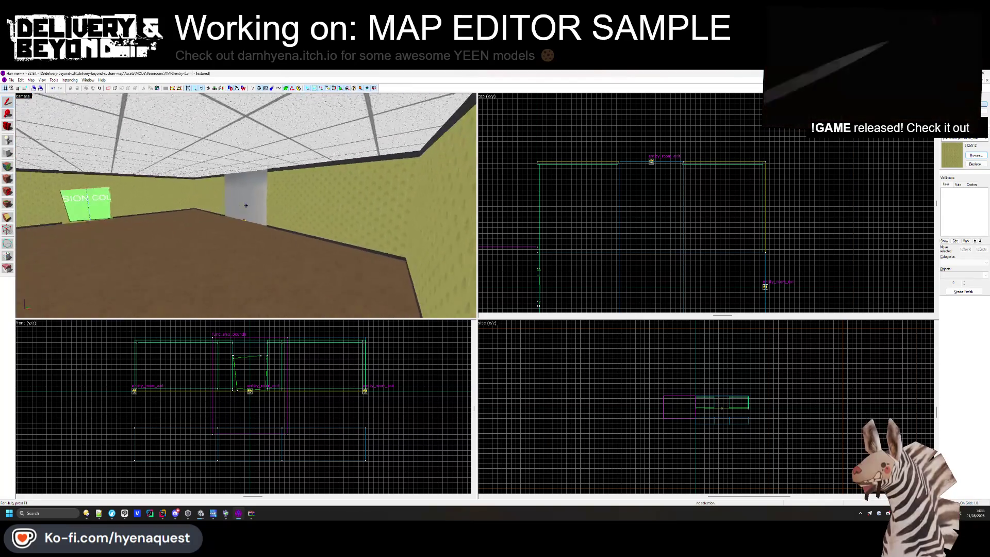
{"action": "left_click", "coordinate": [218, 250]}
{"action": "left_click", "coordinate": [227, 111]}
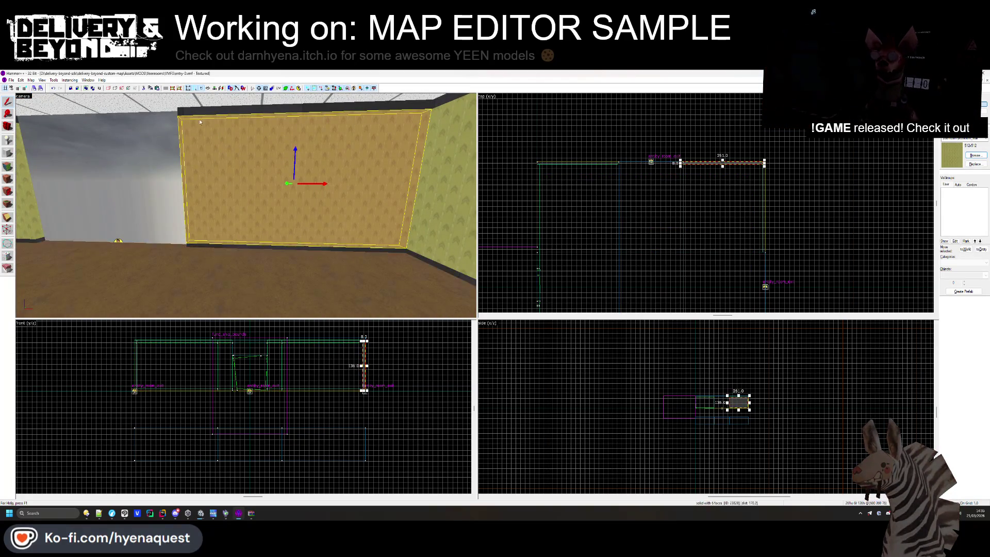
{"action": "scroll", "coordinate": [670, 170], "scroll_direction": "up", "scroll_amount": 3}
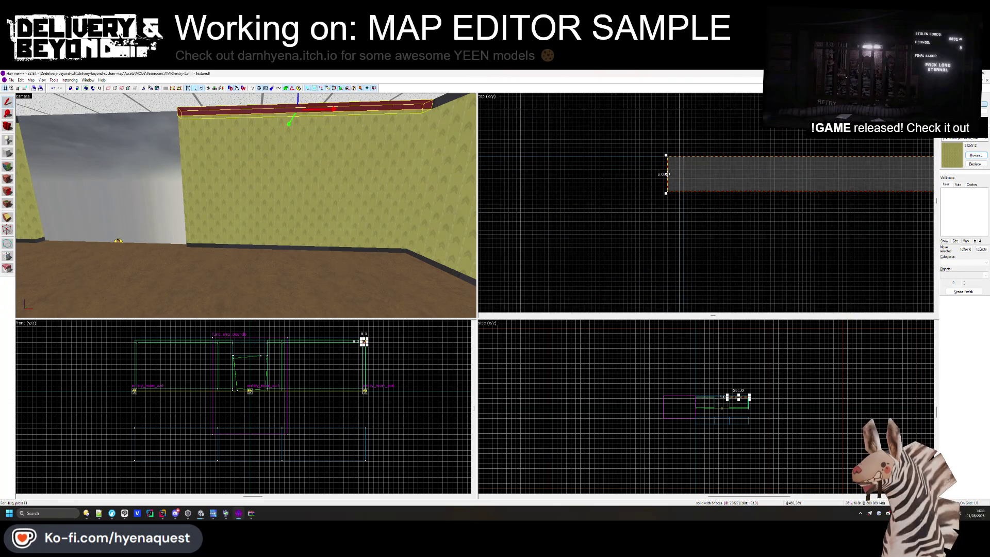
{"action": "left_click", "coordinate": [214, 240]}
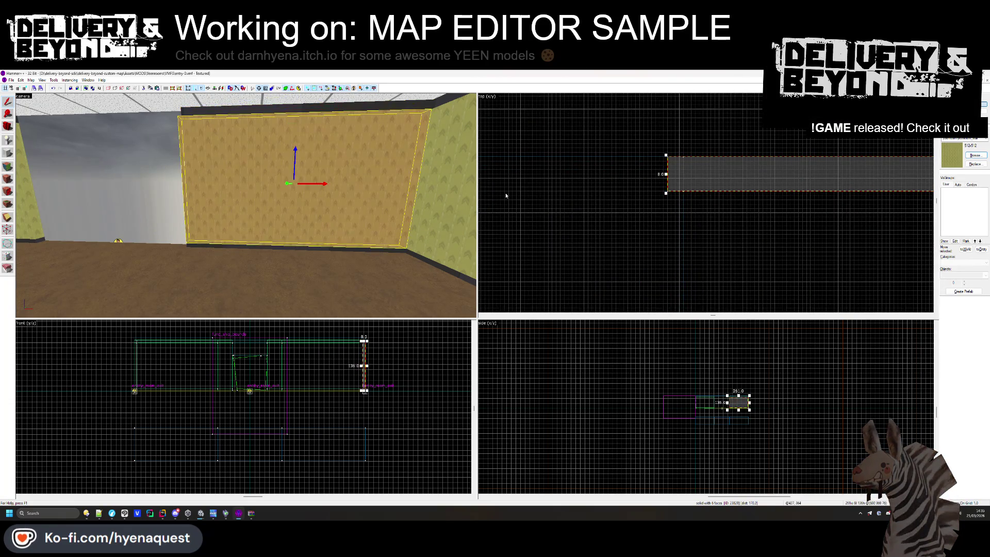
{"action": "left_click", "coordinate": [671, 175]}
{"action": "left_click", "coordinate": [676, 174]}
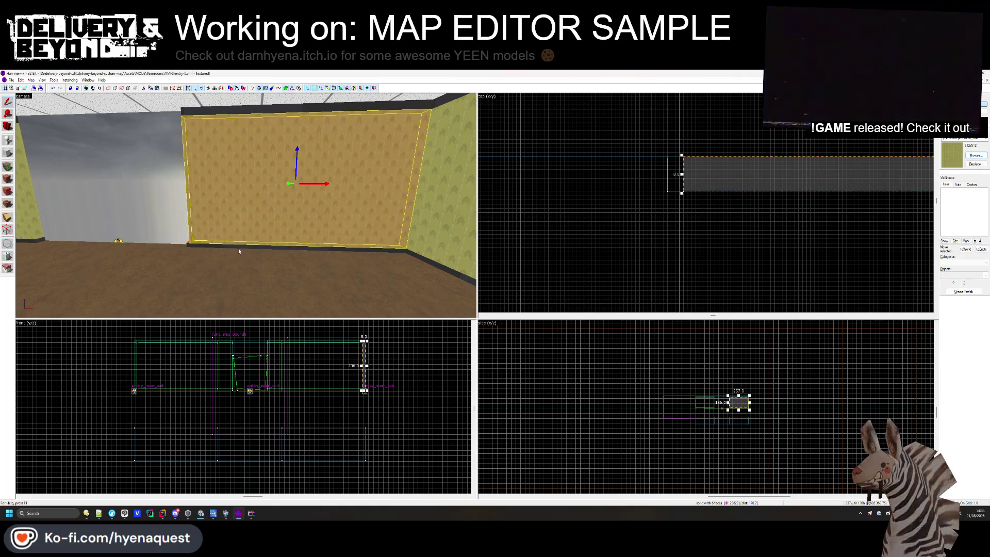
{"action": "left_click", "coordinate": [682, 175]}
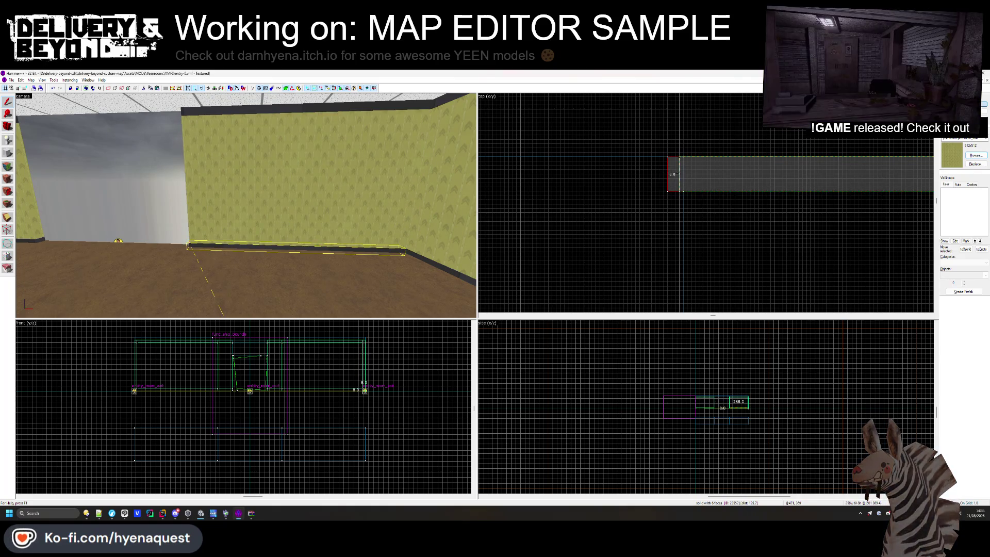
{"action": "scroll", "coordinate": [796, 204], "scroll_direction": "down", "scroll_amount": 3}
{"action": "scroll", "coordinate": [796, 203], "scroll_direction": "up", "scroll_amount": 3}
Widen the bottom wall strip and the panel beside the doorway slightly
{"action": "left_click", "coordinate": [692, 205]}
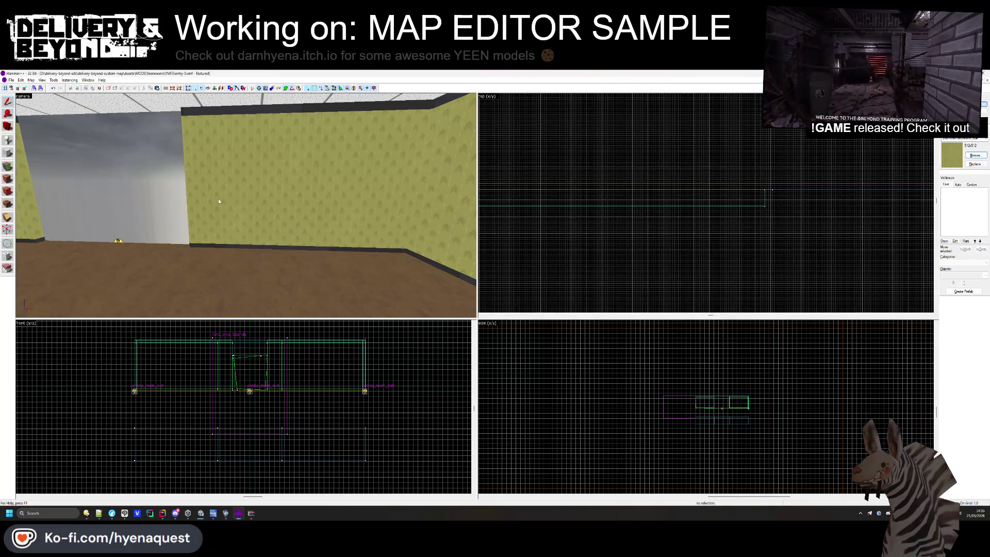
{"action": "left_click", "coordinate": [44, 241]}
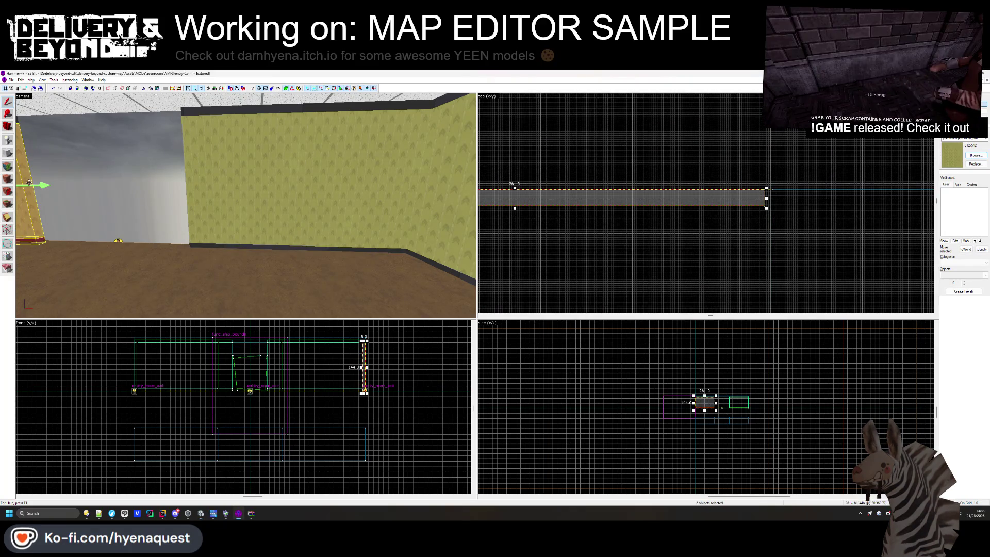
{"action": "left_click", "coordinate": [234, 203], "text": "ctrl"}
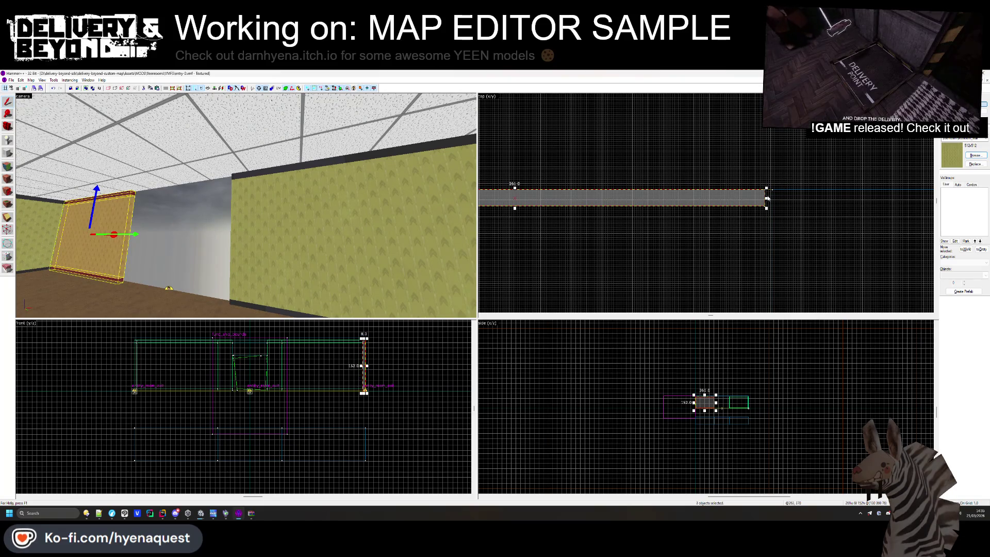
{"action": "left_click_drag", "start_coordinate": [766, 198], "coordinate": [770, 198]}
{"action": "scroll", "coordinate": [768, 133], "scroll_direction": "down", "scroll_amount": 5}
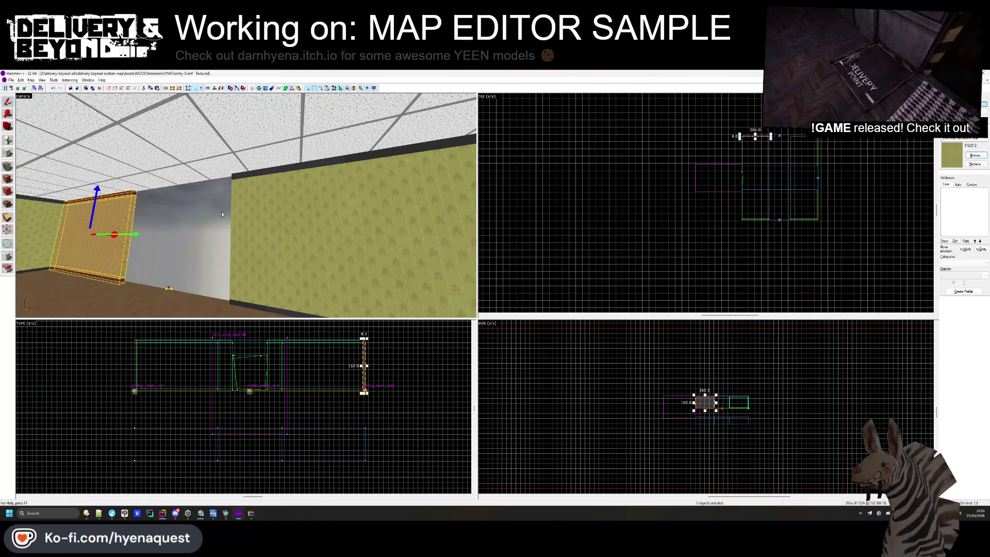
Select the far-wall panel with its matching strip, then clear the selection
{"action": "left_click", "coordinate": [288, 204]}
{"action": "left_click", "coordinate": [288, 188], "text": "ctrl"}
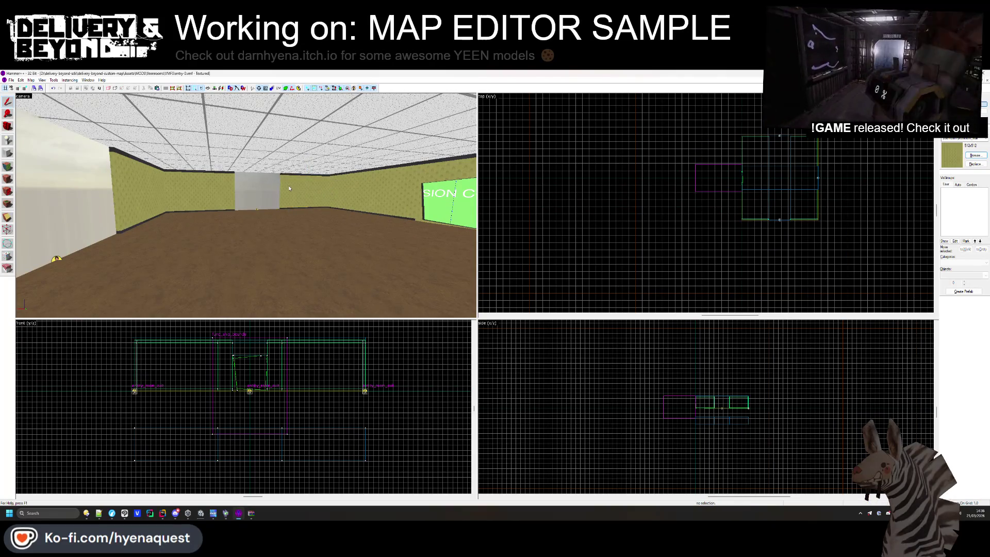
{"action": "left_click", "coordinate": [288, 209], "text": "ctrl"}
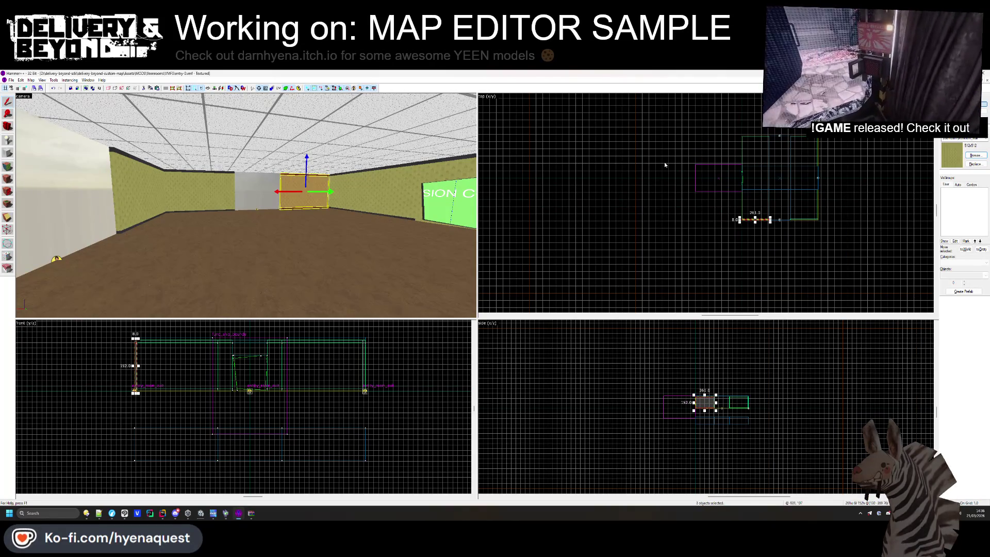
{"action": "scroll", "coordinate": [753, 229], "scroll_direction": "up", "scroll_amount": 5}
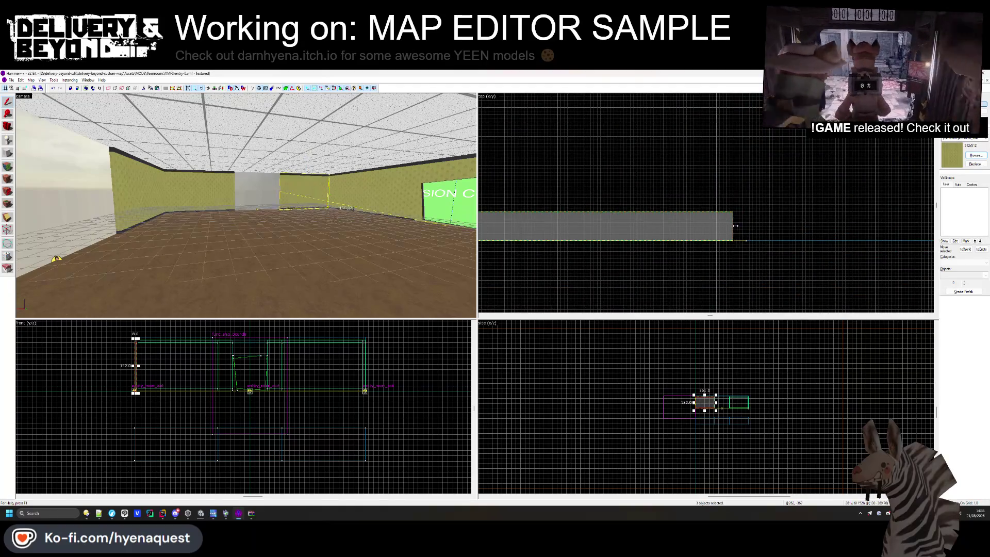
{"action": "left_click", "coordinate": [223, 198]}
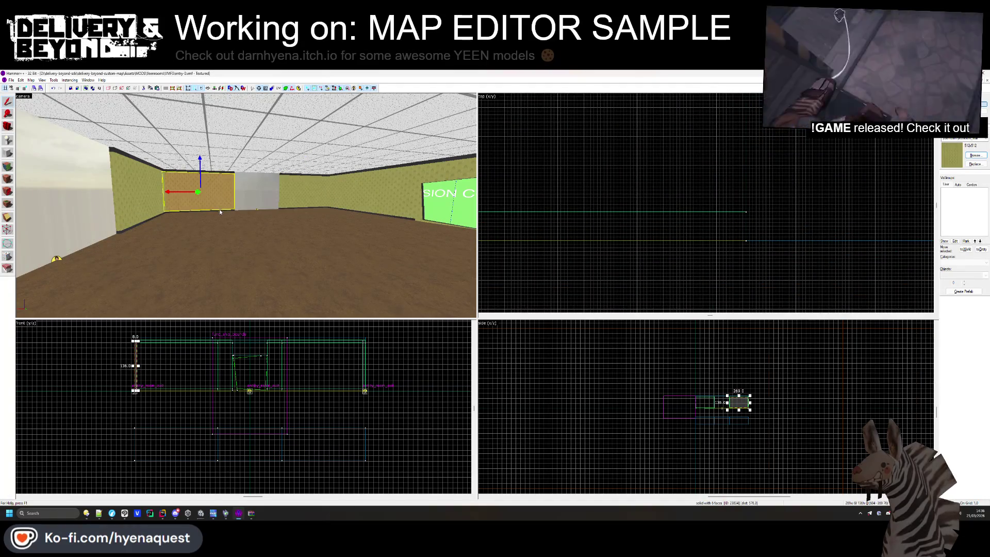
{"action": "left_click", "coordinate": [232, 188]}
{"action": "scroll", "coordinate": [647, 192], "scroll_direction": "down", "scroll_amount": 3}
{"action": "scroll", "coordinate": [719, 209], "scroll_direction": "up", "scroll_amount": 3}
{"action": "scroll", "coordinate": [719, 208], "scroll_direction": "down", "scroll_amount": 5}
{"action": "key", "text": "Escape"}
Delete the stray wood-topped slab sitting beneath the room
{"action": "scroll", "coordinate": [675, 231], "scroll_direction": "up", "scroll_amount": 3}
{"action": "scroll", "coordinate": [793, 149], "scroll_direction": "up", "scroll_amount": 2}
{"action": "scroll", "coordinate": [793, 149], "scroll_direction": "up", "scroll_amount": 2}
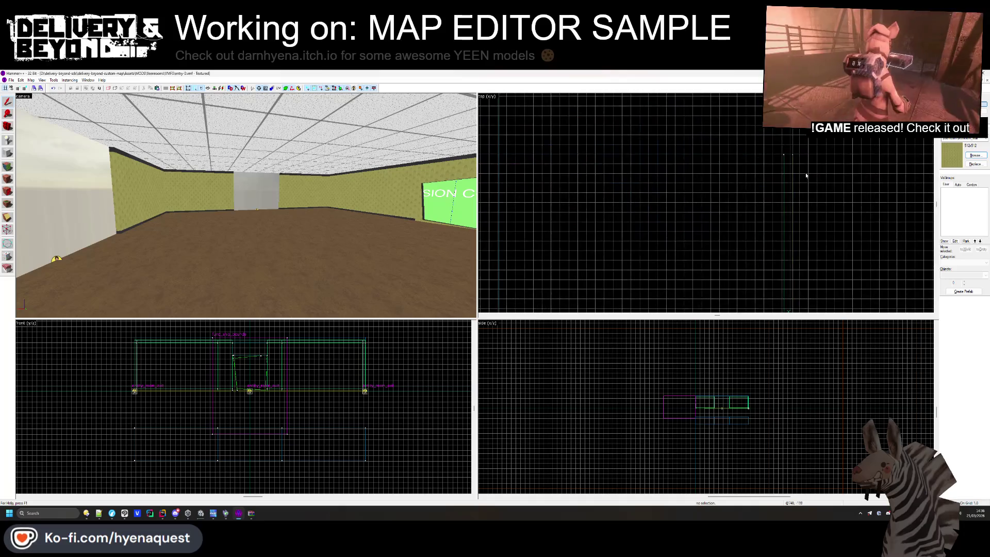
{"action": "scroll", "coordinate": [792, 150], "scroll_direction": "down", "scroll_amount": 3}
{"action": "scroll", "coordinate": [246, 205], "scroll_direction": "up", "scroll_amount": 5}
{"action": "left_click", "coordinate": [246, 208]}
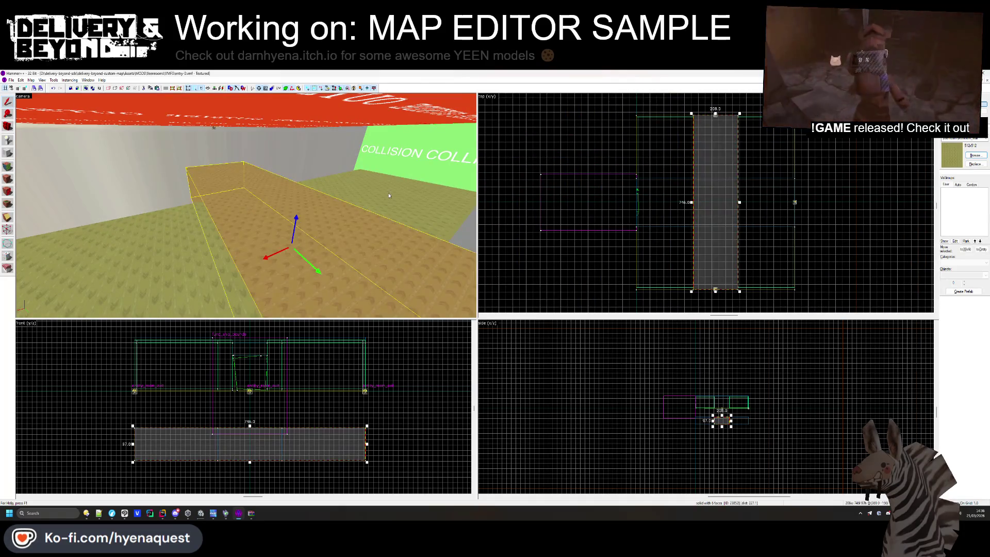
{"action": "key", "text": "Delete"}
{"action": "key", "text": "z"}
{"action": "mouse_move", "coordinate": [246, 206]}
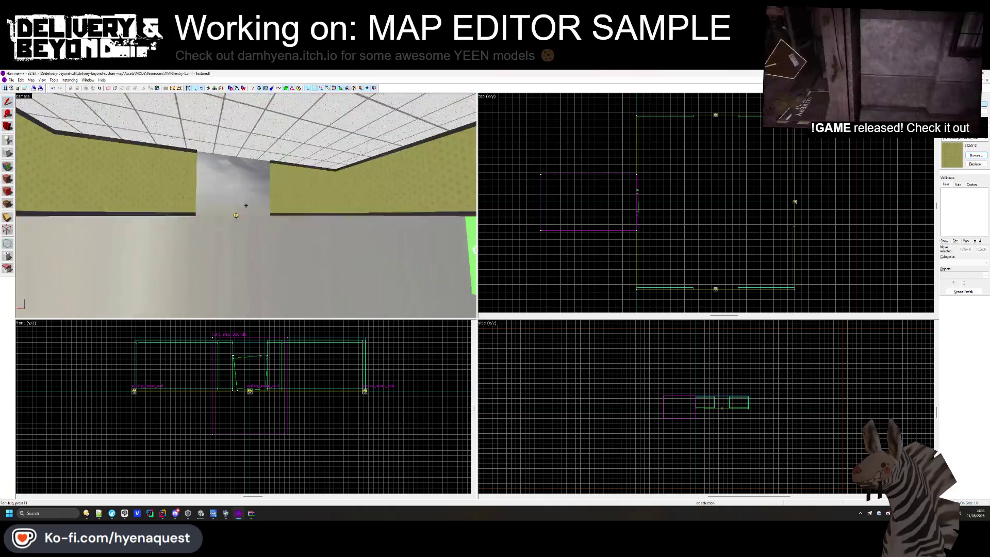
{"action": "scroll", "coordinate": [716, 277], "scroll_direction": "up", "scroll_amount": 5}
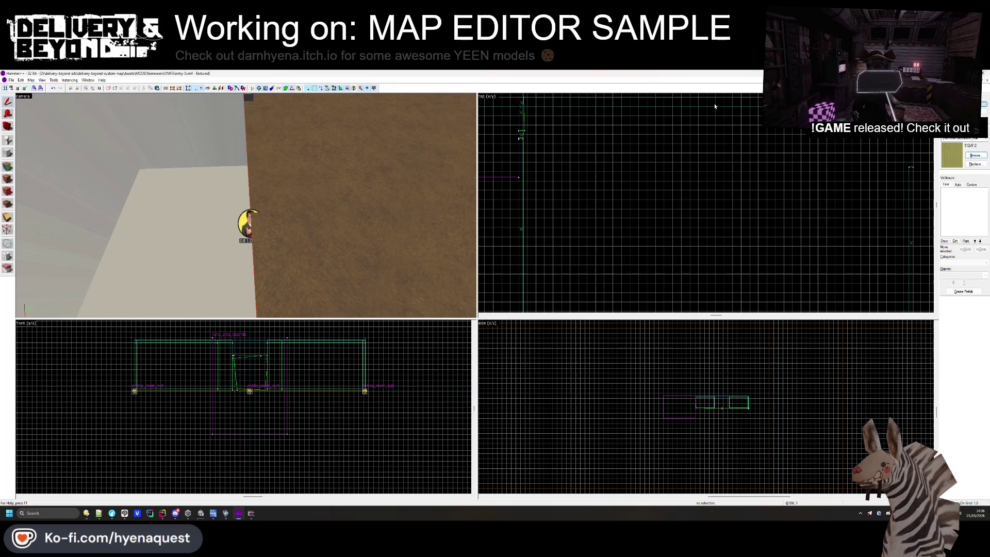
Zoom the top view to frame the entry-0 room and bring up the File menu
{"action": "scroll", "coordinate": [712, 106], "scroll_direction": "up", "scroll_amount": 2}
{"action": "scroll", "coordinate": [712, 151], "scroll_direction": "down", "scroll_amount": 4}
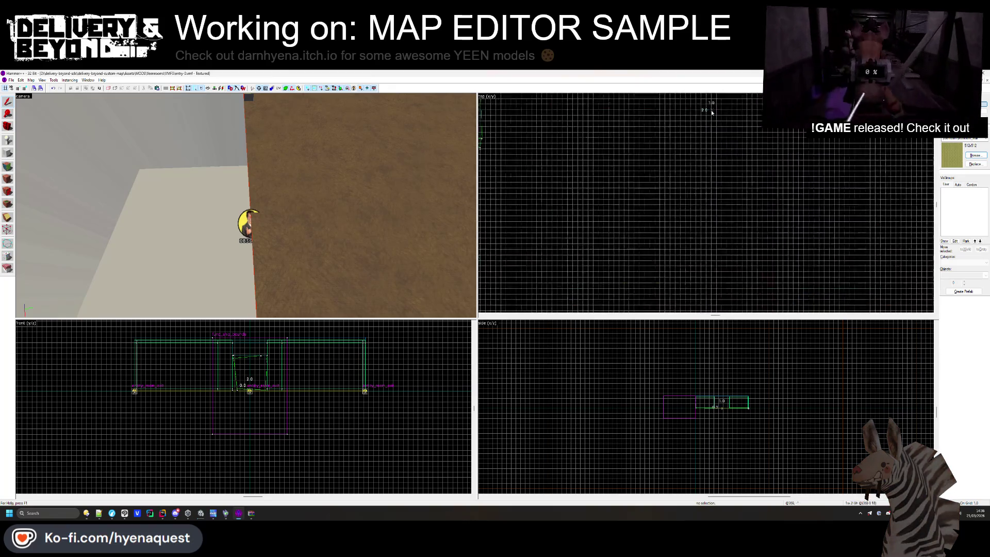
{"action": "scroll", "coordinate": [720, 257], "scroll_direction": "up", "scroll_amount": 2}
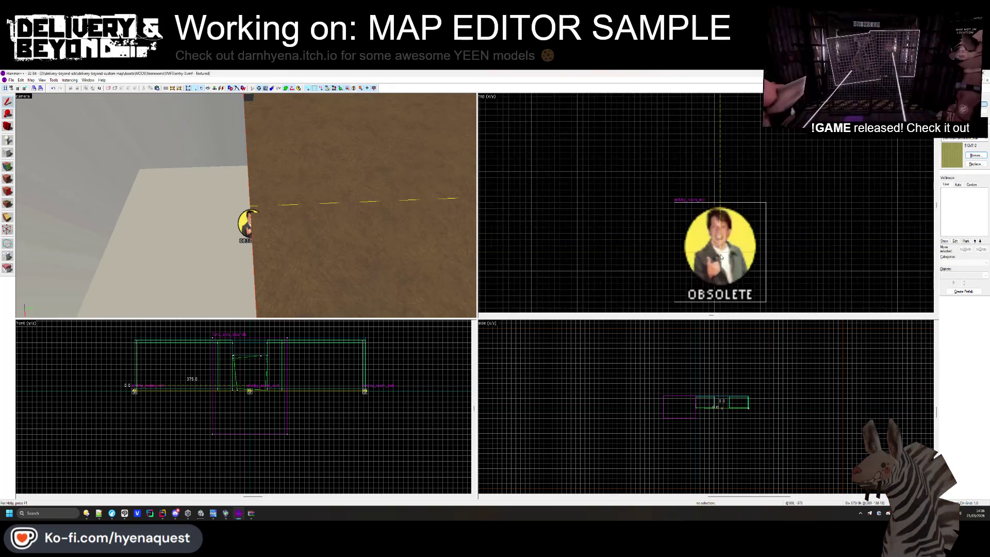
{"action": "scroll", "coordinate": [719, 268], "scroll_direction": "down", "scroll_amount": 5}
{"action": "scroll", "coordinate": [719, 271], "scroll_direction": "up", "scroll_amount": 5}
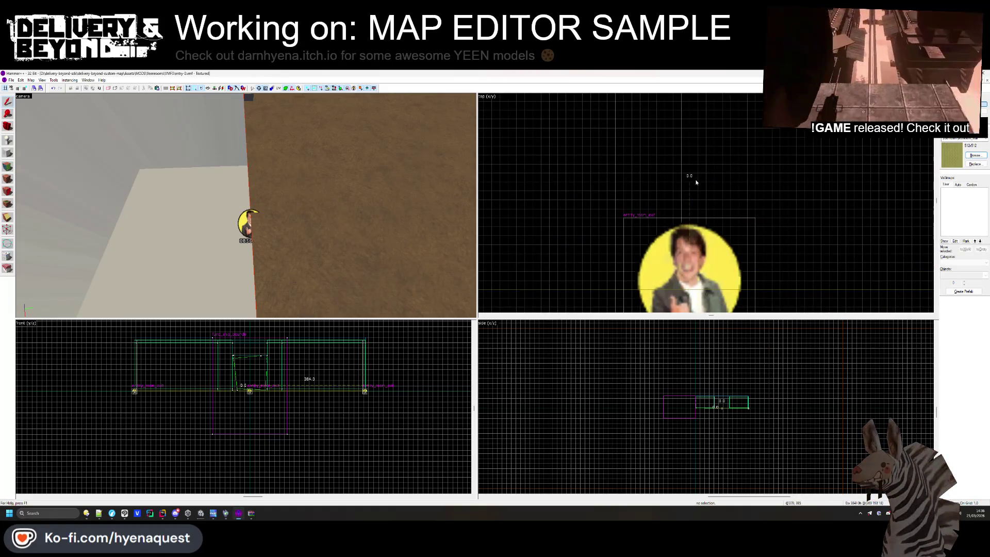
{"action": "scroll", "coordinate": [676, 167], "scroll_direction": "down", "scroll_amount": 6}
{"action": "scroll", "coordinate": [675, 159], "scroll_direction": "down", "scroll_amount": 2}
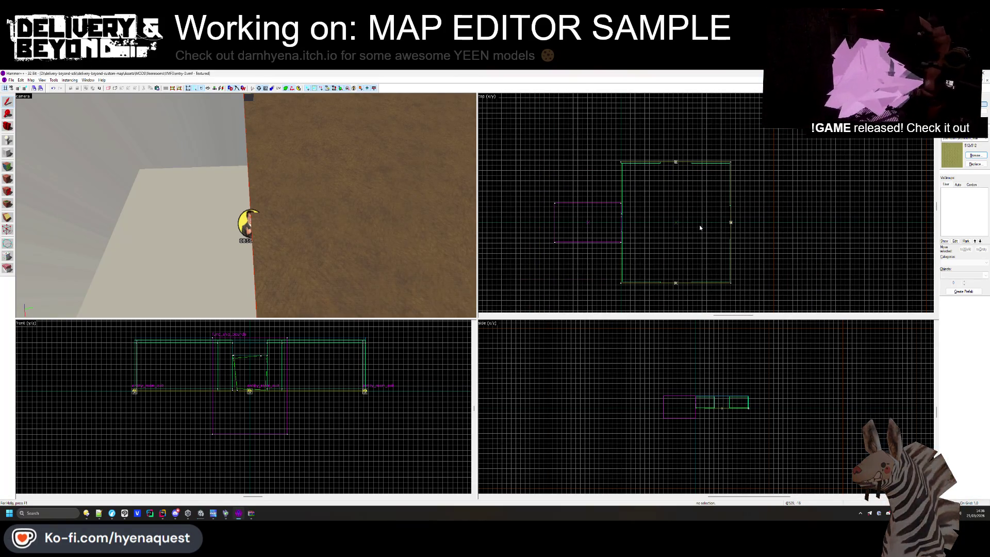
{"action": "scroll", "coordinate": [711, 198], "scroll_direction": "up", "scroll_amount": 4}
{"action": "scroll", "coordinate": [711, 198], "scroll_direction": "down", "scroll_amount": 4}
{"action": "scroll", "coordinate": [629, 199], "scroll_direction": "up", "scroll_amount": 2}
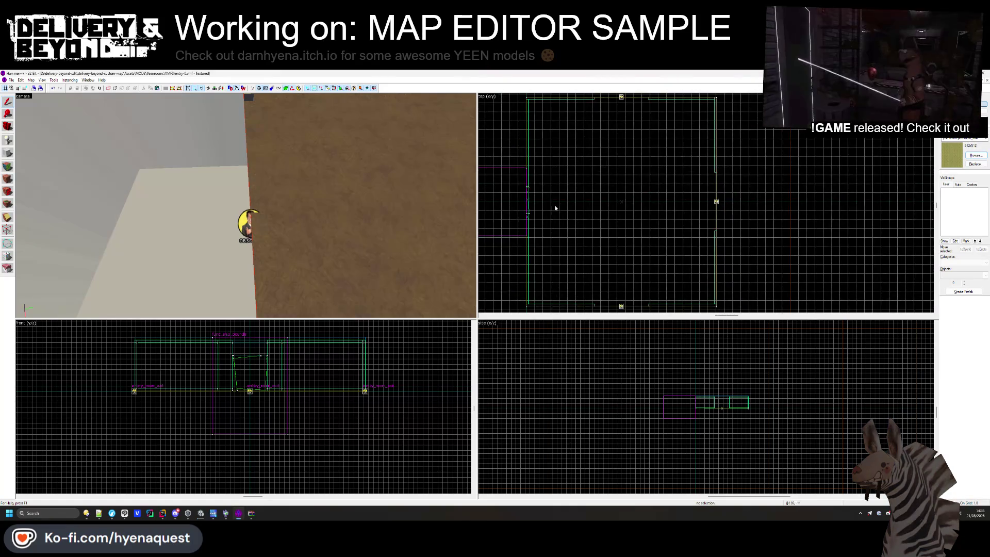
{"action": "scroll", "coordinate": [246, 206], "scroll_direction": "down", "scroll_amount": 2}
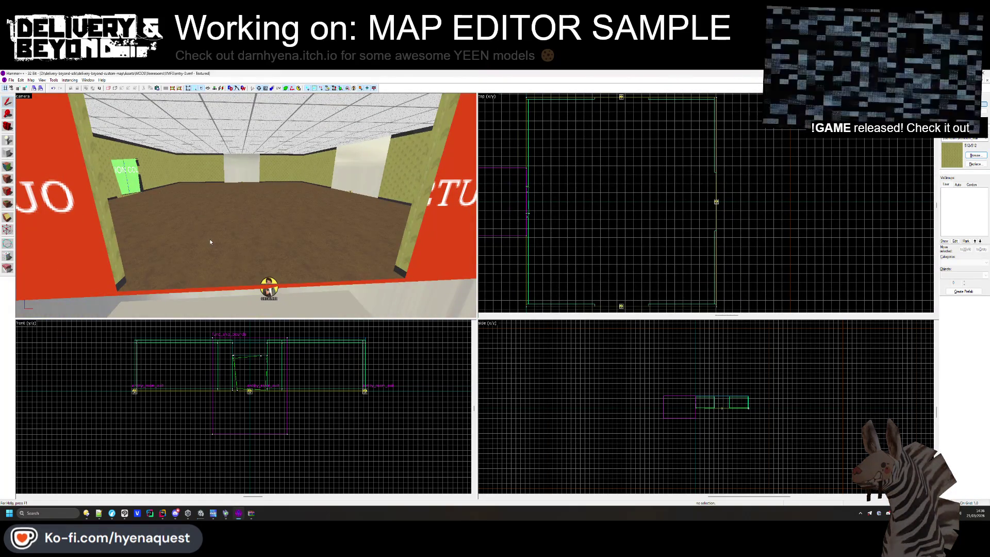
{"action": "left_click", "coordinate": [9, 81]}
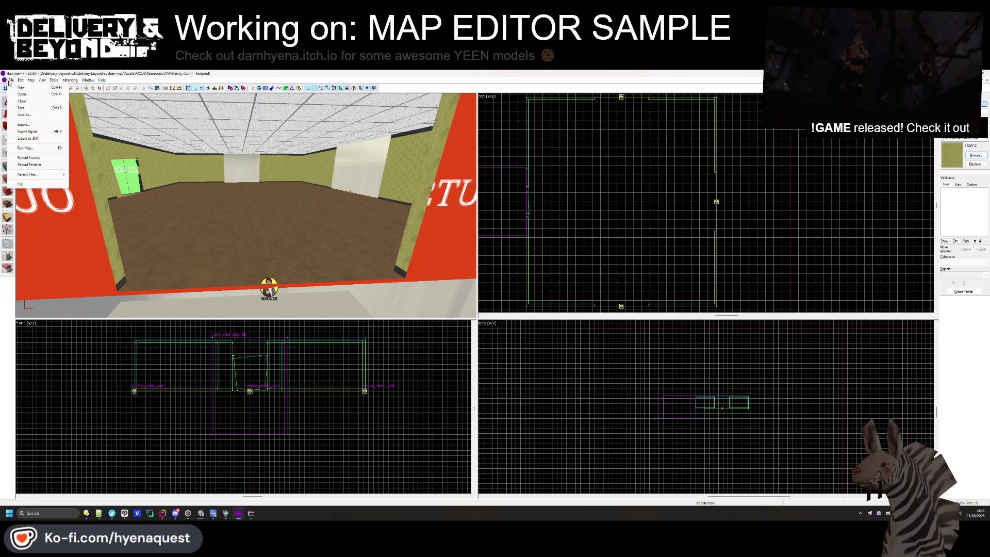
Save the map as a new file named x-shape-0.vmf
{"action": "left_click", "coordinate": [27, 115]}
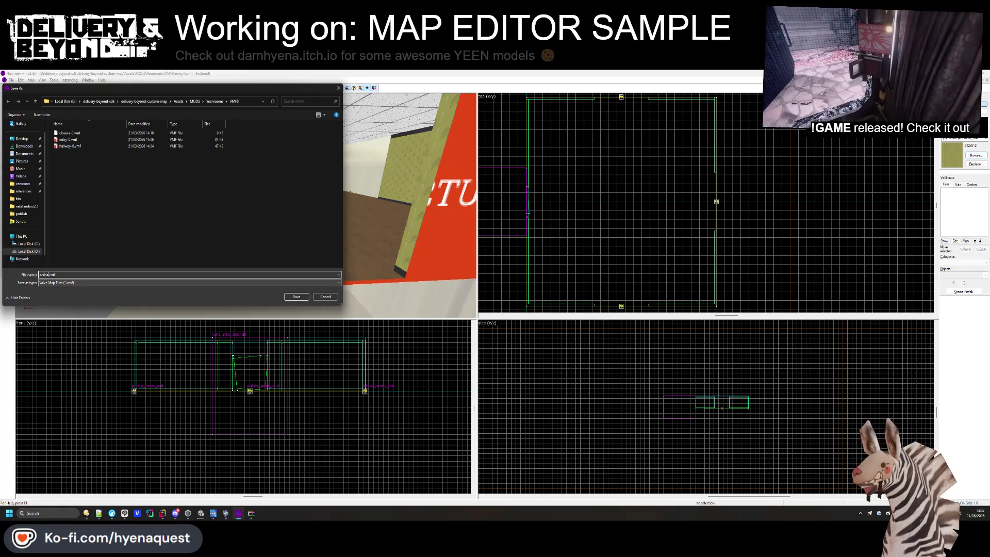
{"action": "type", "text": "l-shaped.vmf"}
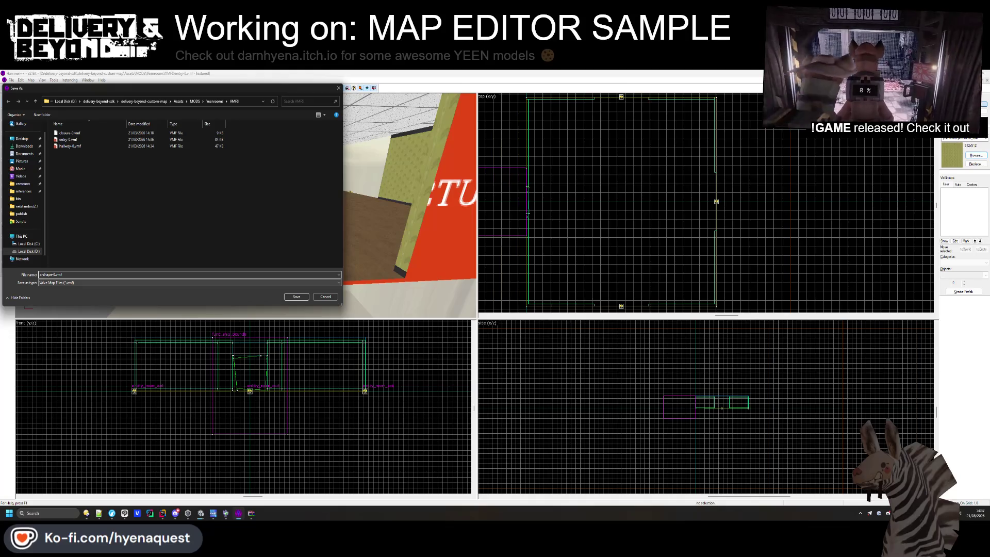
{"action": "key", "text": "Return"}
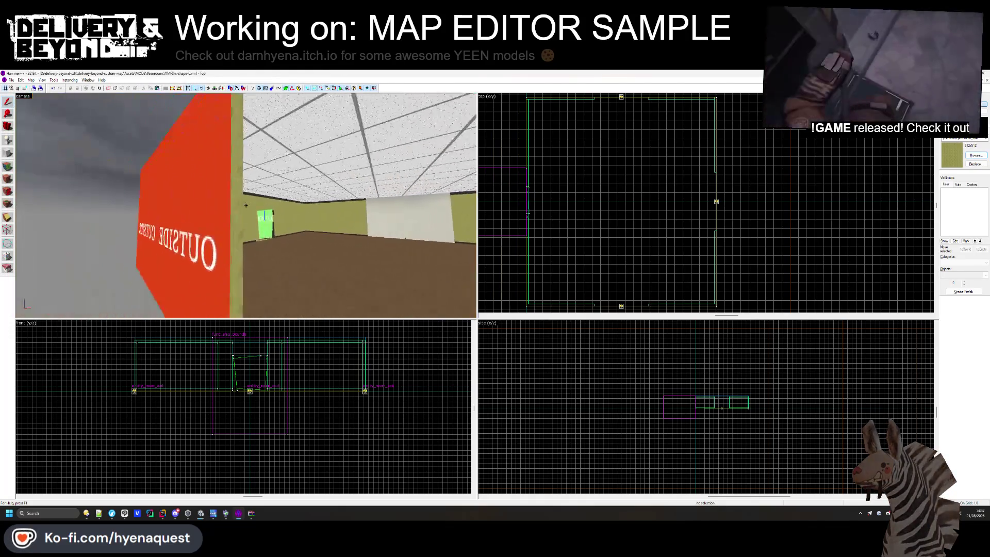
{"action": "left_click", "coordinate": [155, 206]}
{"action": "left_click", "coordinate": [253, 193]}
{"action": "key", "text": "Delete"}
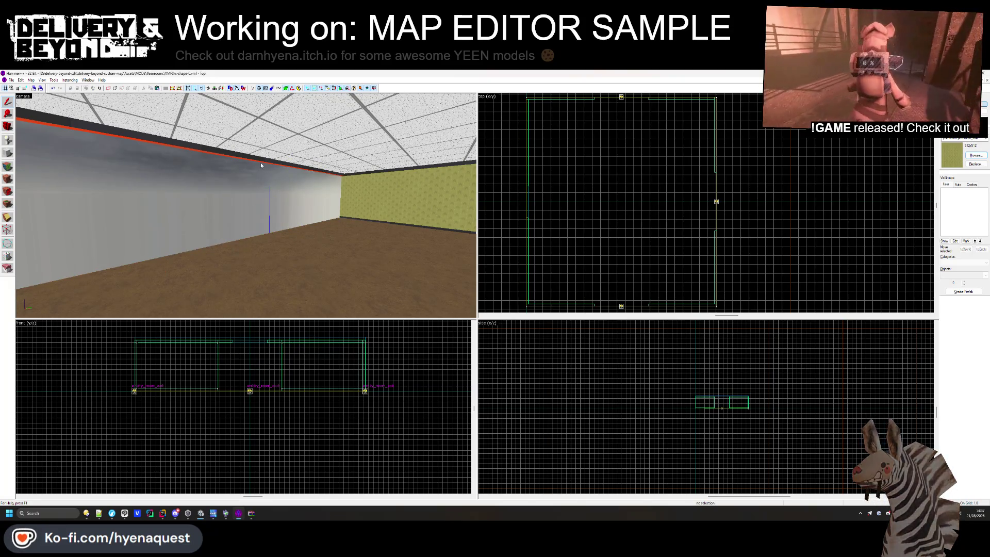
{"action": "left_click", "coordinate": [293, 168]}
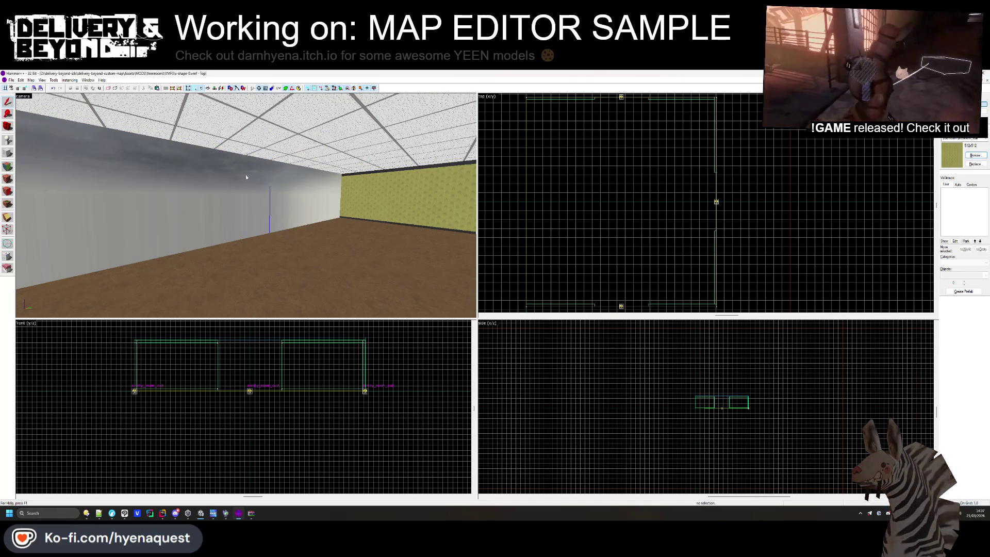
{"action": "left_click_drag", "start_coordinate": [251, 196], "coordinate": [278, 206]}
{"action": "left_click", "coordinate": [283, 214]}
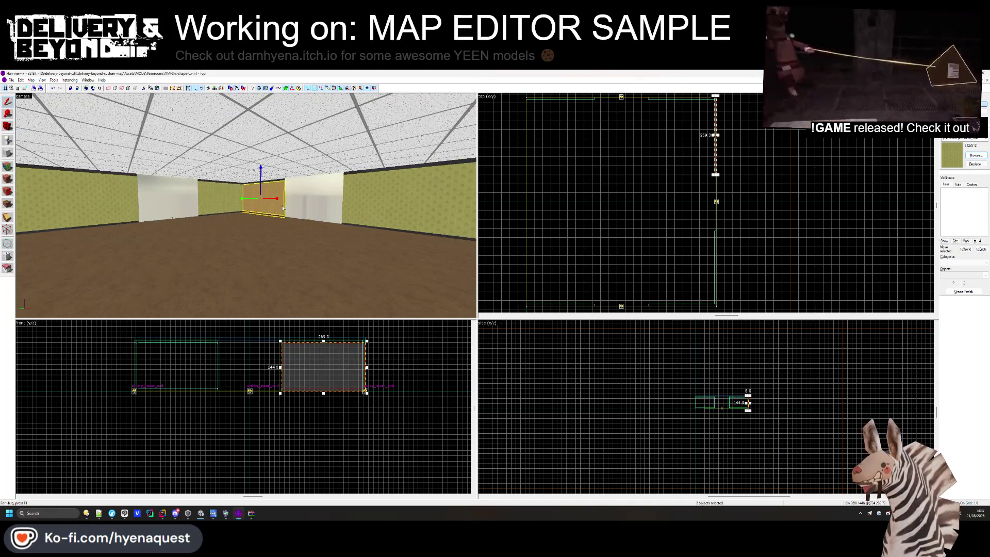
{"action": "left_click", "coordinate": [358, 218], "text": "ctrl"}
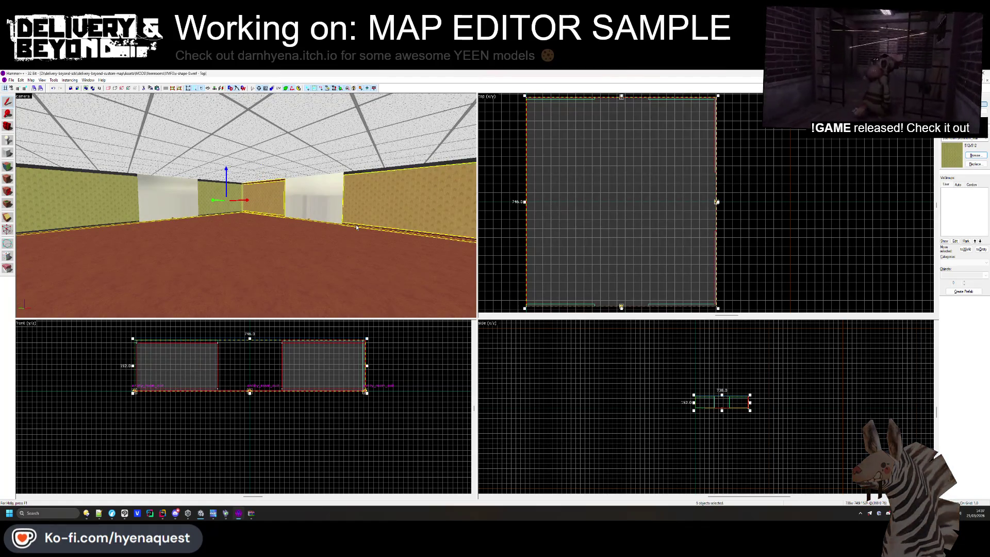
{"action": "left_click", "coordinate": [309, 220], "text": "ctrl"}
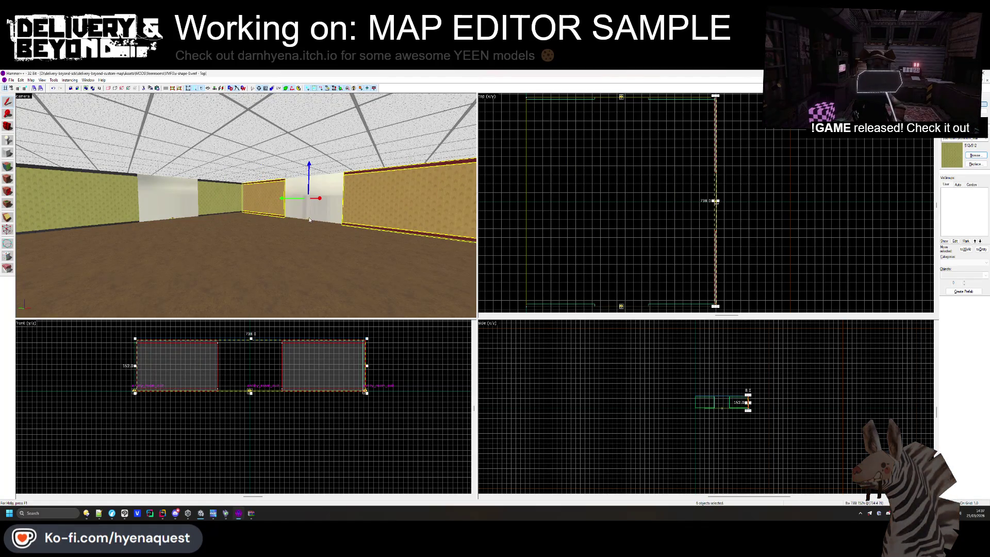
{"action": "scroll", "coordinate": [771, 182], "scroll_direction": "up", "scroll_amount": 5}
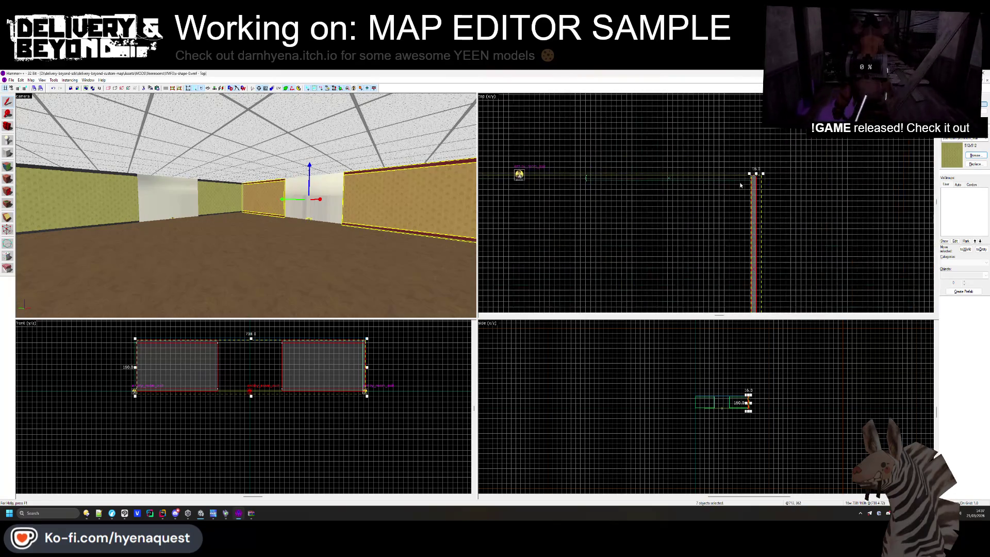
{"action": "left_click_drag", "start_coordinate": [772, 182], "coordinate": [508, 179]}
{"action": "scroll", "coordinate": [509, 217], "scroll_direction": "down", "scroll_amount": 6}
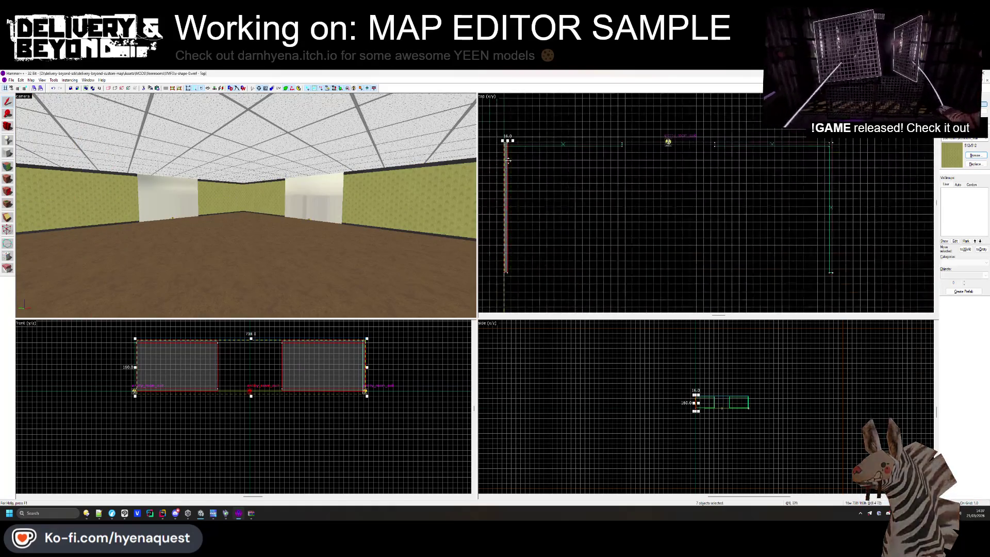
{"action": "scroll", "coordinate": [534, 266], "scroll_direction": "up", "scroll_amount": 4}
{"action": "left_click", "coordinate": [553, 264]}
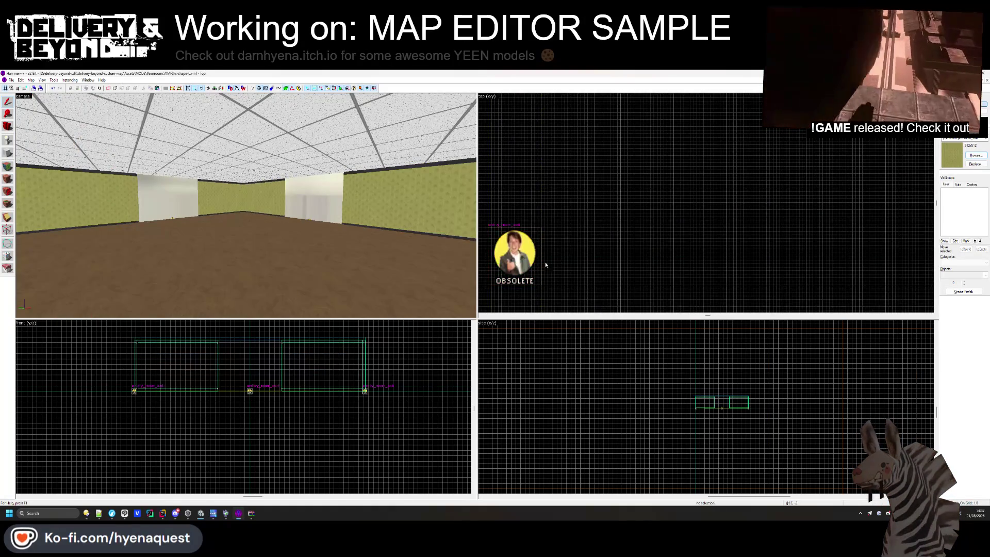
{"action": "scroll", "coordinate": [552, 220], "scroll_direction": "down", "scroll_amount": 3}
{"action": "scroll", "coordinate": [565, 174], "scroll_direction": "up", "scroll_amount": 2}
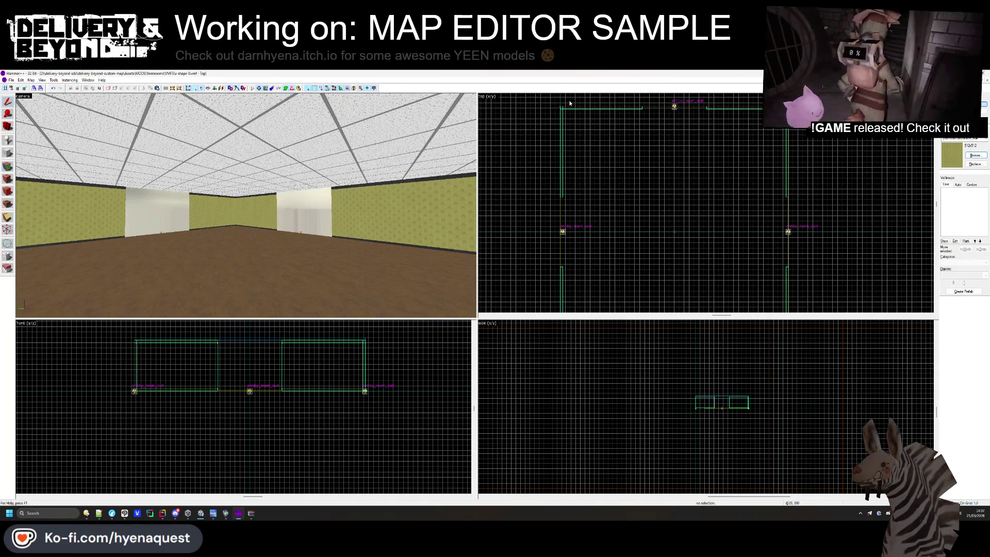
{"action": "scroll", "coordinate": [254, 210], "scroll_direction": "down", "scroll_amount": 5}
{"action": "left_click", "coordinate": [560, 241]}
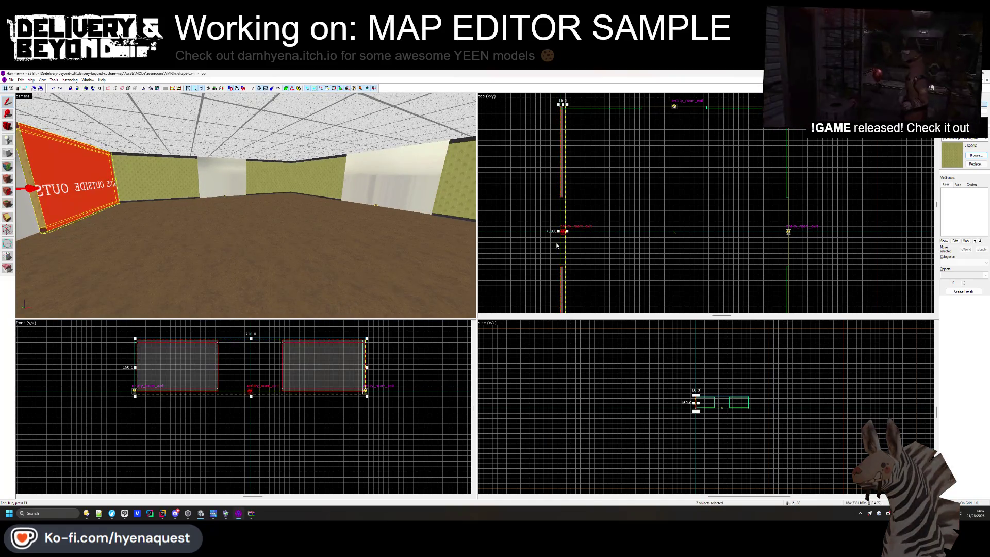
{"action": "scroll", "coordinate": [558, 244], "scroll_direction": "down", "scroll_amount": 2}
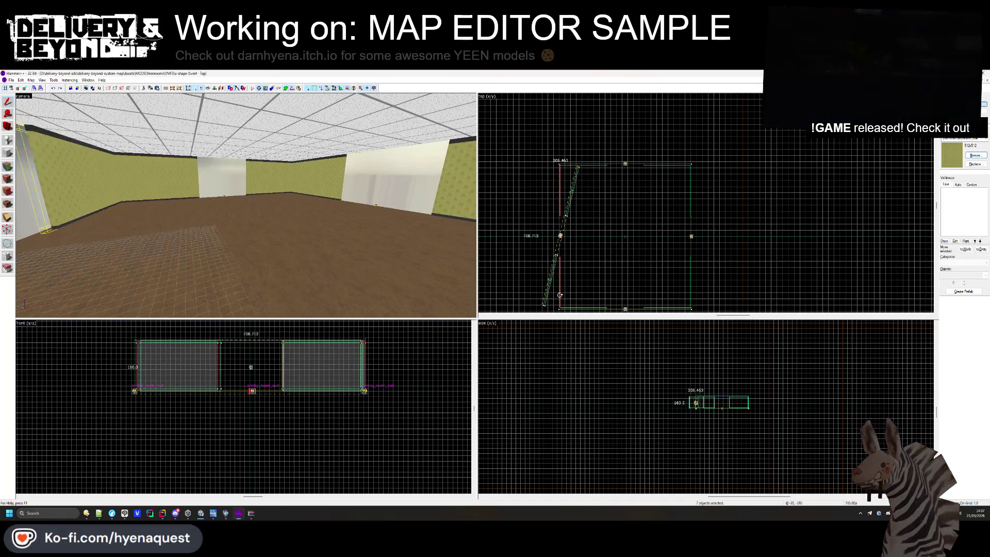
{"action": "scroll", "coordinate": [556, 160], "scroll_direction": "up", "scroll_amount": 4}
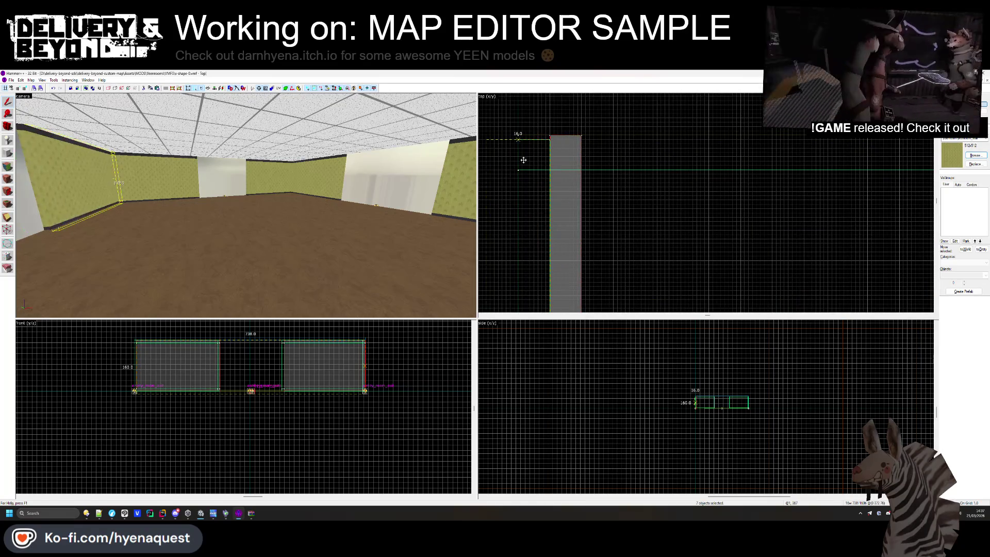
{"action": "scroll", "coordinate": [568, 165], "scroll_direction": "down", "scroll_amount": 4}
{"action": "scroll", "coordinate": [572, 165], "scroll_direction": "up", "scroll_amount": 2}
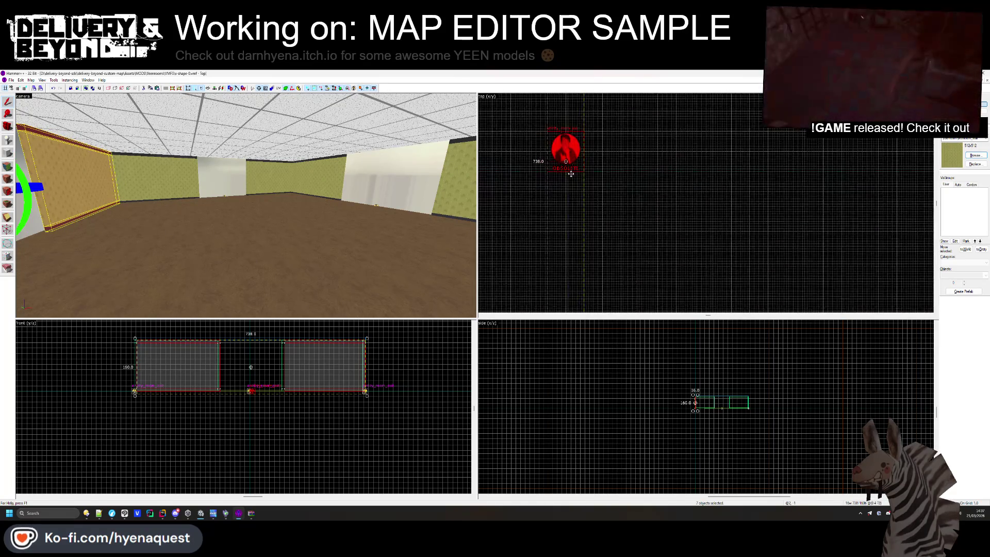
{"action": "scroll", "coordinate": [570, 164], "scroll_direction": "down", "scroll_amount": 5}
{"action": "scroll", "coordinate": [572, 147], "scroll_direction": "up", "scroll_amount": 3}
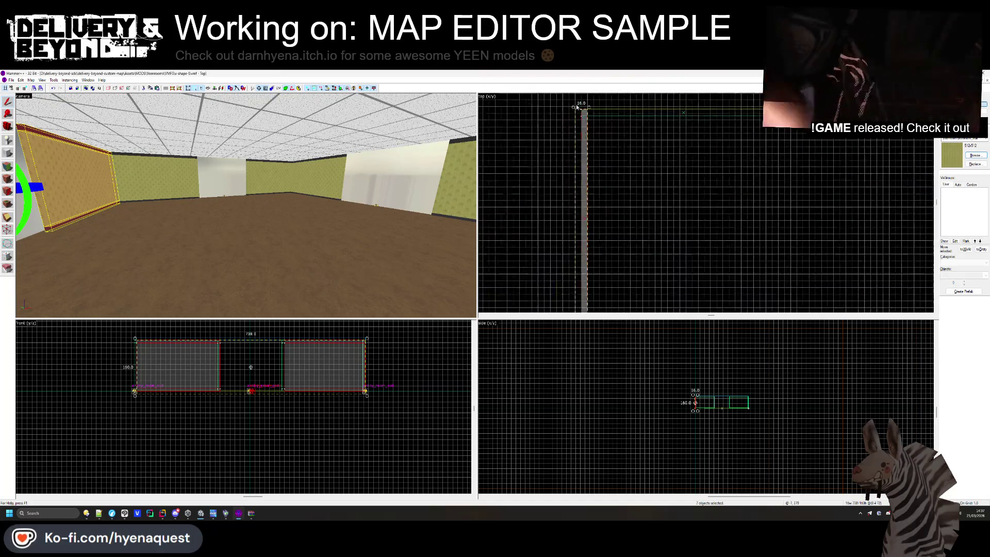
{"action": "scroll", "coordinate": [592, 133], "scroll_direction": "down", "scroll_amount": 5}
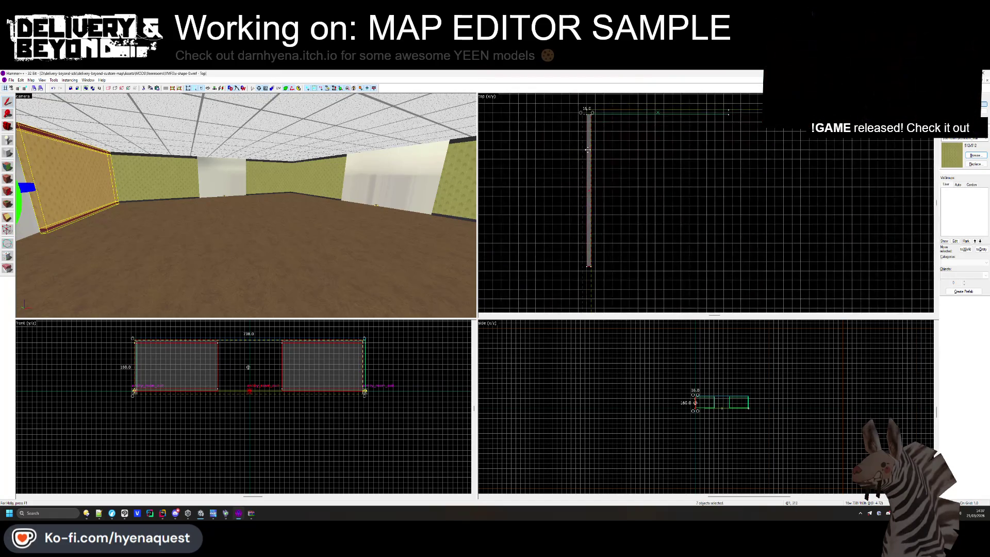
{"action": "scroll", "coordinate": [644, 222], "scroll_direction": "up", "scroll_amount": 4}
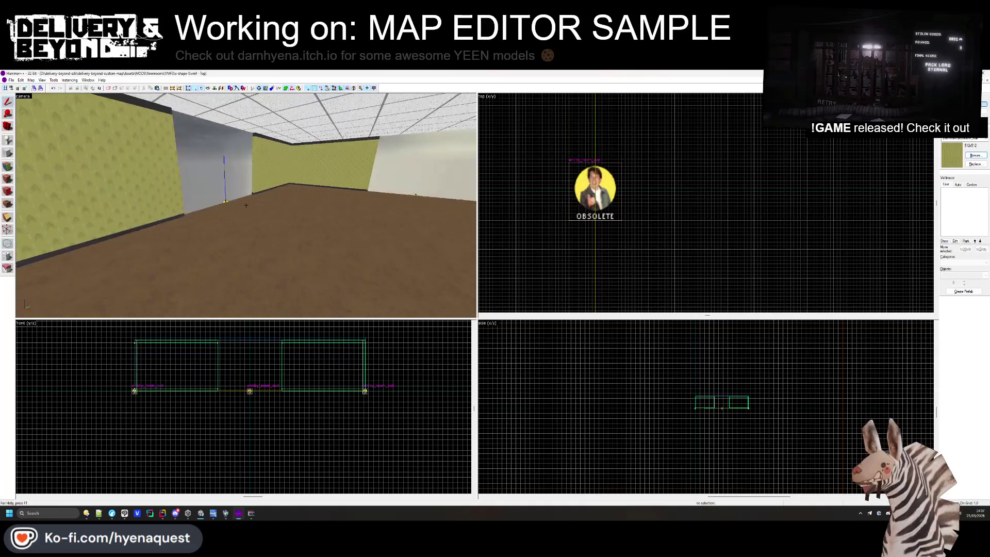
{"action": "left_click", "coordinate": [236, 196]}
{"action": "scroll", "coordinate": [580, 143], "scroll_direction": "down", "scroll_amount": 3}
Narrow the wallpapered wall piece from 269 to 253 units wide
{"action": "scroll", "coordinate": [571, 236], "scroll_direction": "up", "scroll_amount": 6}
{"action": "key", "text": "Delete"}
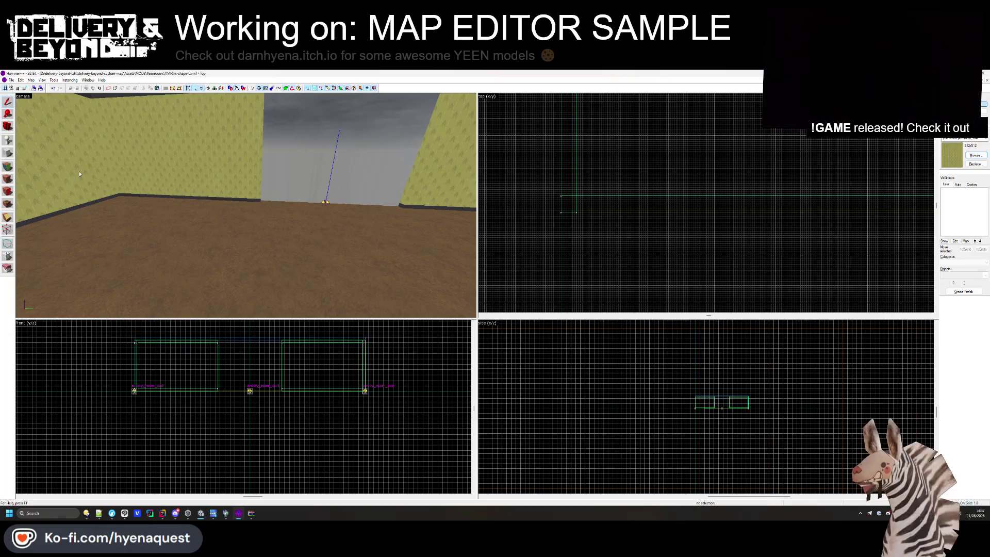
{"action": "key", "text": "ctrl+z"}
{"action": "left_click", "coordinate": [568, 213]}
{"action": "left_click_drag", "start_coordinate": [568, 213], "coordinate": [569, 198]}
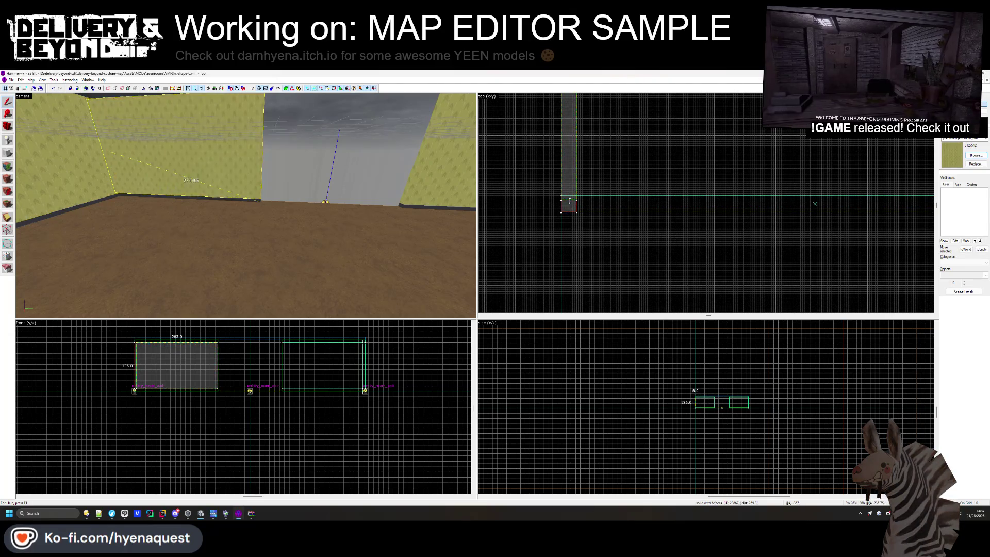
Inspect the wall and ceiling faces in face-edit mode, then close the map
{"action": "left_click", "coordinate": [154, 197]}
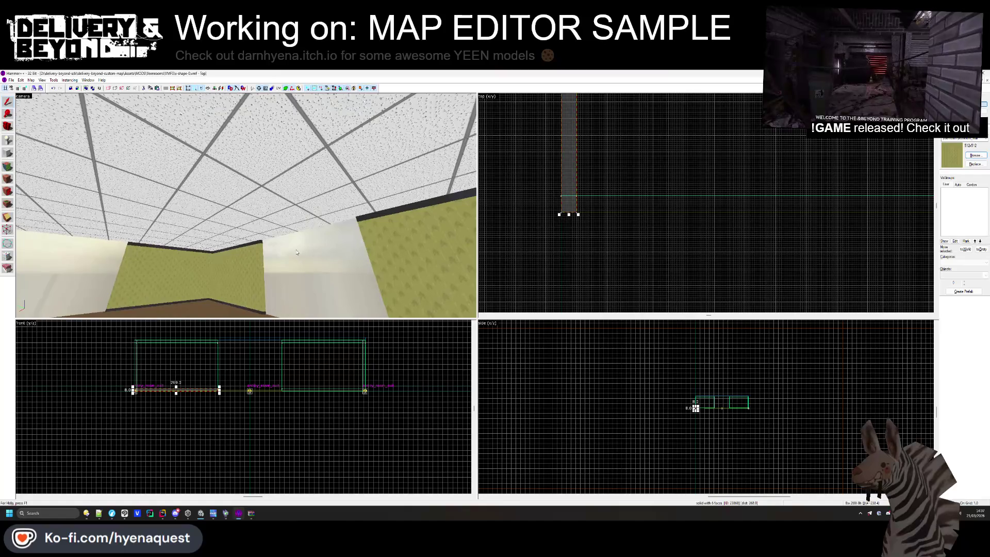
{"action": "left_click", "coordinate": [246, 172], "text": "ctrl"}
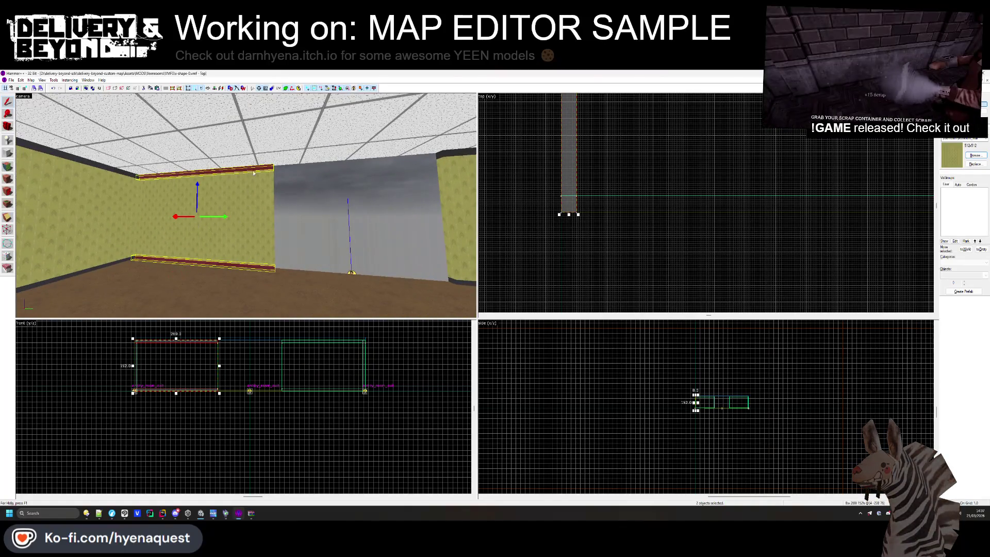
{"action": "left_click", "coordinate": [566, 206]}
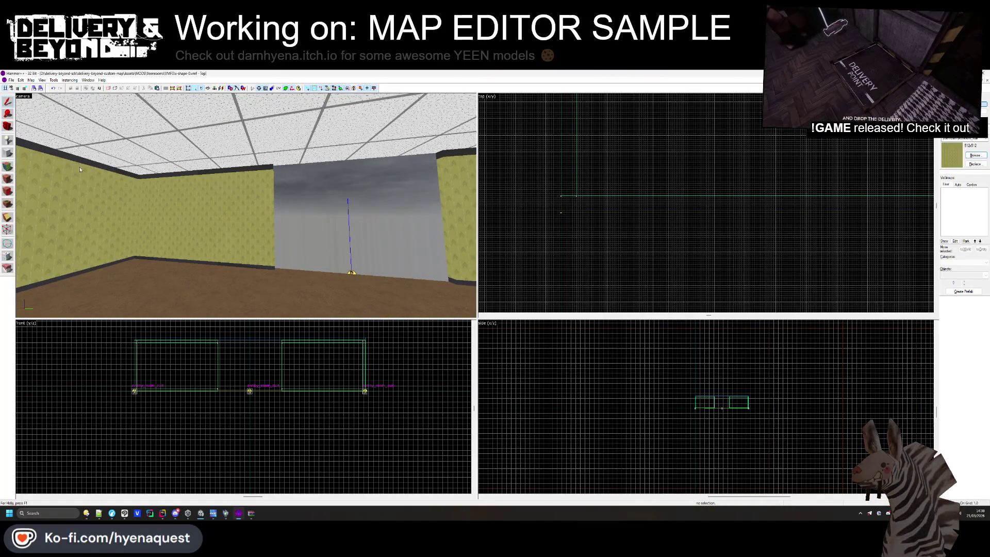
{"action": "left_click", "coordinate": [8, 178]}
{"action": "left_click", "coordinate": [206, 217]}
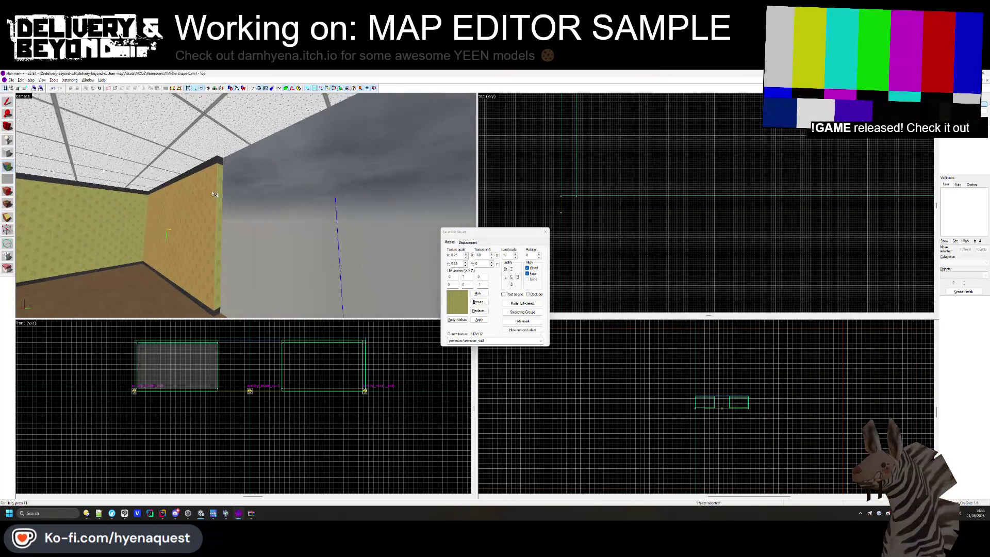
{"action": "left_click", "coordinate": [246, 205]}
{"action": "left_click_drag", "start_coordinate": [246, 205], "coordinate": [227, 199]}
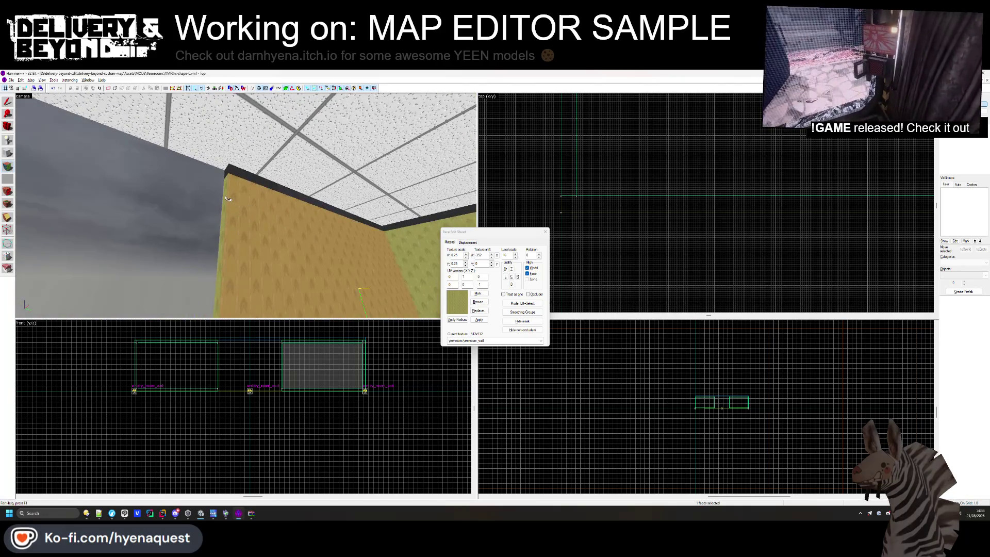
{"action": "key", "text": "Escape"}
{"action": "key", "text": "z"}
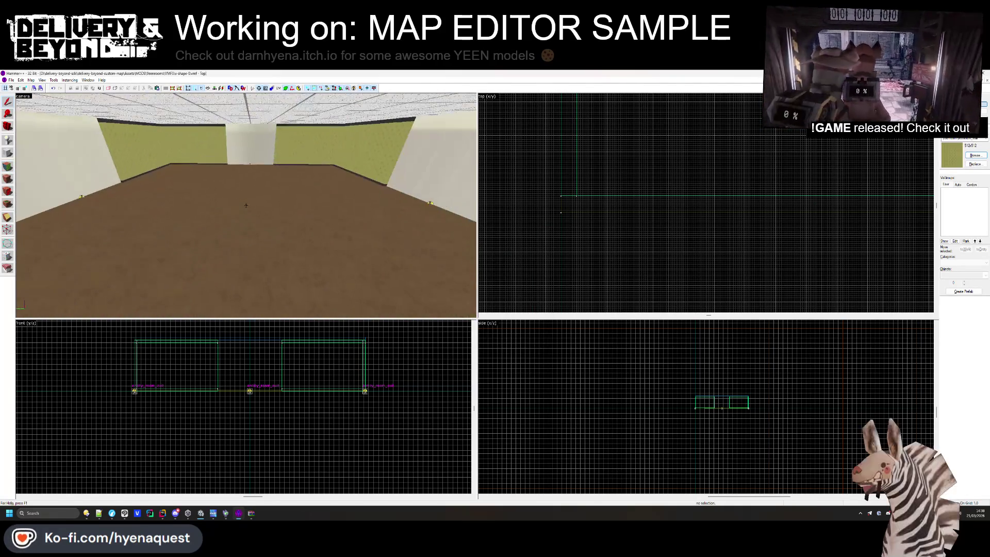
{"action": "key", "text": "z"}
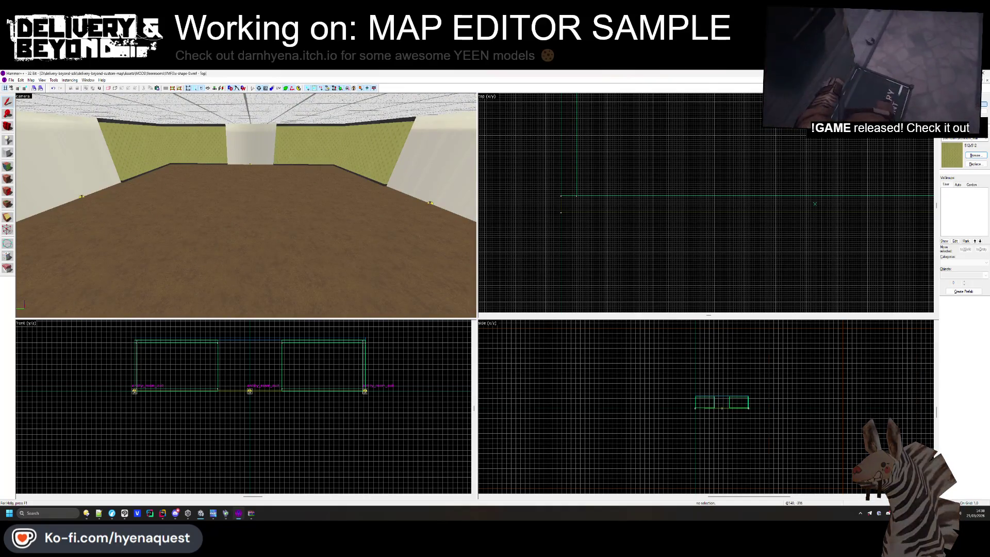
{"action": "left_click", "coordinate": [986, 81]}
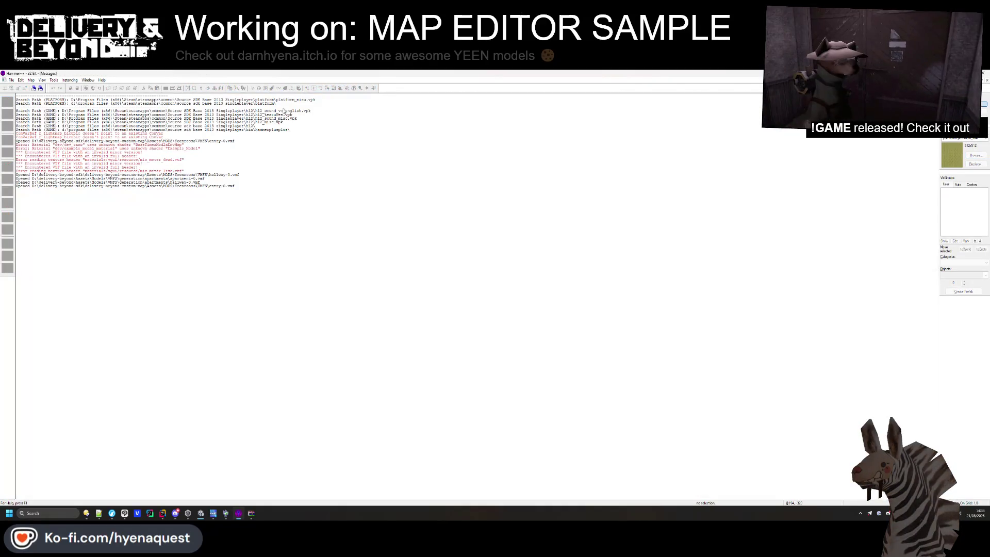
{"action": "left_click", "coordinate": [11, 80]}
{"action": "left_click", "coordinate": [23, 97]}
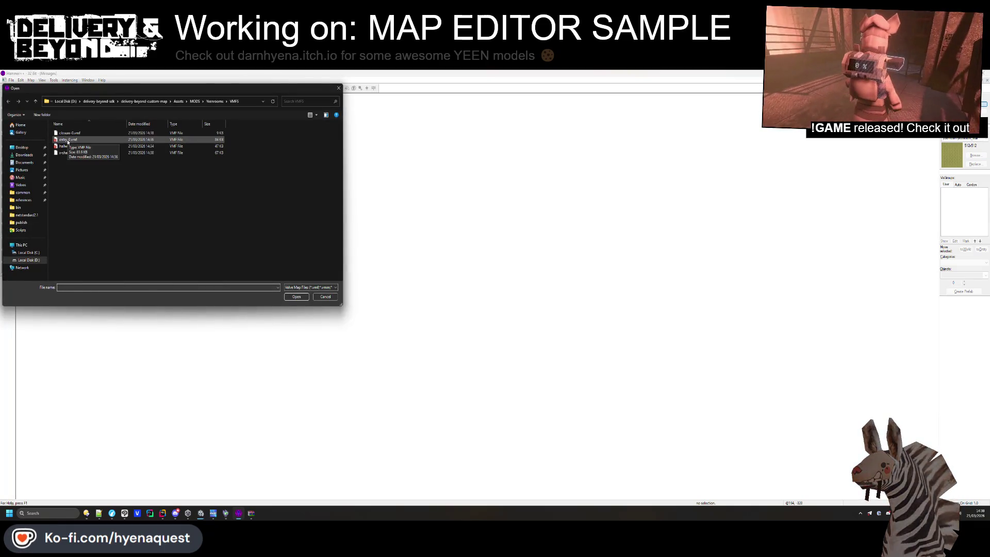
{"action": "double_click", "coordinate": [74, 148]}
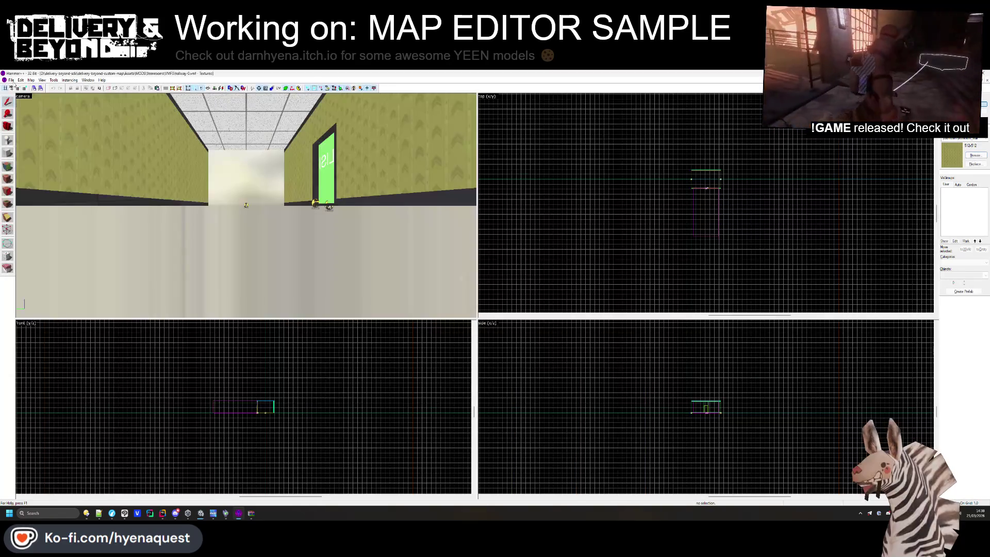
{"action": "left_click", "coordinate": [11, 80]}
{"action": "left_click", "coordinate": [43, 115]}
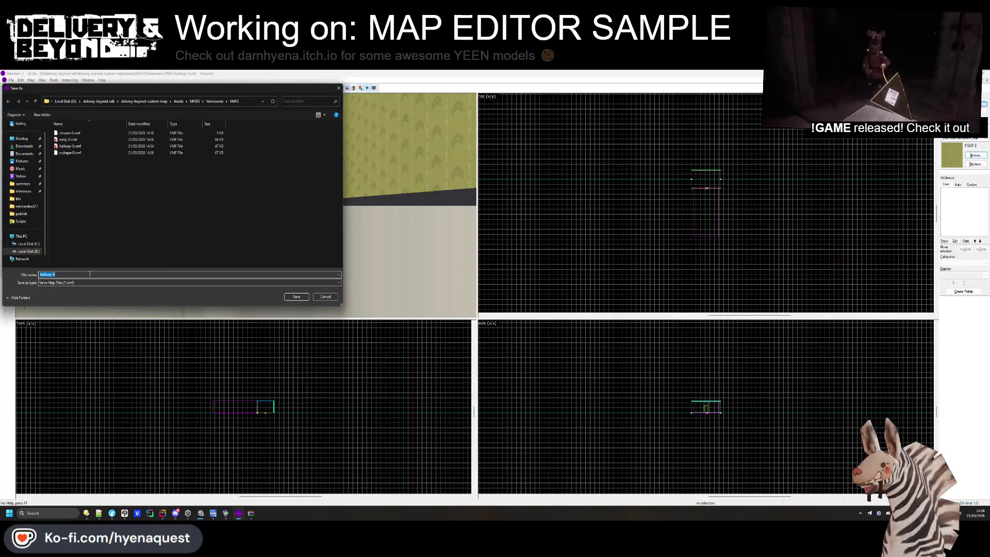
{"action": "key", "text": "Return"}
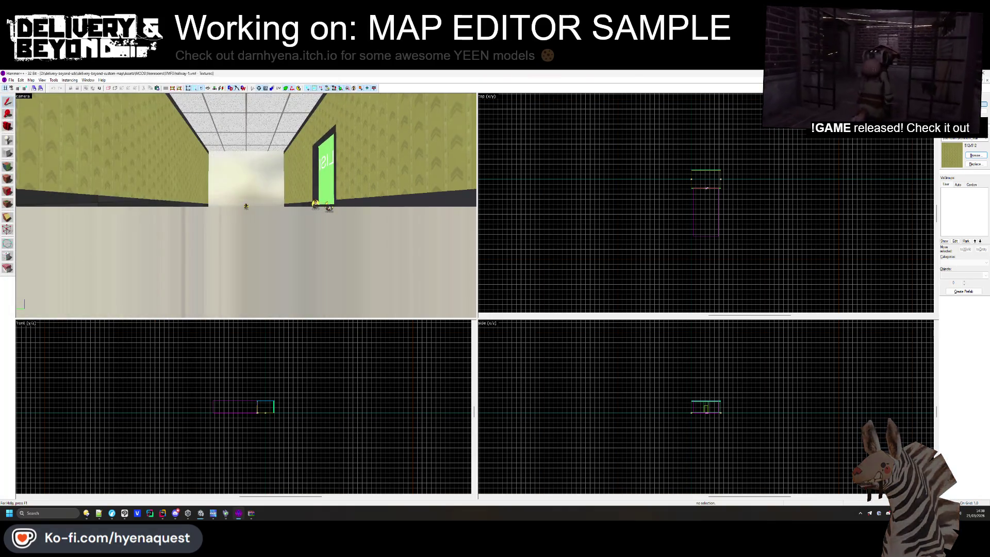
{"action": "key", "text": "Delete"}
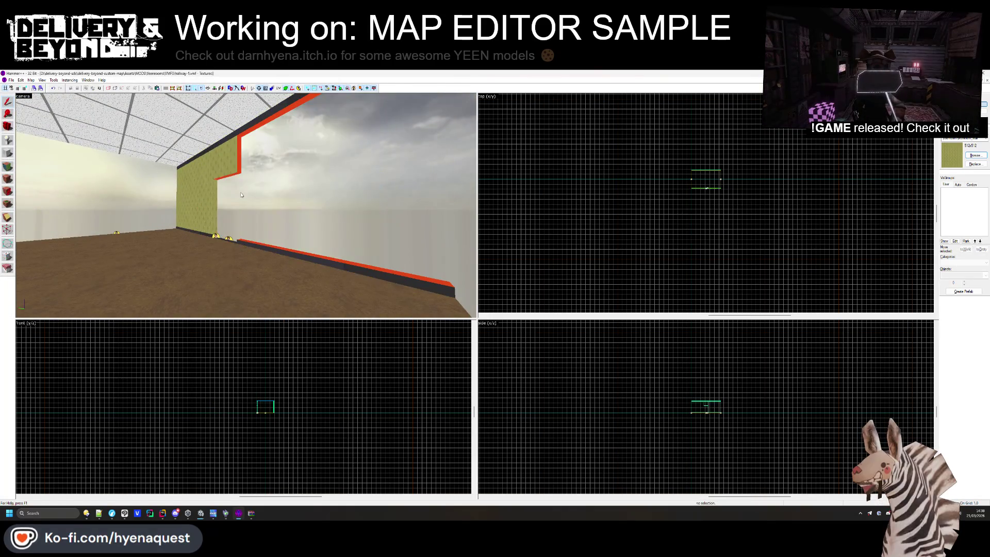
{"action": "left_click", "coordinate": [235, 242]}
{"action": "key", "text": "Delete"}
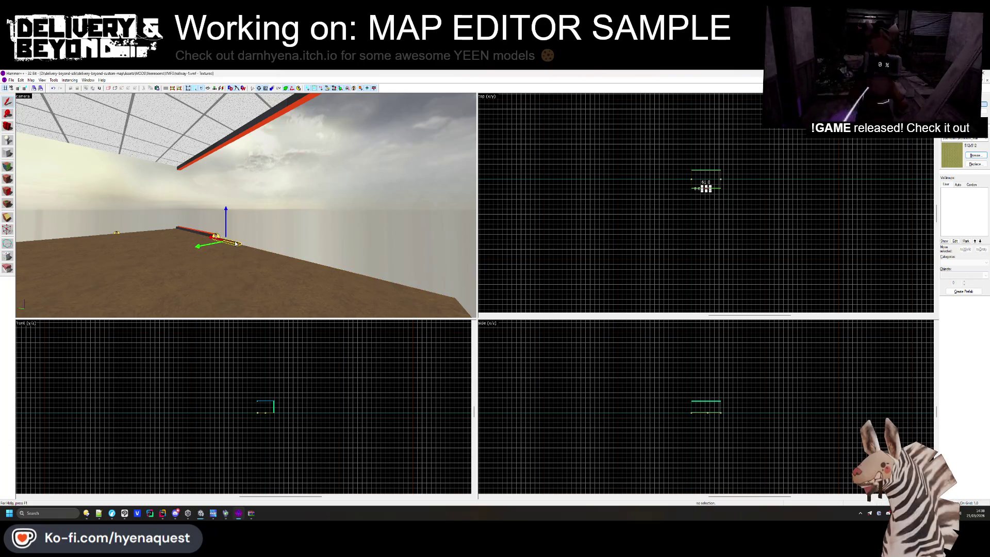
{"action": "key", "text": "Delete"}
{"action": "left_click", "coordinate": [225, 144]}
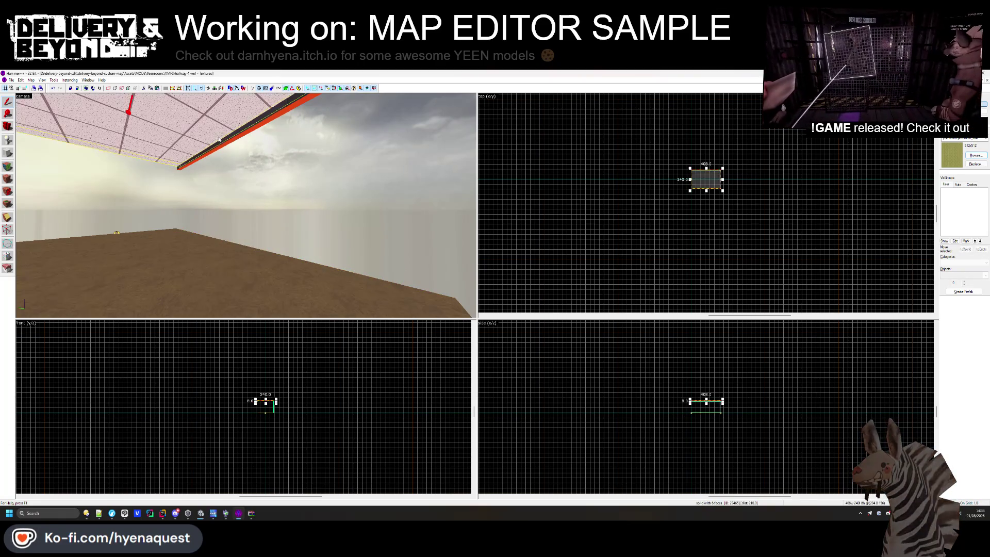
{"action": "key", "text": "Delete"}
{"action": "left_click_drag", "start_coordinate": [236, 207], "coordinate": [189, 239]}
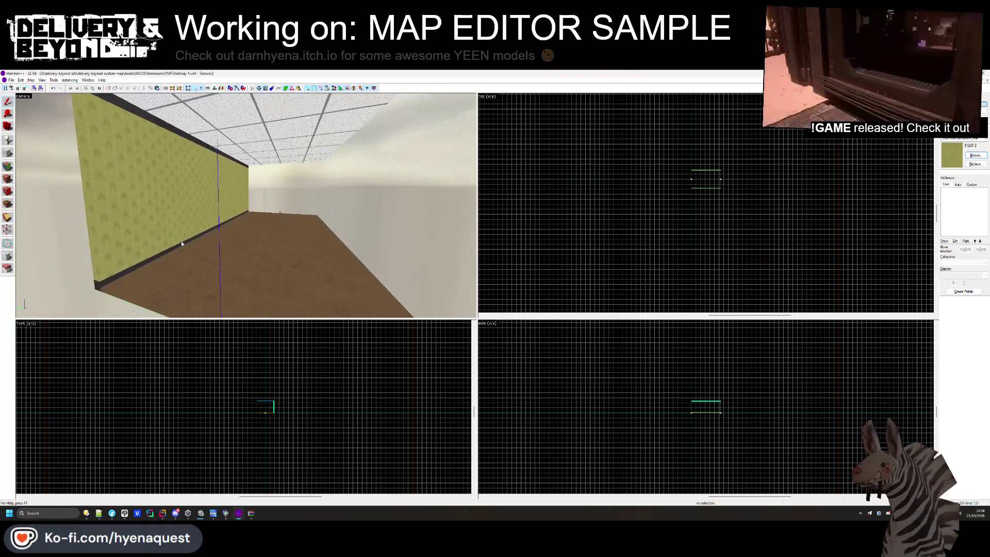
{"action": "scroll", "coordinate": [667, 166], "scroll_direction": "up", "scroll_amount": 5}
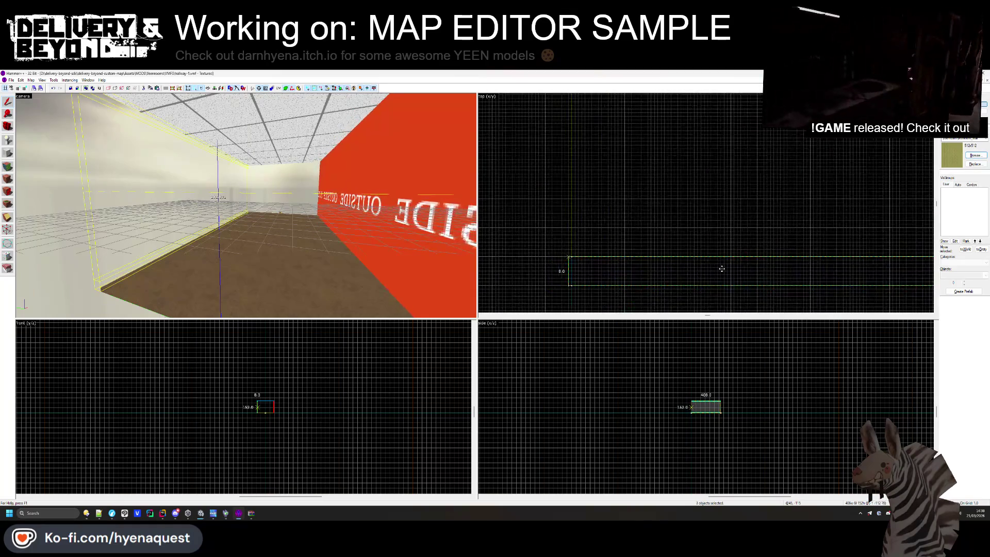
{"action": "scroll", "coordinate": [722, 263], "scroll_direction": "down", "scroll_amount": 3}
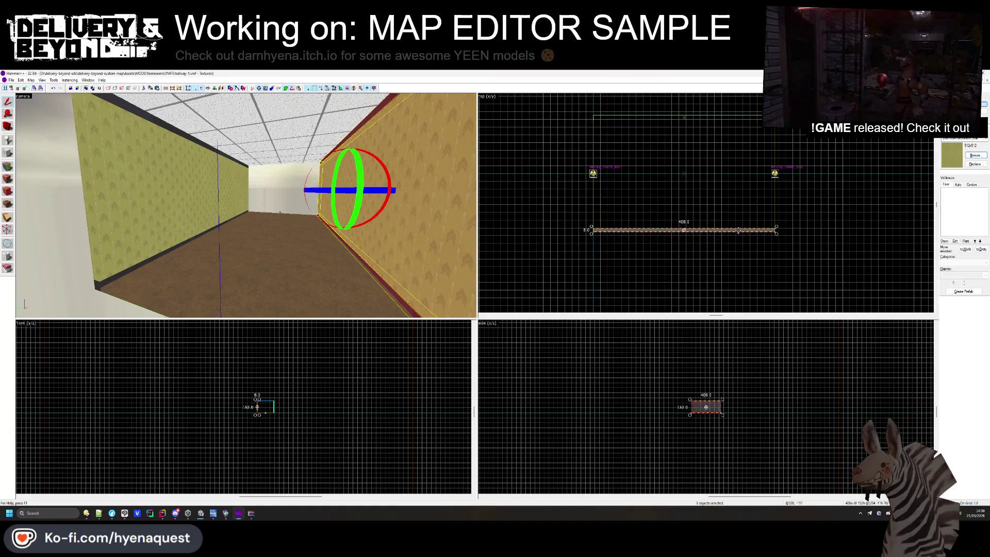
{"action": "left_click", "coordinate": [763, 267]}
{"action": "scroll", "coordinate": [764, 266], "scroll_direction": "up", "scroll_amount": 2}
{"action": "key", "text": "z"}
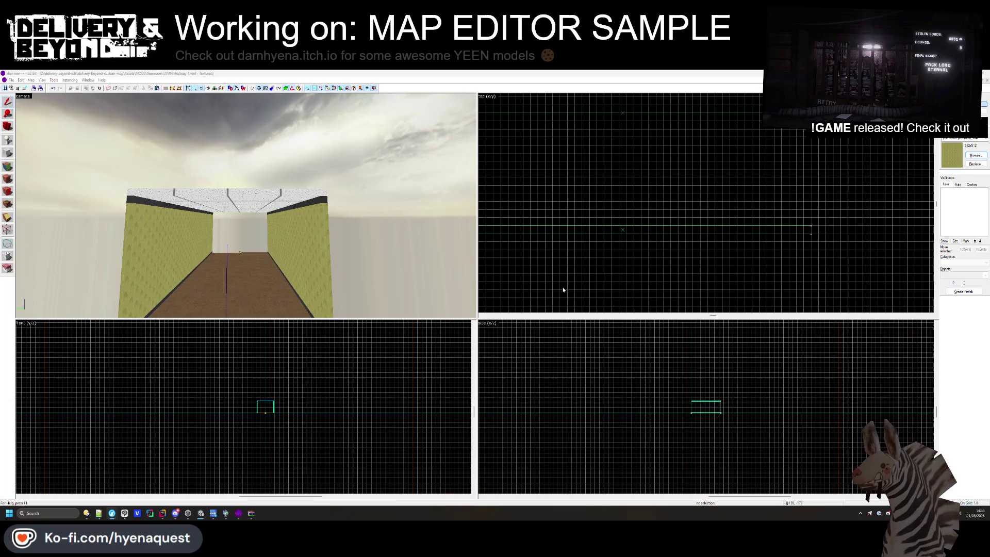
{"action": "key", "text": "z"}
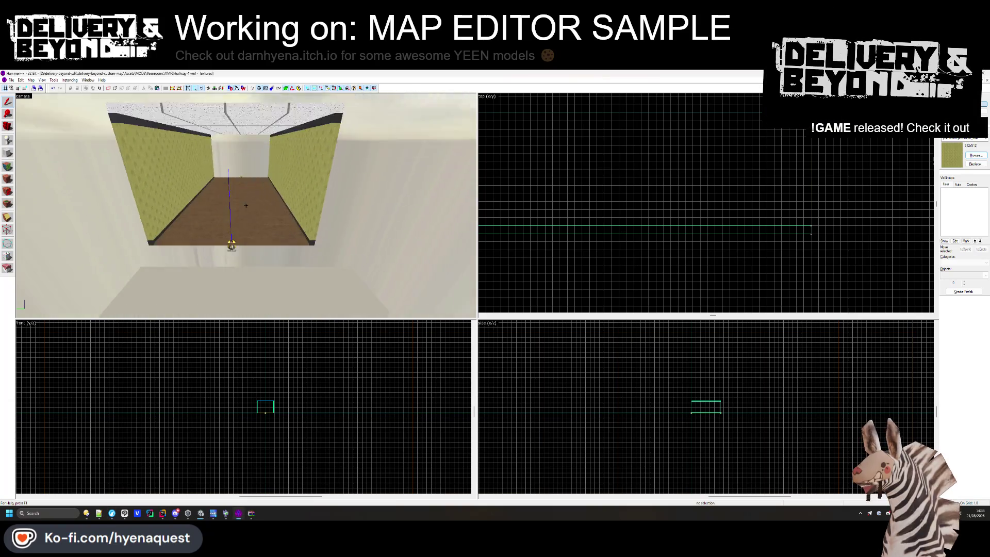
{"action": "key", "text": "w"}
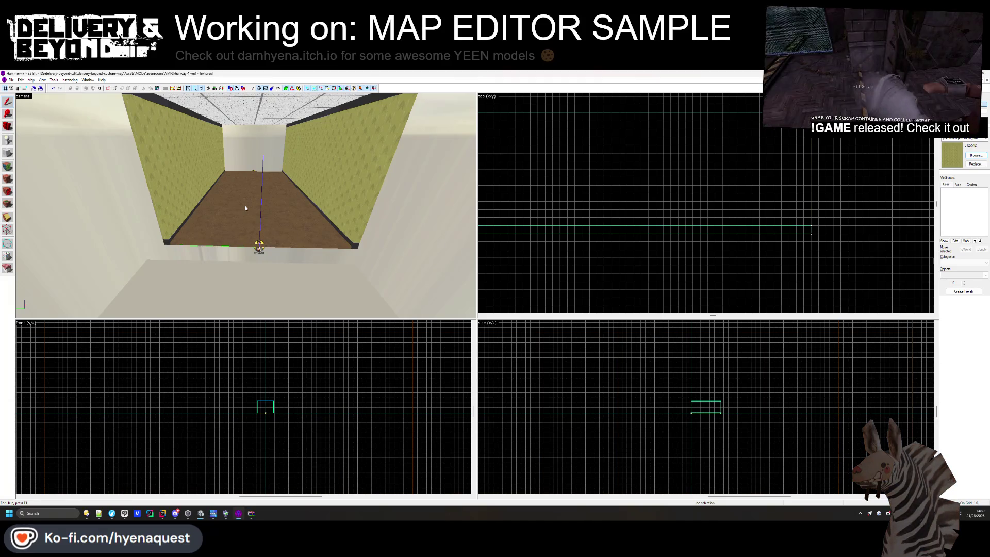
Select the three floor brushes to check their resize handles, then clear the selection
{"action": "left_click", "coordinate": [232, 208]}
{"action": "key", "text": "ctrl+shift+e"}
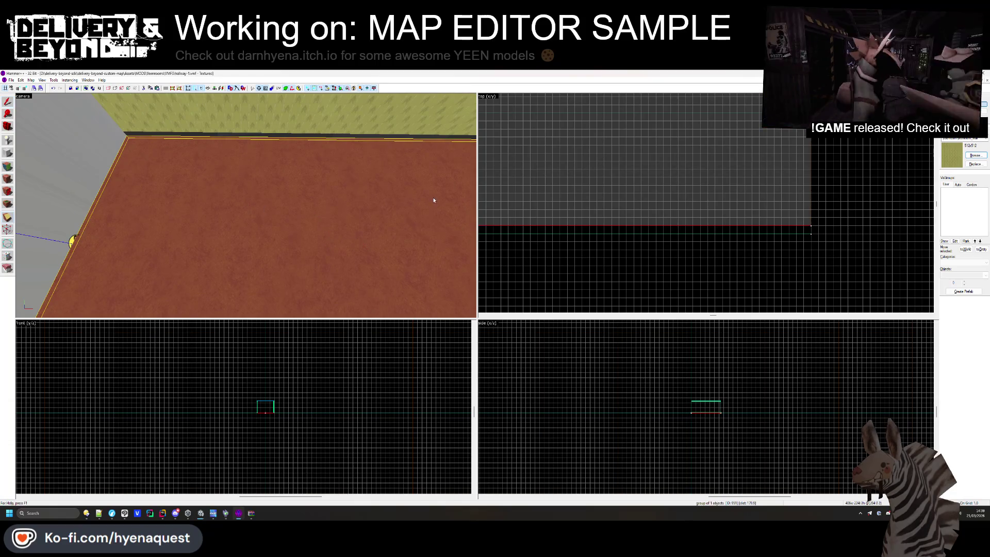
{"action": "scroll", "coordinate": [392, 201], "scroll_direction": "up", "scroll_amount": 3}
{"action": "scroll", "coordinate": [514, 222], "scroll_direction": "down", "scroll_amount": 3}
{"action": "scroll", "coordinate": [567, 203], "scroll_direction": "up", "scroll_amount": 5}
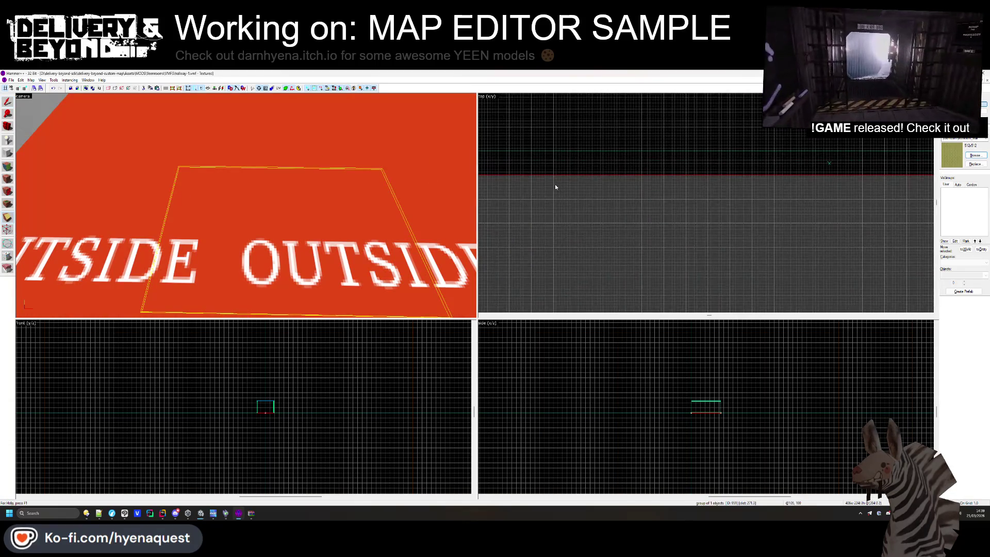
{"action": "scroll", "coordinate": [553, 182], "scroll_direction": "down", "scroll_amount": 3}
{"action": "left_click", "coordinate": [556, 162], "text": "ctrl"}
{"action": "scroll", "coordinate": [673, 168], "scroll_direction": "up", "scroll_amount": 3}
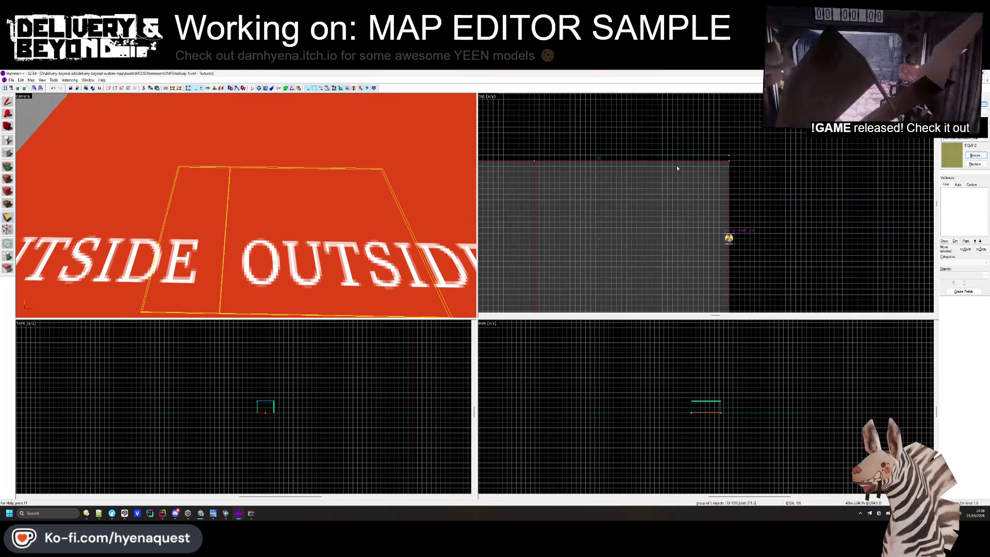
{"action": "left_click", "coordinate": [676, 165], "text": "ctrl"}
{"action": "scroll", "coordinate": [601, 211], "scroll_direction": "down", "scroll_amount": 3}
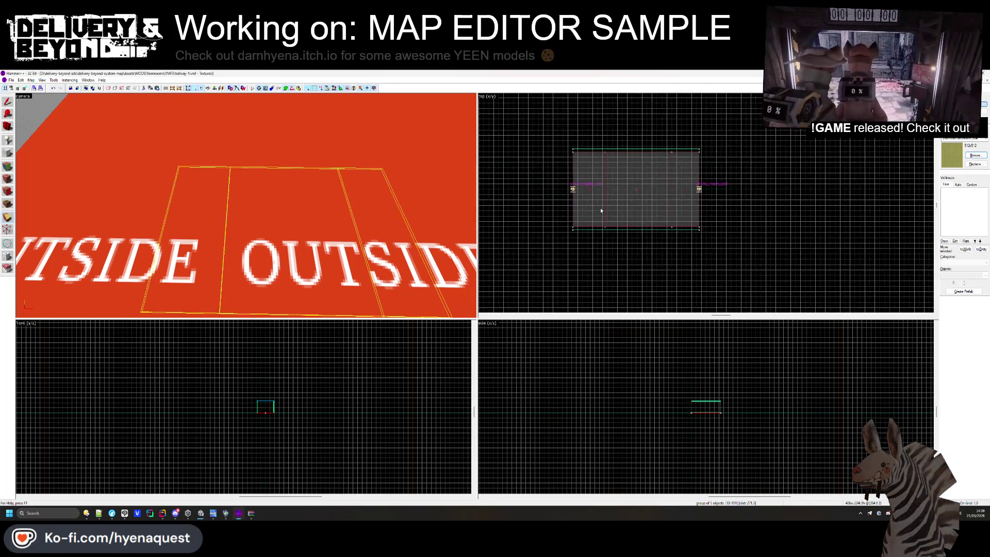
{"action": "left_click", "coordinate": [12, 106]}
{"action": "scroll", "coordinate": [244, 209], "scroll_direction": "down", "scroll_amount": 5}
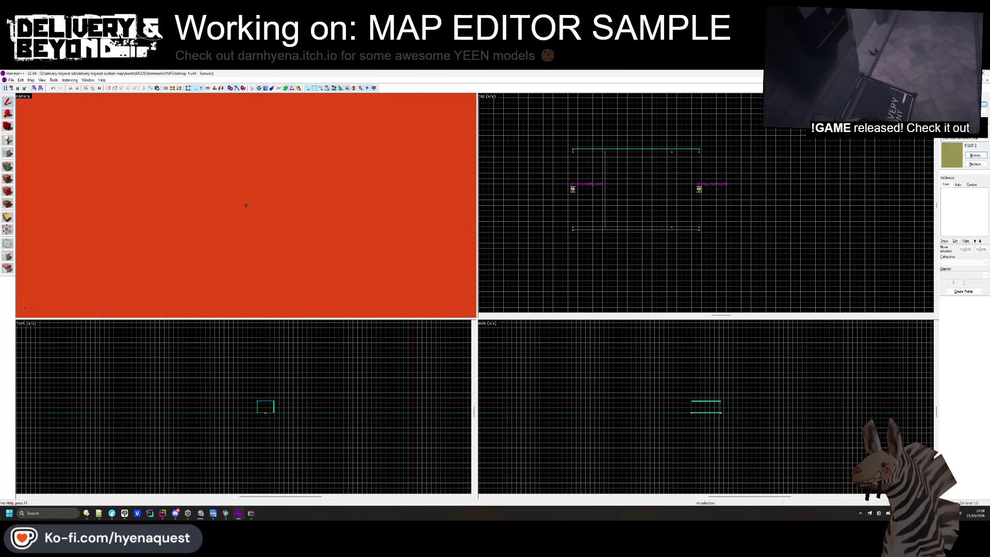
{"action": "left_click", "coordinate": [750, 132]}
Tie the middle floor brush to an entity and change its class away from func_detail
{"action": "left_click", "coordinate": [379, 221]}
{"action": "left_click", "coordinate": [304, 216]}
{"action": "key", "text": "ctrl+t"}
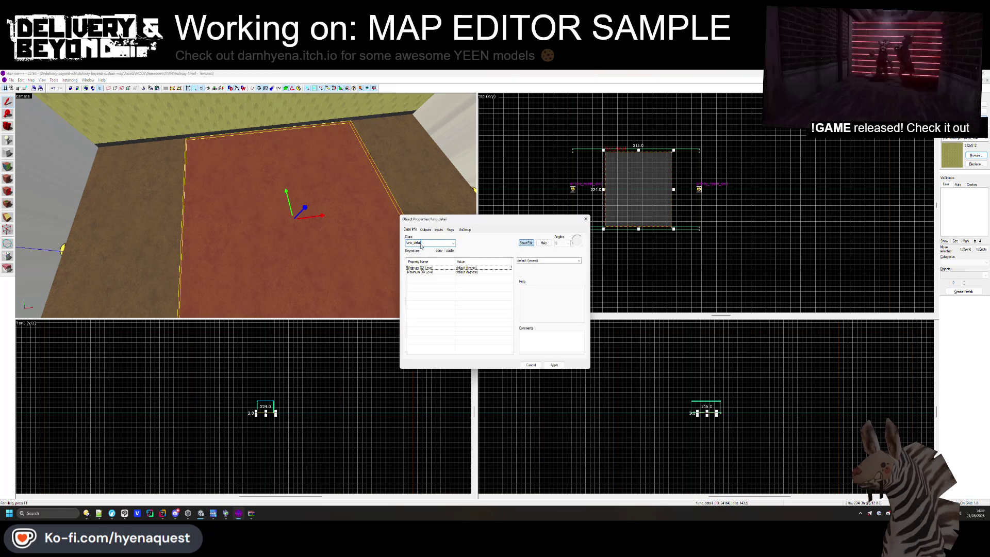
{"action": "type", "text": "o_pi"}
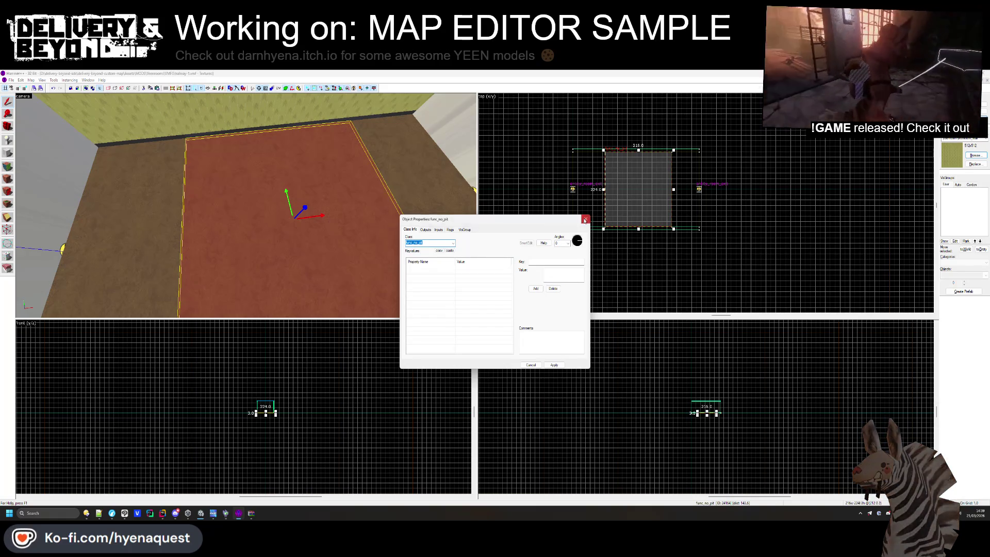
{"action": "left_click", "coordinate": [586, 219]}
Select two brushes at the room's edge
{"action": "left_click", "coordinate": [246, 205]}
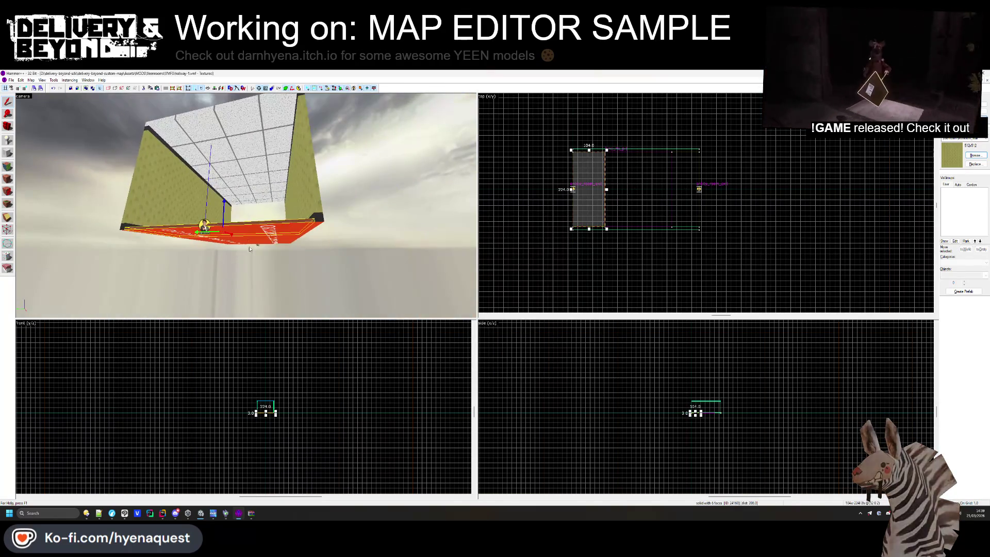
{"action": "left_click", "coordinate": [246, 206], "text": "ctrl"}
{"action": "scroll", "coordinate": [263, 423], "scroll_direction": "up", "scroll_amount": 5}
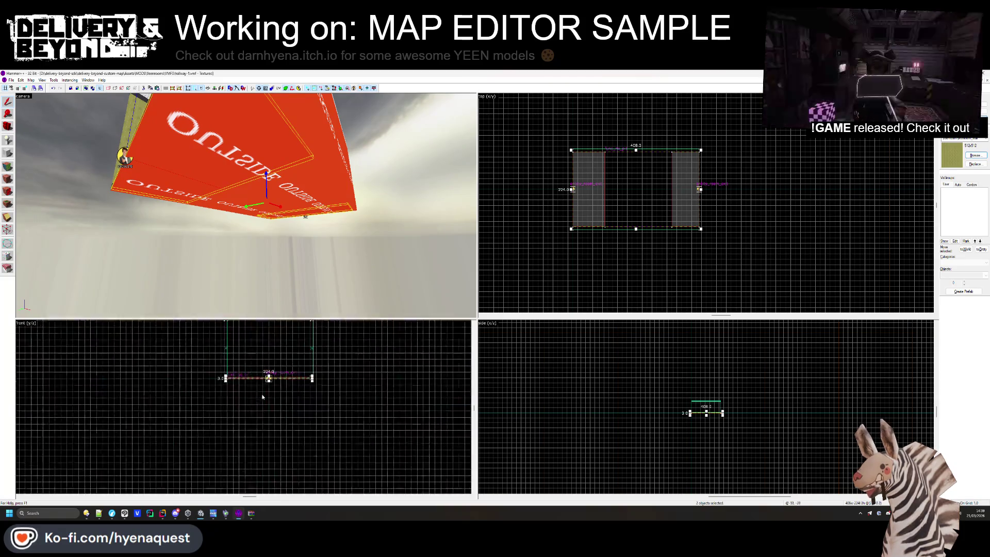
Stretch the selected brushes downward, then stretch two more brushes down to 64 units
{"action": "scroll", "coordinate": [276, 362], "scroll_direction": "up", "scroll_amount": 3}
{"action": "left_click_drag", "start_coordinate": [200, 402], "coordinate": [200, 473]}
{"action": "key", "text": "Escape"}
{"action": "key", "text": "z"}
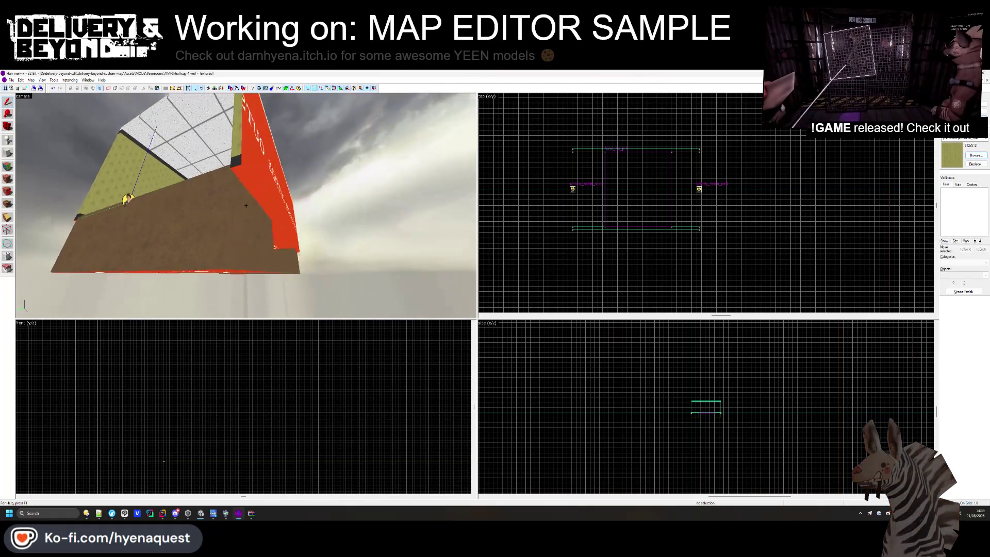
{"action": "key", "text": "z"}
{"action": "left_click", "coordinate": [260, 191]}
{"action": "key", "text": "z"}
{"action": "key", "text": "z"}
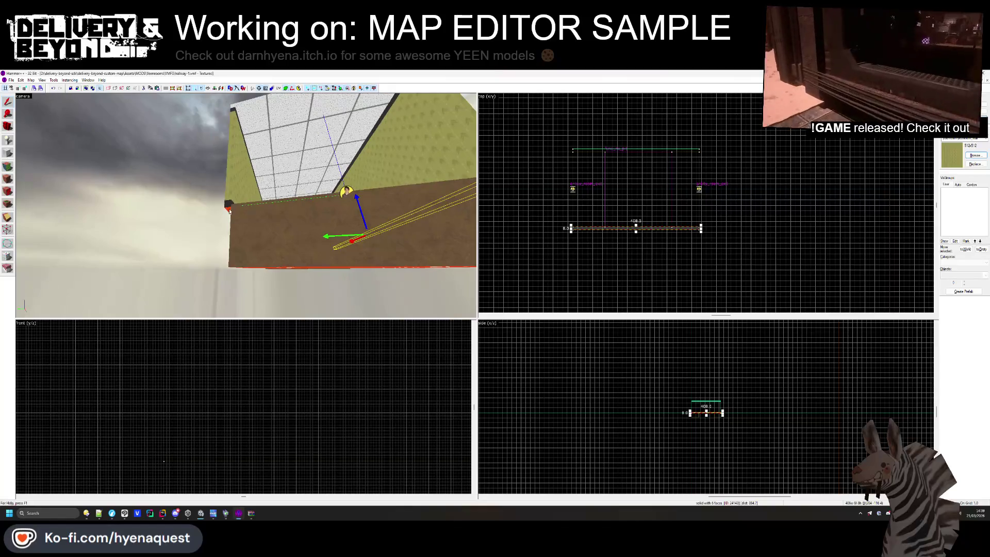
{"action": "left_click", "coordinate": [246, 227], "text": "ctrl"}
{"action": "scroll", "coordinate": [304, 361], "scroll_direction": "up", "scroll_amount": 2}
{"action": "scroll", "coordinate": [270, 384], "scroll_direction": "up", "scroll_amount": 2}
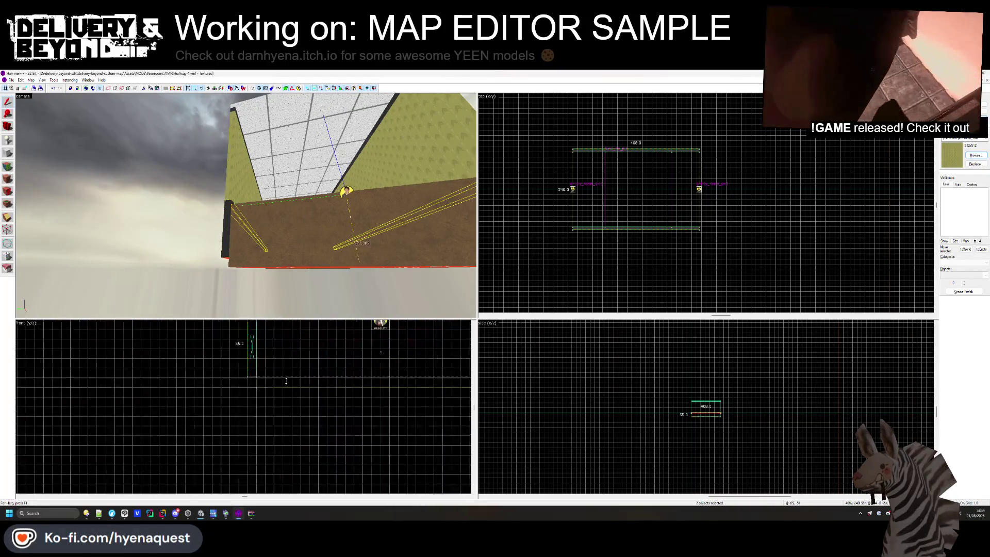
{"action": "left_click_drag", "start_coordinate": [270, 384], "coordinate": [270, 401]}
Select the ceiling brush together with the dark wall brush
{"action": "key", "text": "z"}
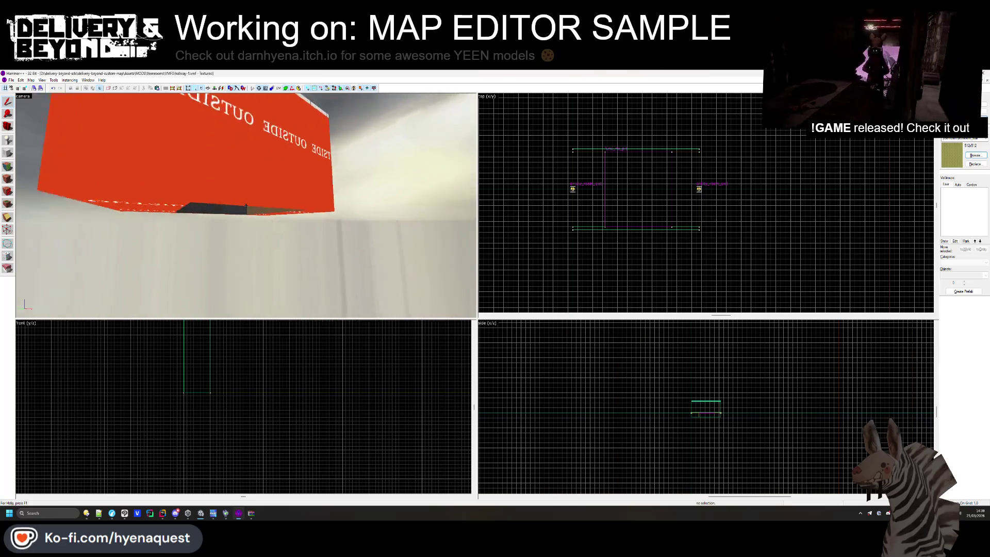
{"action": "left_click", "coordinate": [246, 205]}
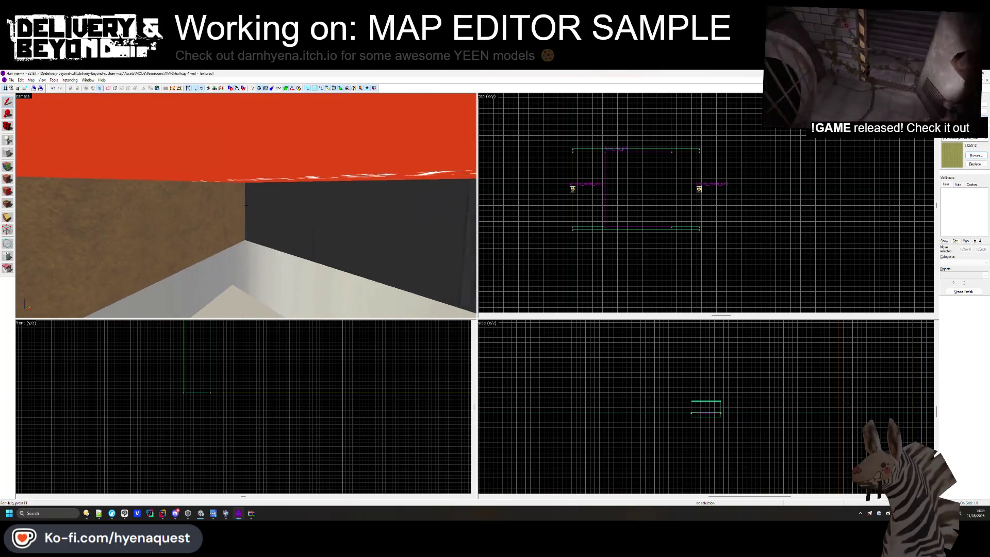
{"action": "key", "text": "z"}
{"action": "left_click", "coordinate": [219, 211], "text": "ctrl"}
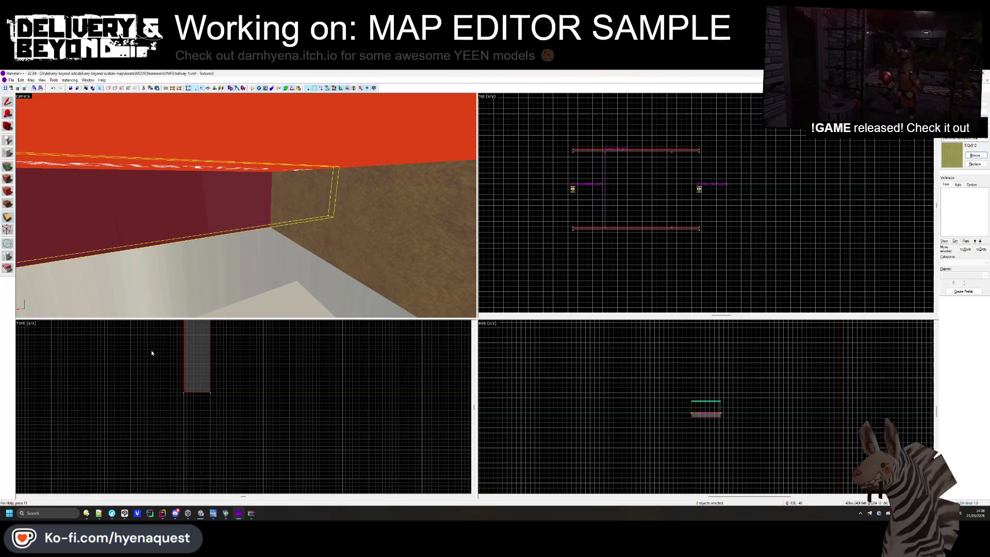
{"action": "scroll", "coordinate": [204, 412], "scroll_direction": "down", "scroll_amount": 3}
{"action": "scroll", "coordinate": [201, 416], "scroll_direction": "up", "scroll_amount": 6}
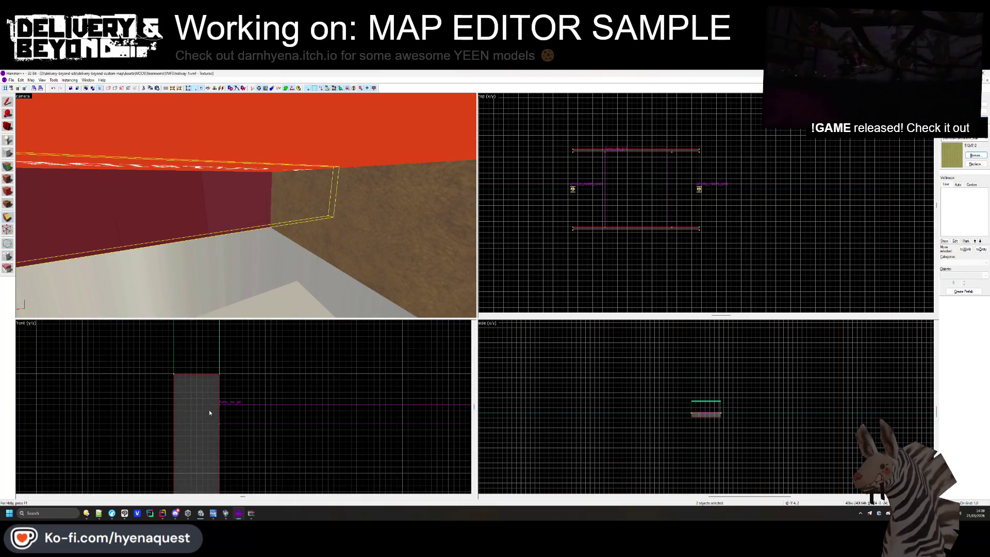
{"action": "scroll", "coordinate": [207, 405], "scroll_direction": "up", "scroll_amount": 5}
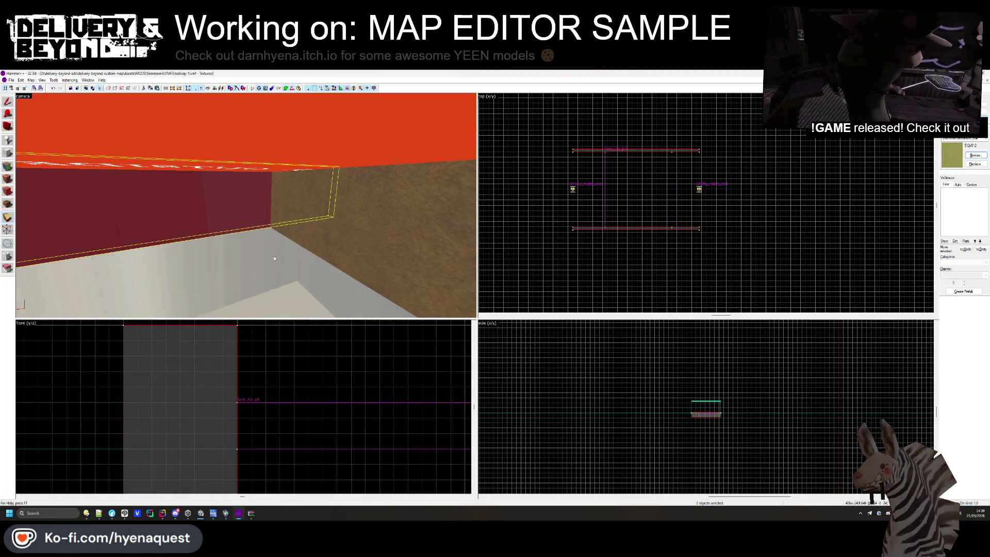
Clip the thin strip brush with an angled cut and pick the carpet floor face for texturing
{"action": "key", "text": "z"}
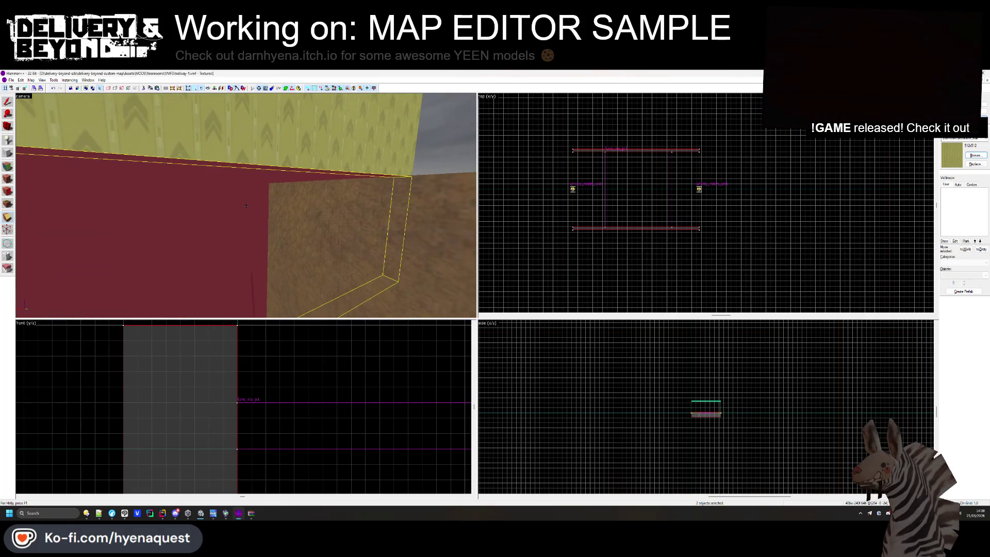
{"action": "left_click", "coordinate": [212, 447]}
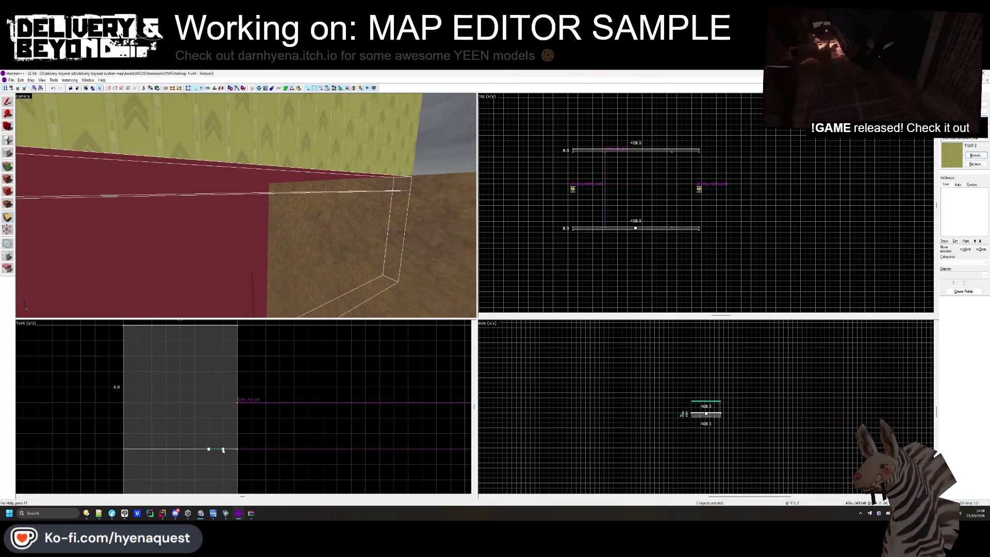
{"action": "left_click_drag", "start_coordinate": [226, 451], "coordinate": [231, 409]}
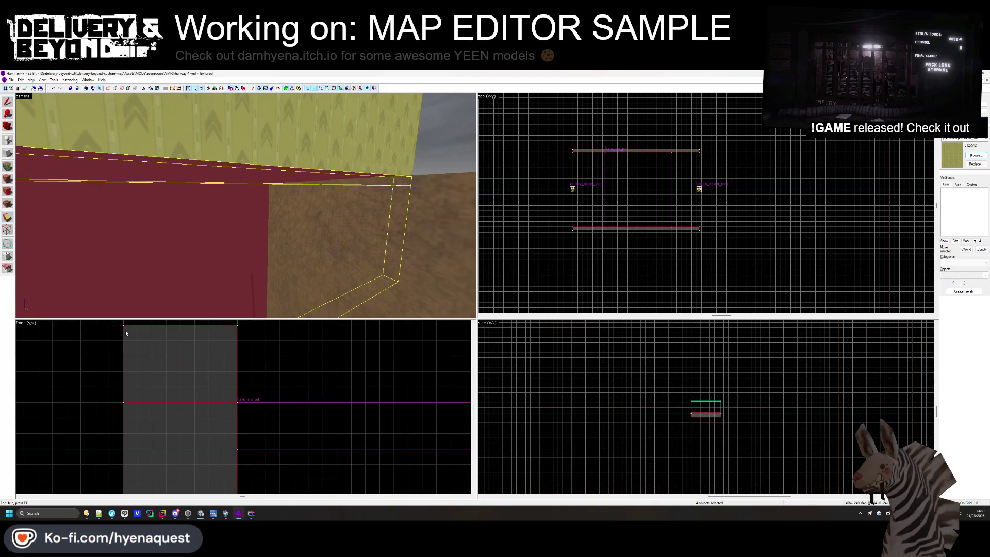
{"action": "key", "text": "shift+a"}
{"action": "left_click", "coordinate": [236, 228]}
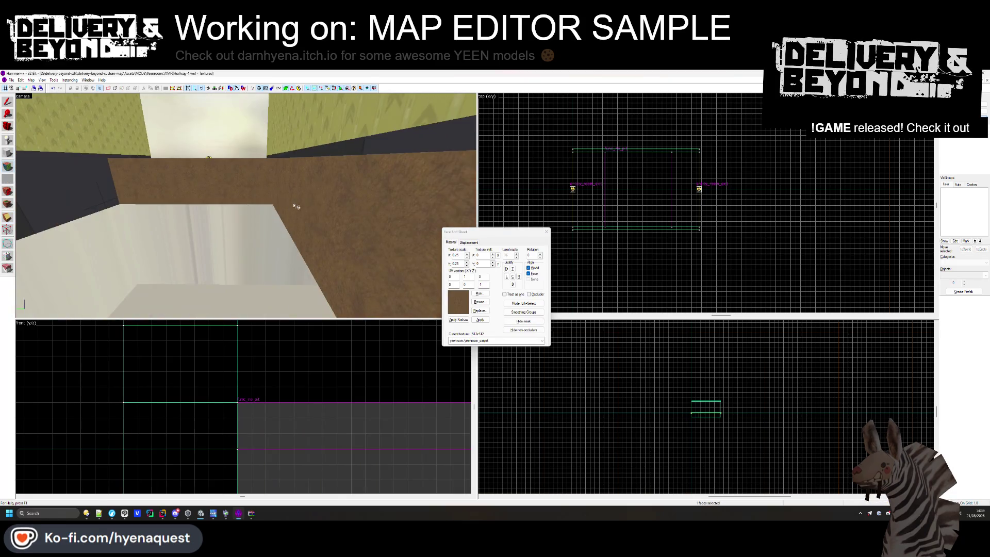
Shift the carpet floor texture by 224 on X and select the floor brush
{"action": "left_click", "coordinate": [288, 206]}
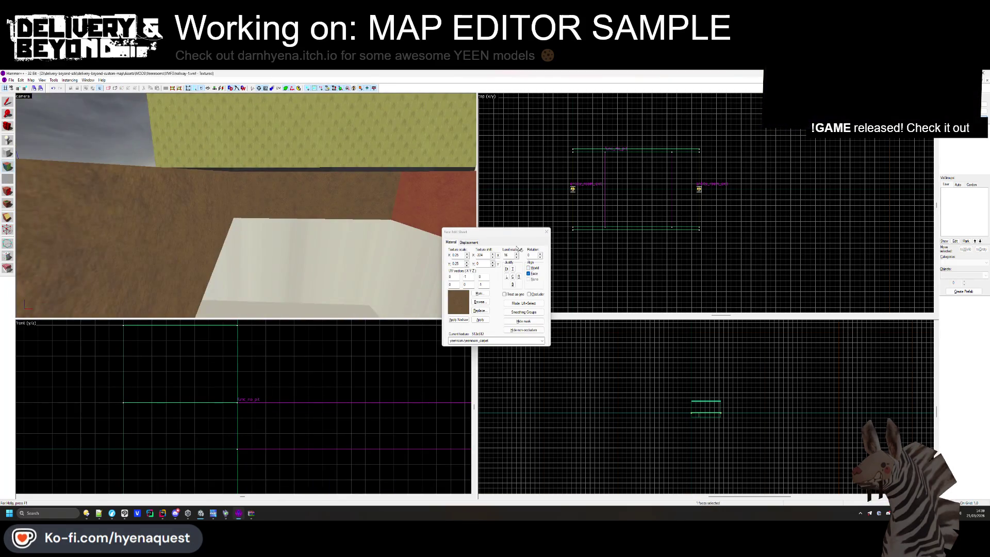
{"action": "key", "text": "shift+s"}
{"action": "left_click", "coordinate": [246, 205]}
Put the floor brush into a new NO_FIT visgroup and hide that group
{"action": "key", "text": "alt+Return"}
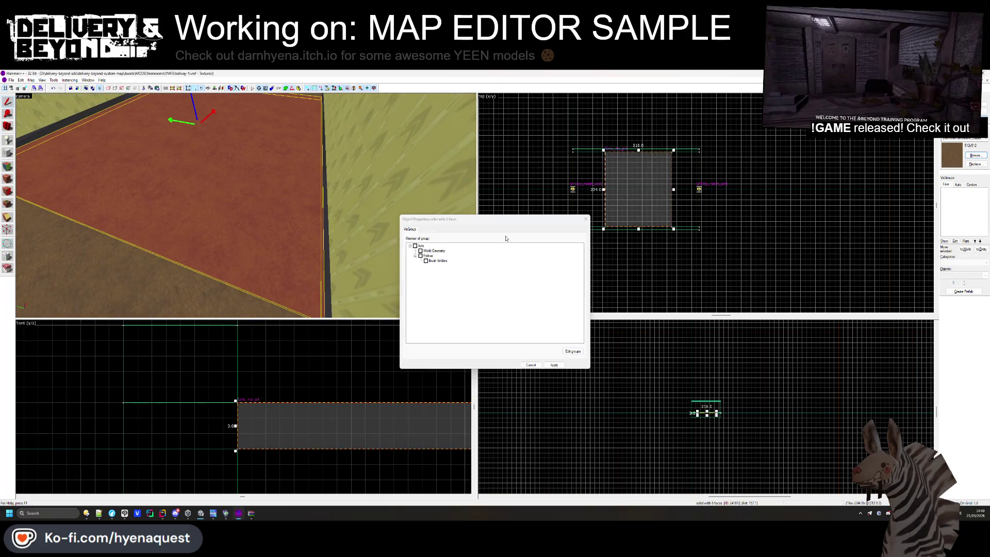
{"action": "left_click", "coordinate": [571, 350]}
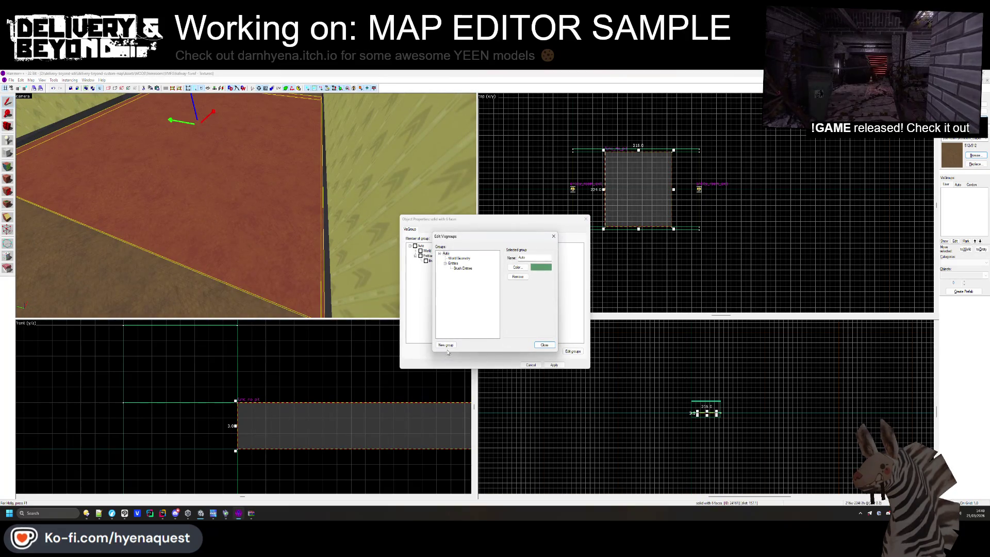
{"action": "type", "text": "NO"}
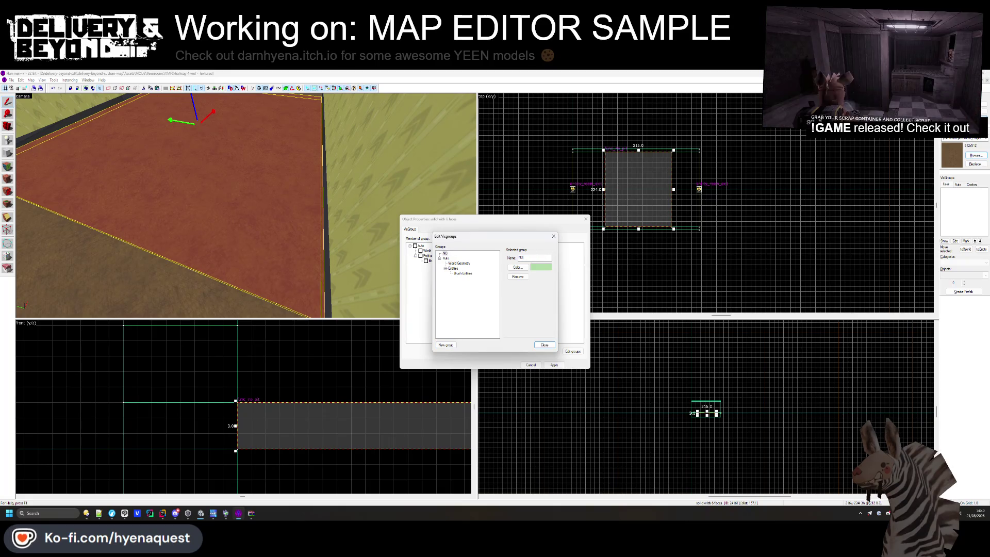
{"action": "key", "text": "BackSpace"}
{"action": "key", "text": "BackSpace"}
{"action": "key", "text": "BackSpace"}
{"action": "type", "text": "IT"}
{"action": "key", "text": "Return"}
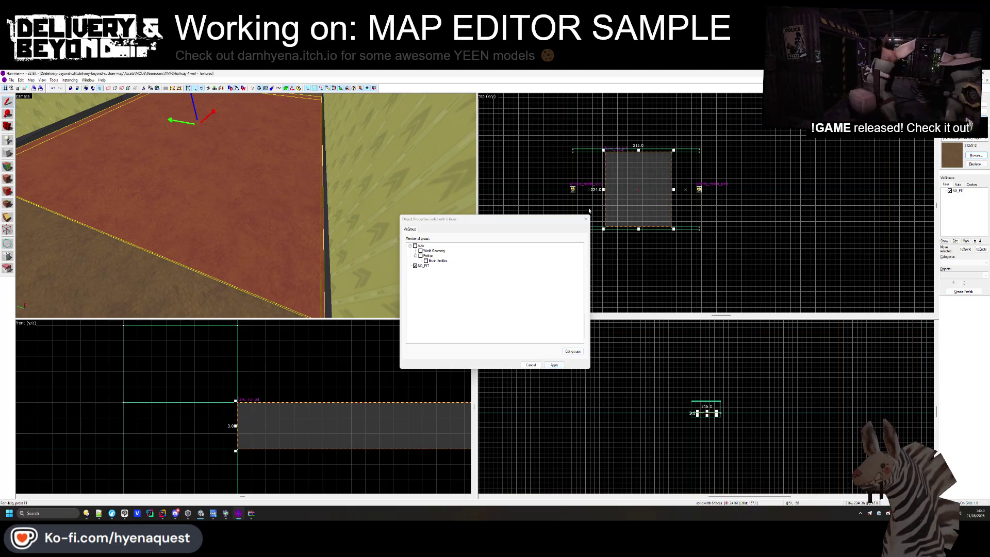
{"action": "left_click", "coordinate": [554, 364]}
{"action": "left_click", "coordinate": [949, 190]}
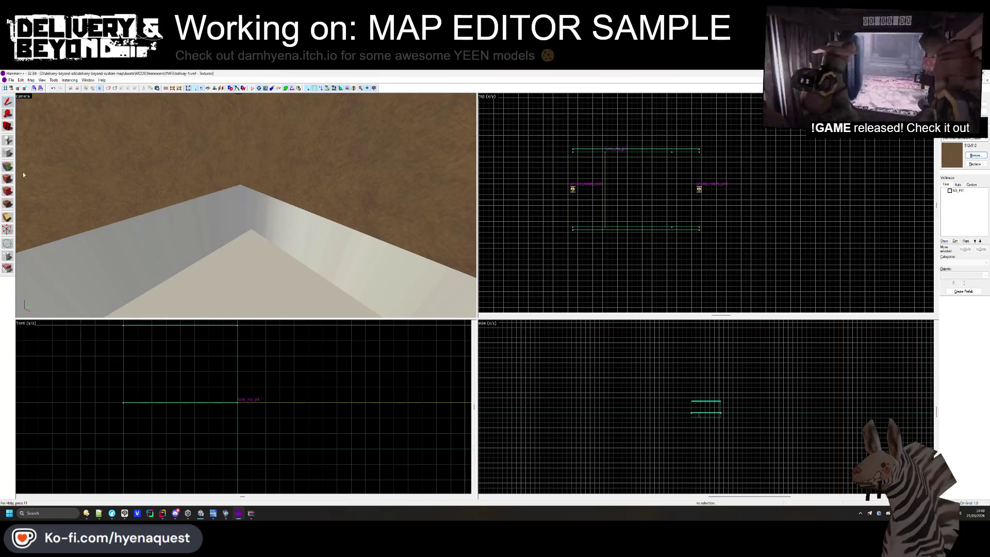
Apply texture_12 to the lower wall faces and re-justify it
{"action": "left_click", "coordinate": [8, 178]}
{"action": "left_click", "coordinate": [194, 159]}
{"action": "left_click", "coordinate": [261, 163]}
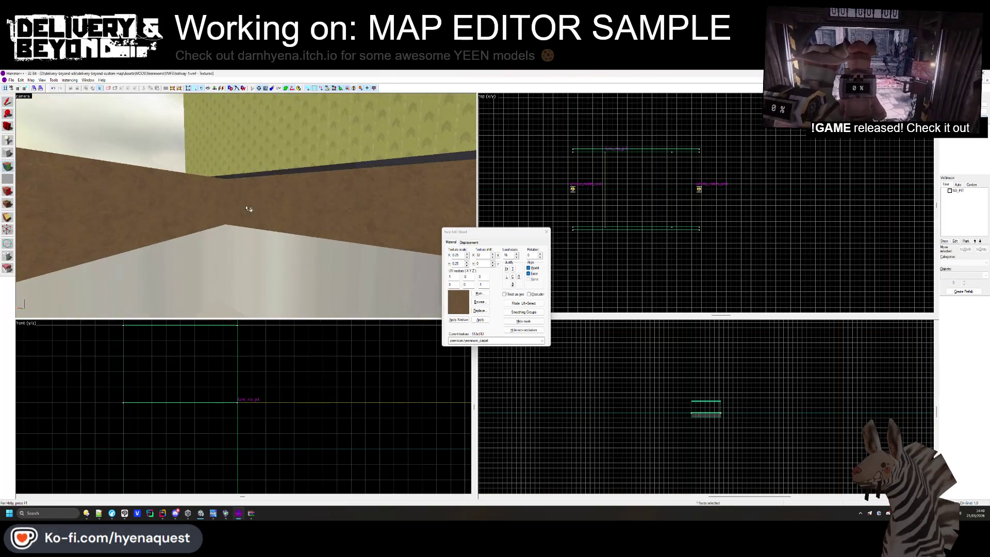
{"action": "key", "text": "z"}
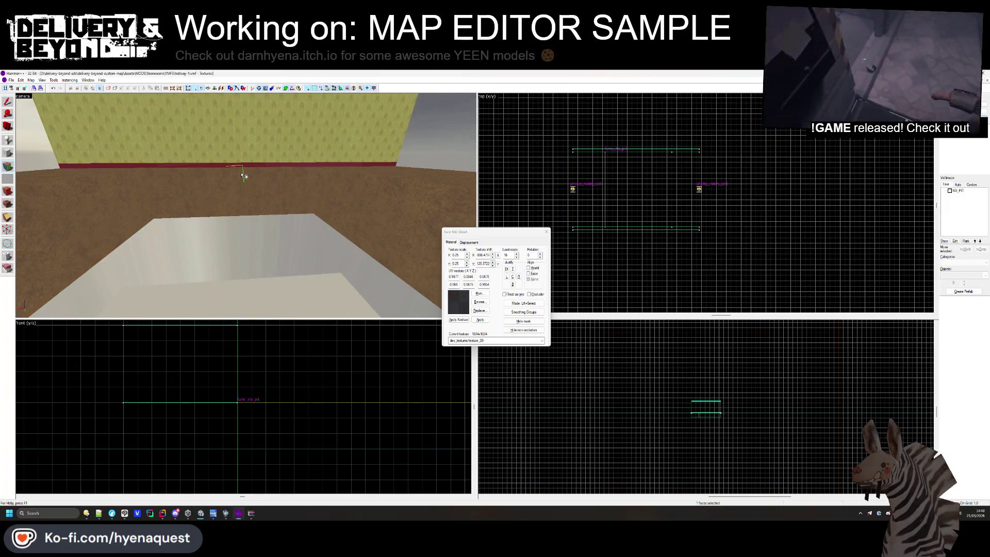
{"action": "left_click", "coordinate": [244, 188]}
{"action": "left_click", "coordinate": [480, 301]}
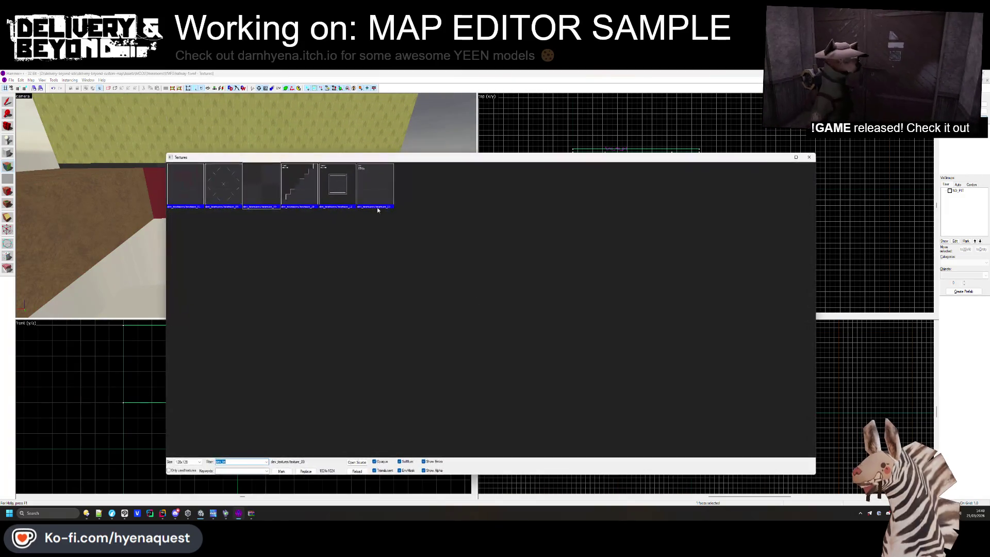
{"action": "double_click", "coordinate": [339, 190]}
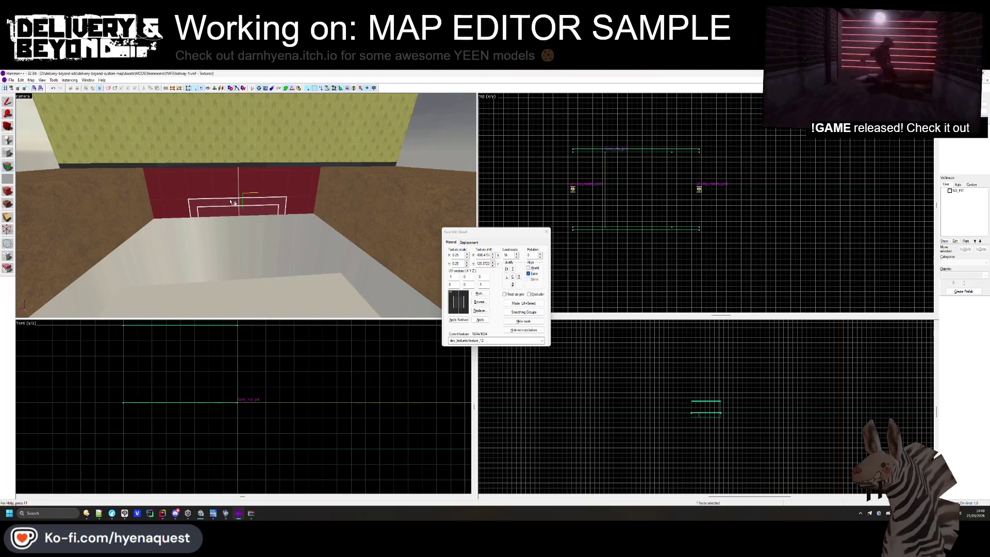
{"action": "mouse_move", "coordinate": [377, 204]}
{"action": "left_mouse_down"}
{"action": "mouse_move", "coordinate": [289, 222]}
{"action": "mouse_move", "coordinate": [361, 242]}
{"action": "left_mouse_up"}
{"action": "left_click", "coordinate": [519, 277]}
{"action": "mouse_move", "coordinate": [310, 217]}
{"action": "left_mouse_down"}
{"action": "mouse_move", "coordinate": [232, 211]}
{"action": "mouse_move", "coordinate": [296, 224]}
{"action": "left_mouse_up"}
{"action": "left_click", "coordinate": [231, 210]}
{"action": "left_click", "coordinate": [546, 232]}
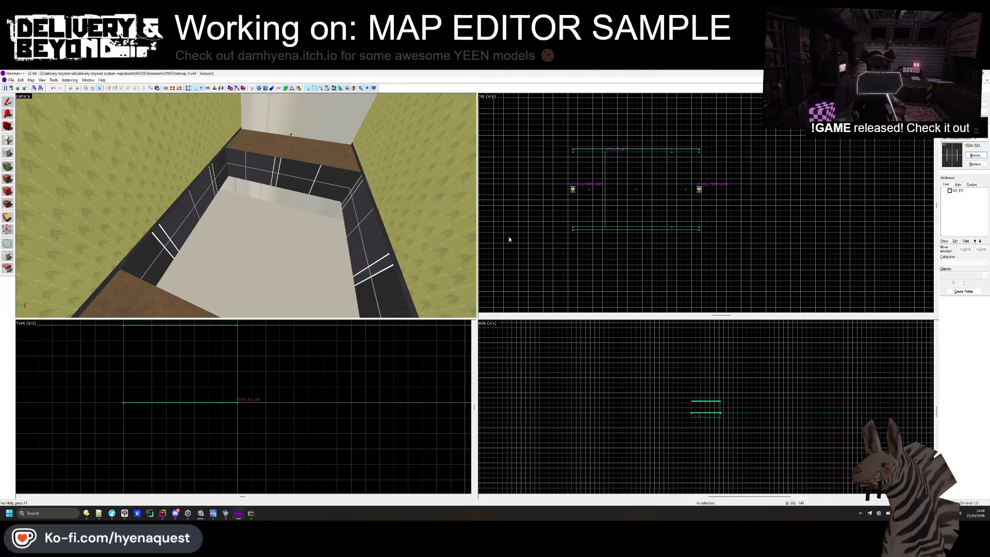
Raise the two dark wall strip brushes to a height of 124
{"action": "key", "text": "z"}
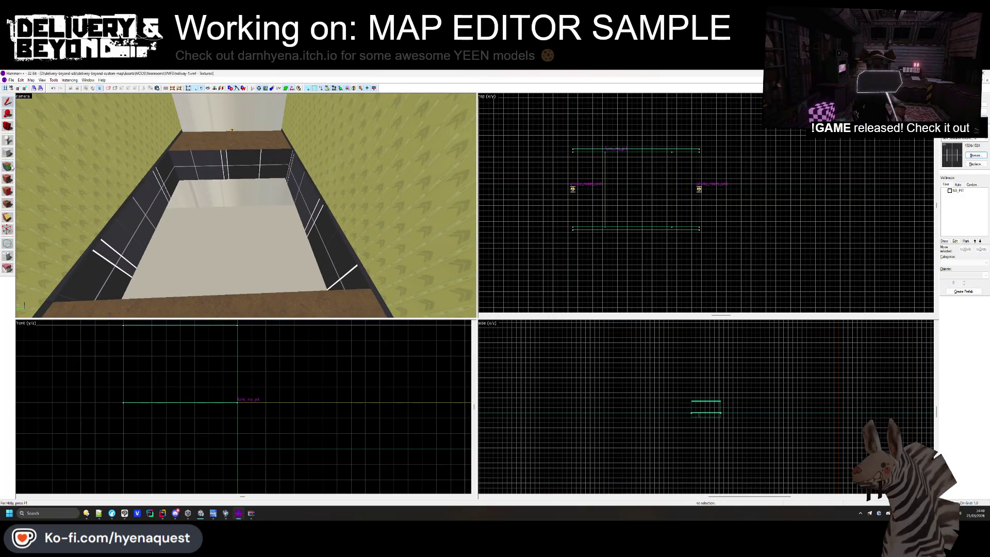
{"action": "left_click", "coordinate": [226, 172]}
{"action": "left_click", "coordinate": [204, 312], "text": "ctrl"}
{"action": "scroll", "coordinate": [294, 352], "scroll_direction": "down", "scroll_amount": 3}
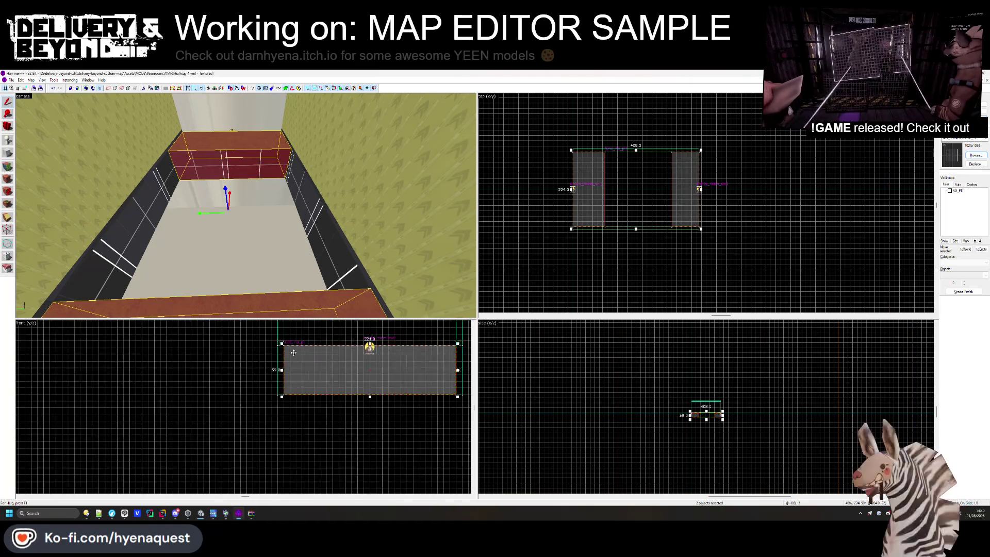
{"action": "left_click_drag", "start_coordinate": [369, 397], "coordinate": [352, 457]}
{"action": "scroll", "coordinate": [357, 438], "scroll_direction": "up", "scroll_amount": 2}
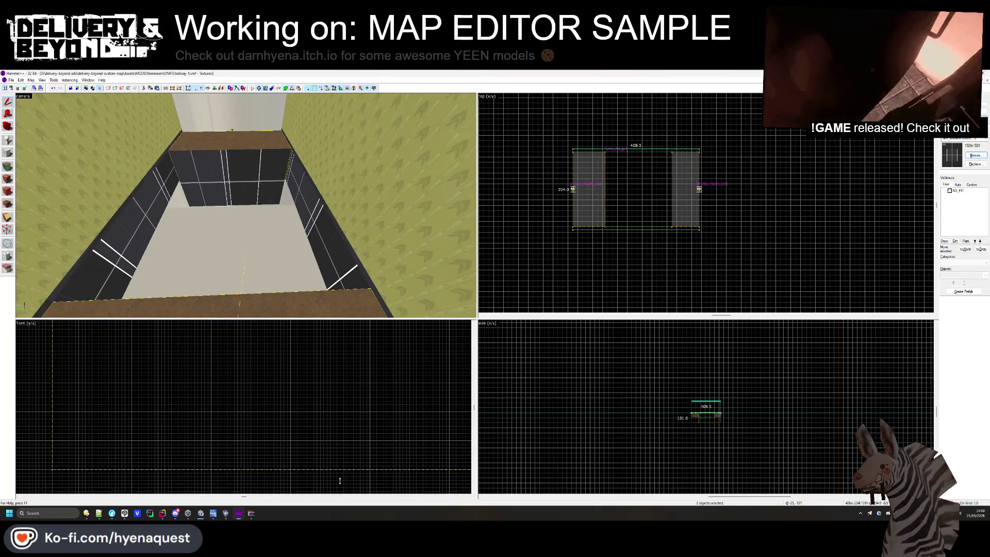
{"action": "key", "text": "Escape"}
Raise both side wall brushes to a height of 132
{"action": "left_click", "coordinate": [312, 251]}
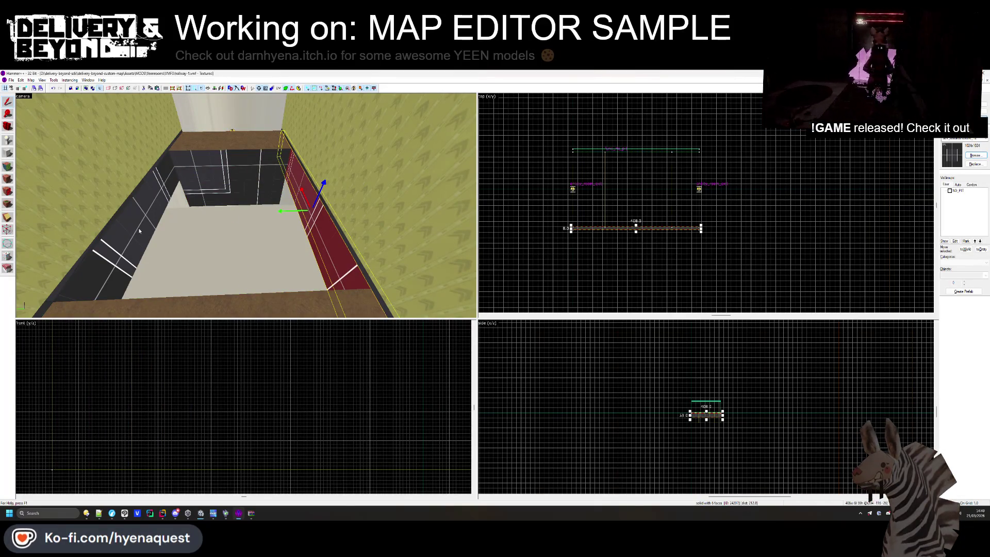
{"action": "left_click", "coordinate": [138, 231], "text": "ctrl"}
{"action": "scroll", "coordinate": [332, 394], "scroll_direction": "down", "scroll_amount": 3}
{"action": "left_click_drag", "start_coordinate": [334, 349], "coordinate": [256, 413]}
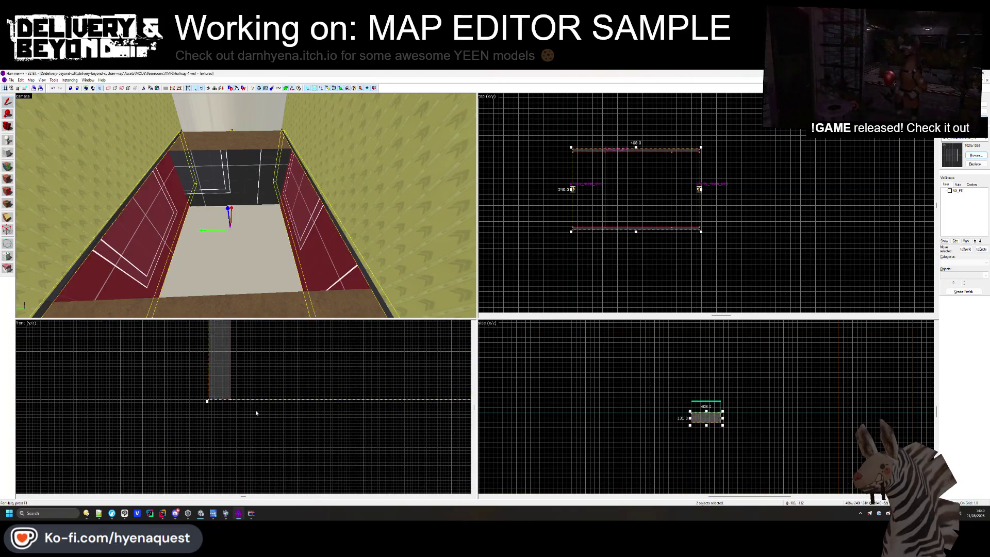
{"action": "left_click", "coordinate": [161, 240]}
Draw a large block across the room and create it as a solid
{"action": "key", "text": "shift+b"}
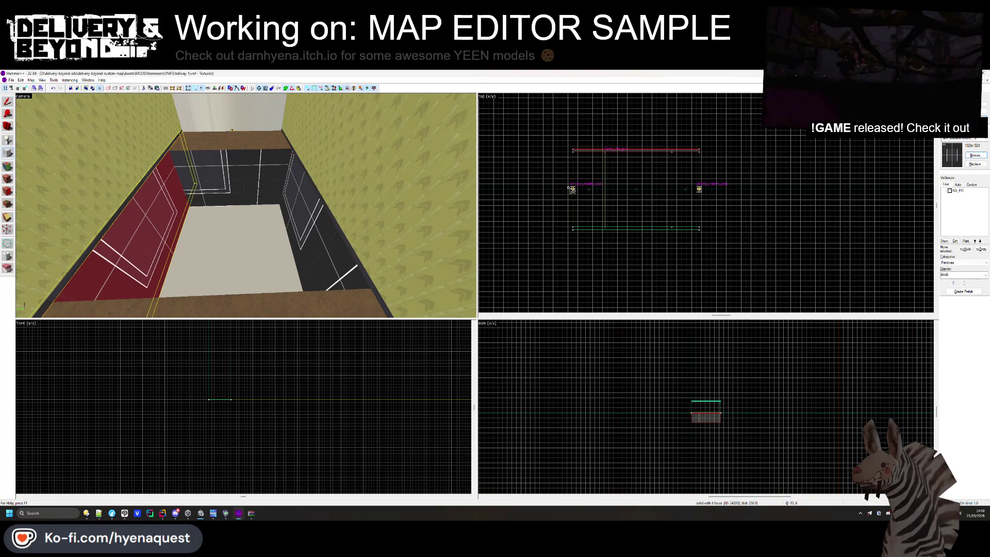
{"action": "scroll", "coordinate": [658, 211], "scroll_direction": "up", "scroll_amount": 2}
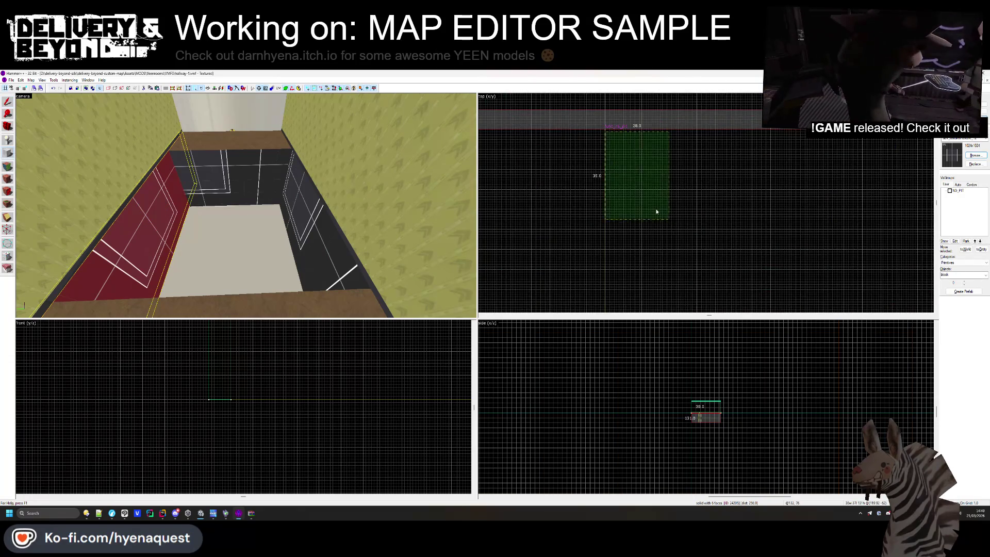
{"action": "mouse_move", "coordinate": [658, 211]}
{"action": "left_mouse_down"}
{"action": "mouse_move", "coordinate": [703, 247]}
{"action": "mouse_move", "coordinate": [678, 274]}
{"action": "mouse_move", "coordinate": [689, 273]}
{"action": "left_mouse_up"}
{"action": "scroll", "coordinate": [688, 272], "scroll_direction": "down", "scroll_amount": 2}
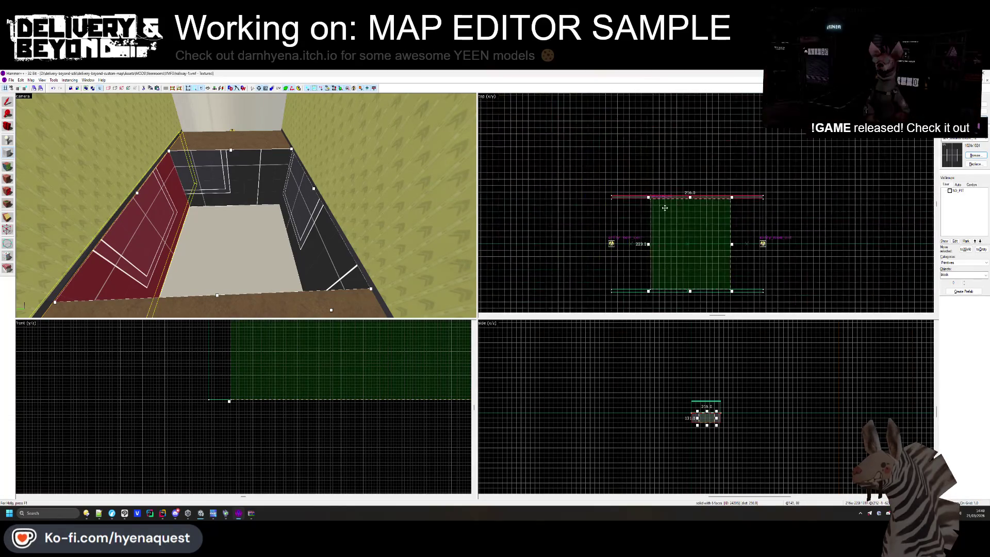
{"action": "scroll", "coordinate": [649, 194], "scroll_direction": "up", "scroll_amount": 3}
{"action": "scroll", "coordinate": [649, 194], "scroll_direction": "up", "scroll_amount": 1}
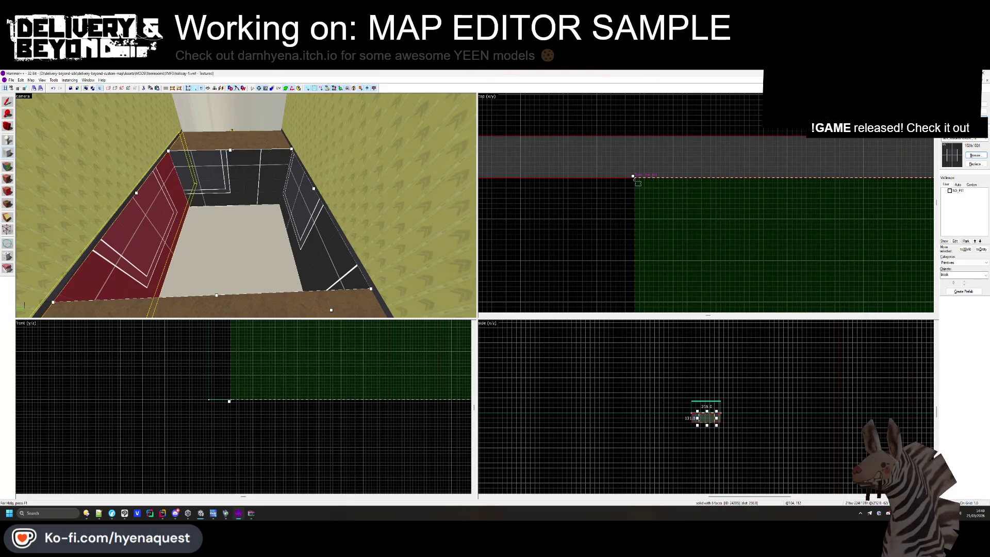
{"action": "key", "text": "Return"}
{"action": "key", "text": "ctrl+shift+e"}
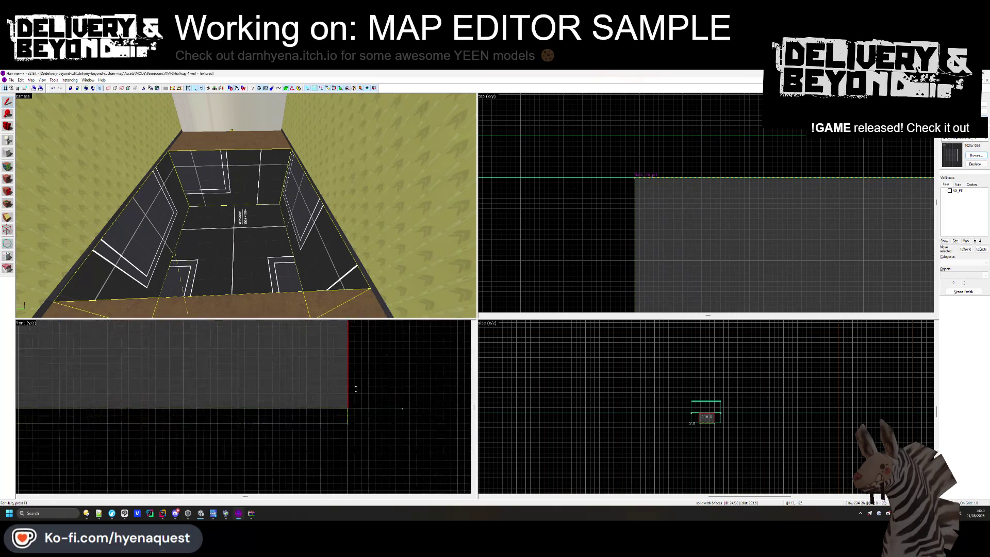
{"action": "key", "text": "Escape"}
{"action": "key", "text": "shift+a"}
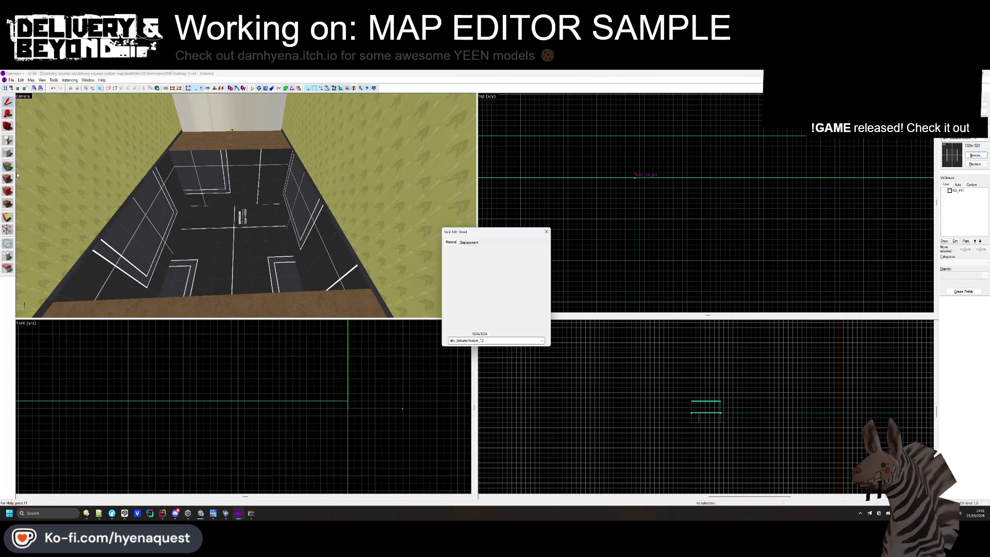
Apply texture_13 to the new block's floor face, justified to centre
{"action": "left_click", "coordinate": [246, 246]}
{"action": "left_click", "coordinate": [478, 303]}
{"action": "double_click", "coordinate": [384, 196]}
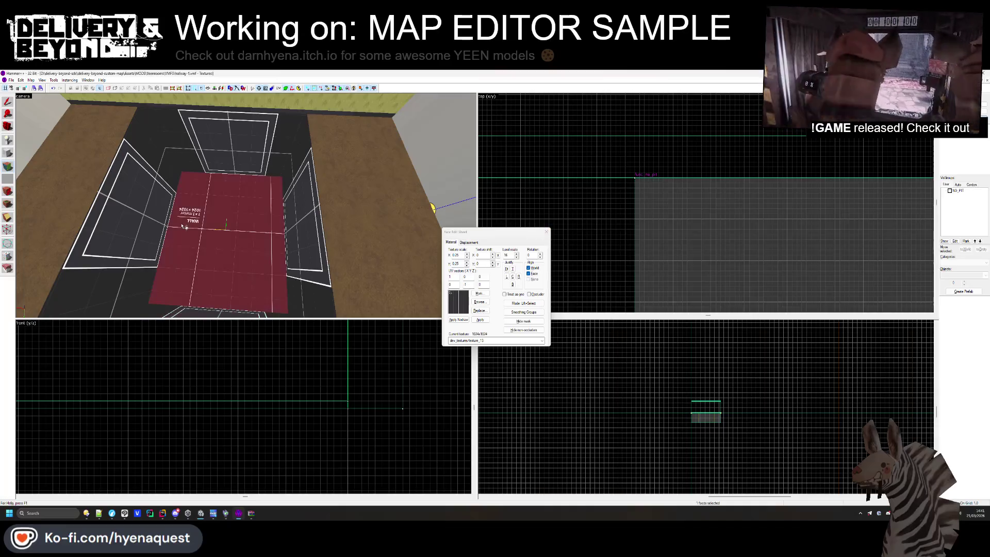
{"action": "left_click", "coordinate": [513, 277]}
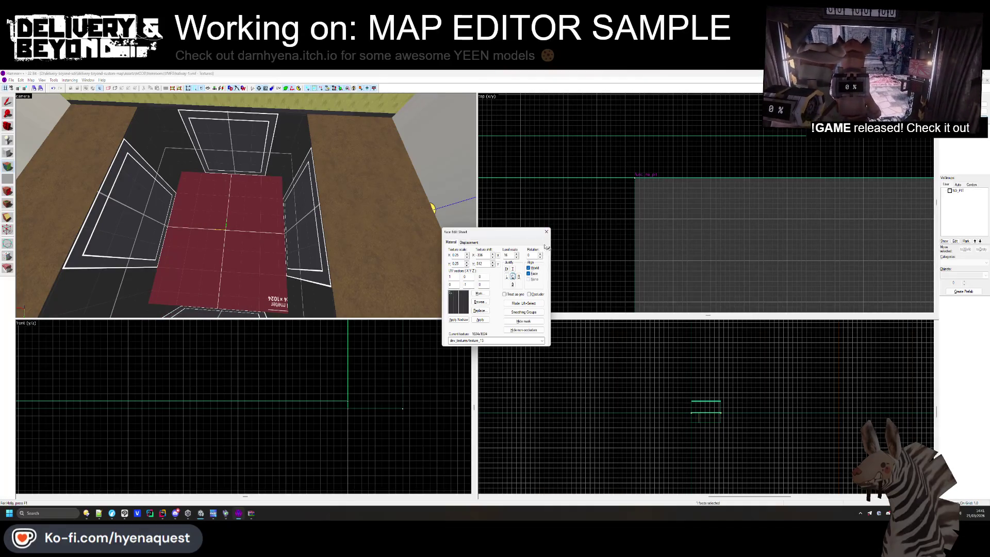
{"action": "key", "text": "shift+s"}
Make the NO_PIT visgroup visible again and bring up the Messages log
{"action": "key", "text": "z"}
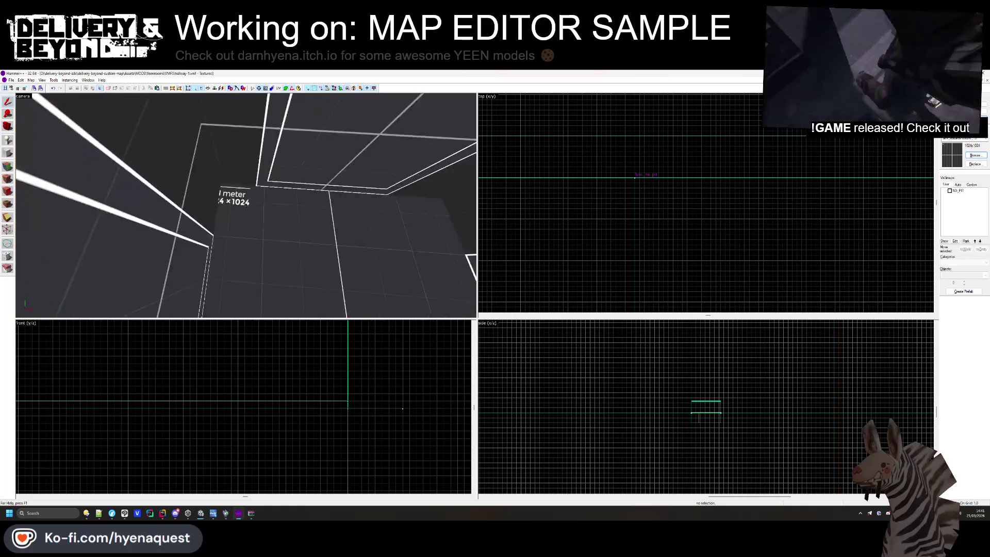
{"action": "key", "text": "z"}
{"action": "key", "text": "z"}
{"action": "key", "text": "z"}
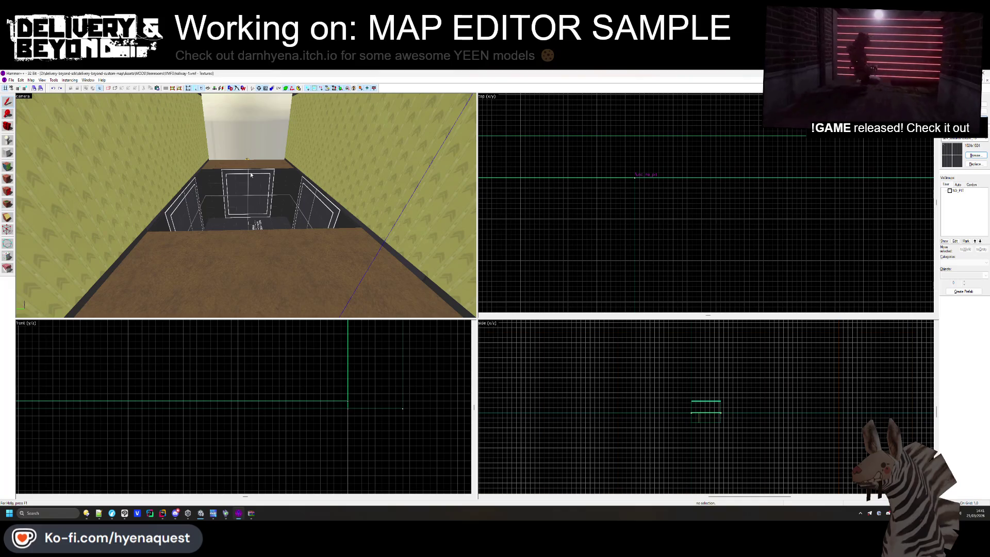
{"action": "left_click", "coordinate": [257, 180]}
{"action": "left_click", "coordinate": [248, 227]}
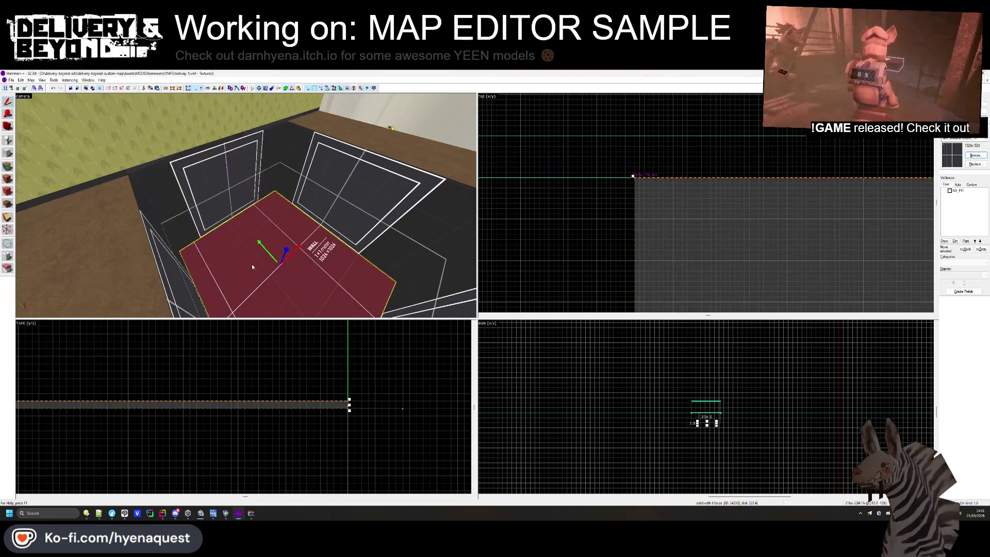
{"action": "key", "text": "Escape"}
{"action": "left_click", "coordinate": [950, 190]}
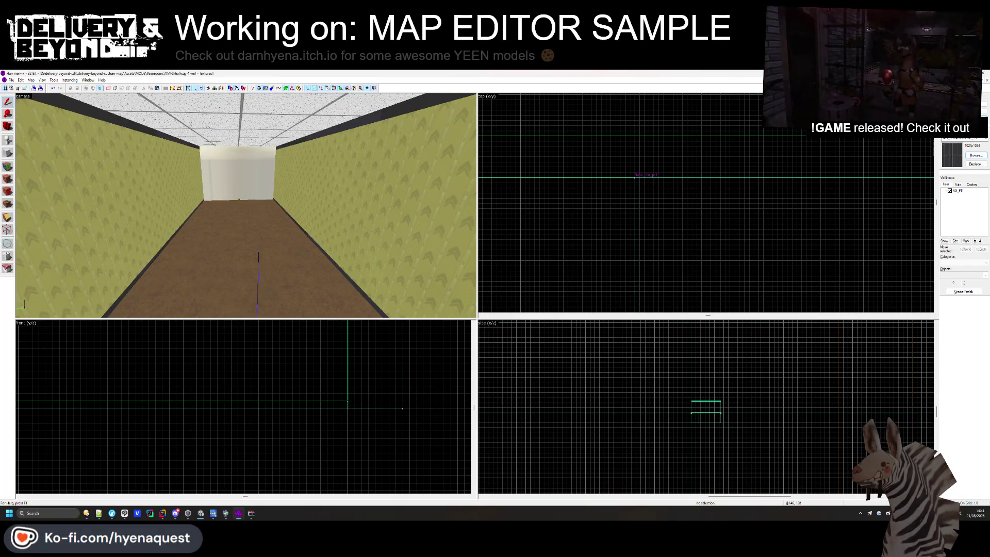
{"action": "key", "text": "ctrl+Tab"}
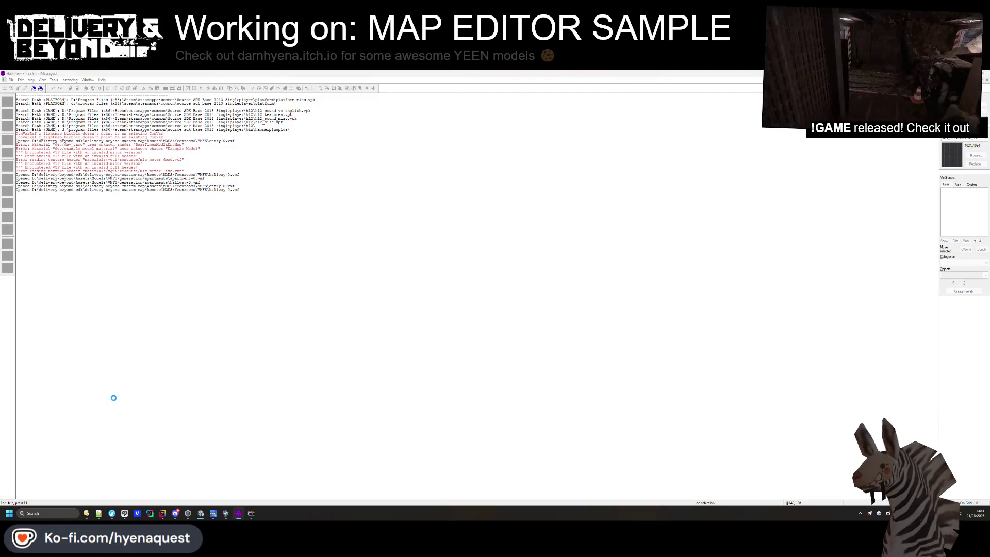
Drag apartment-0.vmf from the apartments folder onto the Hammer++ window
{"action": "mouse_move", "coordinate": [87, 514]}
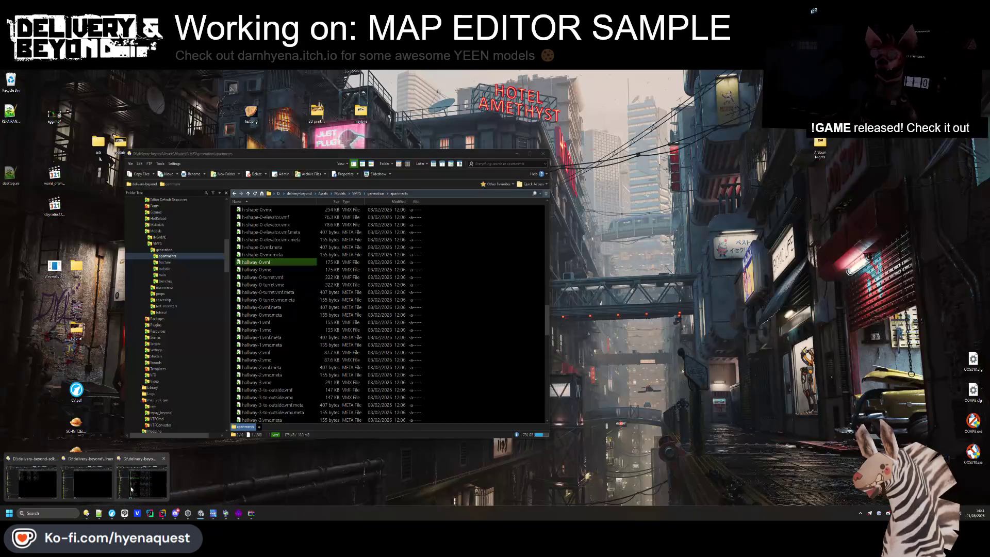
{"action": "left_click", "coordinate": [92, 482]}
{"action": "scroll", "coordinate": [277, 310], "scroll_direction": "up", "scroll_amount": 15}
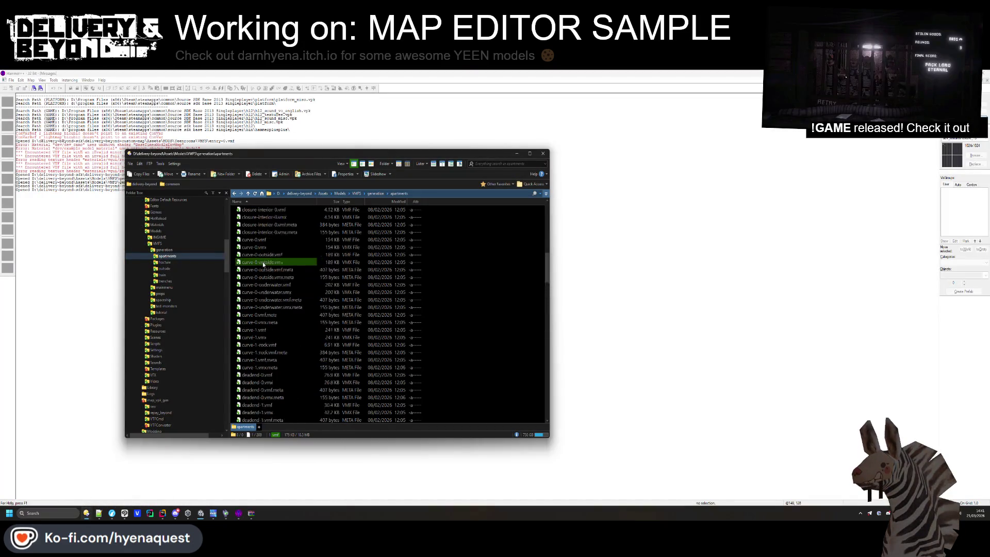
{"action": "scroll", "coordinate": [263, 290], "scroll_direction": "up", "scroll_amount": 5}
{"action": "left_click", "coordinate": [263, 217]}
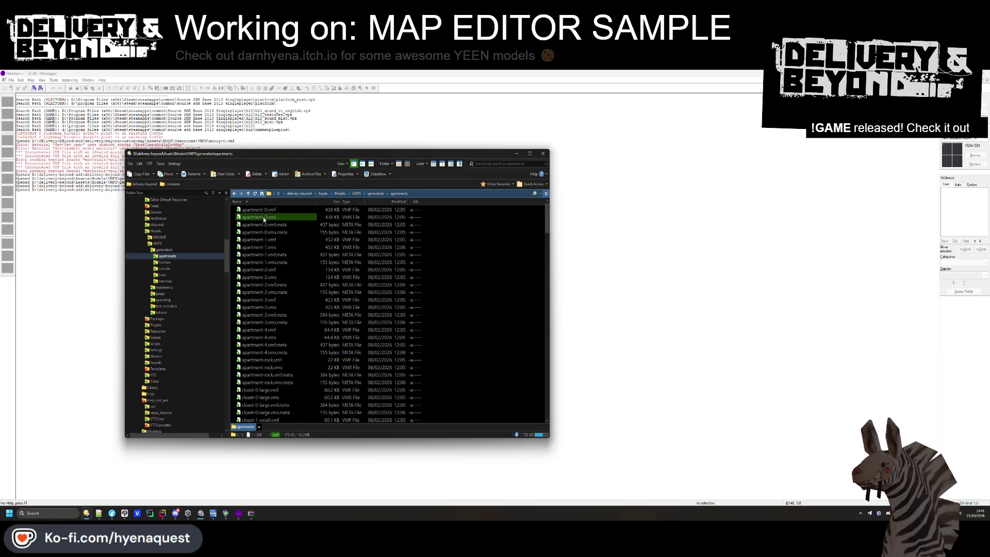
{"action": "mouse_move", "coordinate": [262, 210]}
{"action": "left_mouse_down"}
{"action": "mouse_move", "coordinate": [617, 210]}
{"action": "mouse_move", "coordinate": [614, 219]}
{"action": "left_mouse_up"}
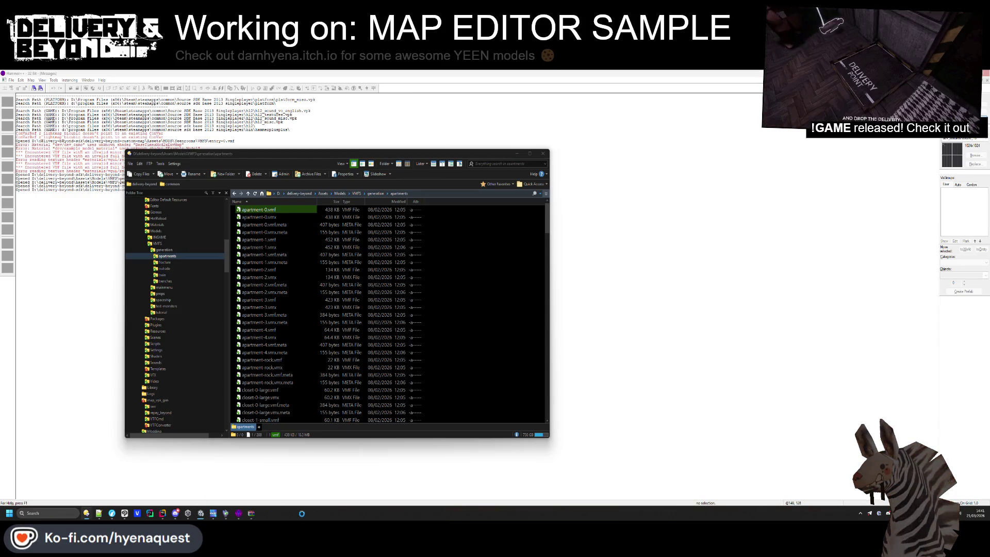
Cancel the pending open in Hammer++ and drop apartment-0.vmf onto it again
{"action": "mouse_move", "coordinate": [238, 516]}
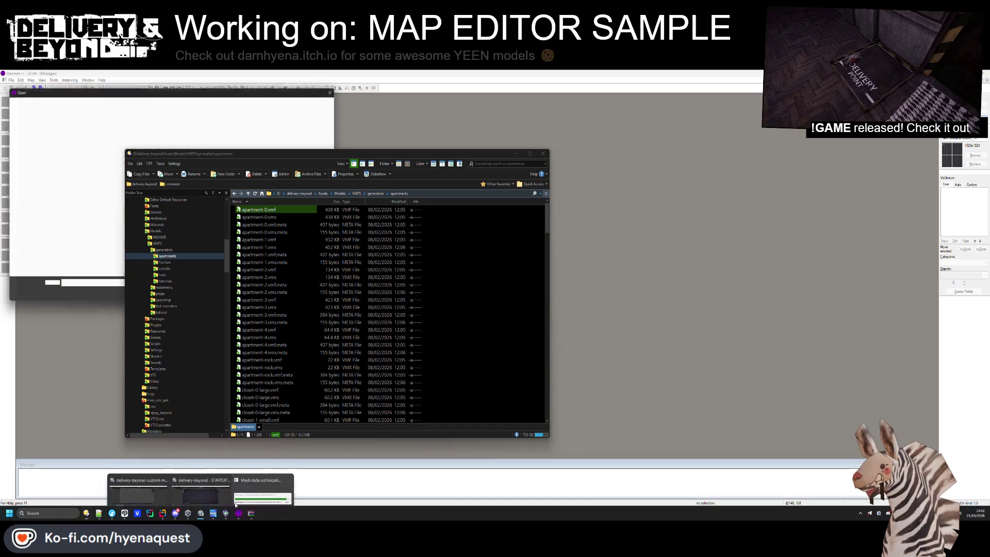
{"action": "left_click", "coordinate": [138, 482]}
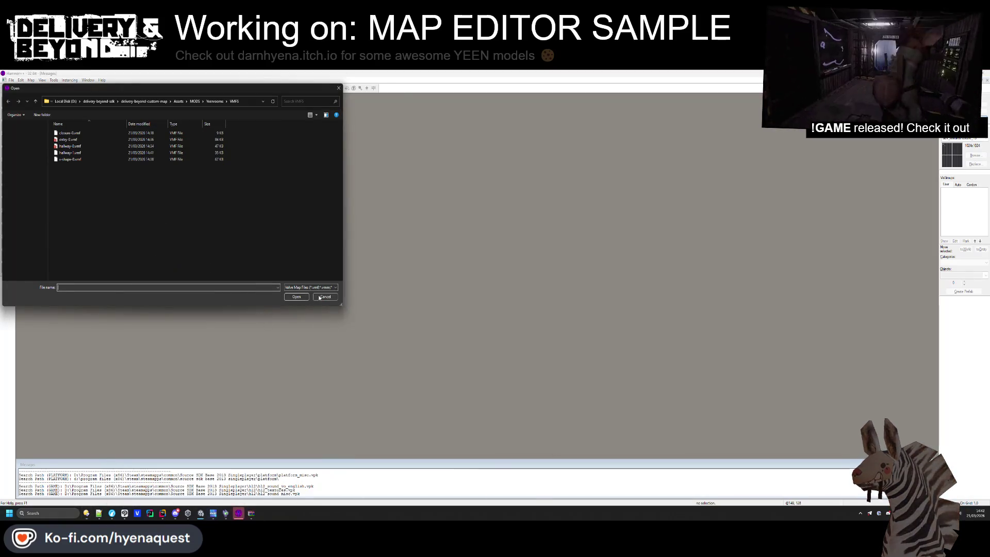
{"action": "key", "text": "Escape"}
{"action": "mouse_move", "coordinate": [153, 509]}
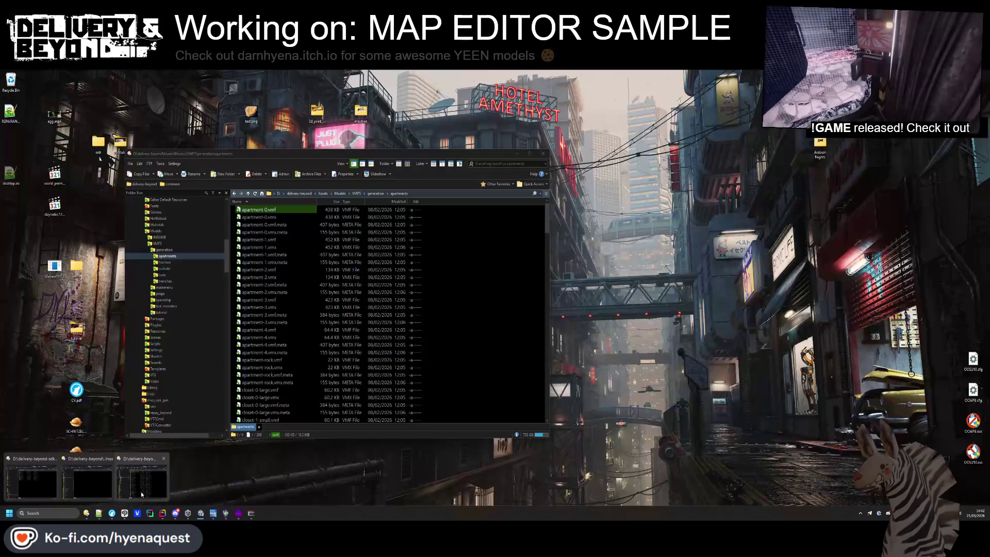
{"action": "left_click", "coordinate": [140, 491]}
{"action": "mouse_move", "coordinate": [261, 210]}
{"action": "left_mouse_down"}
{"action": "mouse_move", "coordinate": [625, 278]}
{"action": "mouse_move", "coordinate": [626, 266]}
{"action": "mouse_move", "coordinate": [607, 286]}
{"action": "mouse_move", "coordinate": [546, 464]}
{"action": "left_mouse_up"}
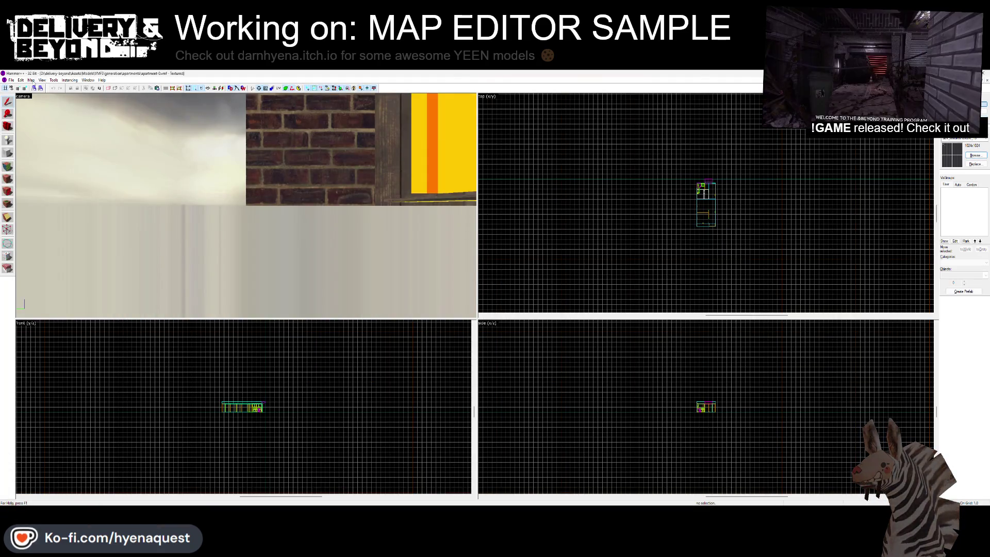
Save the map as apartment-0.vmf in delivery-beyond-sdk's MODS > Yeenrooms > VMFS folder
{"action": "left_click", "coordinate": [11, 80]}
{"action": "left_click", "coordinate": [25, 114]}
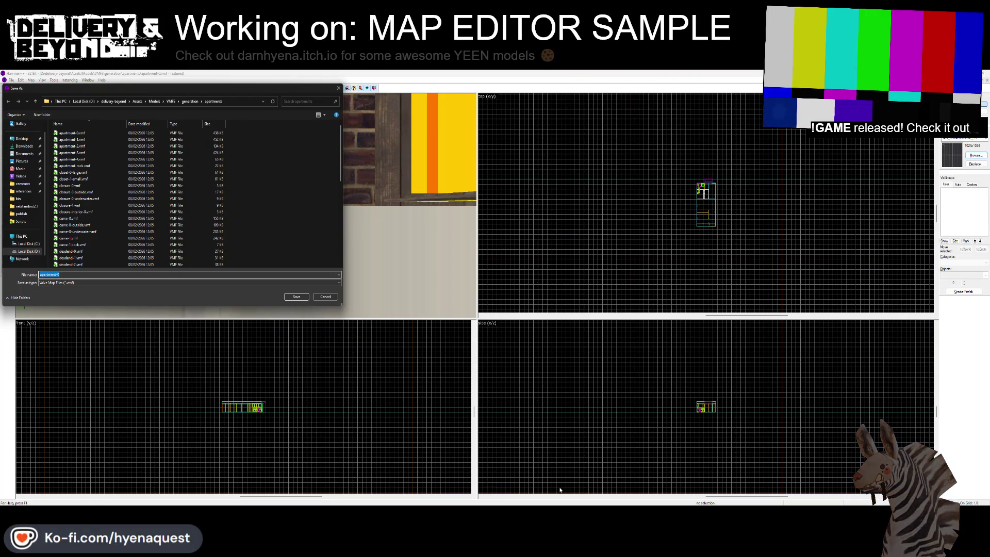
{"action": "left_click", "coordinate": [122, 101]}
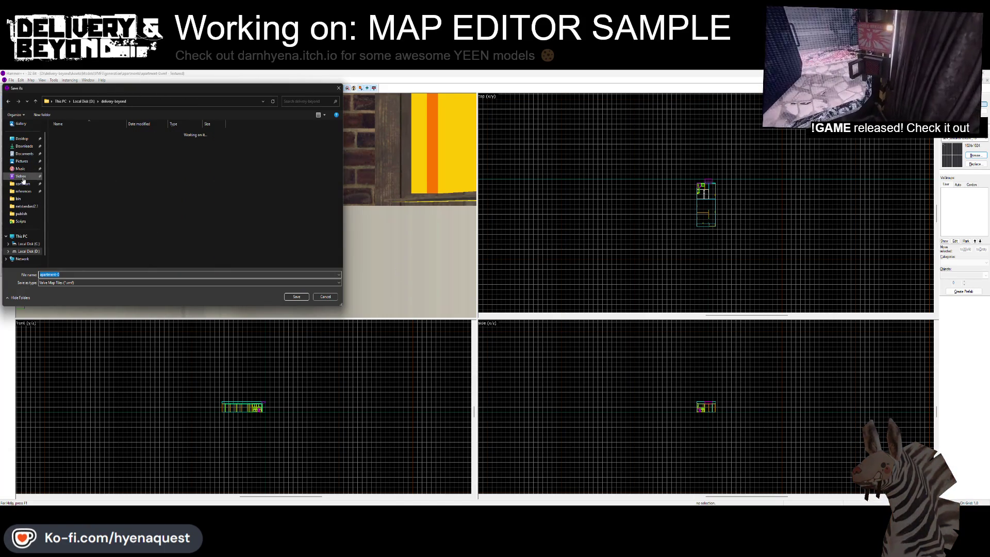
{"action": "key", "text": "alt+Up"}
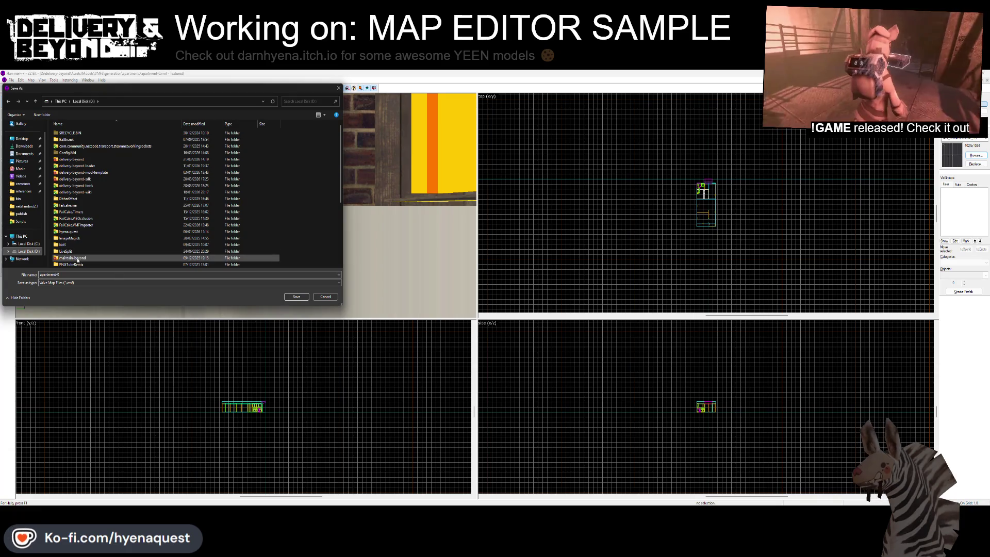
{"action": "double_click", "coordinate": [87, 179]}
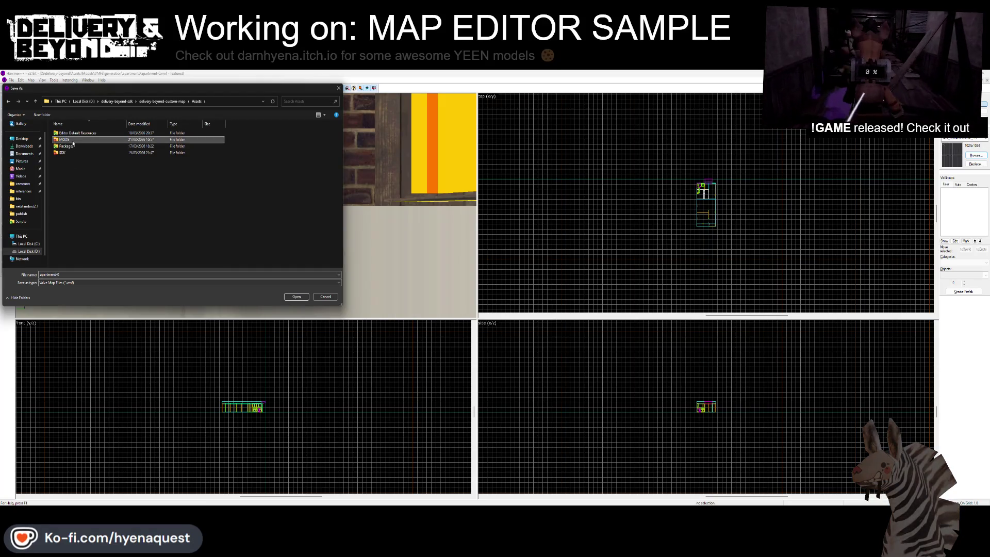
{"action": "double_click", "coordinate": [72, 141]}
{"action": "double_click", "coordinate": [71, 151]}
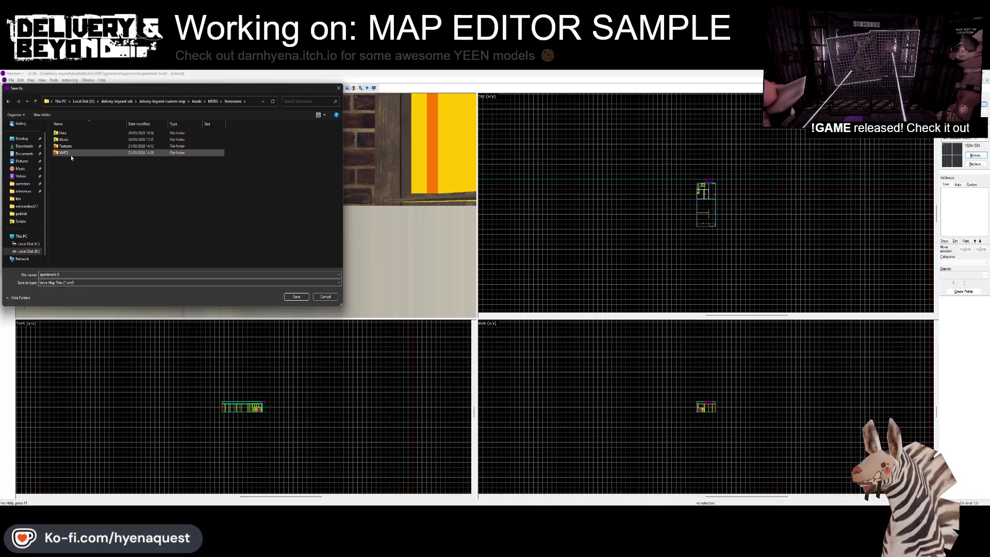
{"action": "double_click", "coordinate": [71, 154]}
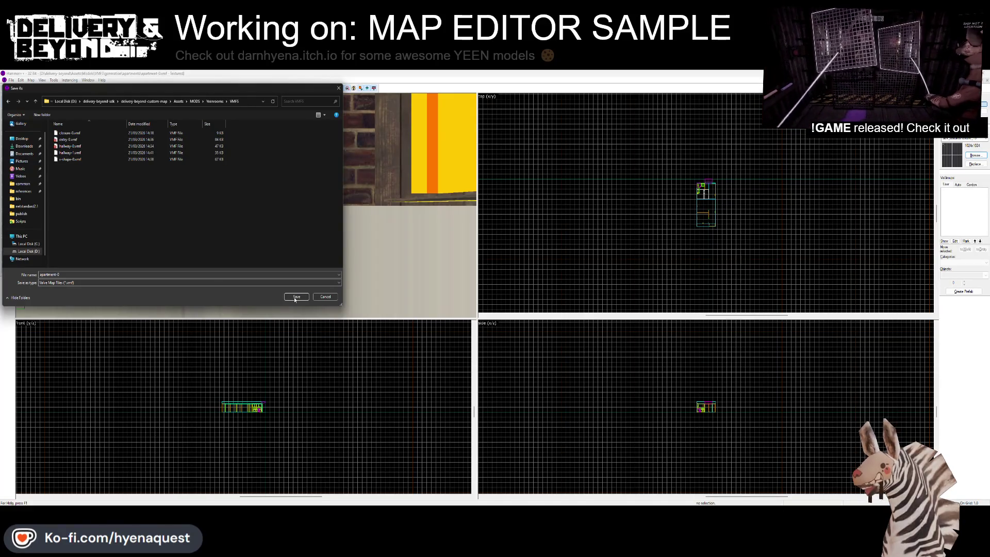
{"action": "left_click", "coordinate": [297, 297]}
{"action": "left_click", "coordinate": [247, 206]}
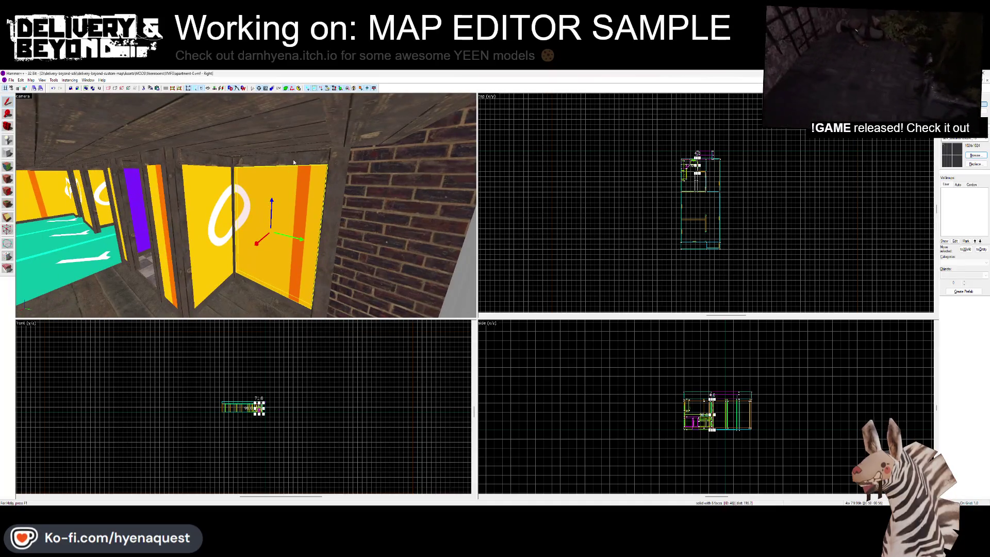
Delete the yellow wall panel below the thin beam above it
{"action": "left_click", "coordinate": [294, 157]}
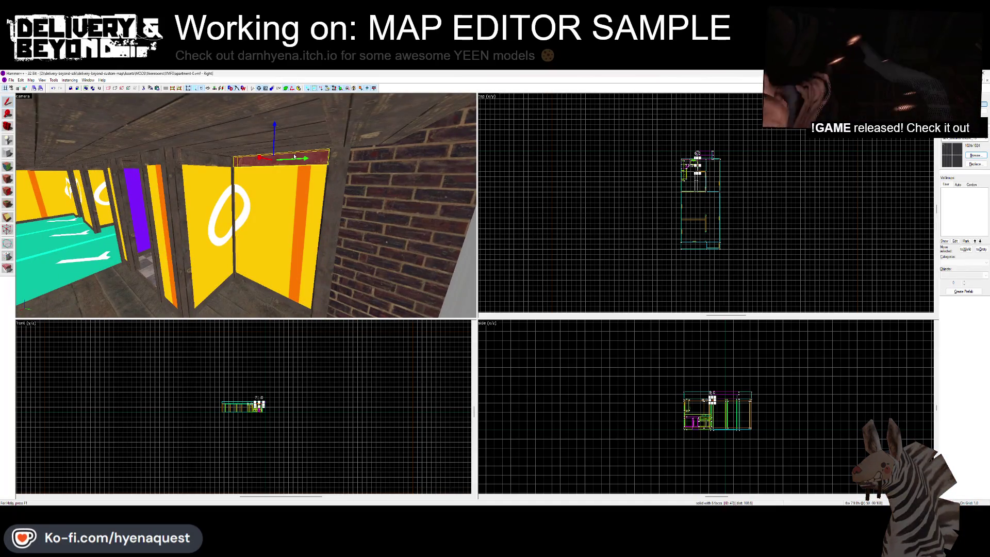
{"action": "key", "text": "z"}
{"action": "key", "text": "s"}
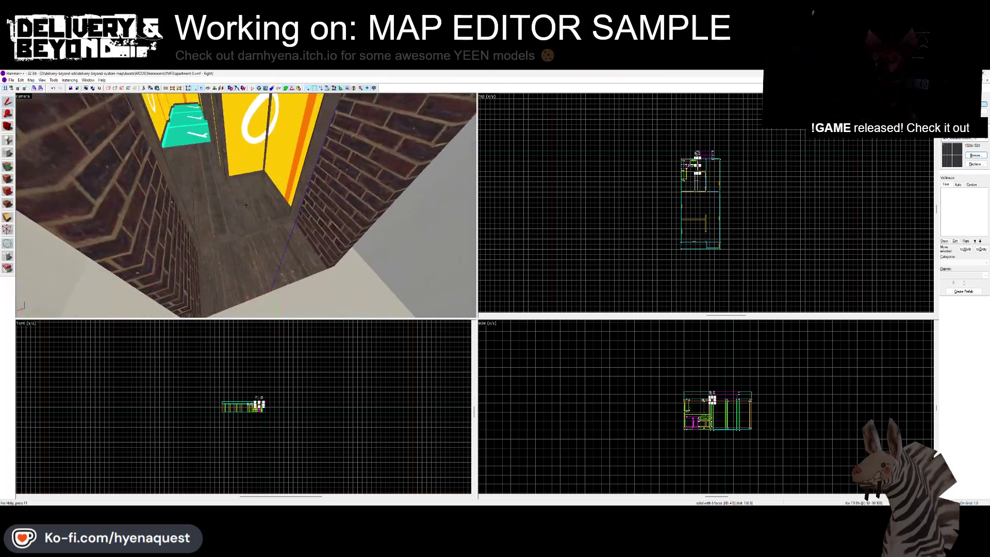
{"action": "key", "text": "w"}
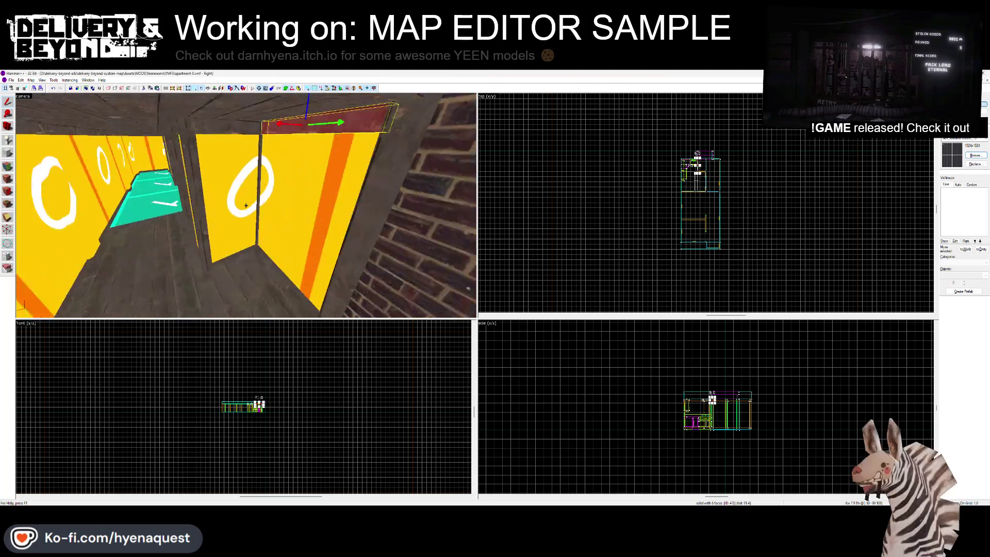
{"action": "key", "text": "z"}
{"action": "left_click", "coordinate": [214, 227]}
{"action": "key", "text": "Delete"}
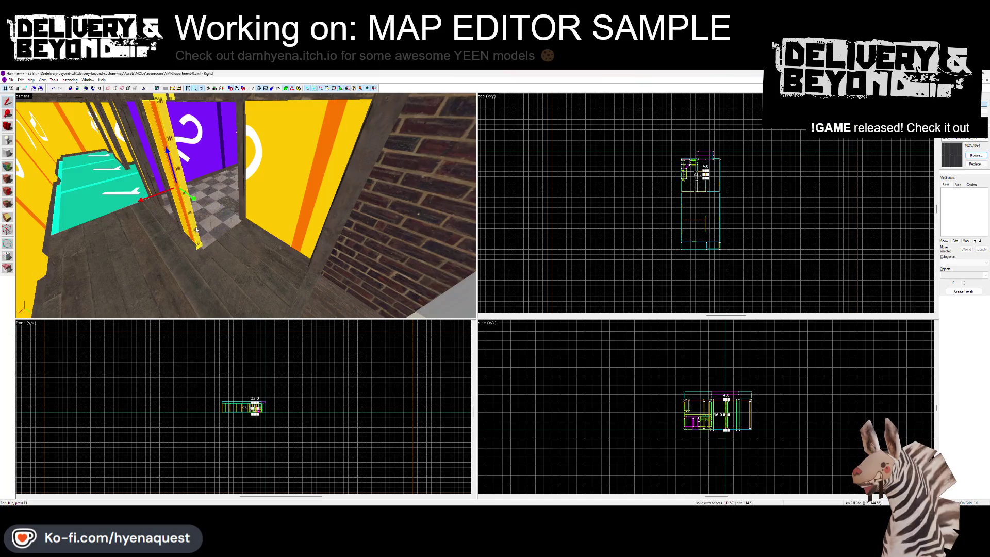
Remove the rug piece on the floor and the kitchen counter cabinet
{"action": "left_click", "coordinate": [206, 219]}
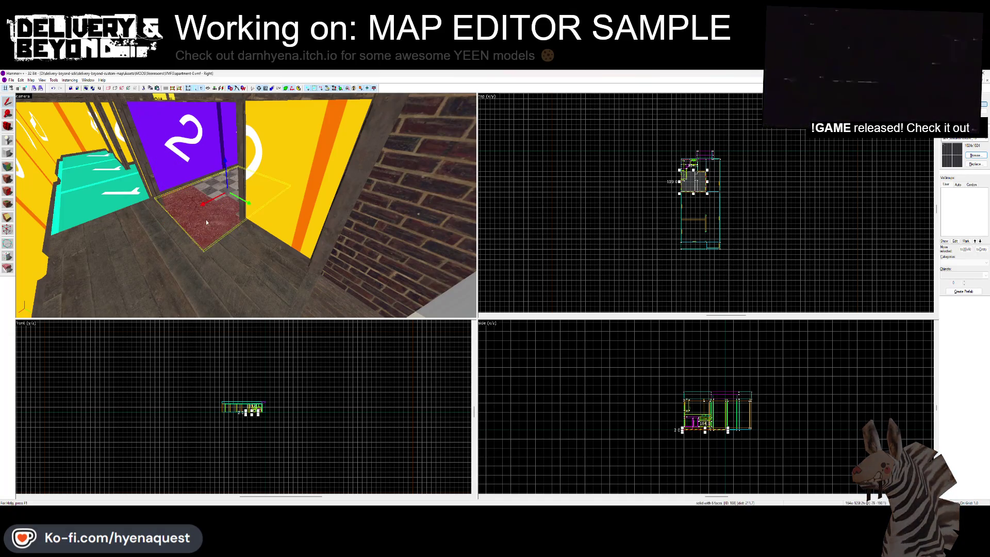
{"action": "left_click", "coordinate": [199, 263]}
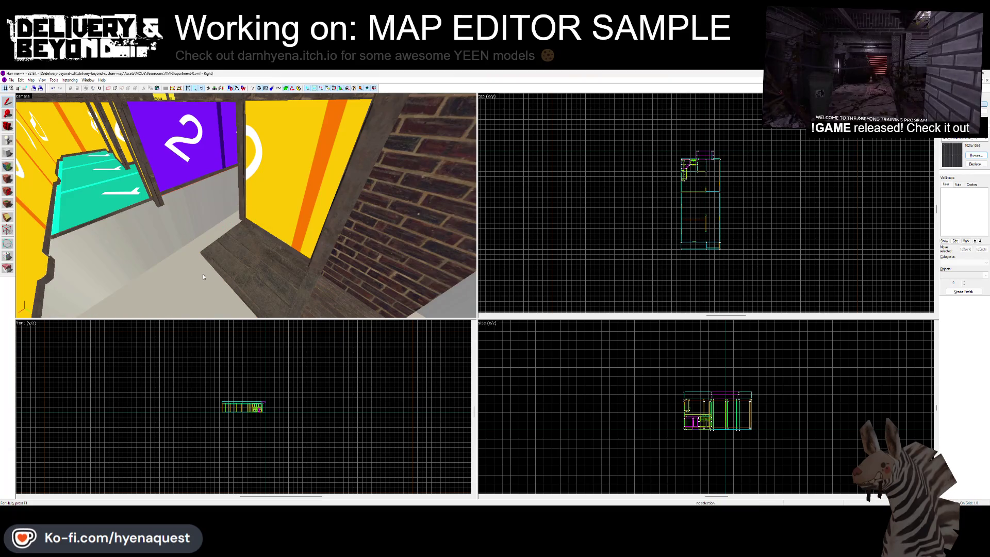
{"action": "key", "text": "z"}
{"action": "key", "text": "z"}
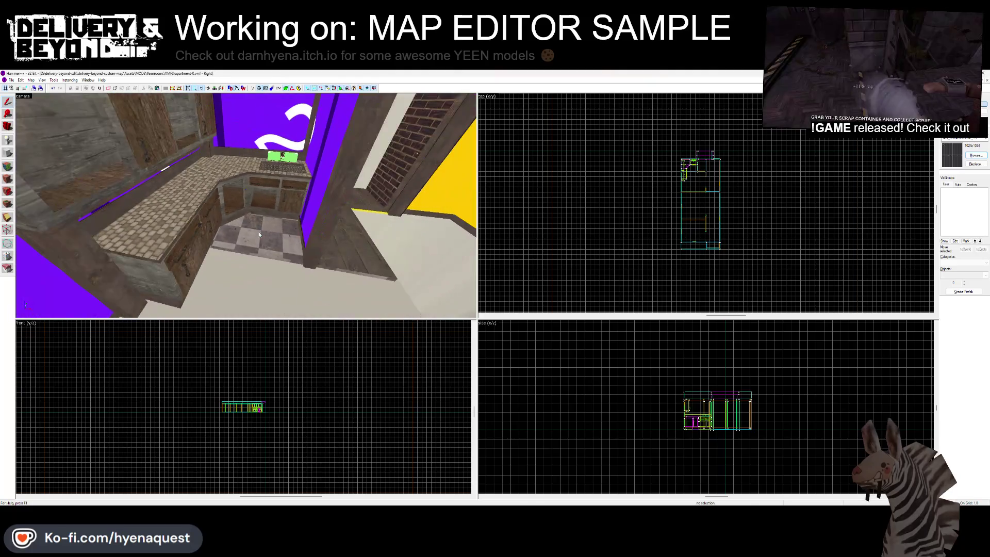
{"action": "left_click", "coordinate": [185, 251]}
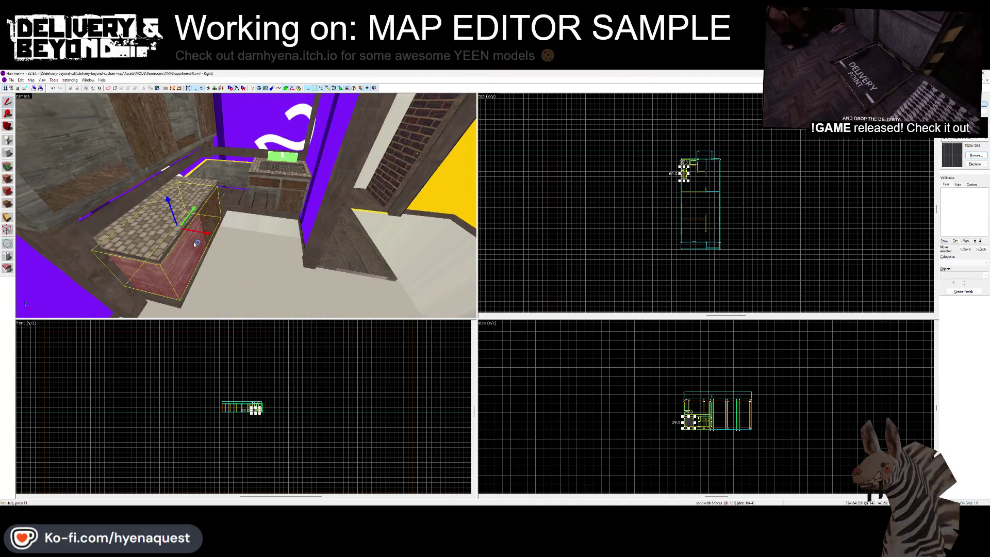
{"action": "key", "text": "Delete"}
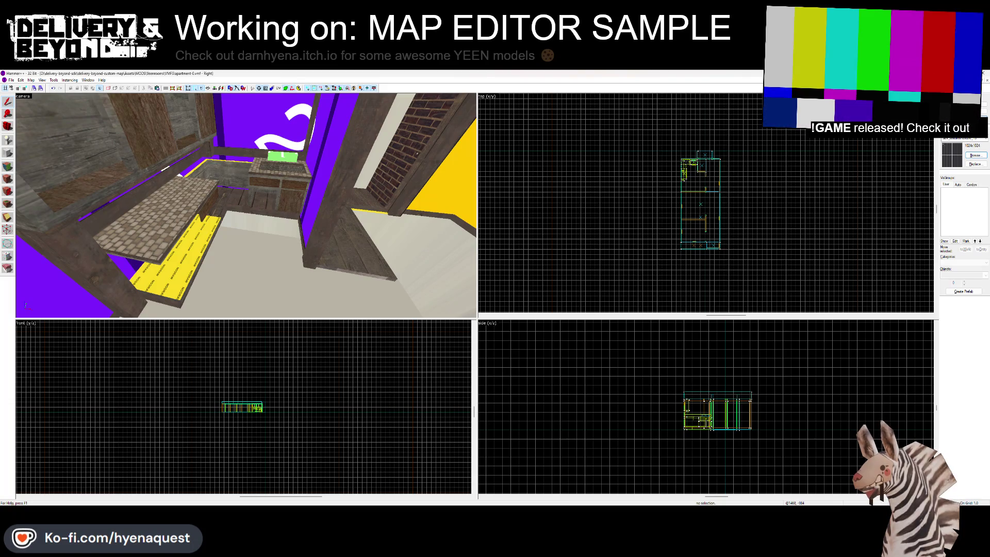
Box-select areas of the floor plan in the 2D view, then discard the selection
{"action": "scroll", "coordinate": [712, 163], "scroll_direction": "up", "scroll_amount": 5}
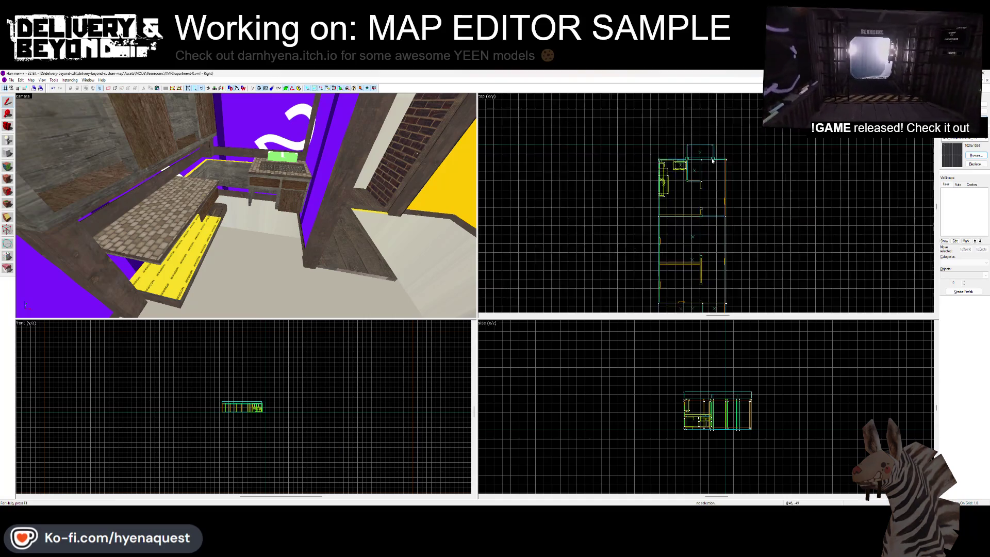
{"action": "left_click_drag", "start_coordinate": [581, 157], "coordinate": [652, 266]}
{"action": "key", "text": "Return"}
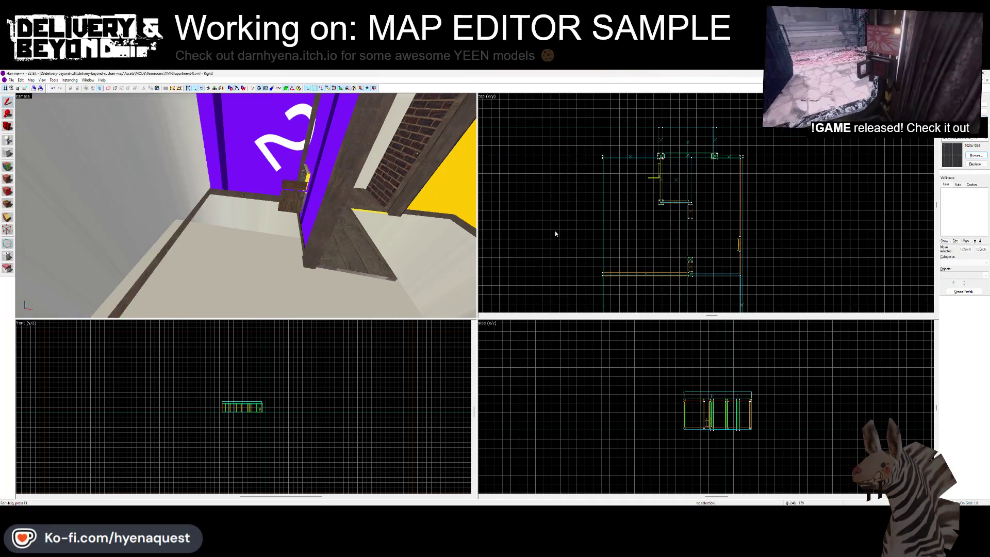
{"action": "left_click_drag", "start_coordinate": [598, 153], "coordinate": [649, 251]}
{"action": "key", "text": "Escape"}
Select the purple door panel, the large solid over the room and the thin roof beam to check them
{"action": "left_click_drag", "start_coordinate": [310, 196], "coordinate": [285, 177]}
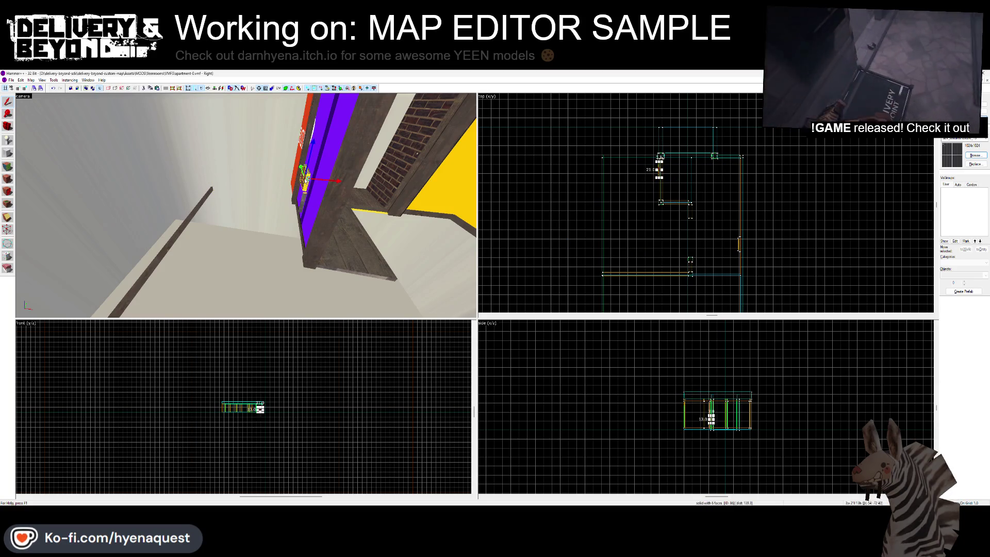
{"action": "left_click", "coordinate": [306, 195]}
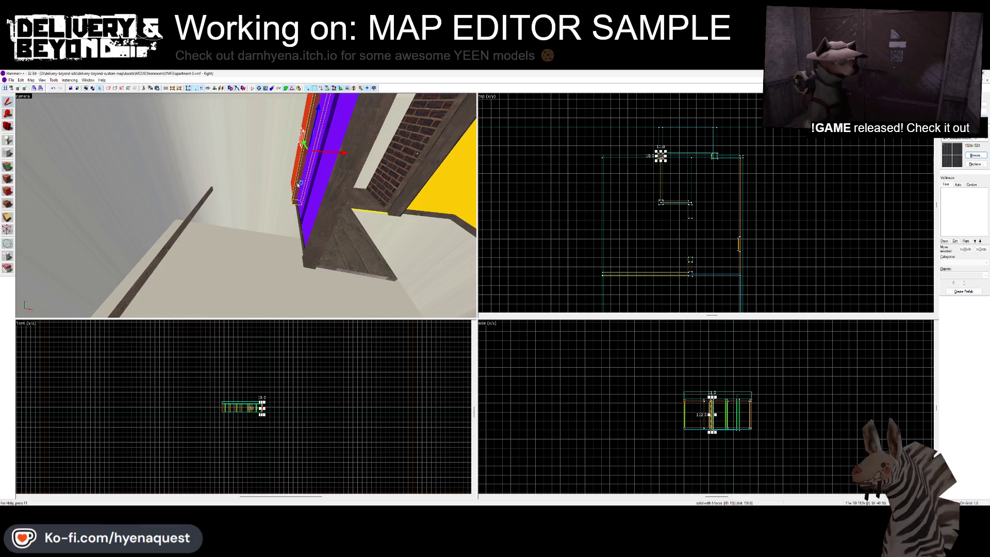
{"action": "key", "text": "z"}
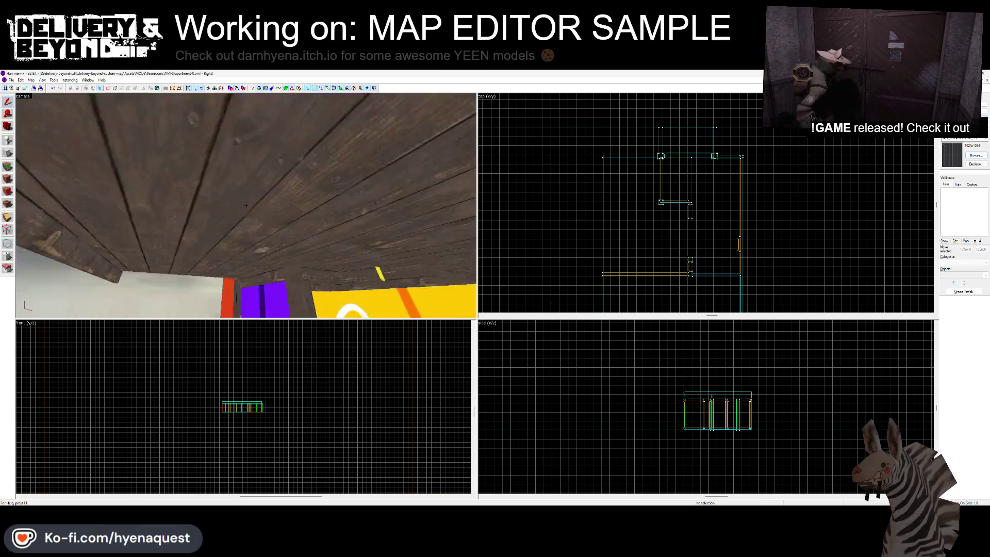
{"action": "left_click", "coordinate": [246, 205]}
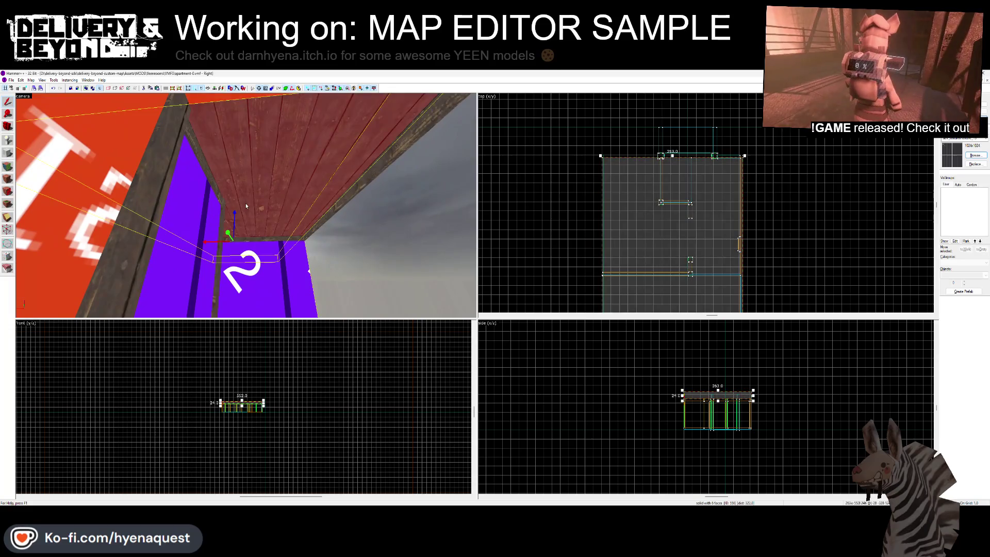
{"action": "key", "text": "z"}
{"action": "left_click", "coordinate": [231, 201]}
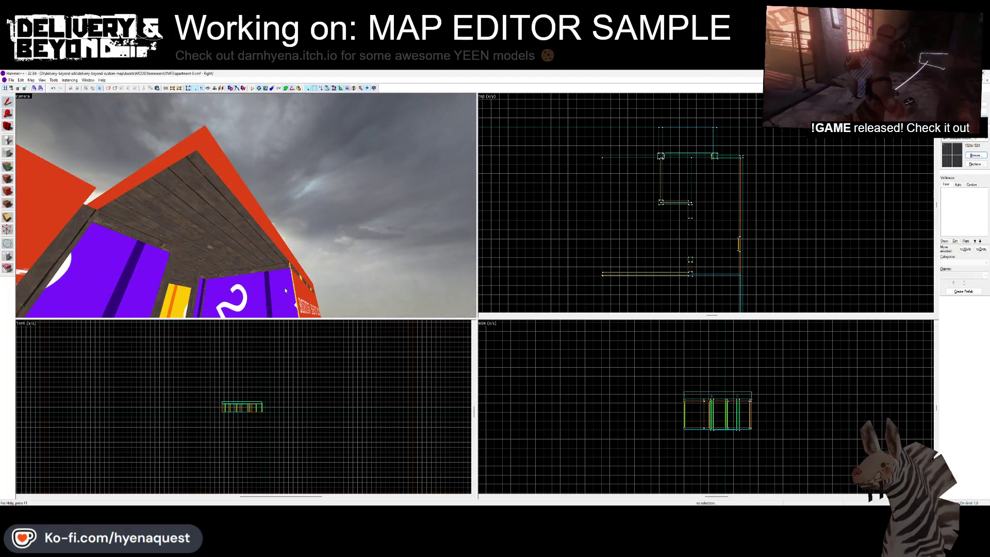
{"action": "scroll", "coordinate": [700, 293], "scroll_direction": "down", "scroll_amount": 3}
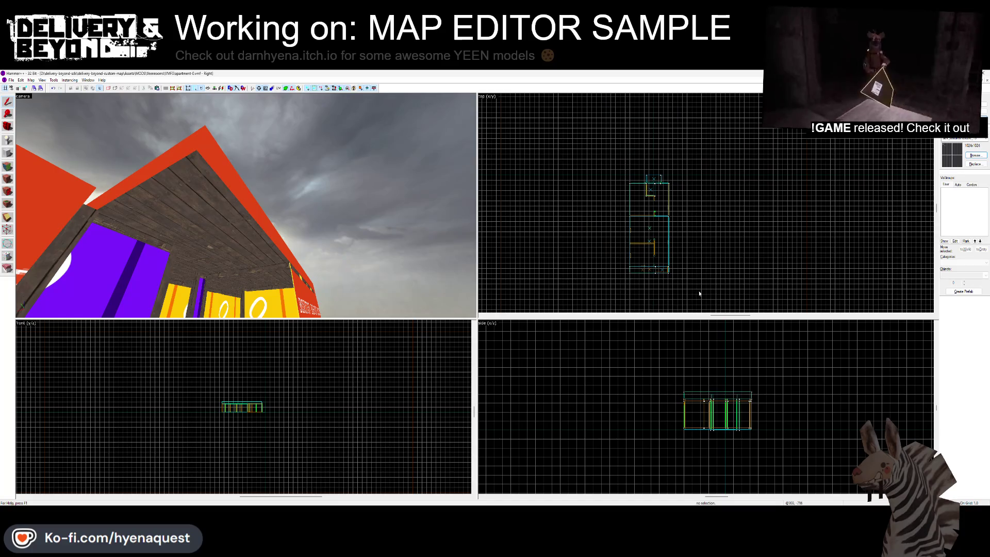
{"action": "scroll", "coordinate": [717, 413], "scroll_direction": "up", "scroll_amount": 2}
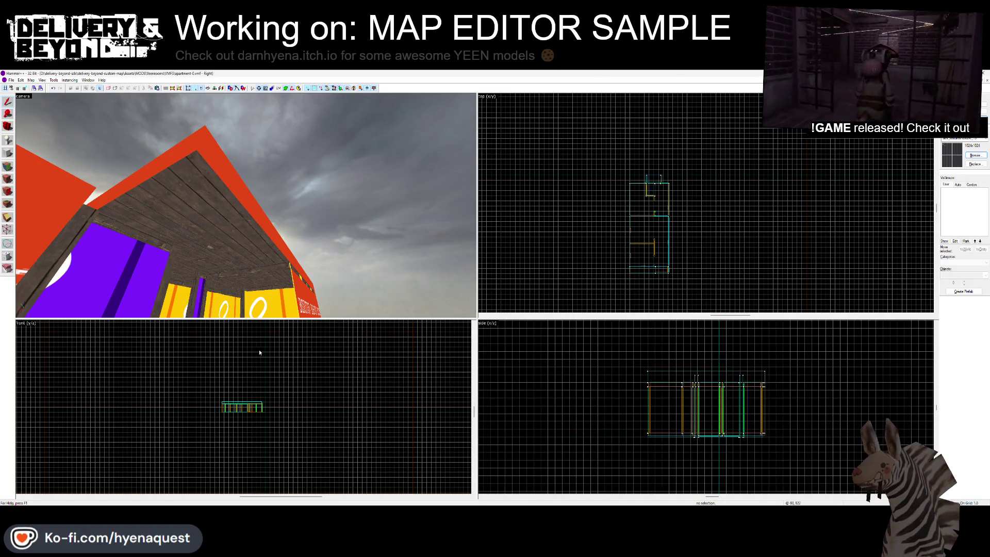
{"action": "scroll", "coordinate": [252, 421], "scroll_direction": "up", "scroll_amount": 6}
{"action": "key", "text": "z"}
{"action": "key", "text": "w"}
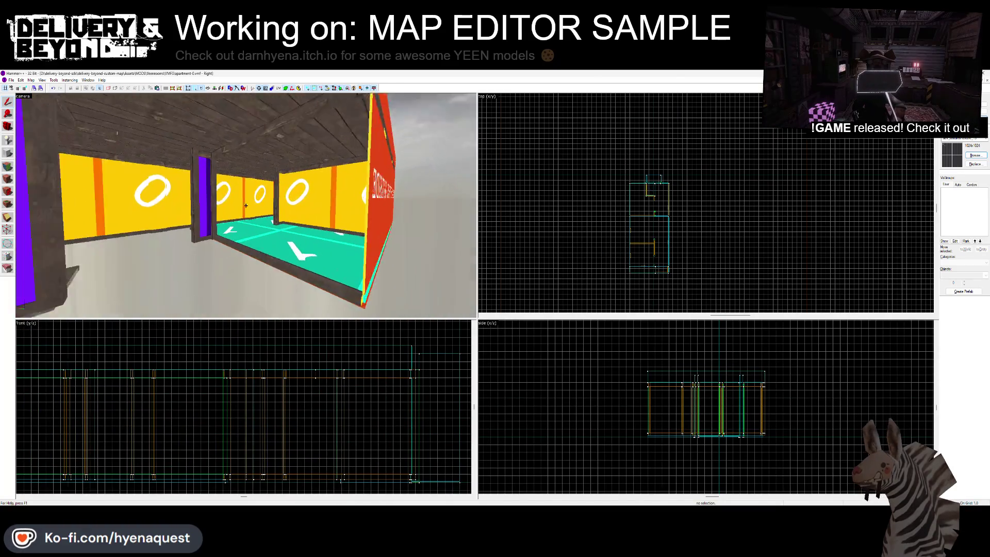
{"action": "key", "text": "z"}
Delete the two long thin floor strips and the yellow wall panels
{"action": "left_click", "coordinate": [223, 217]}
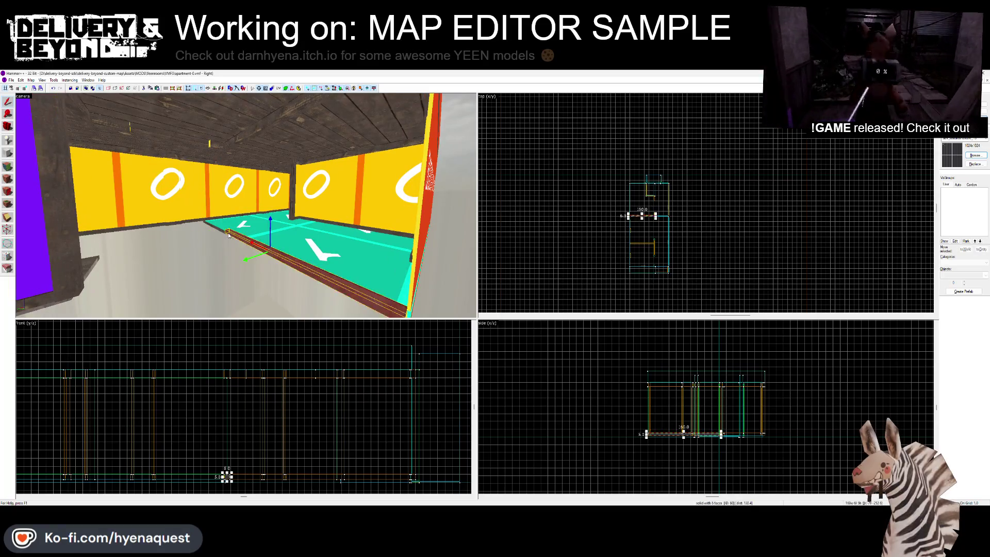
{"action": "key", "text": "Delete"}
{"action": "left_click", "coordinate": [221, 221]}
{"action": "key", "text": "Delete"}
{"action": "left_click", "coordinate": [176, 223]}
{"action": "key", "text": "Delete"}
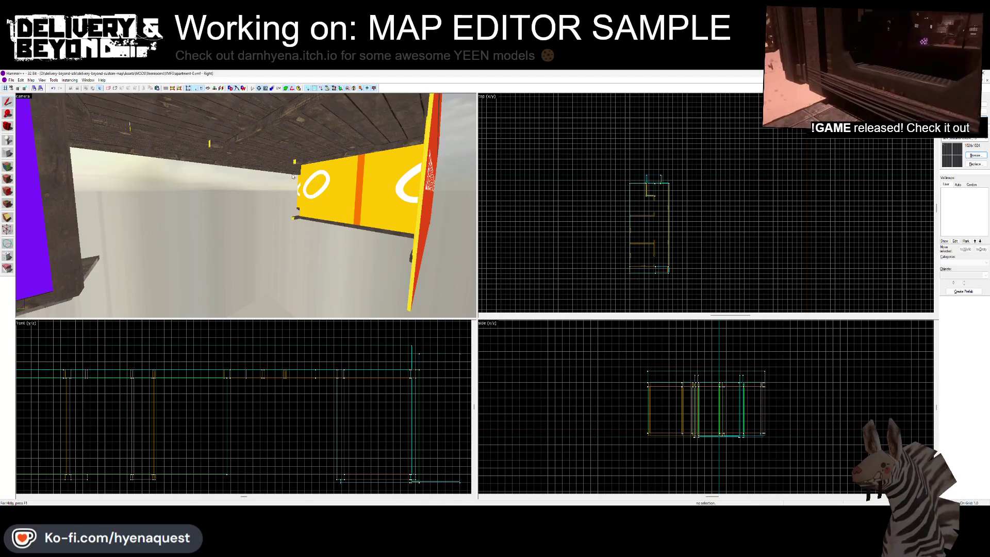
{"action": "left_click", "coordinate": [328, 175]}
{"action": "key", "text": "Delete"}
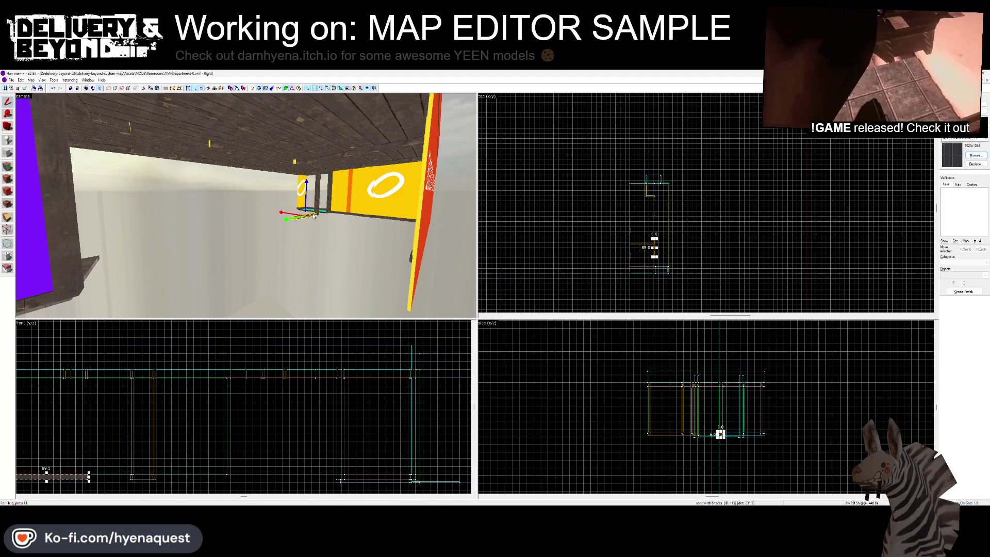
{"action": "double_click", "coordinate": [369, 212]}
{"action": "key", "text": "Delete"}
{"action": "key", "text": "Delete"}
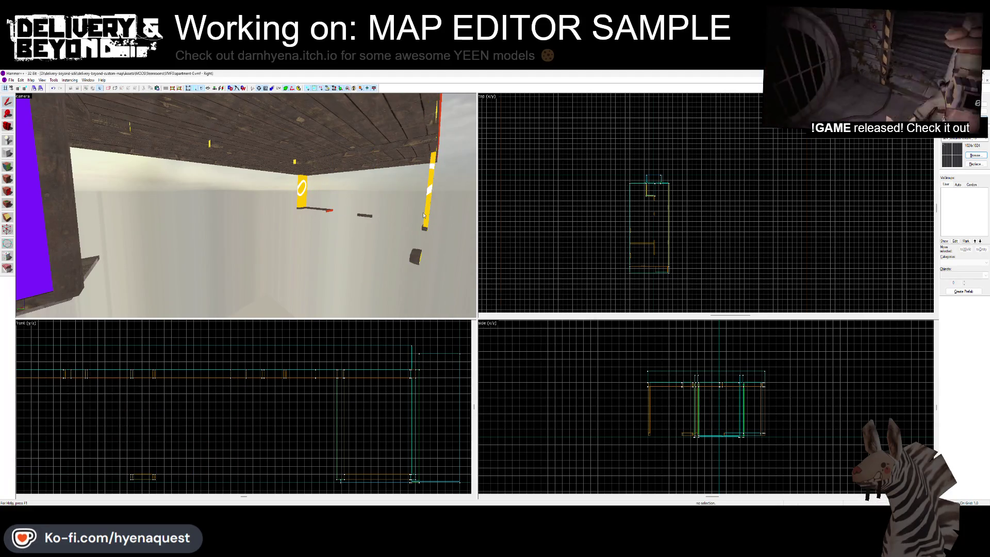
Delete the stray dark bars and the yellow marker object
{"action": "left_click", "coordinate": [417, 255]}
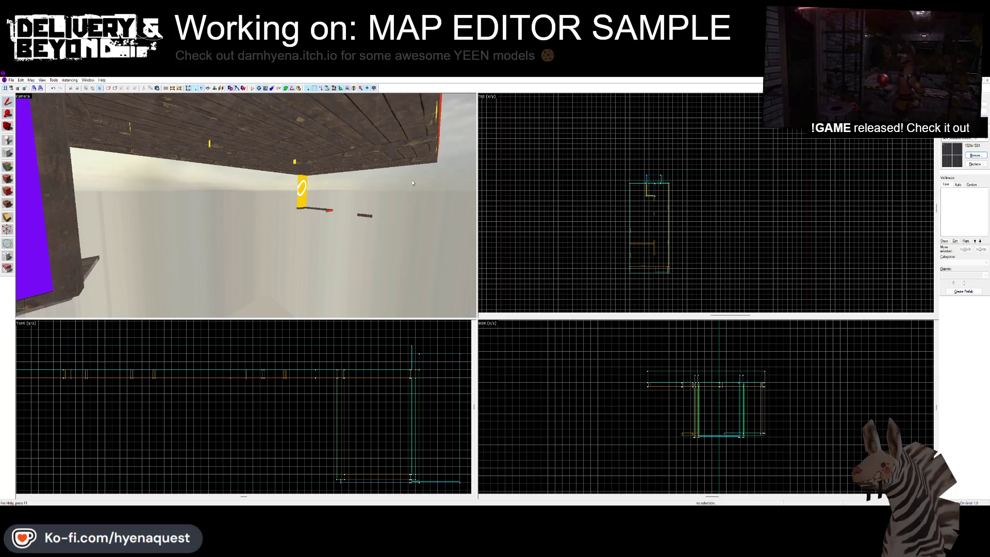
{"action": "left_click", "coordinate": [365, 219]}
{"action": "key", "text": "Delete"}
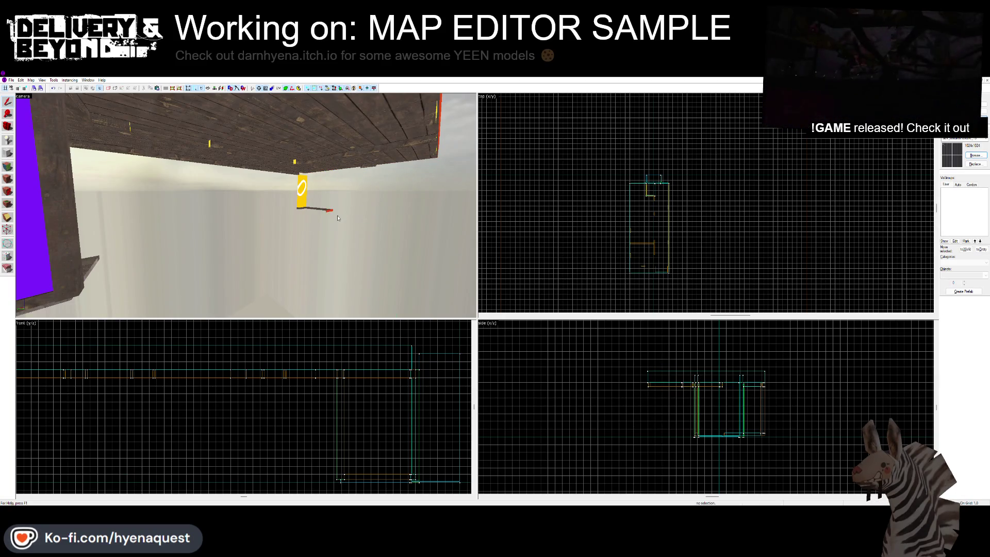
{"action": "left_click", "coordinate": [303, 208]}
{"action": "key", "text": "Delete"}
{"action": "left_click", "coordinate": [296, 164]}
{"action": "key", "text": "Escape"}
Delete the small yellow objects and the leftover ceiling beam
{"action": "left_click", "coordinate": [209, 143]}
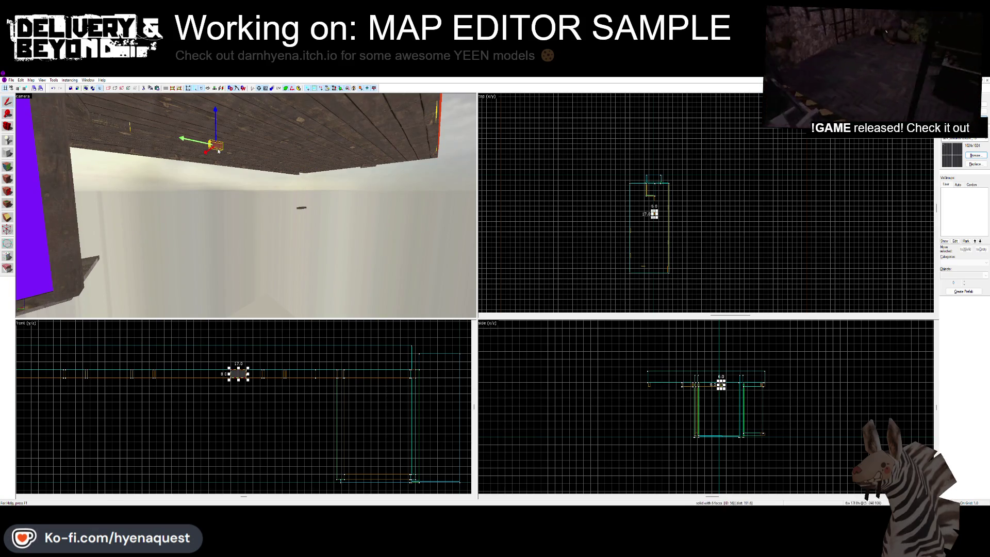
{"action": "key", "text": "Delete"}
{"action": "left_click", "coordinate": [124, 132]}
{"action": "key", "text": "Escape"}
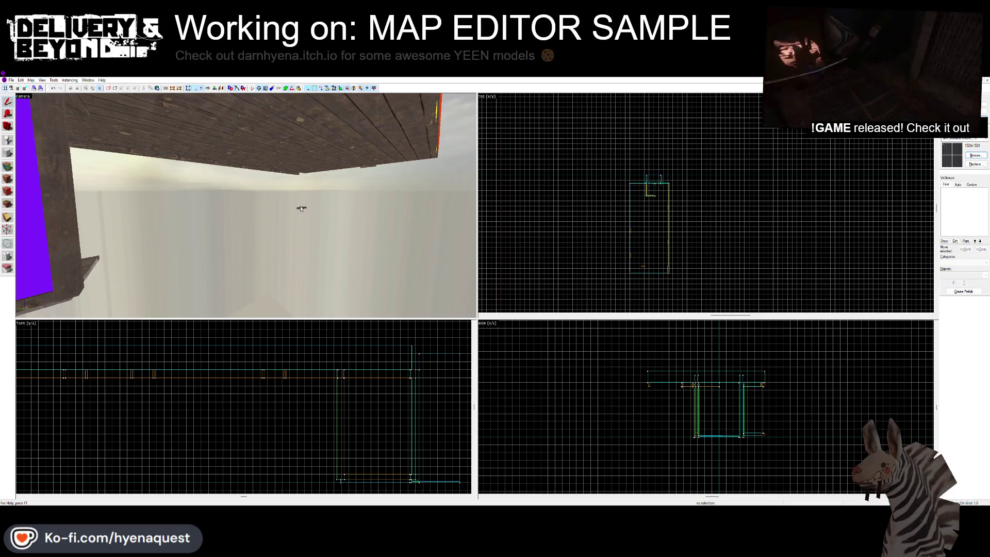
{"action": "double_click", "coordinate": [290, 174]}
{"action": "key", "text": "Delete"}
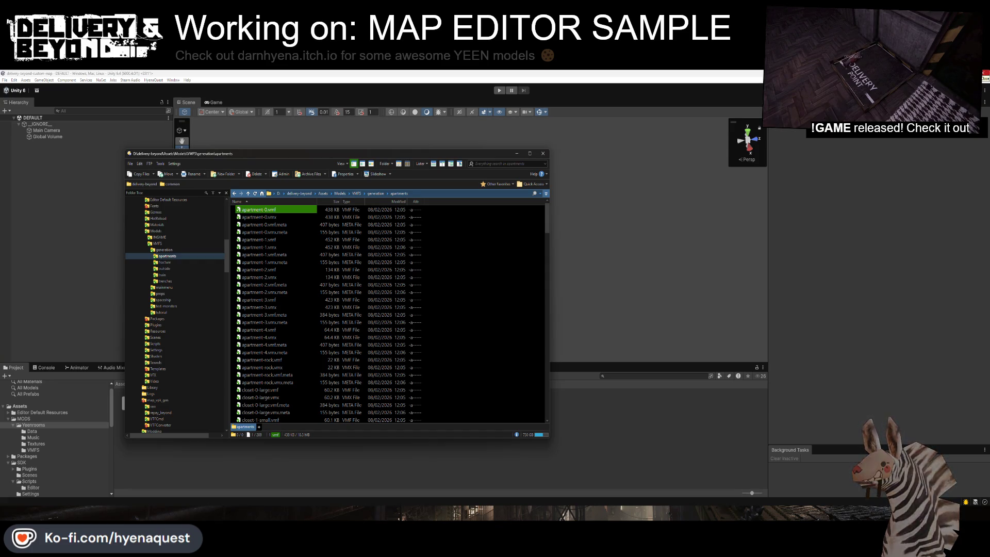
Drag the apartment .vmf files into Unity's Yeenrooms project folder
{"action": "left_click_drag", "start_coordinate": [288, 232], "coordinate": [371, 487]}
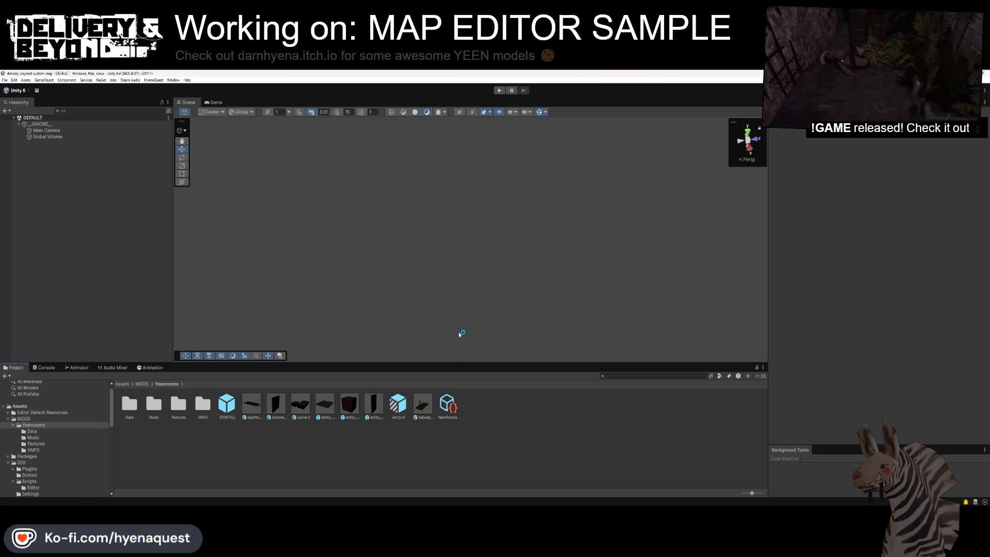
{"action": "key", "text": "ctrl+shift+Escape"}
Centre the Task Manager window and scroll the process list to see Unity's CPU use
{"action": "mouse_move", "coordinate": [879, 238]}
{"action": "left_mouse_down"}
{"action": "mouse_move", "coordinate": [517, 202]}
{"action": "mouse_move", "coordinate": [455, 167]}
{"action": "left_mouse_up"}
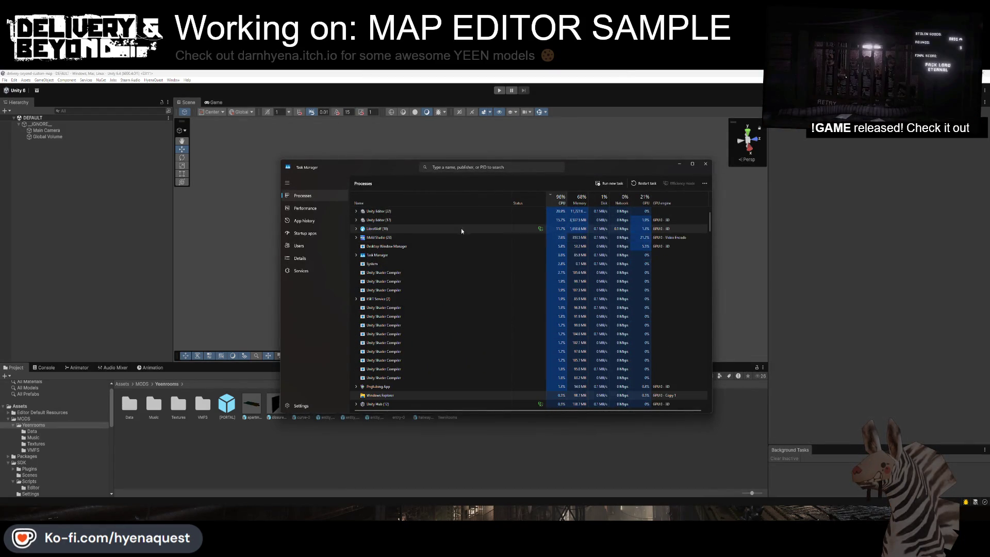
{"action": "scroll", "coordinate": [428, 318], "scroll_direction": "down", "scroll_amount": 3}
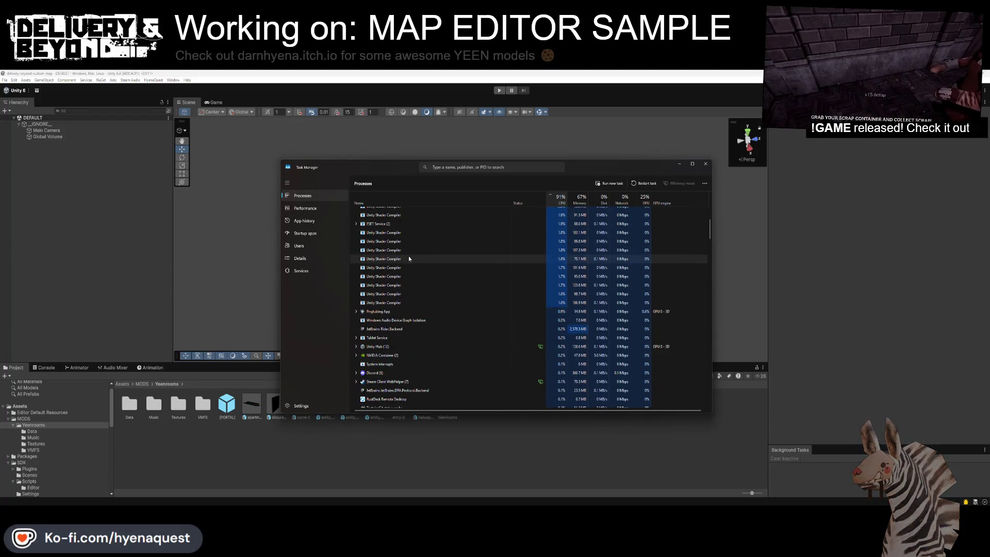
{"action": "scroll", "coordinate": [423, 265], "scroll_direction": "up", "scroll_amount": 5}
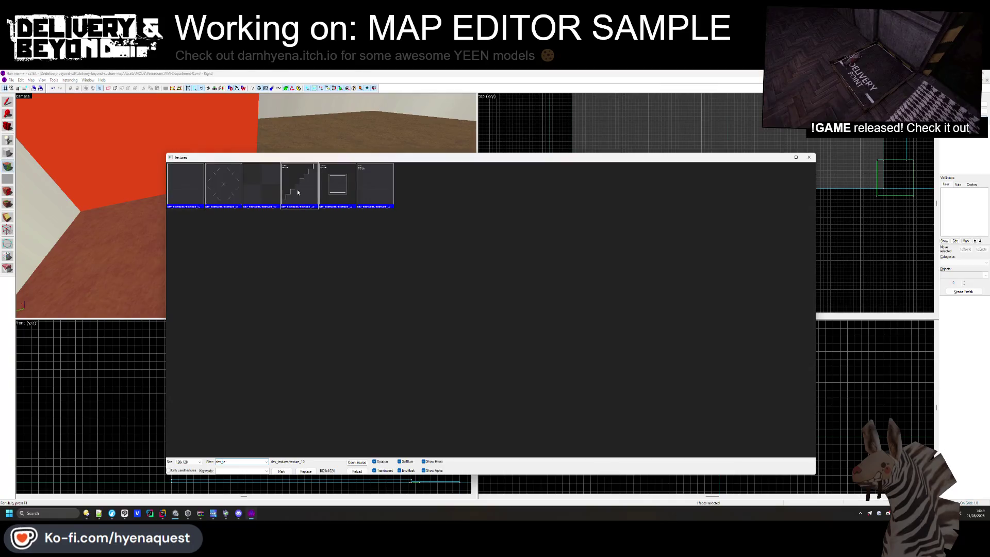
Apply dev texture_10 to the trim face, centred and aligned to the world
{"action": "double_click", "coordinate": [298, 191]}
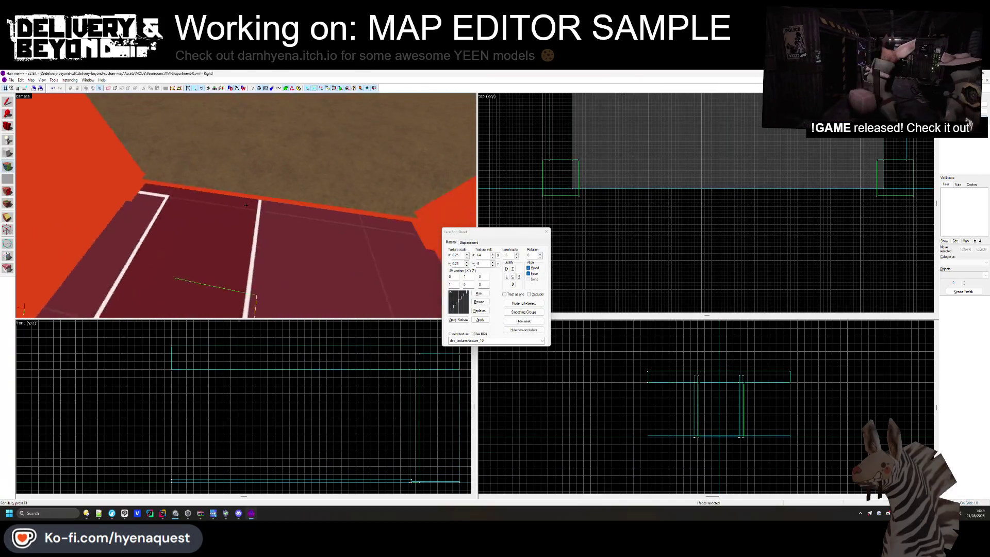
{"action": "left_click", "coordinate": [513, 277]}
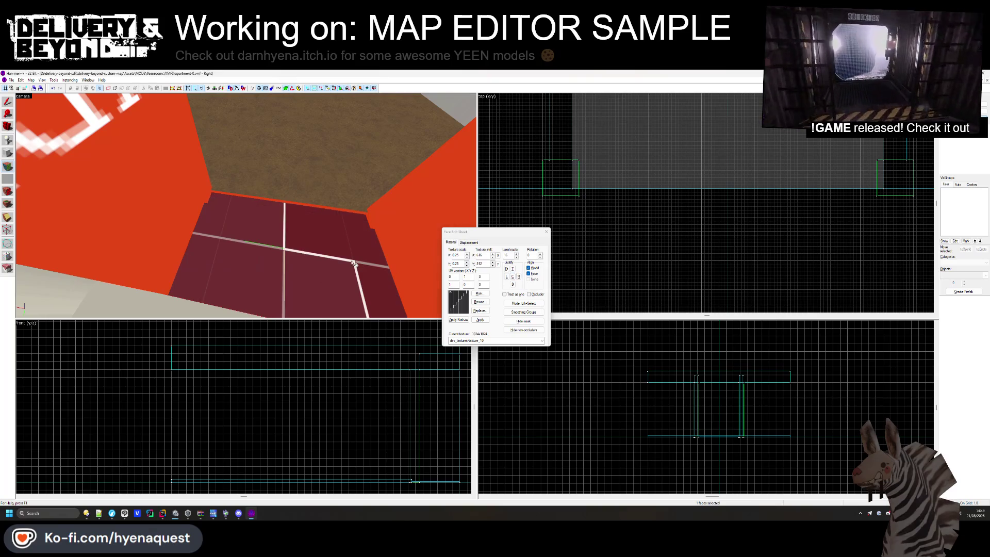
{"action": "key", "text": "z"}
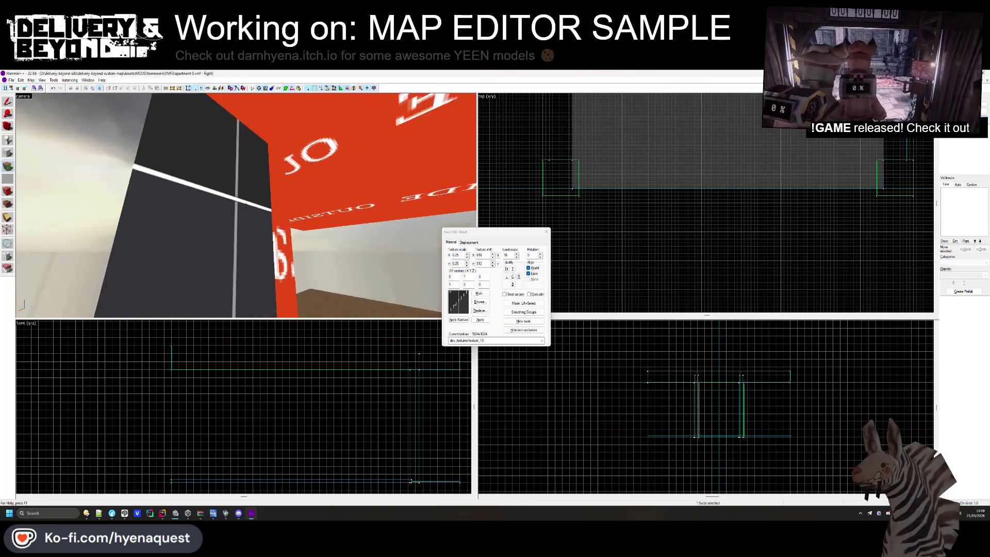
{"action": "left_click", "coordinate": [246, 206]}
{"action": "key", "text": "z"}
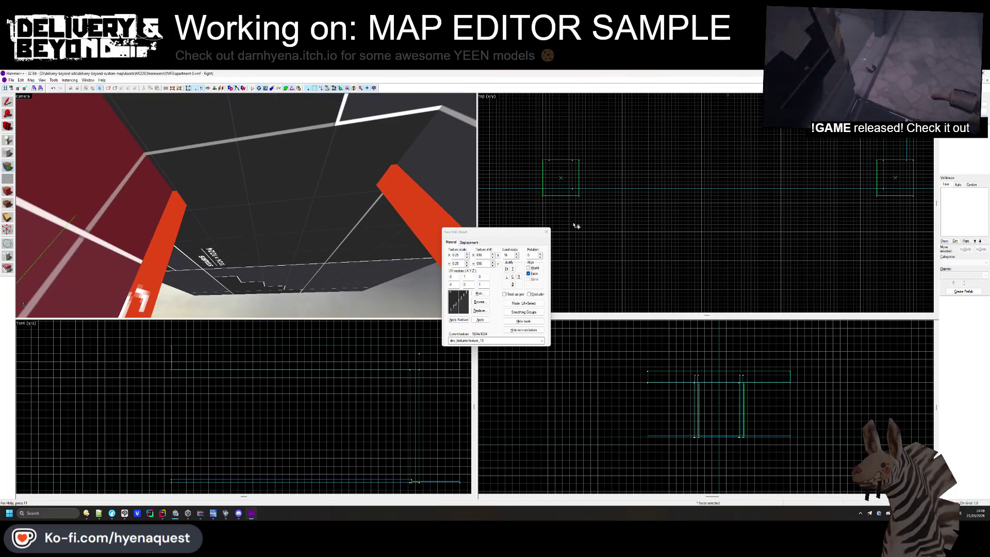
Select the ceiling solids, then pick up the red OUTSIDE face's texture in face mode
{"action": "key", "text": "shift+s"}
{"action": "scroll", "coordinate": [639, 191], "scroll_direction": "down", "scroll_amount": 2}
{"action": "scroll", "coordinate": [641, 188], "scroll_direction": "up", "scroll_amount": 2}
{"action": "left_click", "coordinate": [625, 191], "text": "ctrl"}
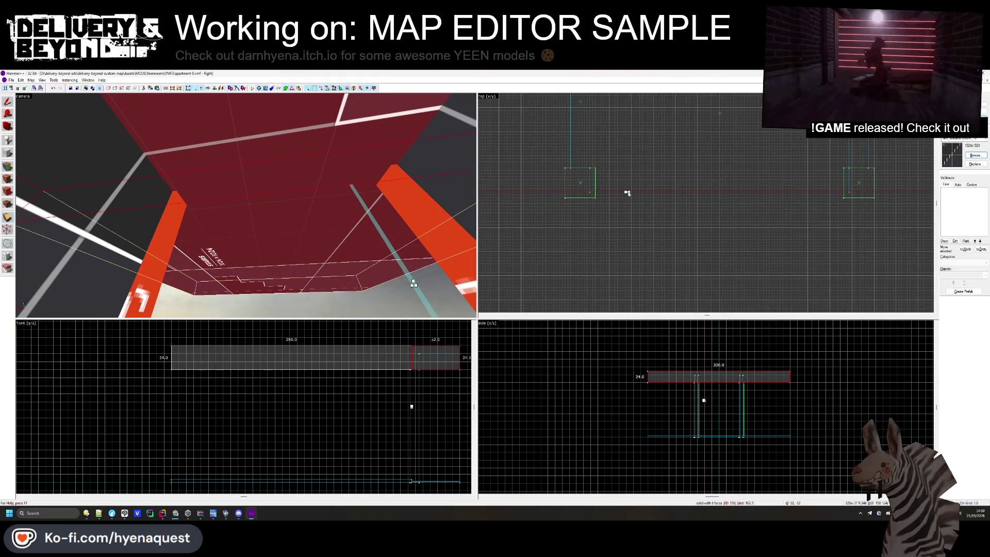
{"action": "left_click", "coordinate": [8, 166]}
{"action": "left_click", "coordinate": [241, 183]}
{"action": "left_click", "coordinate": [246, 207]}
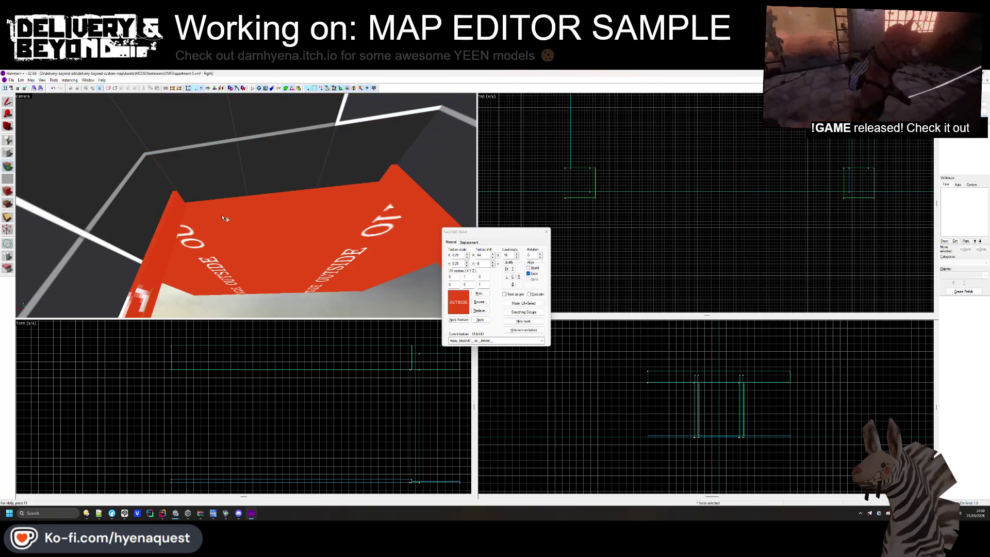
{"action": "left_click_drag", "start_coordinate": [245, 206], "coordinate": [292, 207]}
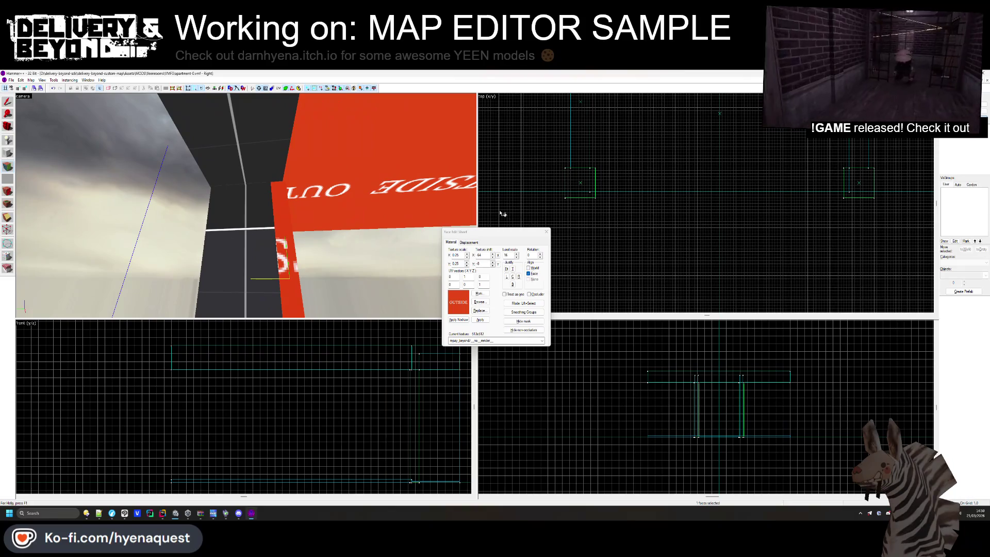
{"action": "left_click", "coordinate": [544, 233]}
Select the ceiling, red OUTSIDE and dark-red wall brushes, then inspect the dark-red wall face
{"action": "left_click", "coordinate": [279, 166]}
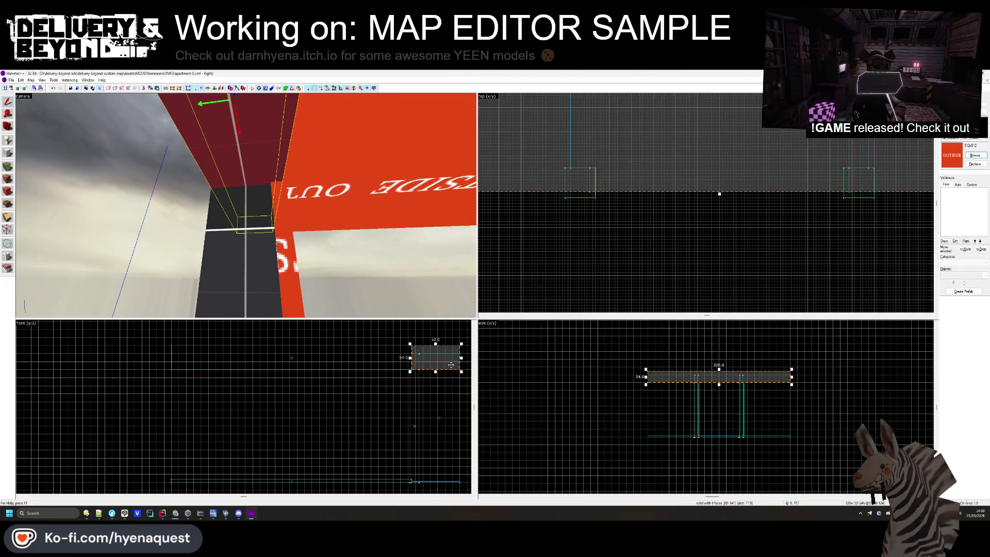
{"action": "scroll", "coordinate": [455, 366], "scroll_direction": "up", "scroll_amount": 2}
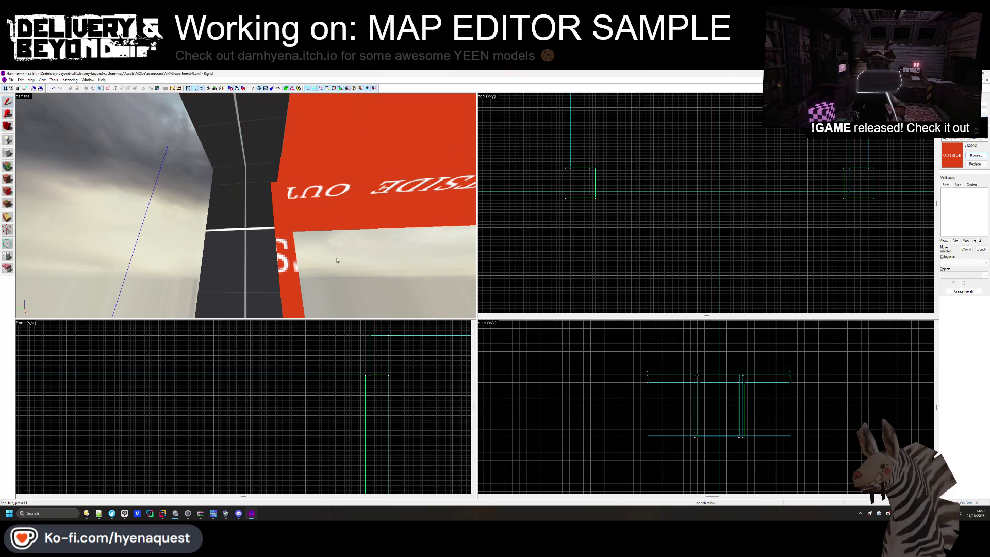
{"action": "left_click", "coordinate": [269, 206]}
{"action": "left_click", "coordinate": [245, 201]}
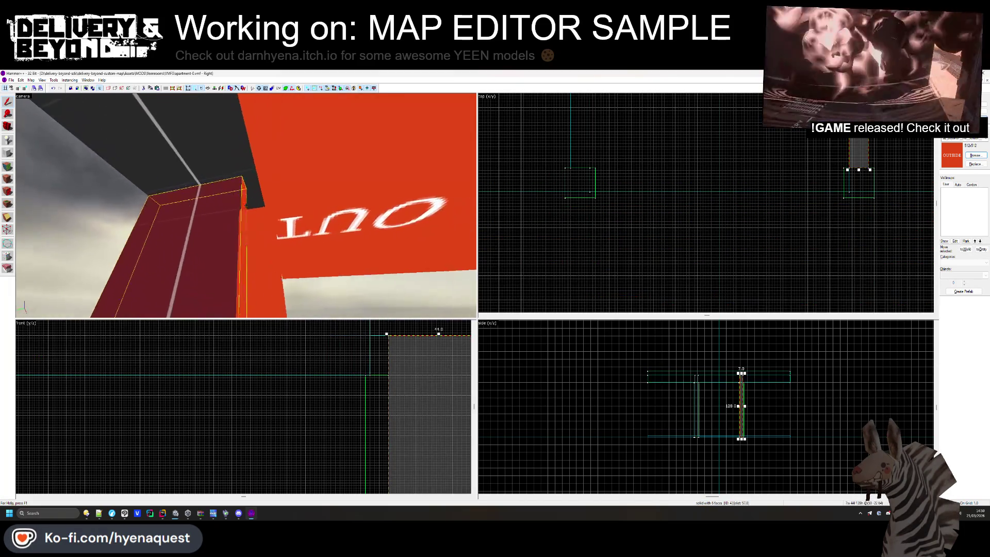
{"action": "left_click", "coordinate": [250, 207]}
{"action": "key", "text": "Escape"}
{"action": "key", "text": "shift+a"}
{"action": "left_click", "coordinate": [240, 144]}
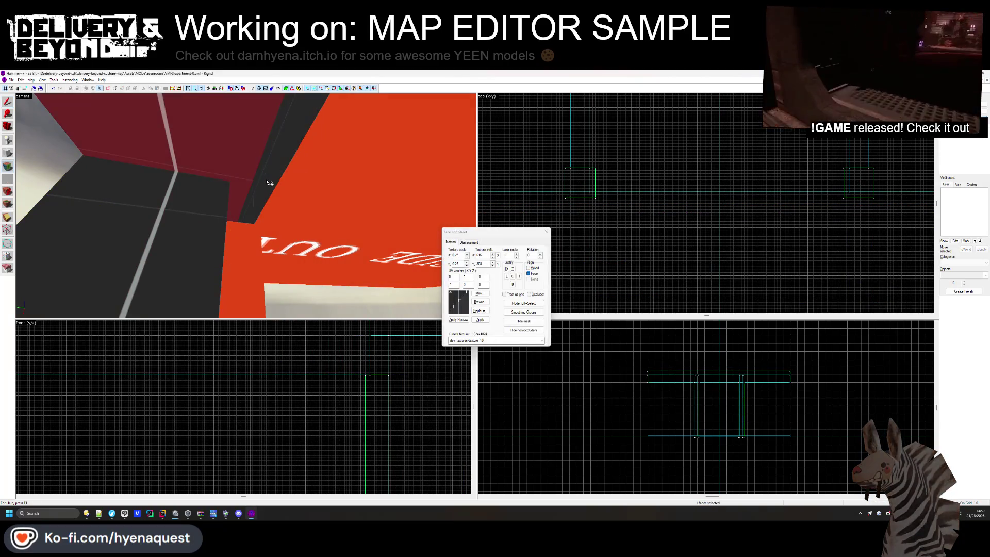
{"action": "left_click", "coordinate": [546, 231]}
Select the red face on the pillar in face-edit mode and bring up the texture library
{"action": "key", "text": "z"}
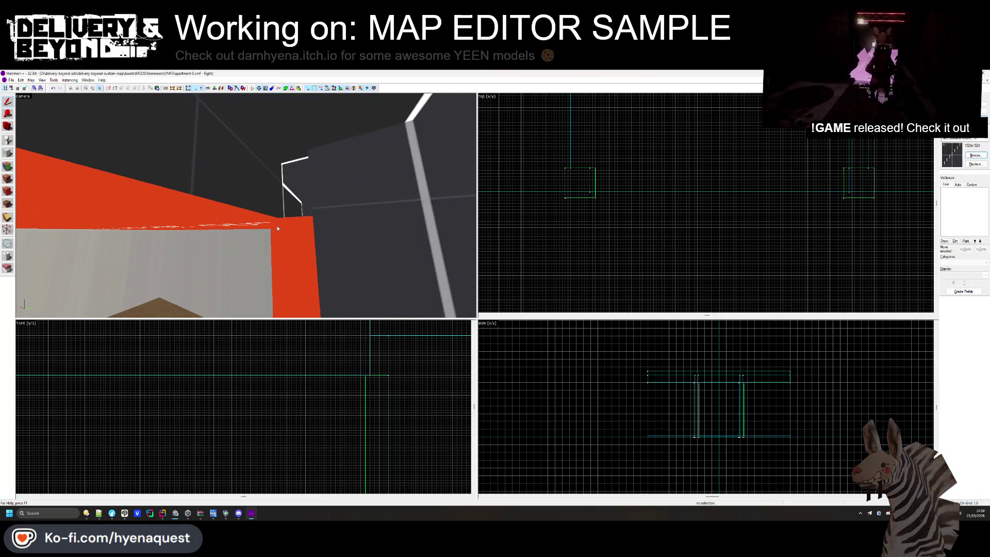
{"action": "left_click", "coordinate": [285, 228]}
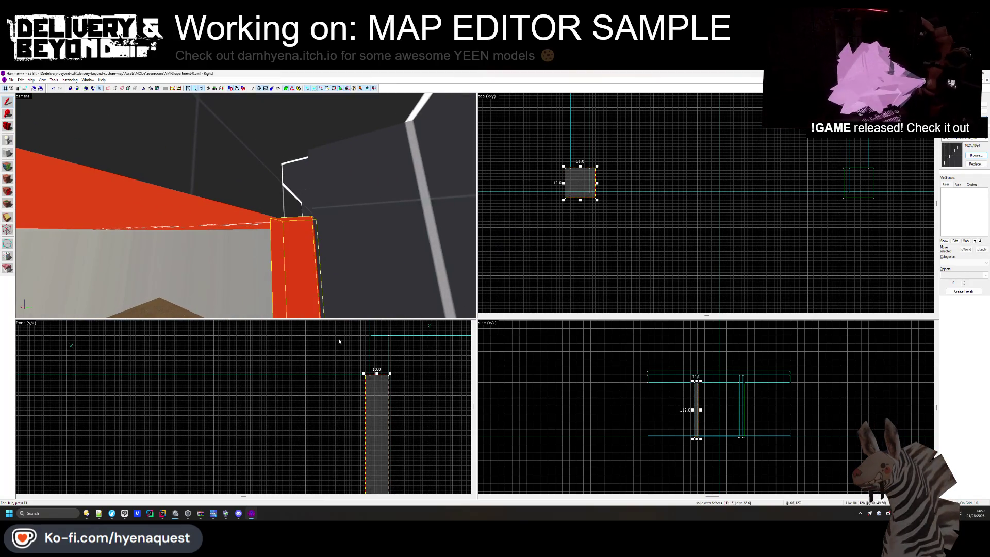
{"action": "key", "text": "Escape"}
{"action": "left_click", "coordinate": [376, 377]}
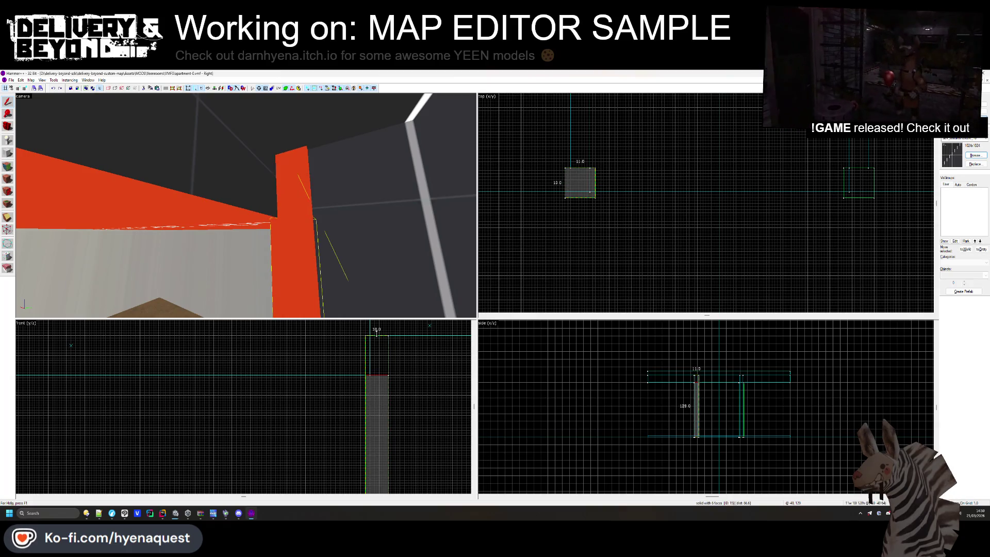
{"action": "key", "text": "Escape"}
{"action": "key", "text": "z"}
{"action": "left_click", "coordinate": [376, 377]}
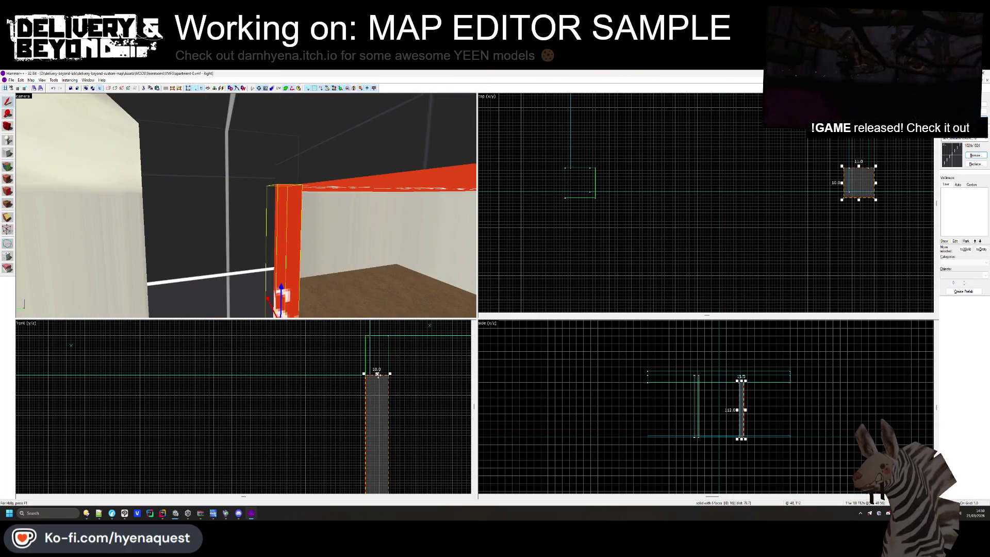
{"action": "key", "text": "Escape"}
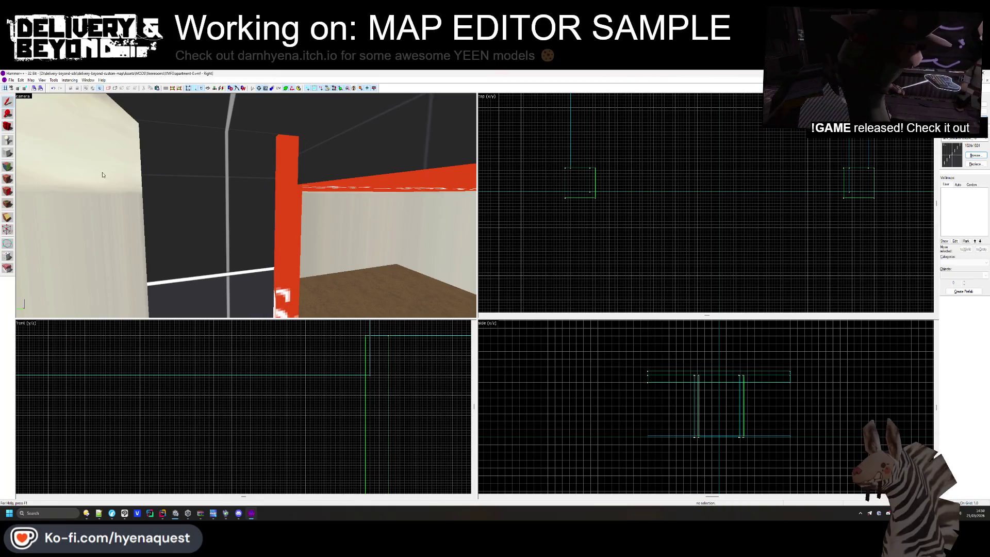
{"action": "key", "text": "shift+a"}
{"action": "left_click", "coordinate": [246, 206]}
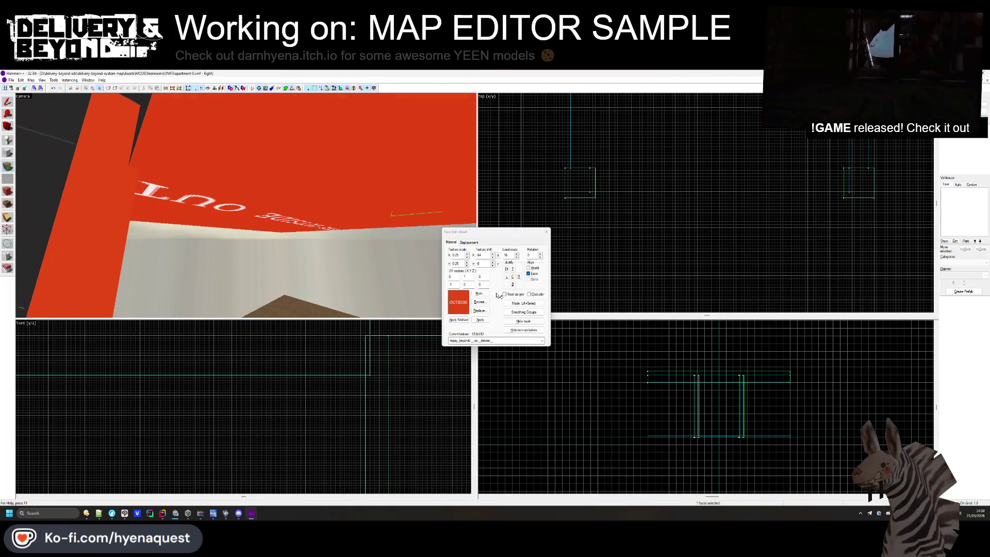
{"action": "left_click", "coordinate": [479, 302]}
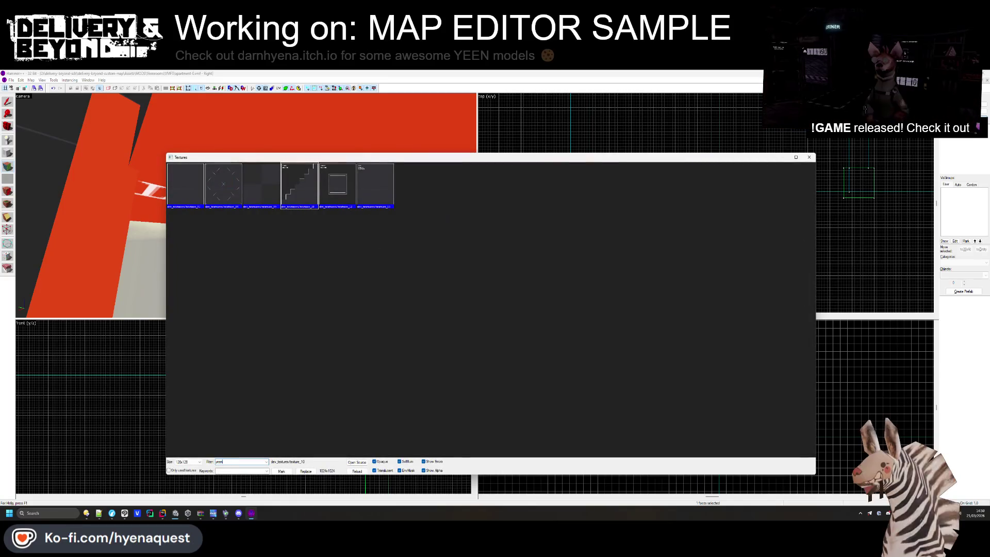
Apply yeenroom_ceiling_1 to the selected face, then choose dev texture_04 for the dark pillar face
{"action": "type", "text": "yeen"}
{"action": "double_click", "coordinate": [223, 184]}
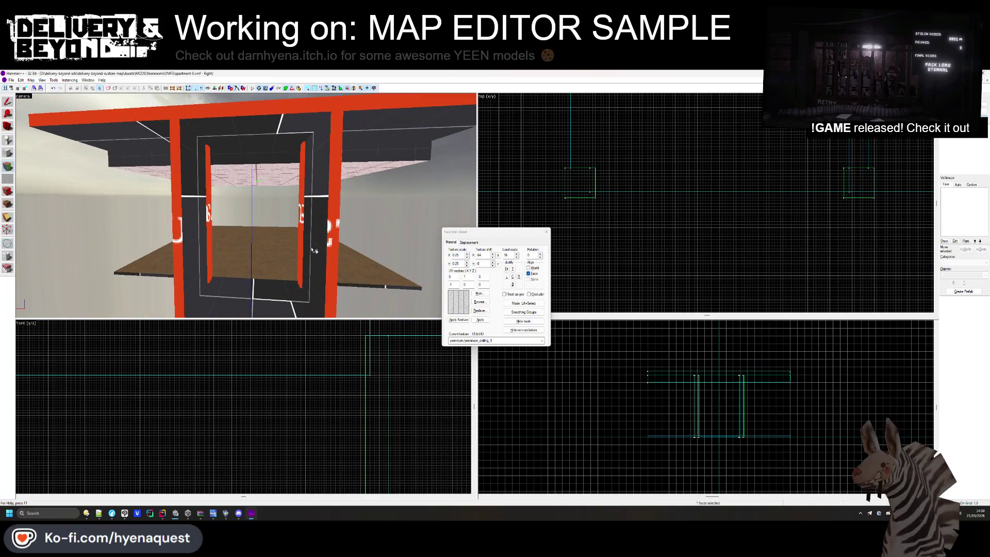
{"action": "left_click", "coordinate": [313, 250]}
{"action": "left_click", "coordinate": [479, 302]}
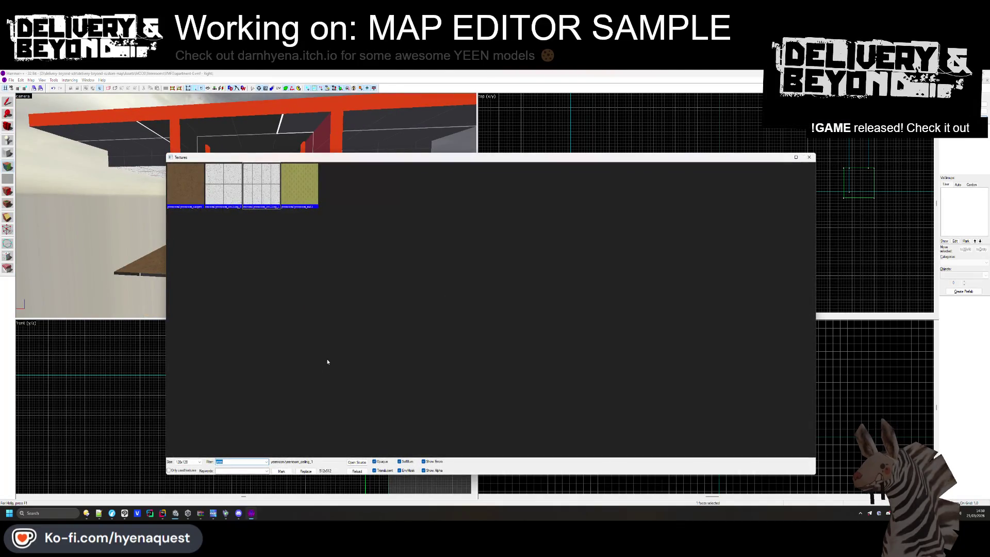
{"action": "type", "text": "dev"}
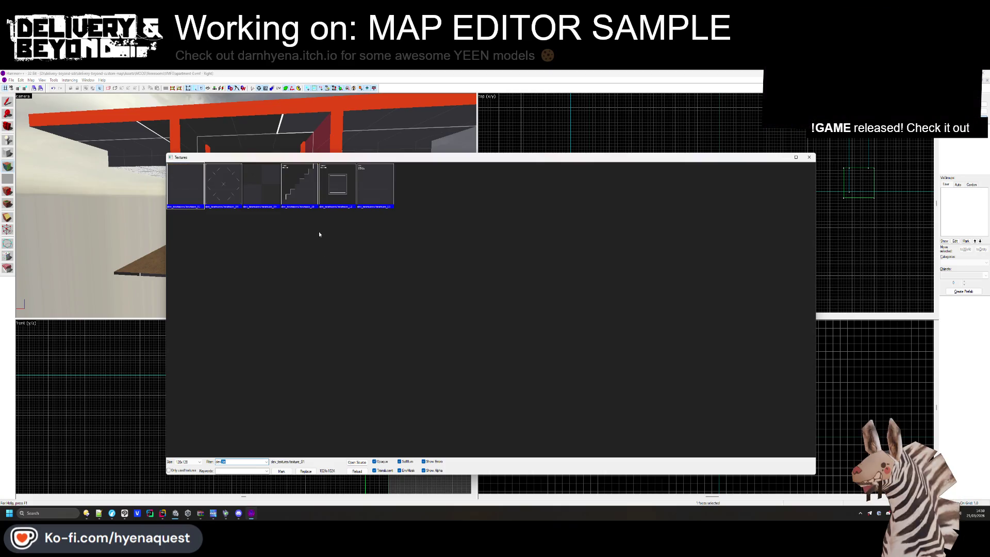
{"action": "double_click", "coordinate": [261, 186]}
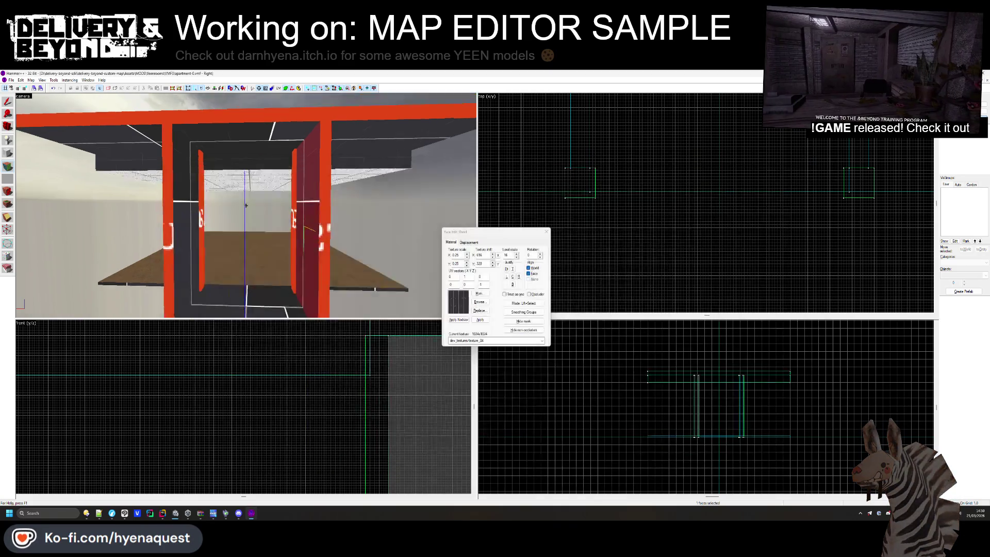
Pick the red wall face and make dev texture_09 the current texture
{"action": "key", "text": "w"}
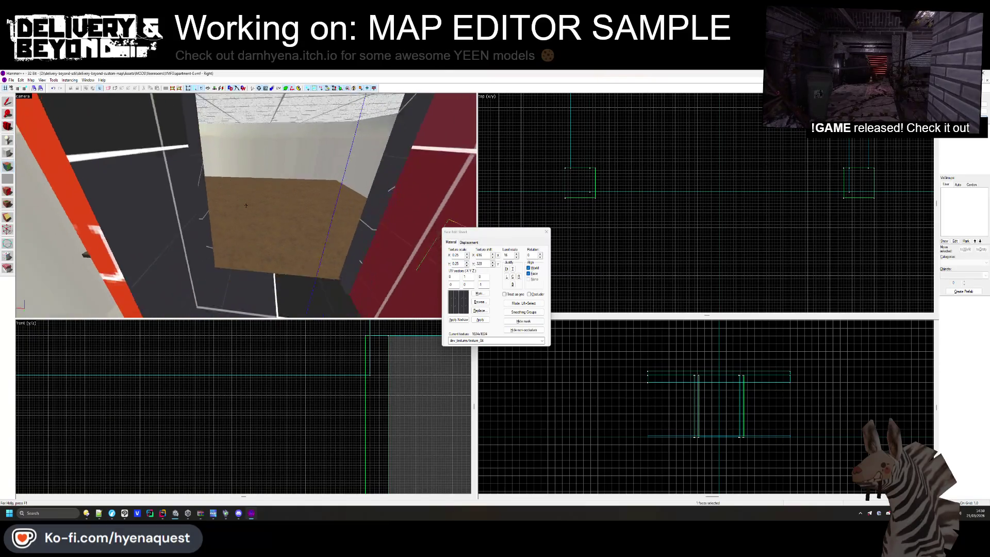
{"action": "key", "text": "z"}
{"action": "left_click", "coordinate": [281, 227]}
{"action": "key", "text": "z"}
{"action": "left_click", "coordinate": [479, 302]}
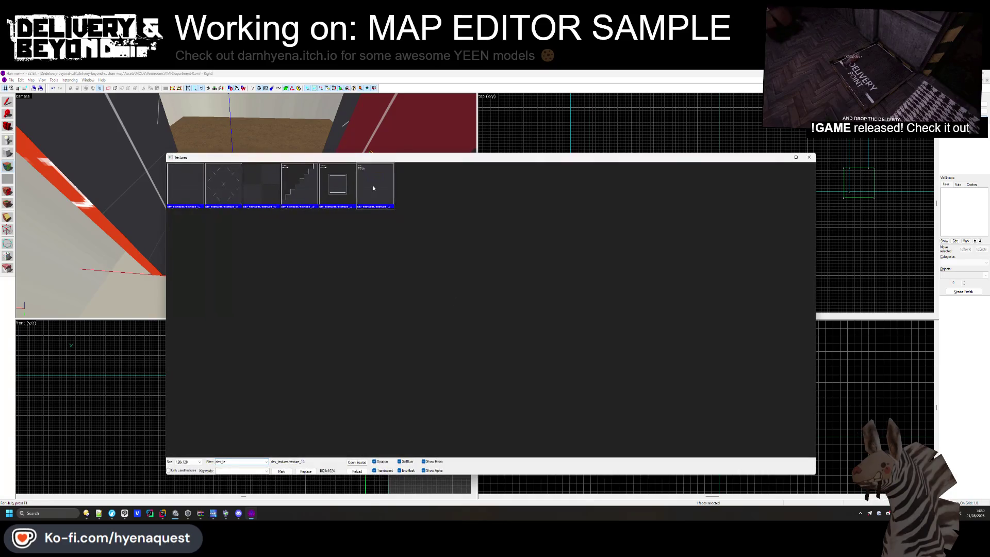
{"action": "double_click", "coordinate": [373, 187]}
{"action": "left_click", "coordinate": [479, 301]}
{"action": "double_click", "coordinate": [263, 194]}
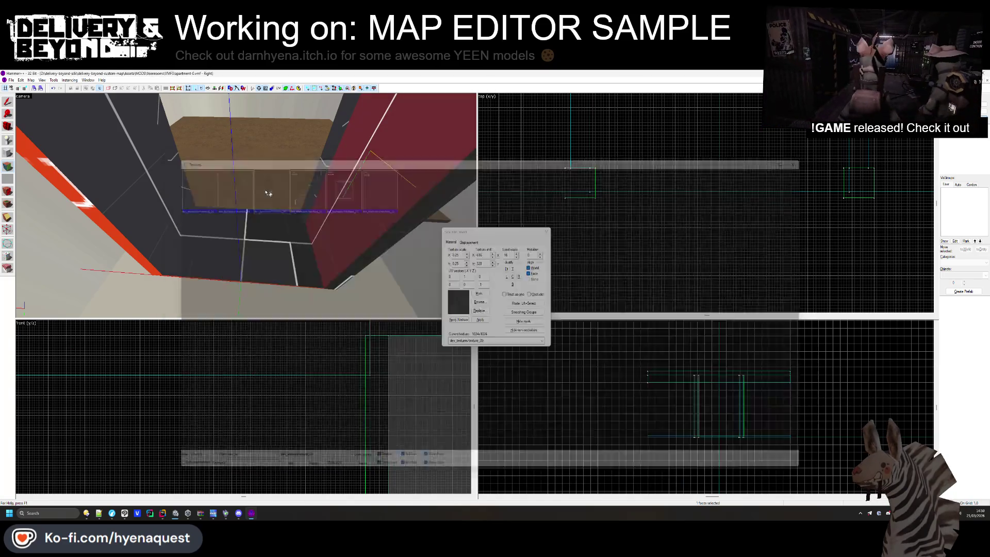
Select the red OUTSIDE face and the floor face from outside the doorway
{"action": "key", "text": "z"}
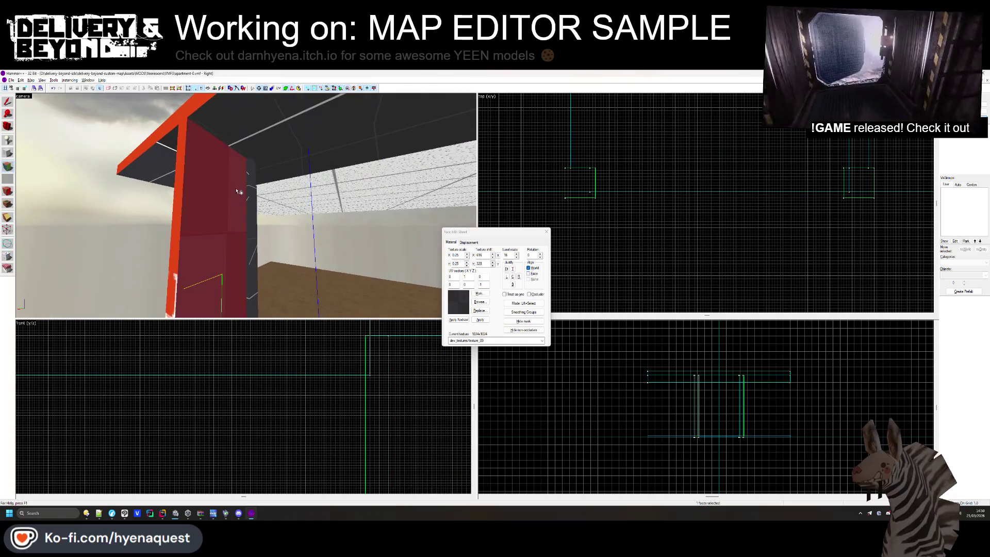
{"action": "key", "text": "s"}
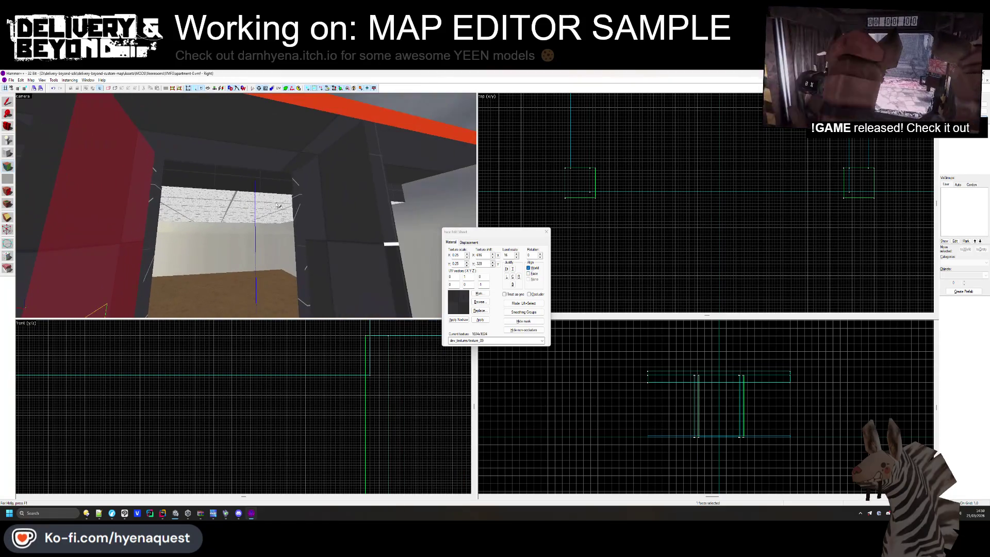
{"action": "key", "text": "z"}
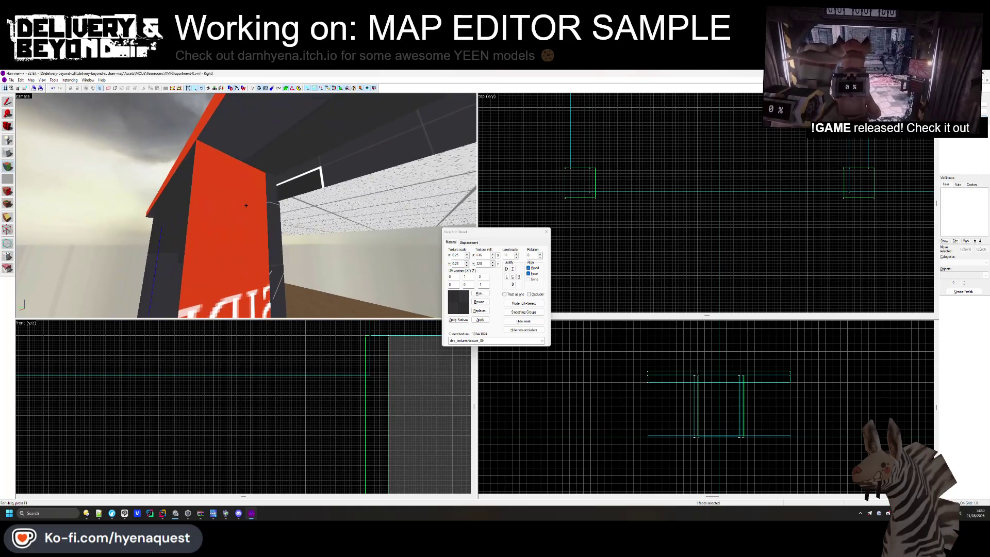
{"action": "left_click", "coordinate": [246, 206]}
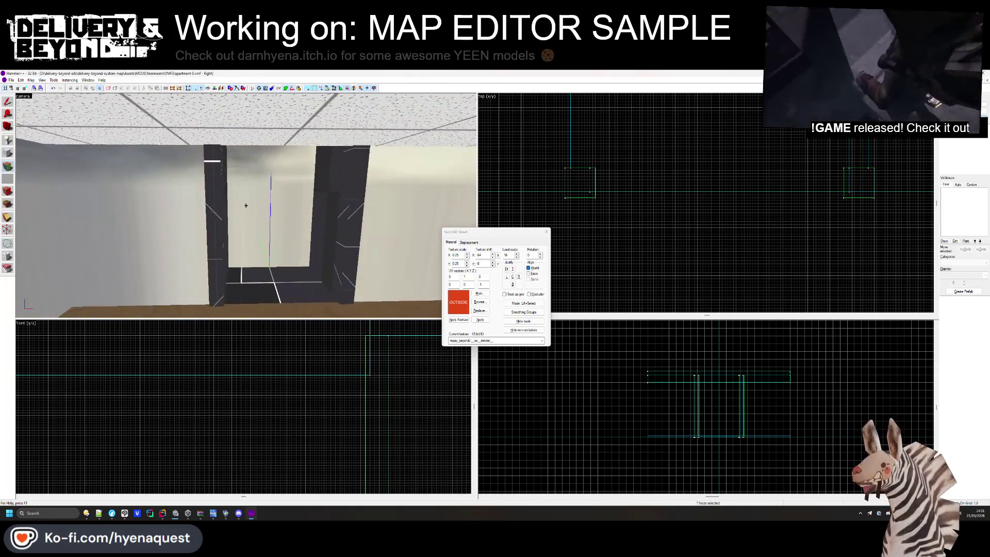
{"action": "key", "text": "z"}
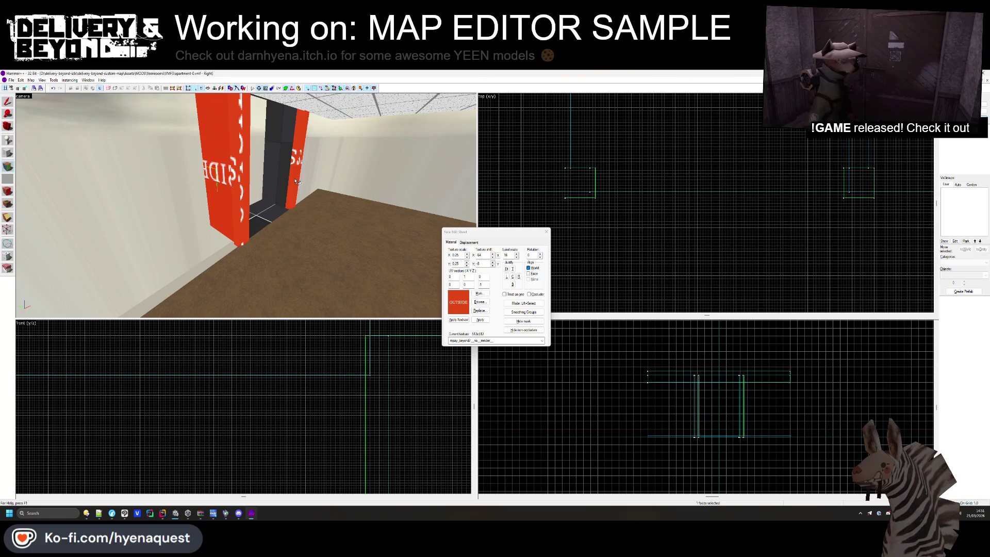
{"action": "left_click", "coordinate": [313, 236]}
{"action": "key", "text": "z"}
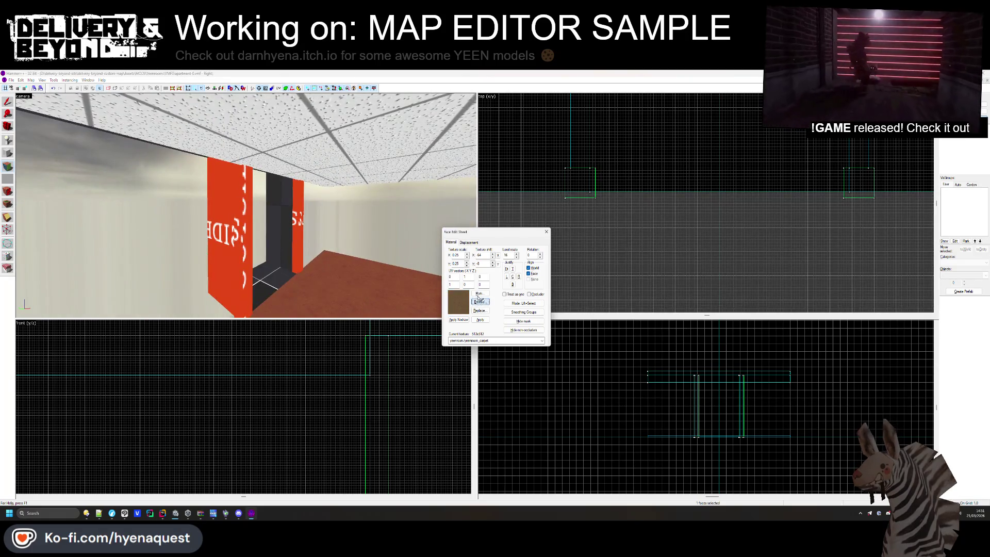
Apply the yeenroom_wall wallpaper to the right and left door-frame strips
{"action": "left_click", "coordinate": [453, 298]}
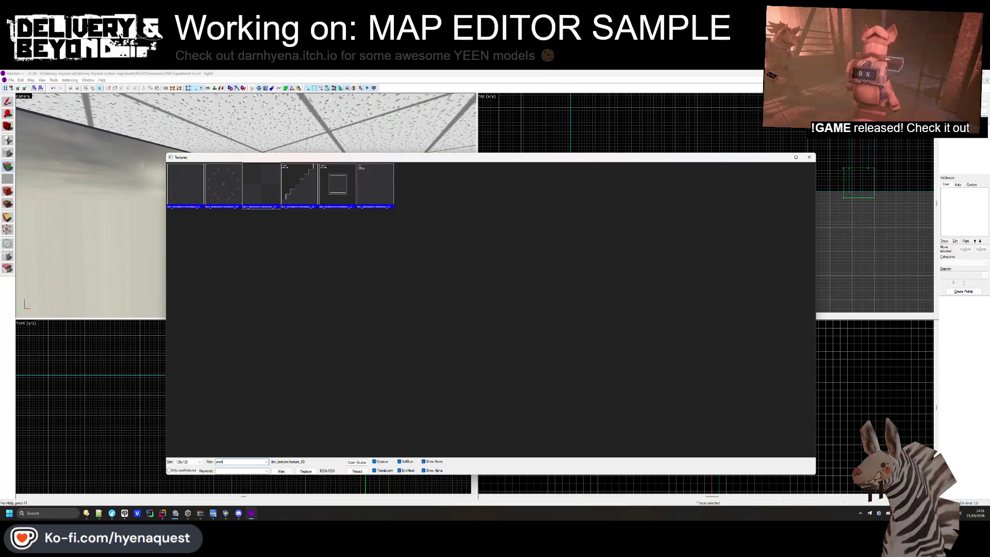
{"action": "double_click", "coordinate": [318, 209]}
{"action": "right_click", "coordinate": [298, 206]}
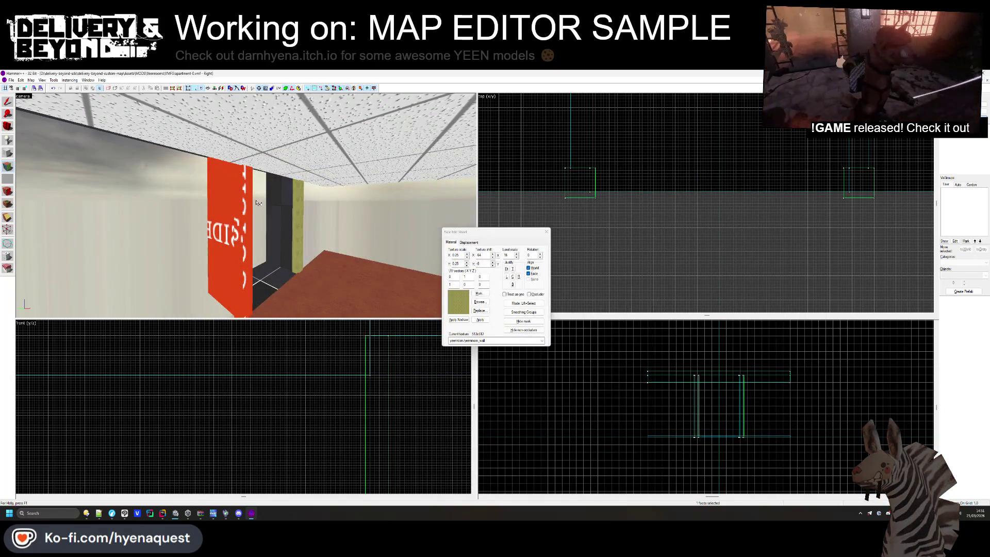
{"action": "key", "text": "w"}
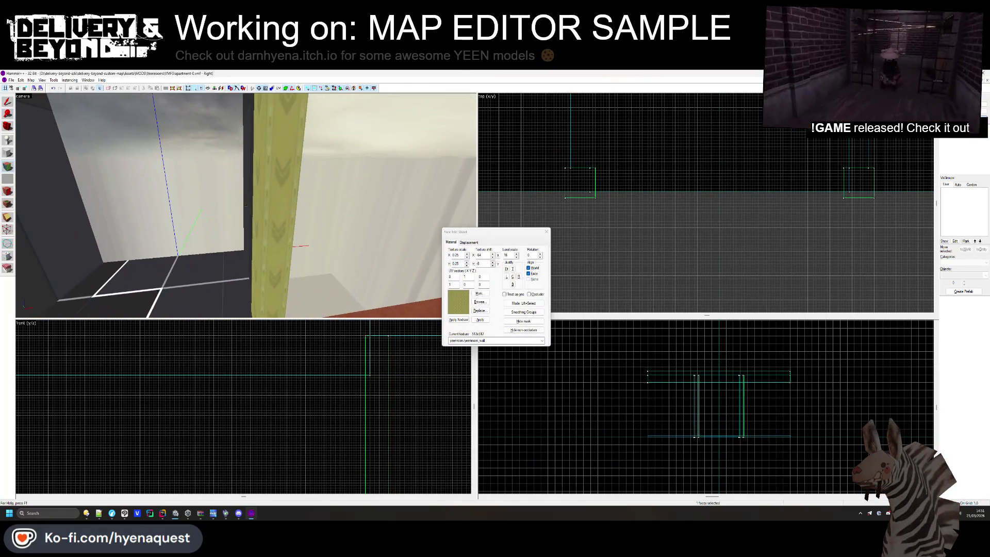
{"action": "left_click", "coordinate": [287, 220]}
{"action": "key", "text": "s"}
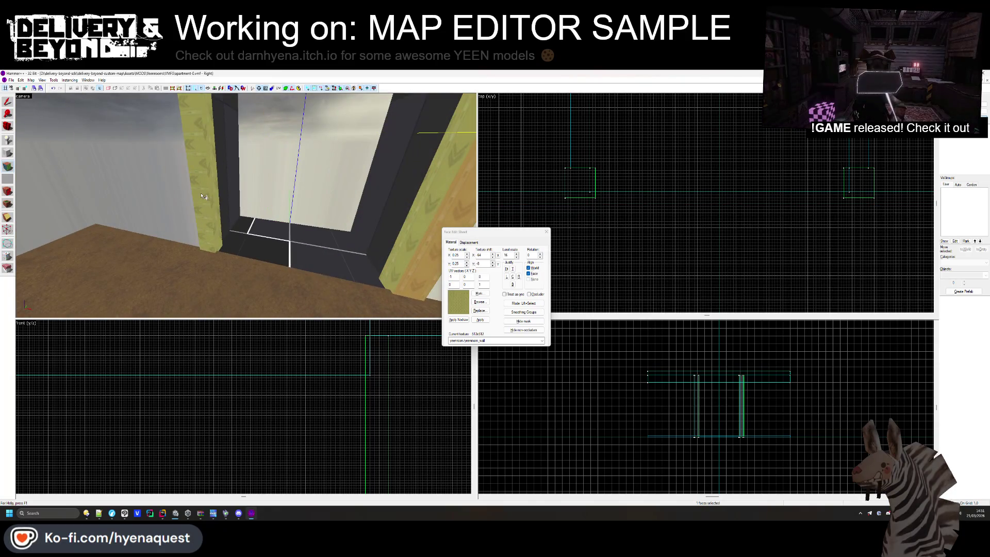
{"action": "left_click", "coordinate": [204, 201]}
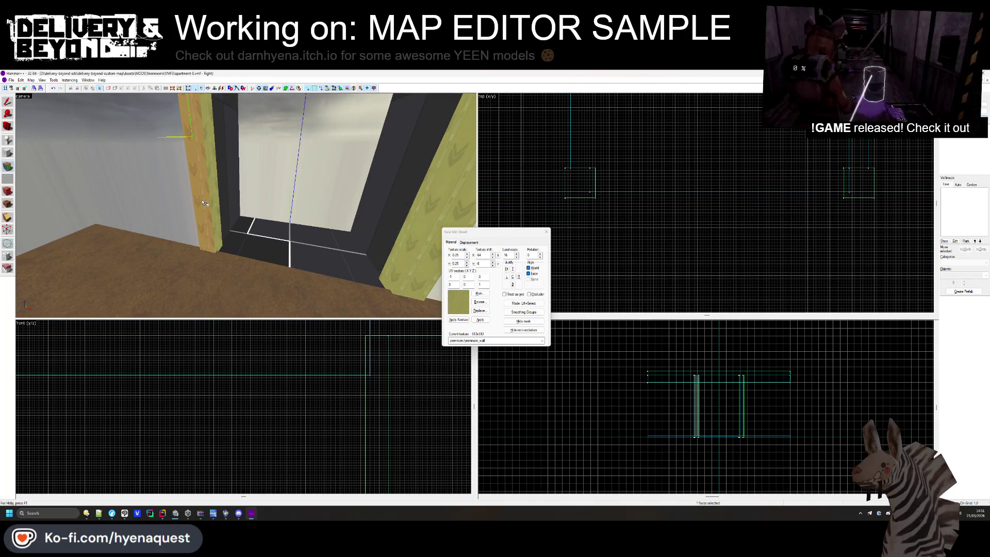
Texture the inner door-frame face inside the room and close face editing
{"action": "key", "text": "Left"}
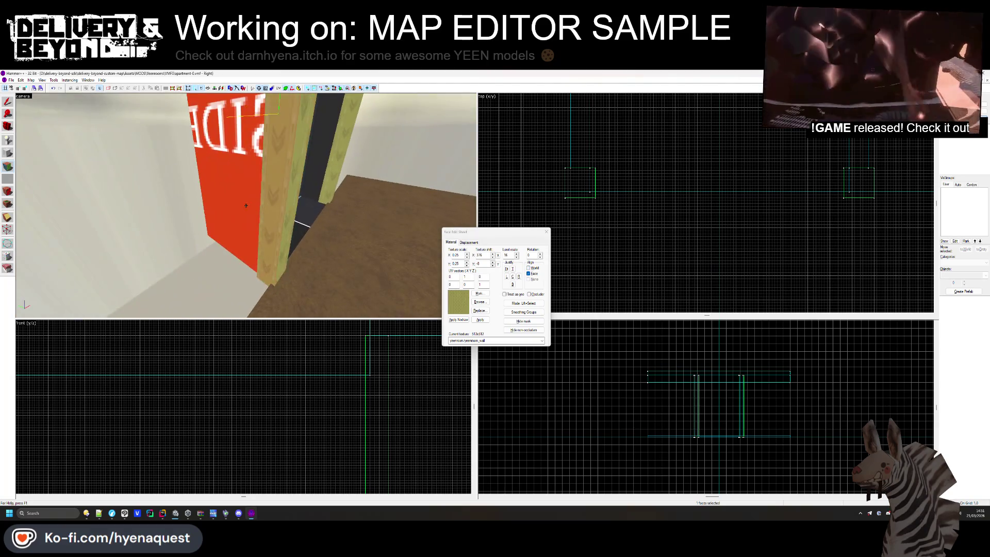
{"action": "key", "text": "w"}
{"action": "key", "text": "s"}
{"action": "key", "text": "w"}
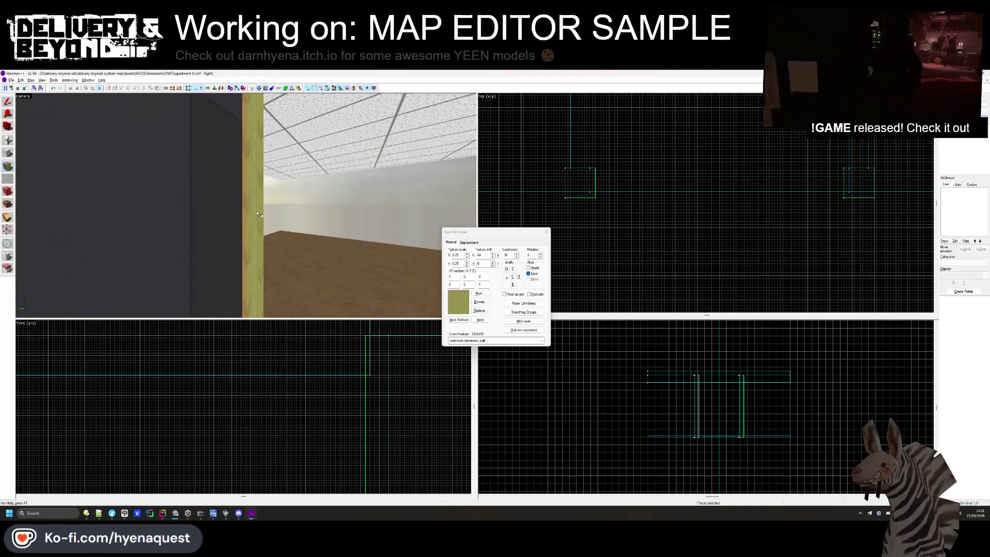
{"action": "left_click", "coordinate": [258, 213]}
{"action": "key", "text": "Left"}
{"action": "key", "text": "Left"}
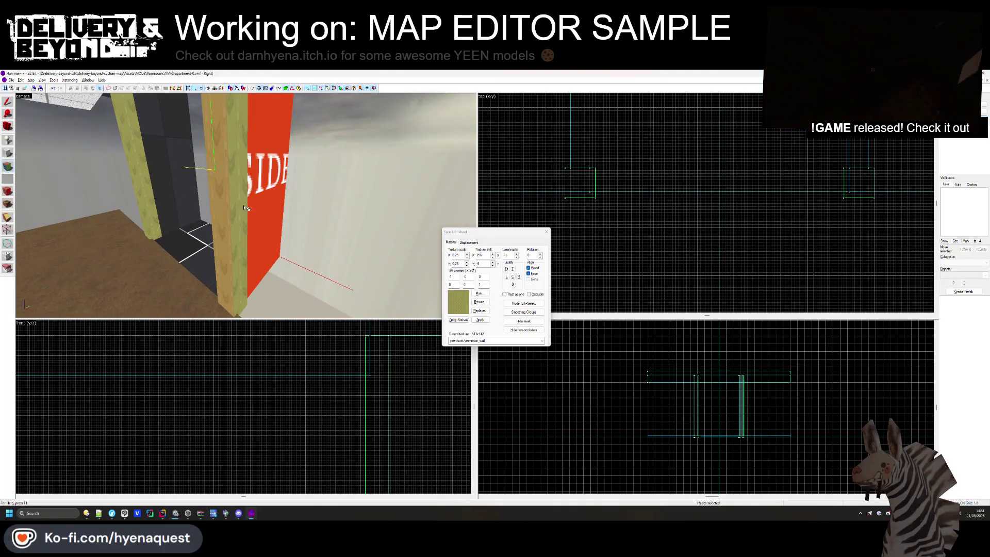
{"action": "key", "text": "shift+s"}
Draw a new olive wallpapered wall block beside the door frame with the Block tool
{"action": "key", "text": "s"}
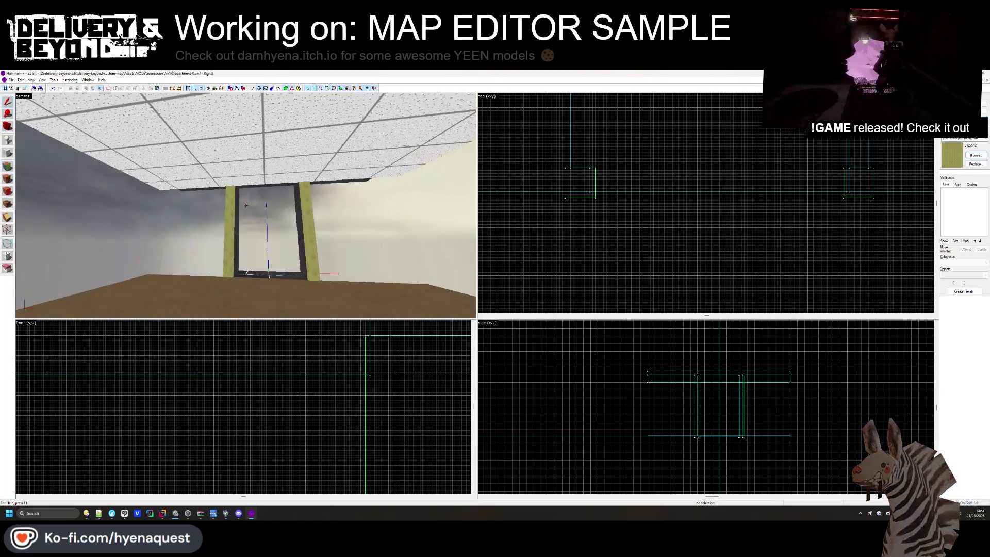
{"action": "key", "text": "Left"}
{"action": "left_click", "coordinate": [231, 182]}
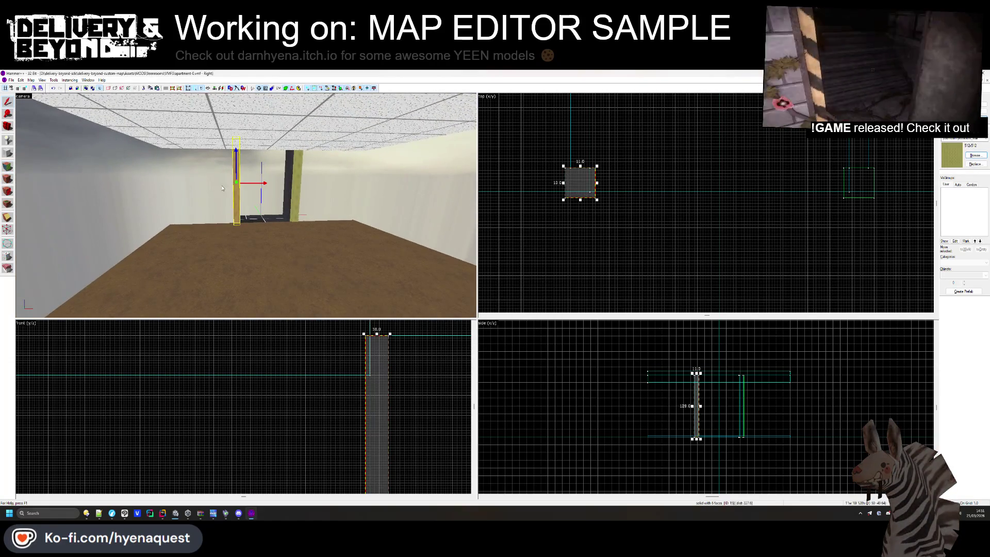
{"action": "left_click", "coordinate": [8, 153]}
{"action": "scroll", "coordinate": [533, 184], "scroll_direction": "down", "scroll_amount": 2}
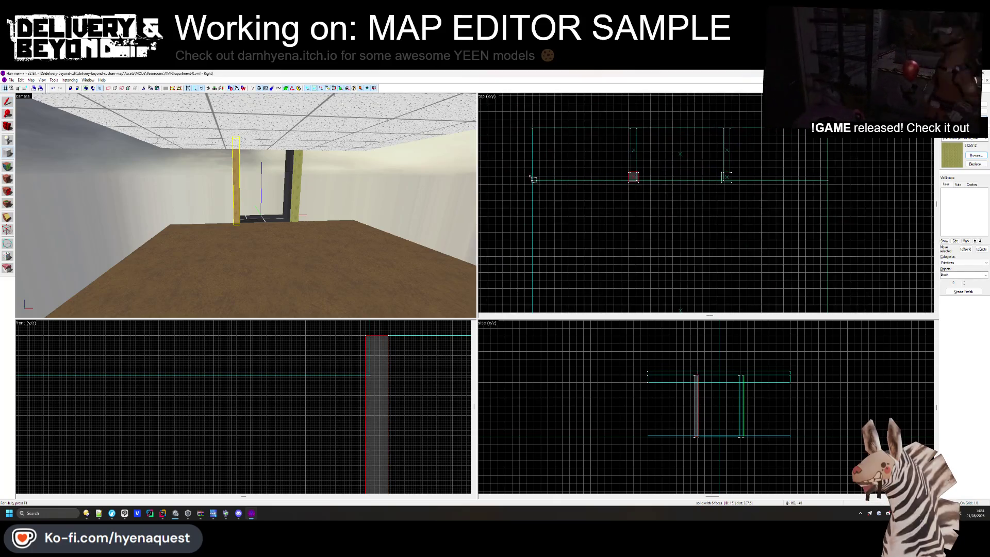
{"action": "scroll", "coordinate": [533, 184], "scroll_direction": "up", "scroll_amount": 2}
{"action": "left_click_drag", "start_coordinate": [723, 107], "coordinate": [773, 95]}
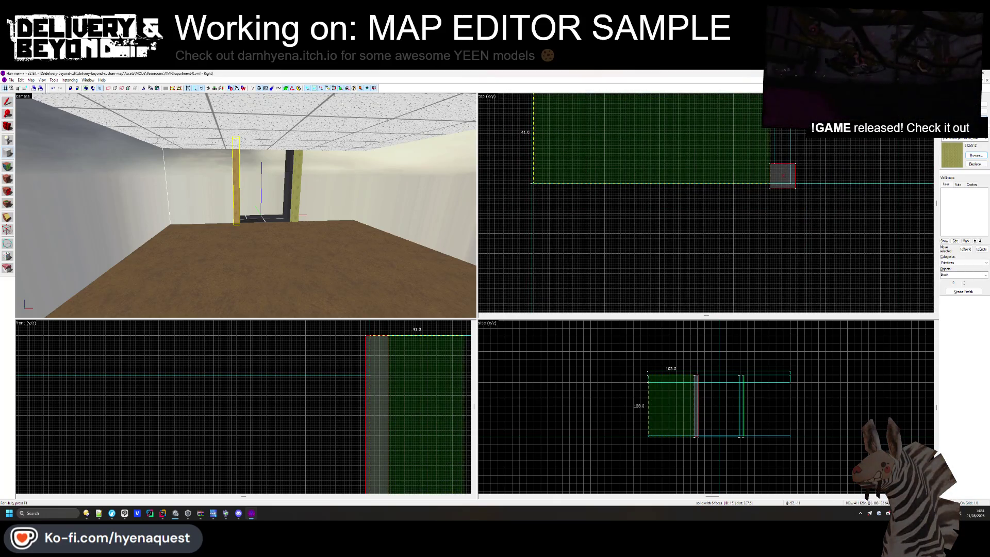
{"action": "scroll", "coordinate": [709, 140], "scroll_direction": "down", "scroll_amount": 2}
{"action": "scroll", "coordinate": [709, 140], "scroll_direction": "up", "scroll_amount": 2}
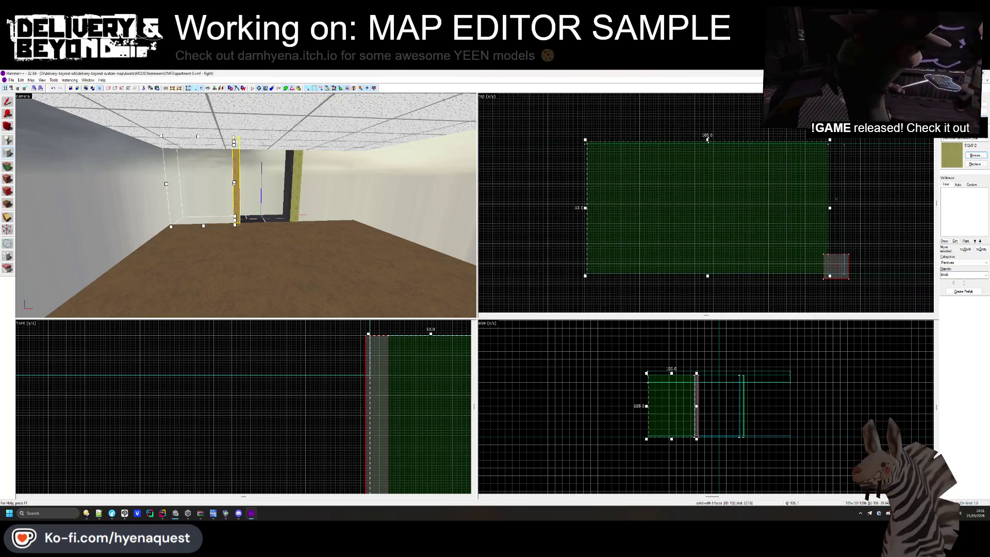
{"action": "left_click_drag", "start_coordinate": [706, 142], "coordinate": [705, 145]}
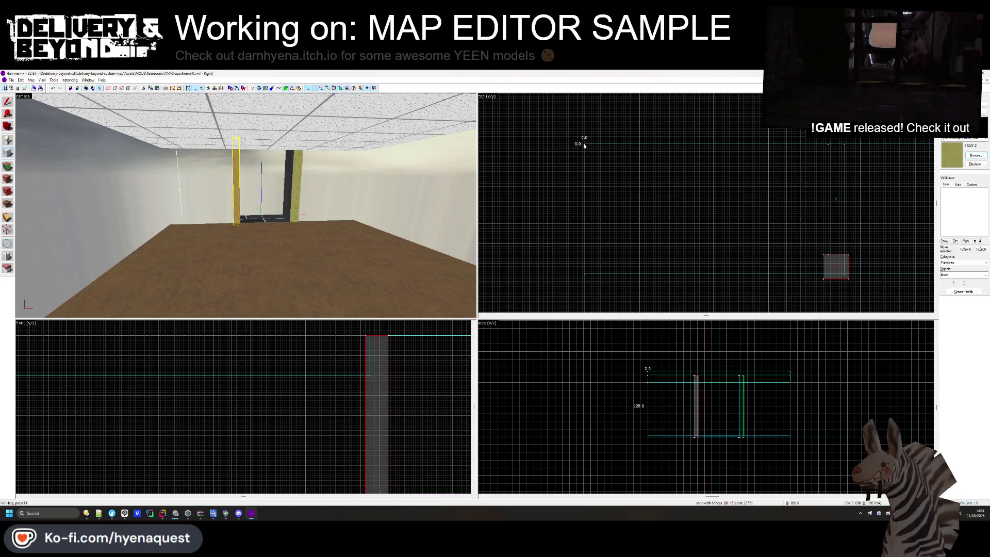
{"action": "left_click_drag", "start_coordinate": [830, 275], "coordinate": [826, 276]}
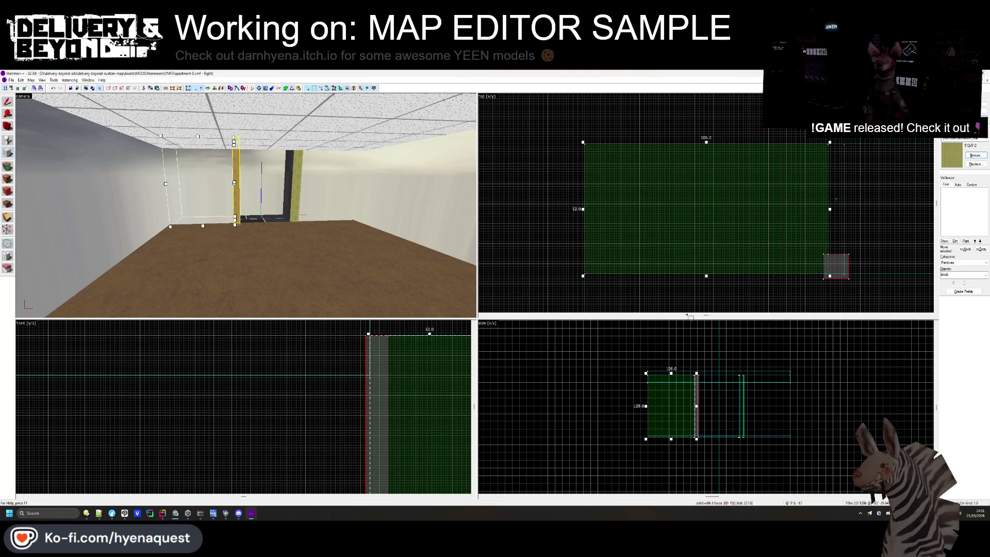
{"action": "key", "text": "Return"}
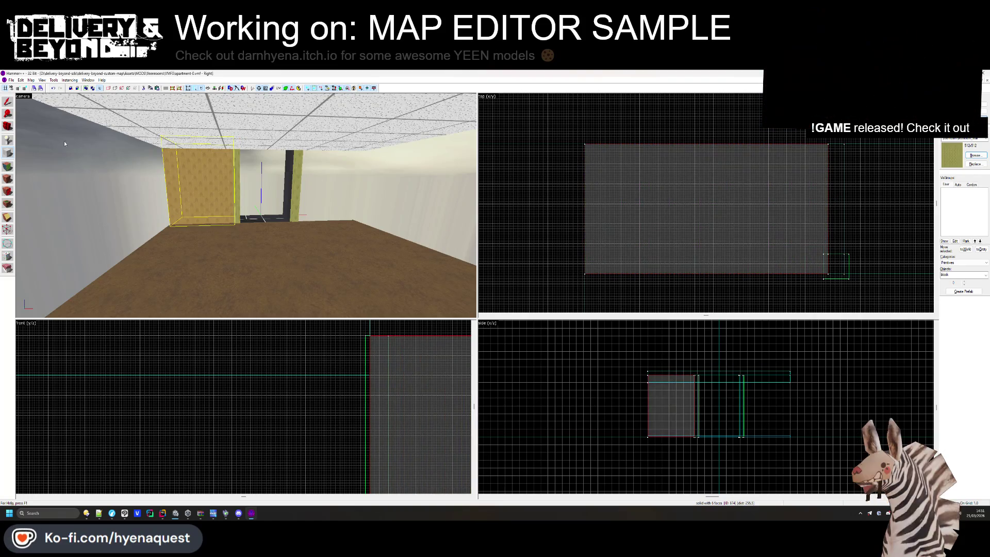
Slide the two wallpapered panels against the left and right side walls
{"action": "scroll", "coordinate": [619, 206], "scroll_direction": "up", "scroll_amount": 5}
{"action": "mouse_move", "coordinate": [615, 187]}
{"action": "left_mouse_down"}
{"action": "mouse_move", "coordinate": [536, 179]}
{"action": "mouse_move", "coordinate": [515, 201]}
{"action": "mouse_move", "coordinate": [566, 214]}
{"action": "left_mouse_up"}
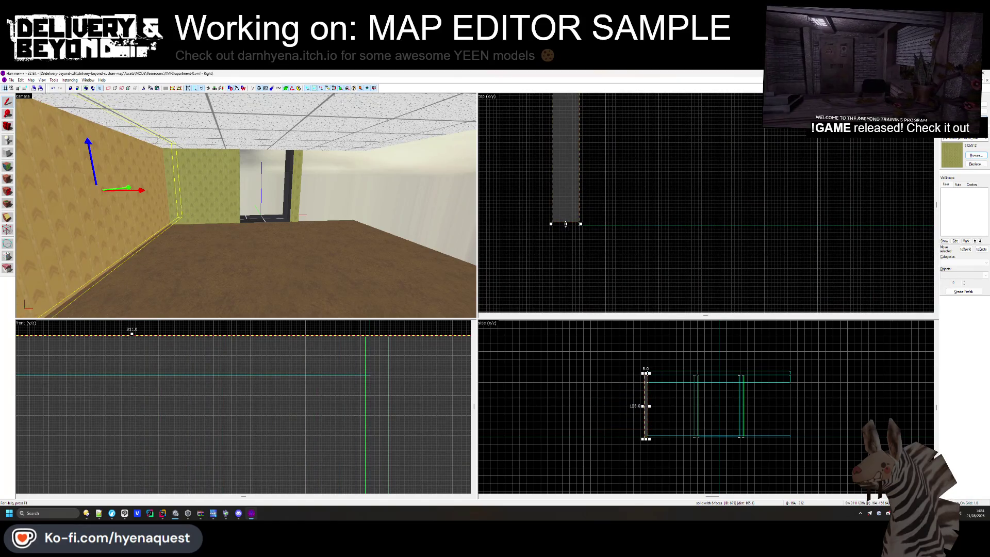
{"action": "mouse_move", "coordinate": [566, 225]}
{"action": "left_mouse_down"}
{"action": "mouse_move", "coordinate": [701, 216]}
{"action": "mouse_move", "coordinate": [674, 232]}
{"action": "left_mouse_up"}
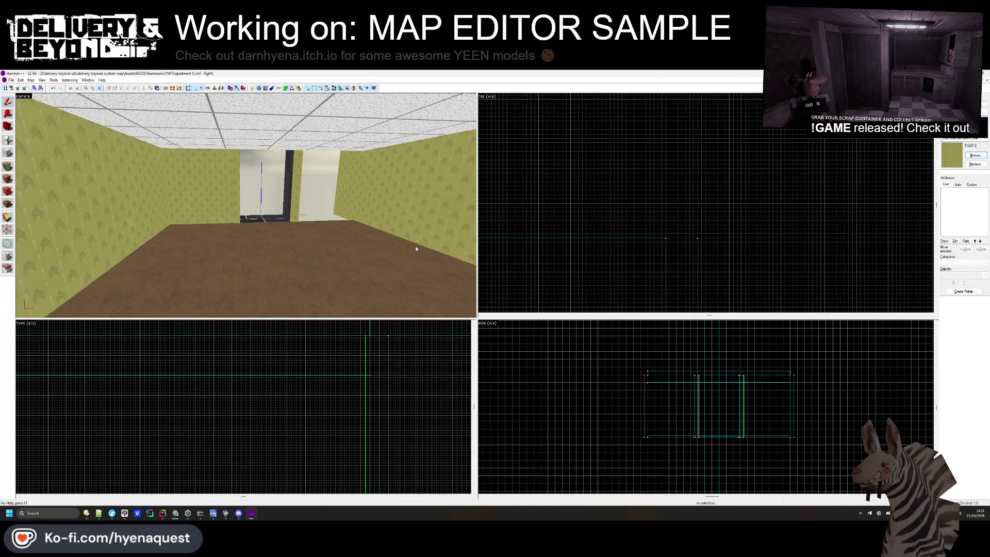
{"action": "left_click", "coordinate": [278, 220]}
{"action": "scroll", "coordinate": [659, 265], "scroll_direction": "down", "scroll_amount": 2}
{"action": "mouse_move", "coordinate": [598, 198]}
{"action": "left_mouse_down"}
{"action": "mouse_move", "coordinate": [737, 189]}
{"action": "mouse_move", "coordinate": [763, 169]}
{"action": "left_mouse_up"}
{"action": "scroll", "coordinate": [762, 169], "scroll_direction": "up", "scroll_amount": 4}
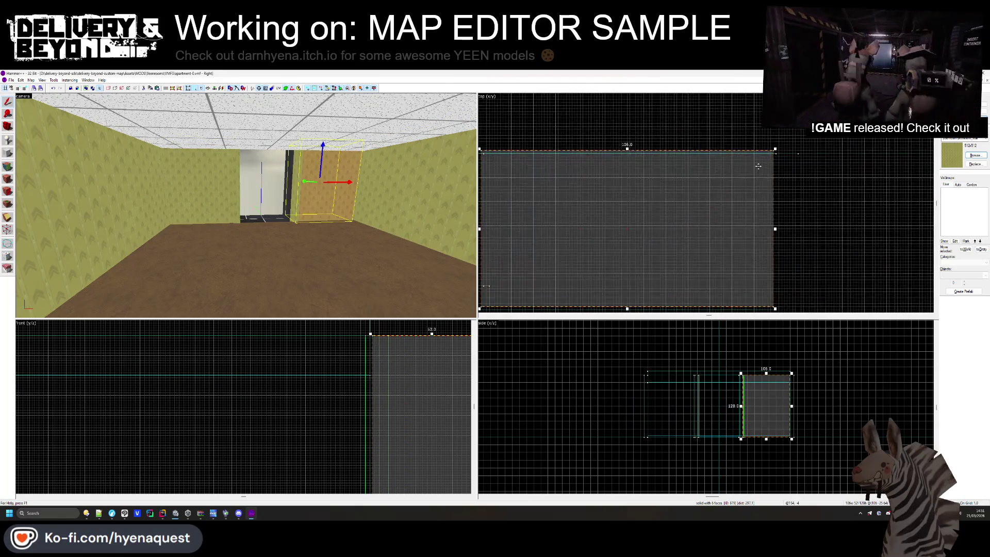
{"action": "scroll", "coordinate": [842, 161], "scroll_direction": "down", "scroll_amount": 4}
{"action": "left_click", "coordinate": [842, 185]}
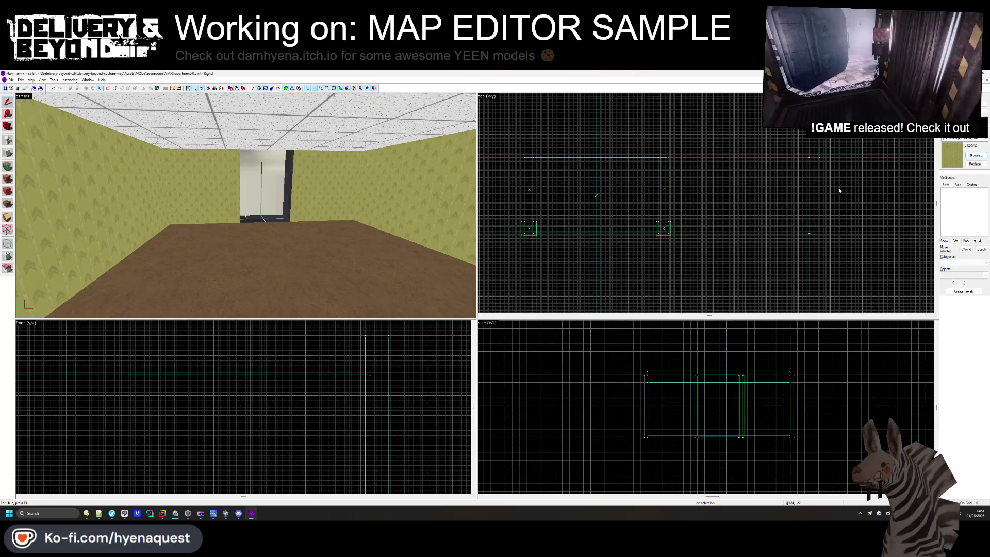
{"action": "scroll", "coordinate": [246, 205], "scroll_direction": "down", "scroll_amount": 3}
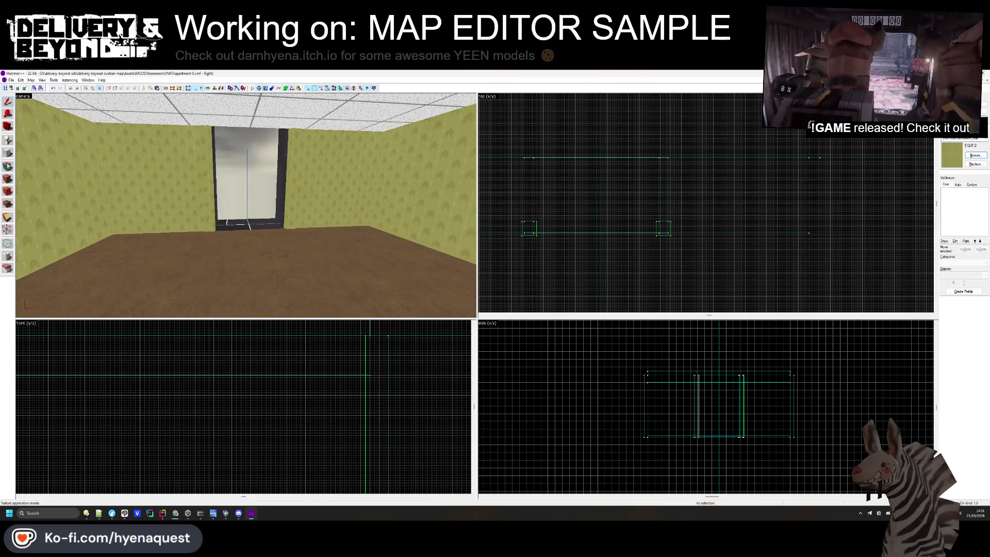
Inspect the left wall face and the orange door-side panel in the Face Edit Sheet
{"action": "key", "text": "shift+a"}
{"action": "left_click", "coordinate": [180, 172]}
{"action": "left_click_drag", "start_coordinate": [179, 172], "coordinate": [255, 206]}
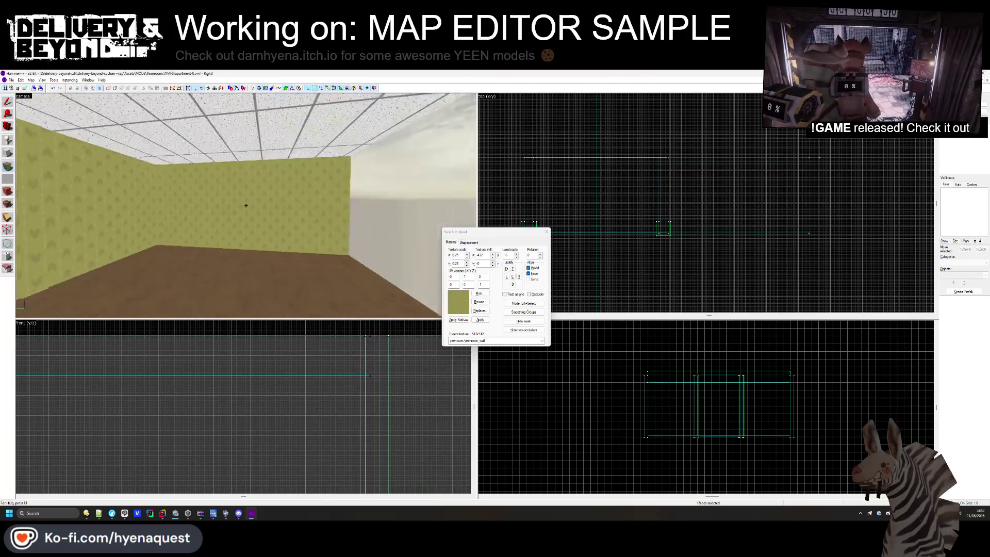
{"action": "left_click", "coordinate": [257, 208]}
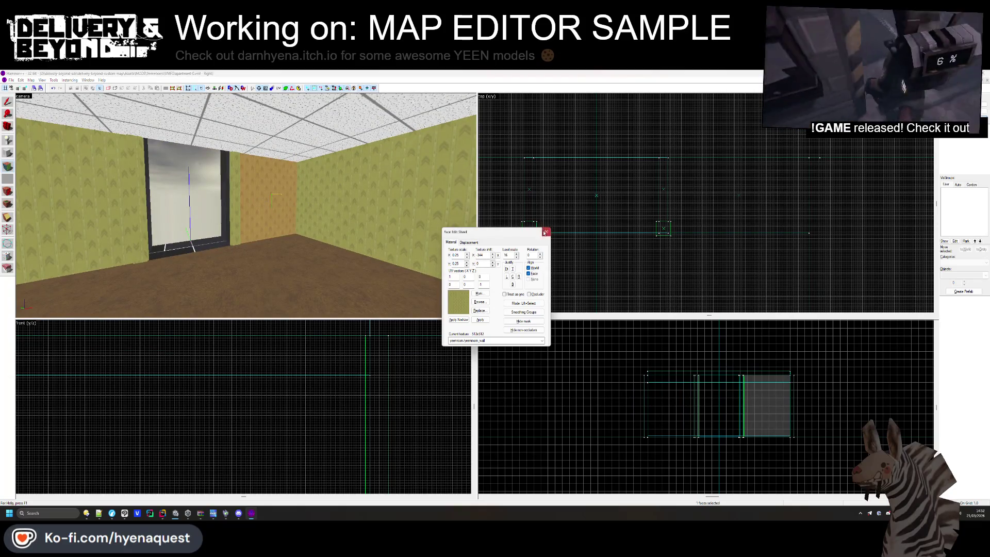
{"action": "left_click", "coordinate": [545, 233]}
{"action": "key", "text": "z"}
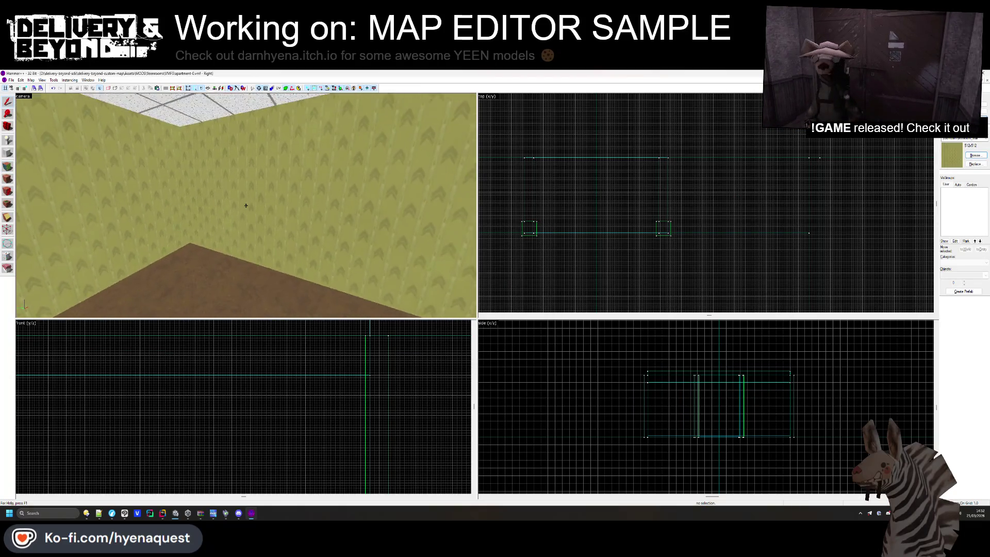
Create a 320 by 128 wall block in the Top view along the end wall
{"action": "left_click", "coordinate": [246, 205]}
{"action": "key", "text": "z"}
{"action": "scroll", "coordinate": [746, 134], "scroll_direction": "up", "scroll_amount": 3}
{"action": "scroll", "coordinate": [692, 214], "scroll_direction": "up", "scroll_amount": 5}
{"action": "mouse_move", "coordinate": [561, 194]}
{"action": "left_mouse_down"}
{"action": "mouse_move", "coordinate": [777, 227]}
{"action": "mouse_move", "coordinate": [698, 210]}
{"action": "mouse_move", "coordinate": [758, 205]}
{"action": "mouse_move", "coordinate": [740, 212]}
{"action": "left_mouse_up"}
{"action": "scroll", "coordinate": [698, 210], "scroll_direction": "down", "scroll_amount": 2}
{"action": "scroll", "coordinate": [758, 205], "scroll_direction": "up", "scroll_amount": 3}
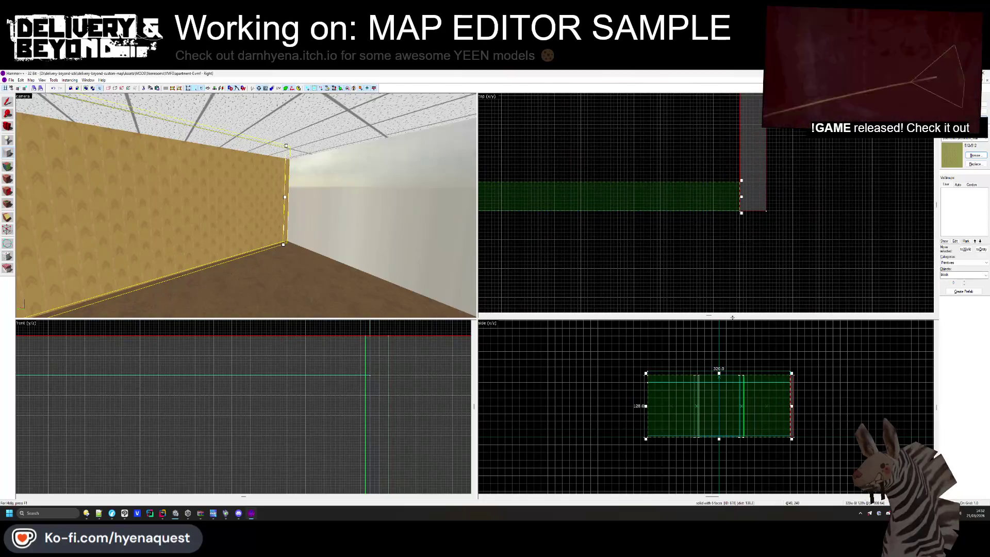
{"action": "key", "text": "Return"}
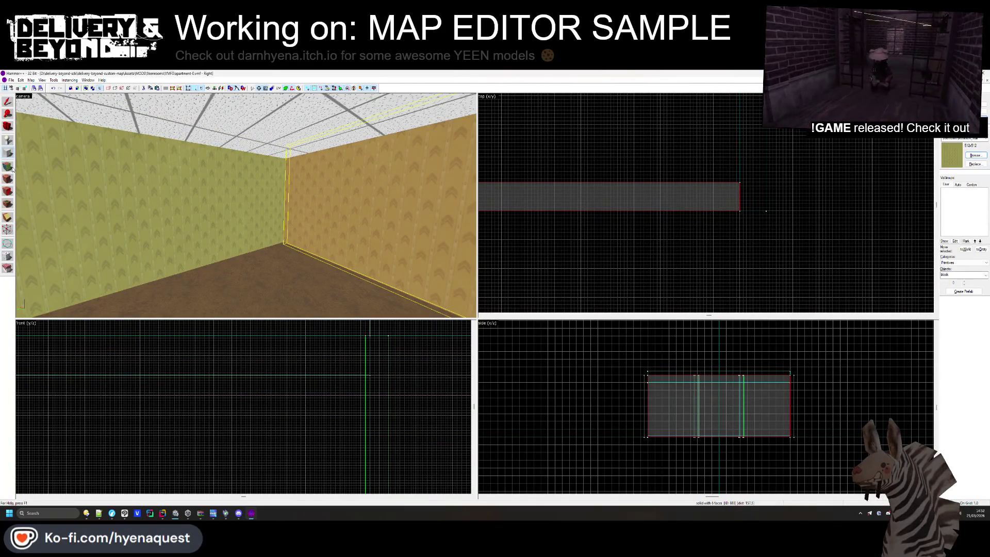
Compare the new block's olive wall faces with the existing walls in the Face Edit Sheet
{"action": "left_click", "coordinate": [8, 167]}
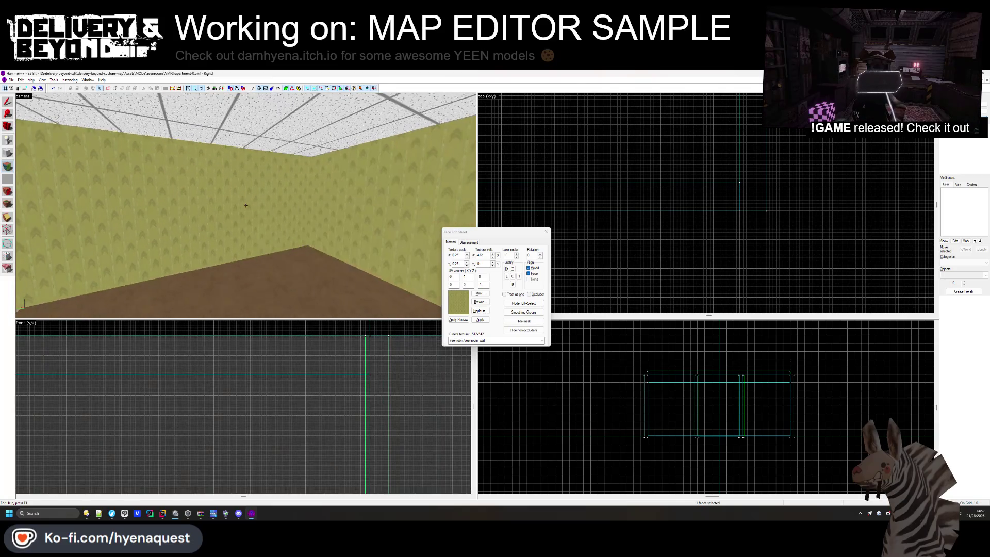
{"action": "left_click", "coordinate": [246, 206]}
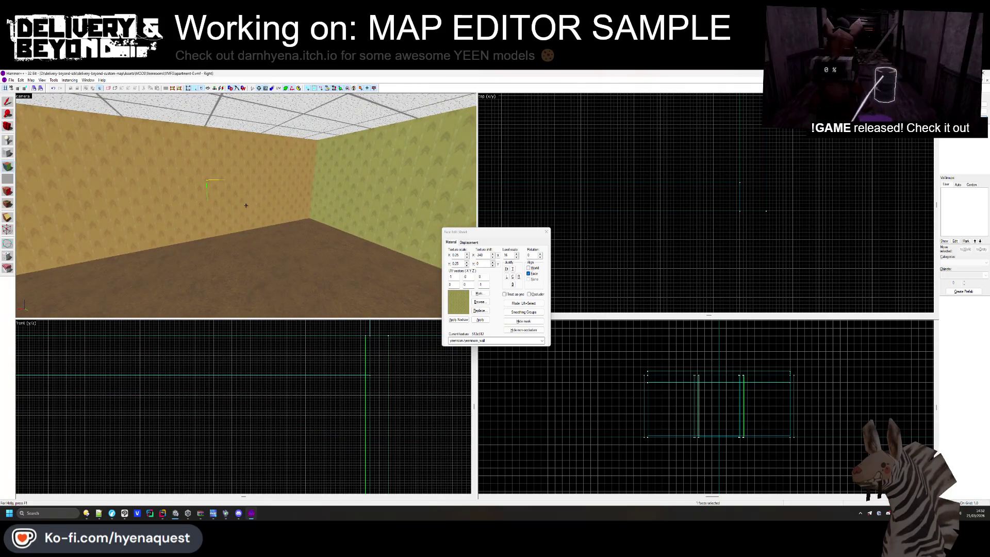
{"action": "key", "text": "z"}
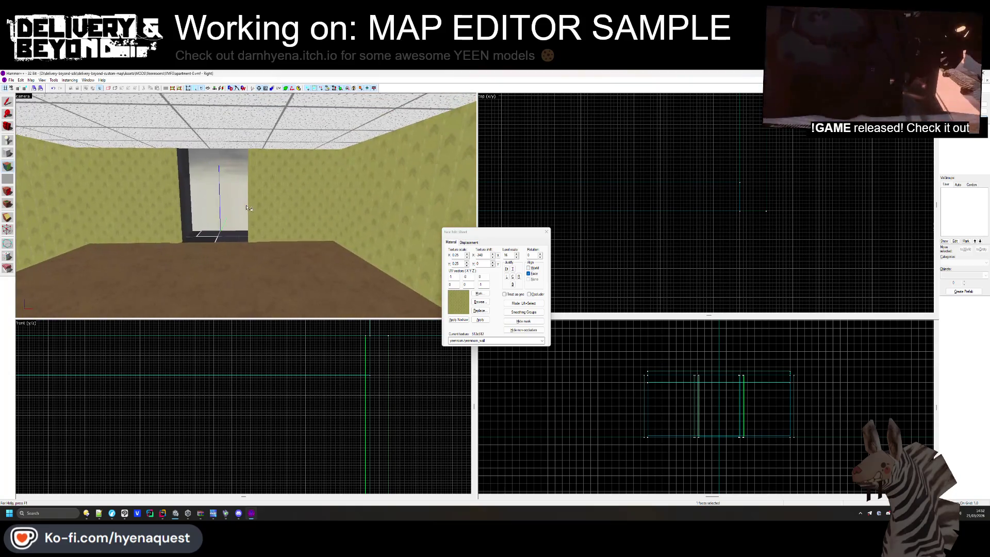
{"action": "left_click", "coordinate": [547, 231]}
{"action": "left_click", "coordinate": [378, 223]}
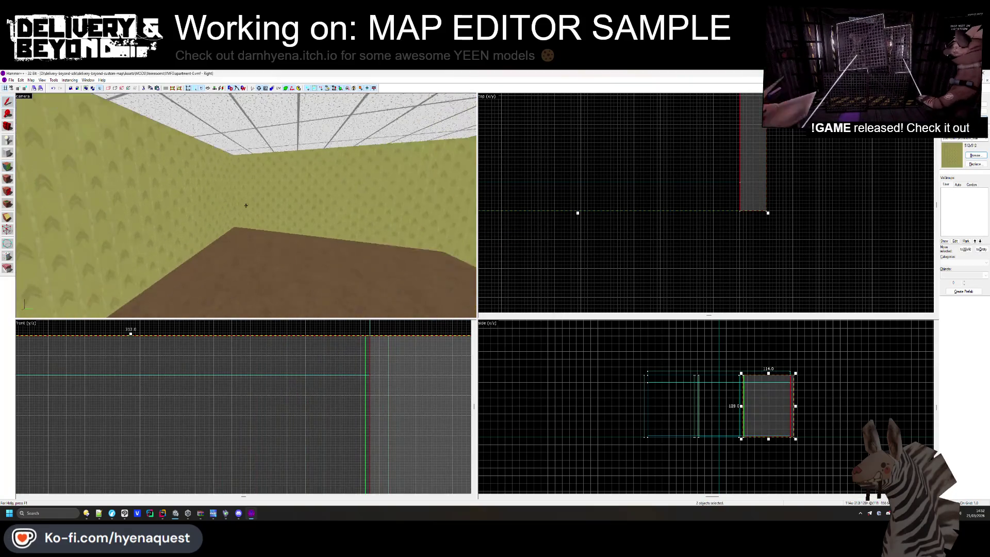
Select several wall brushes and Shift-drag copies into horizontal strips along the walls
{"action": "left_click", "coordinate": [209, 212], "text": "ctrl"}
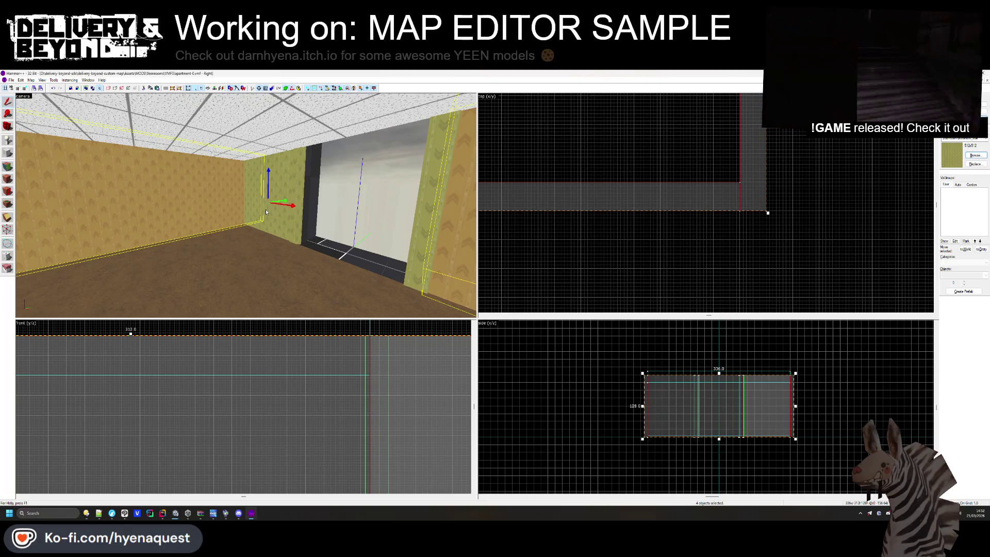
{"action": "left_click", "coordinate": [267, 212], "text": "ctrl"}
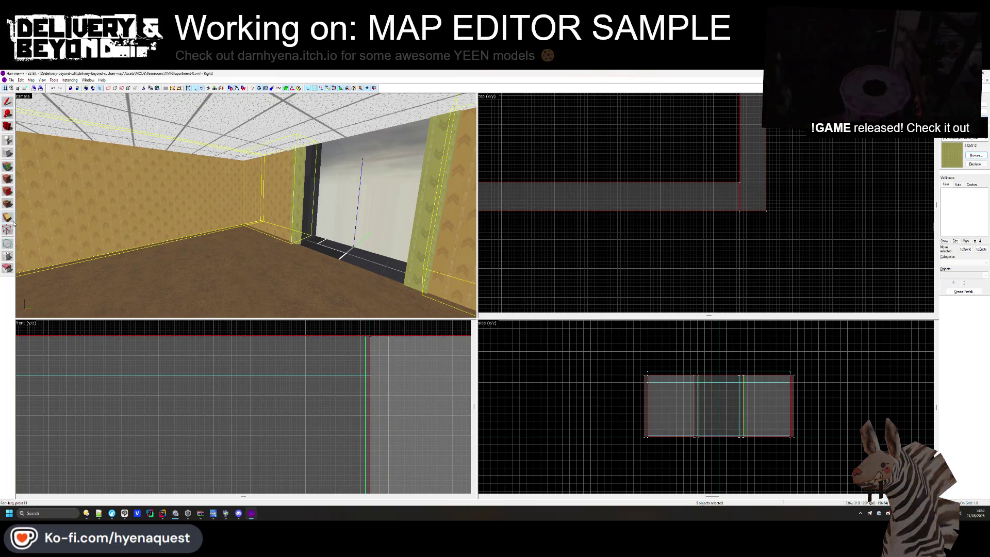
{"action": "scroll", "coordinate": [612, 422], "scroll_direction": "up", "scroll_amount": 6}
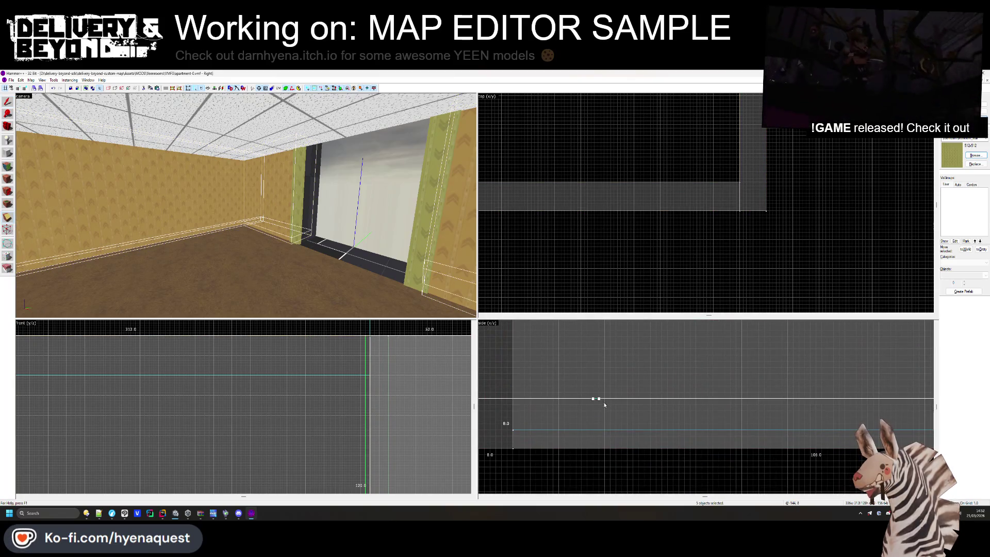
{"action": "left_click", "coordinate": [605, 405], "text": "ctrl"}
{"action": "scroll", "coordinate": [608, 384], "scroll_direction": "down", "scroll_amount": 3}
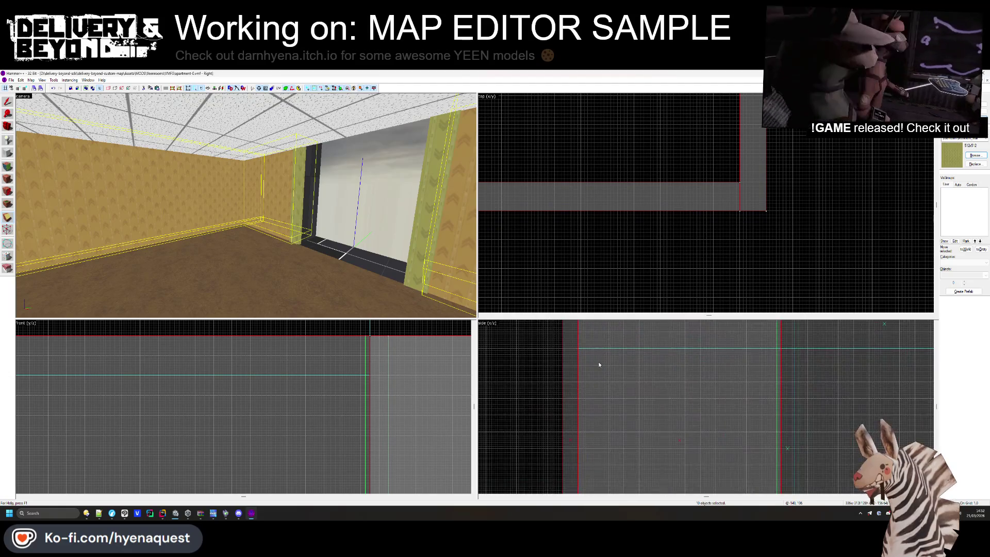
{"action": "left_click_drag", "start_coordinate": [600, 364], "coordinate": [601, 365]}
{"action": "left_click", "coordinate": [383, 257], "text": "ctrl"}
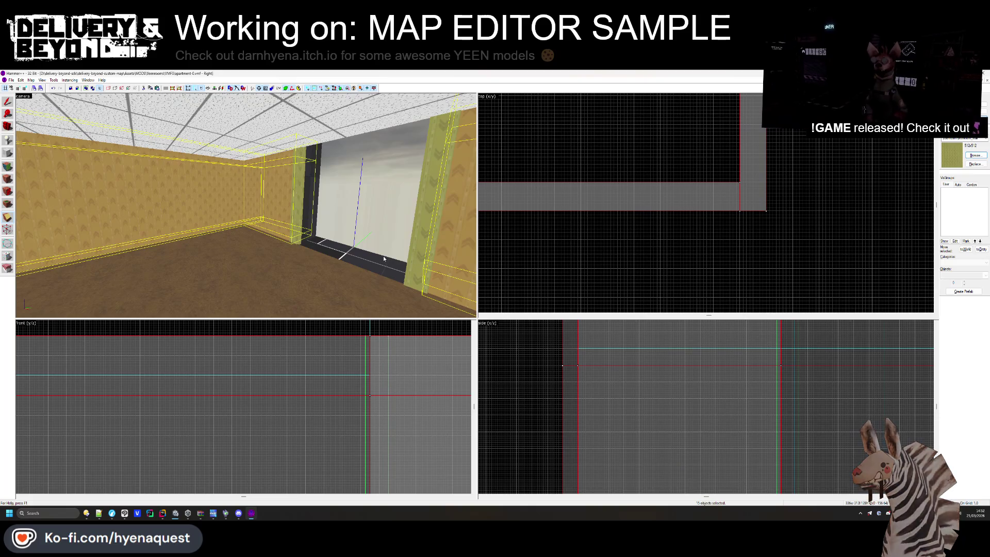
{"action": "scroll", "coordinate": [601, 410], "scroll_direction": "up", "scroll_amount": 2}
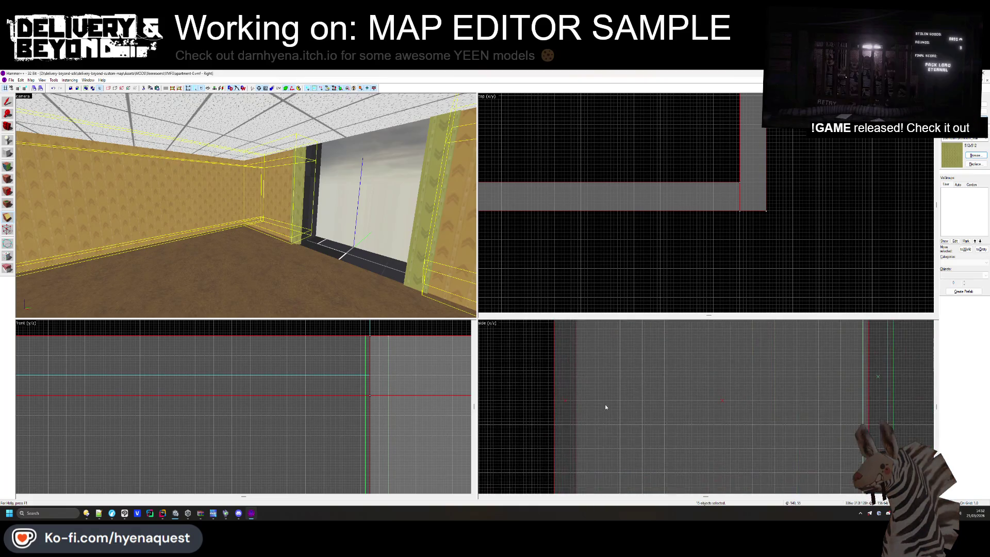
{"action": "left_click_drag", "start_coordinate": [603, 401], "coordinate": [602, 423]}
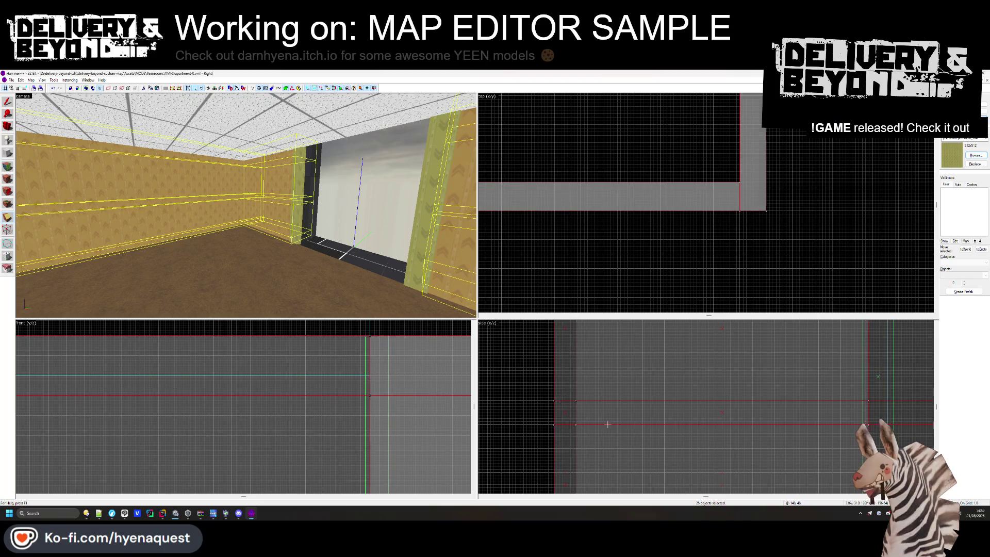
Select the door-frame and baseboard strip faces for dark texturing in the Face Edit Sheet
{"action": "left_click", "coordinate": [7, 179]}
{"action": "left_click", "coordinate": [316, 205]}
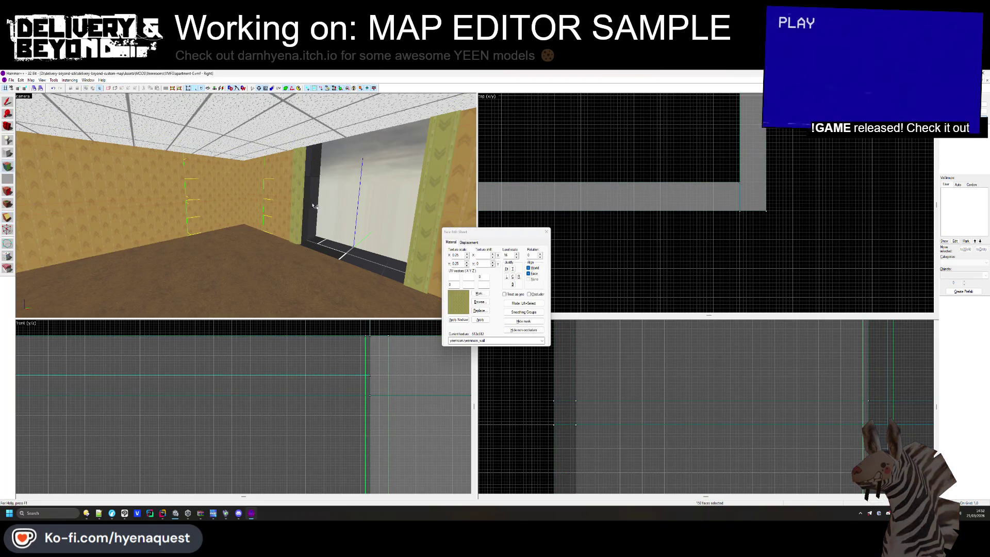
{"action": "key", "text": "w"}
{"action": "key", "text": "d"}
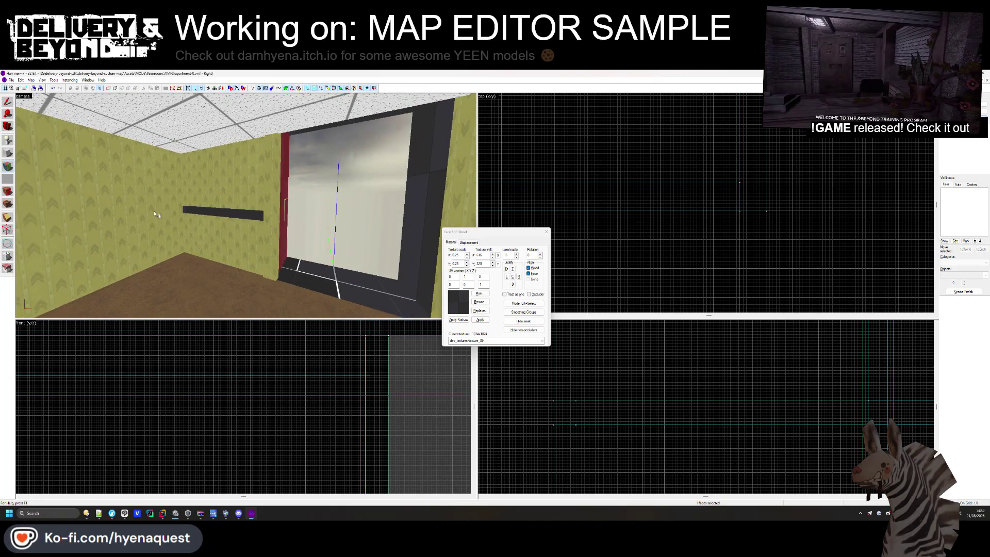
{"action": "key", "text": "Left"}
{"action": "key", "text": "Right"}
{"action": "key", "text": "Down"}
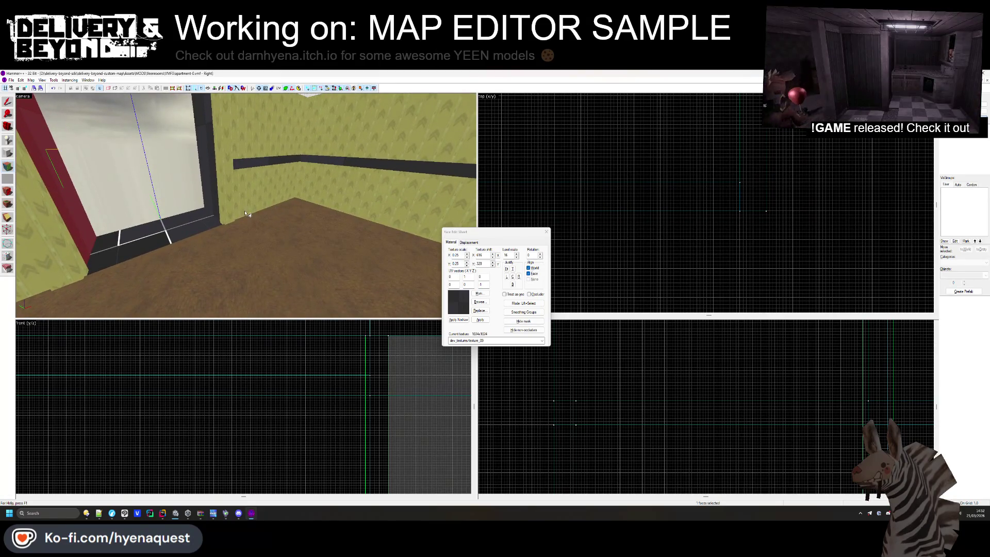
{"action": "left_click", "coordinate": [254, 214]}
Survey the room's corners and ceiling, ending with the view facing the doorway
{"action": "key", "text": "Right"}
{"action": "key", "text": "Up"}
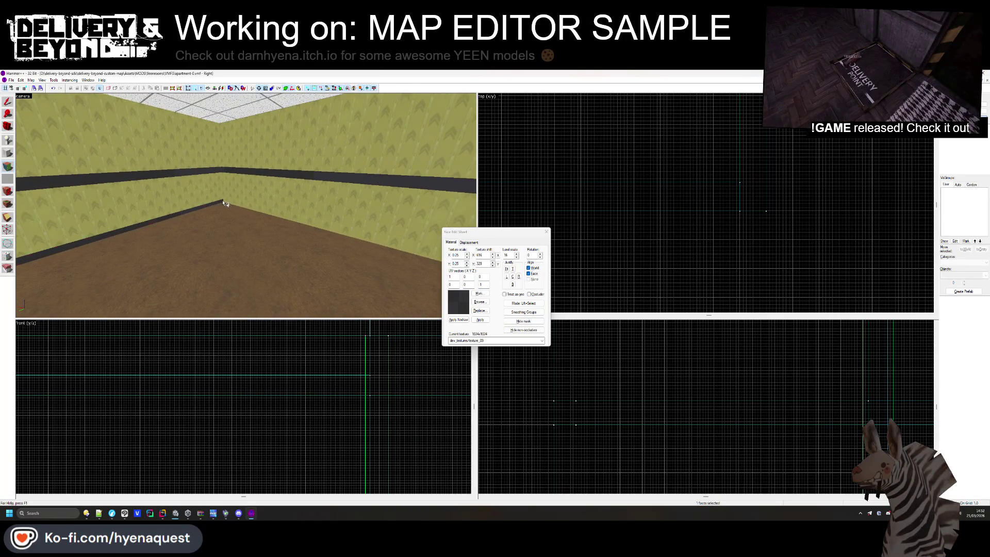
{"action": "key", "text": "s"}
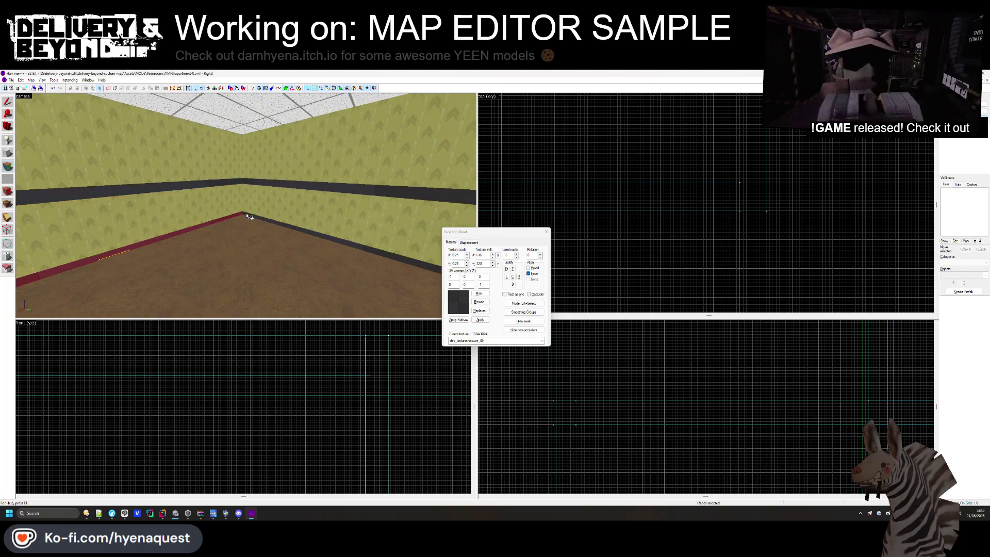
{"action": "key", "text": "Left"}
{"action": "key", "text": "Right"}
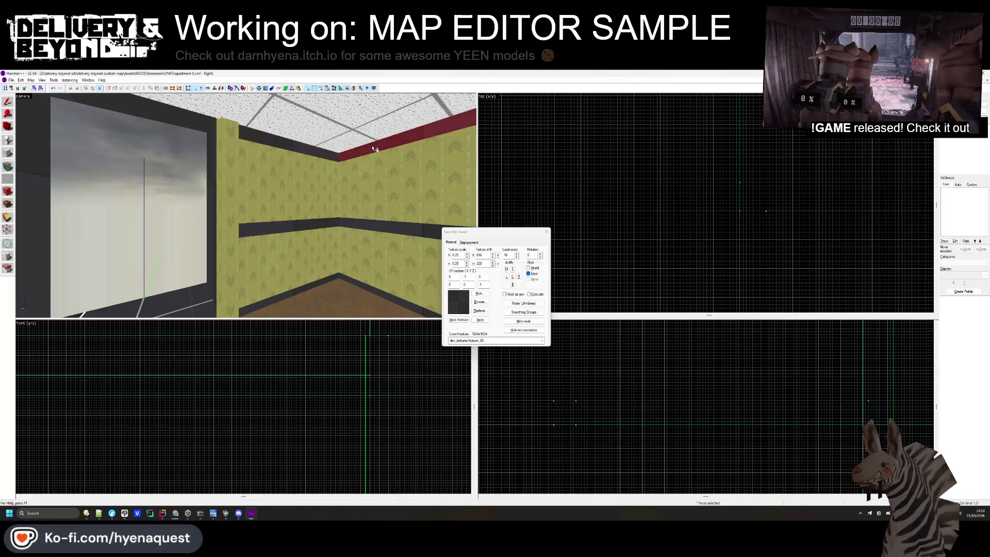
{"action": "key", "text": "z"}
{"action": "key", "text": "z"}
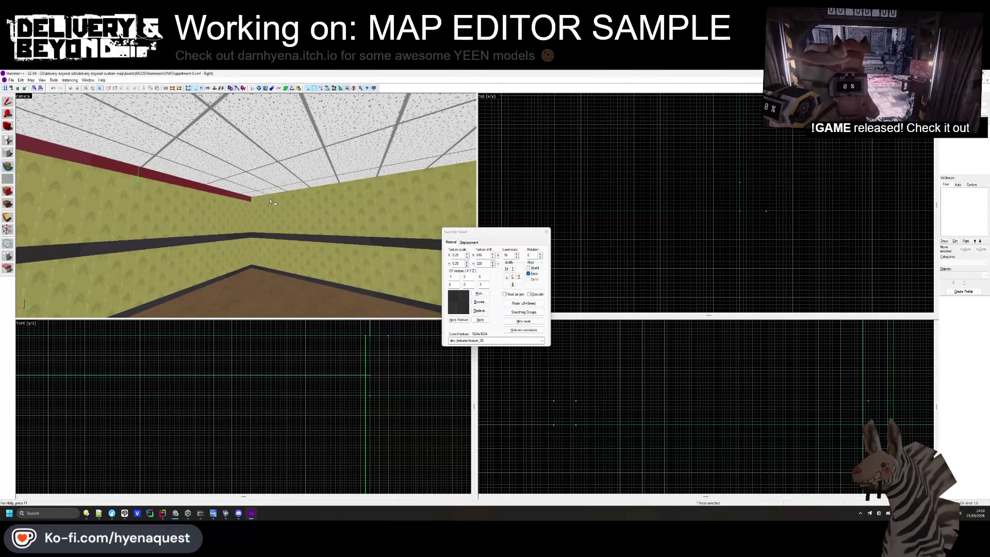
{"action": "key", "text": "w"}
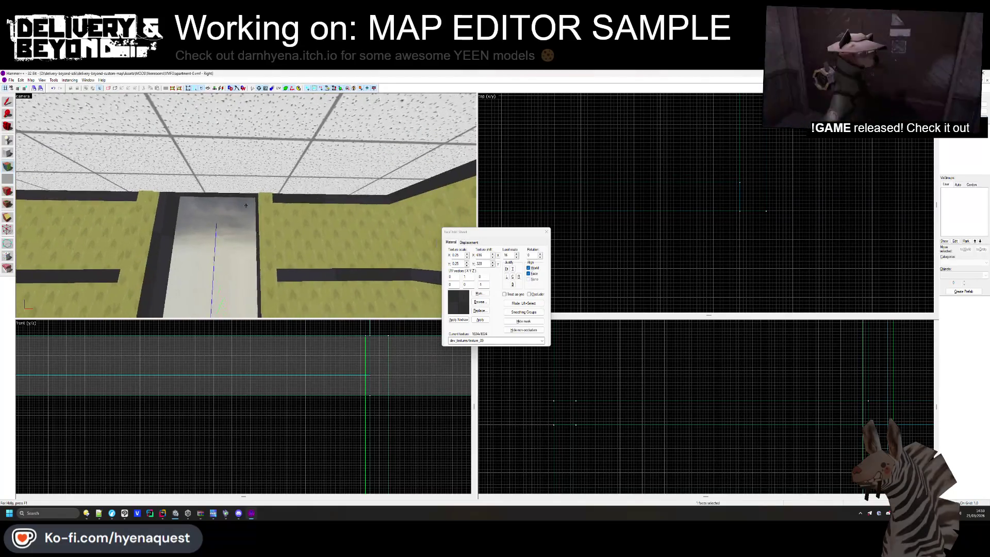
{"action": "key", "text": "z"}
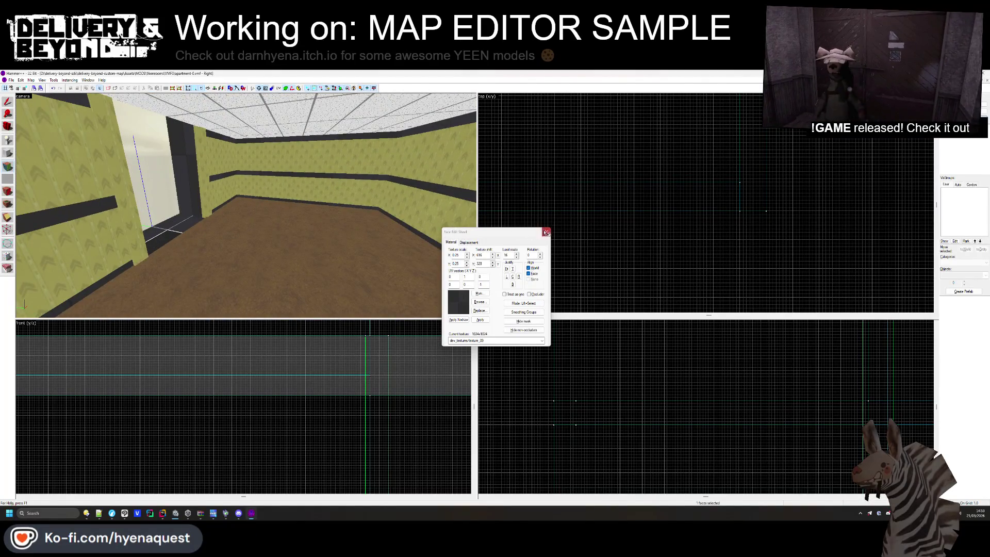
{"action": "left_click", "coordinate": [546, 232]}
Apply the yeenroom_carpet texture to the dark doorway floor face
{"action": "key", "text": "z"}
{"action": "key", "text": "w"}
{"action": "key", "text": "z"}
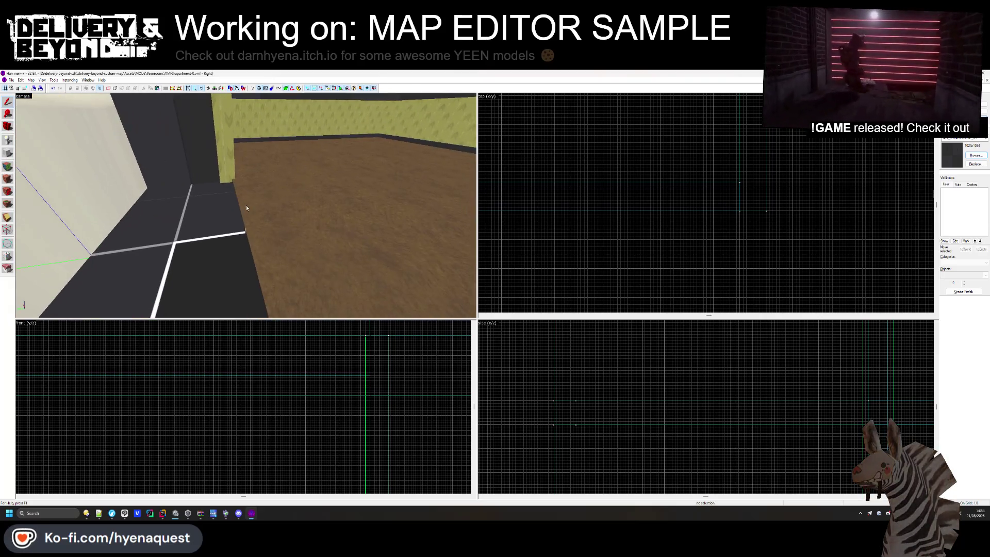
{"action": "key", "text": "shift+a"}
{"action": "left_click", "coordinate": [281, 225]}
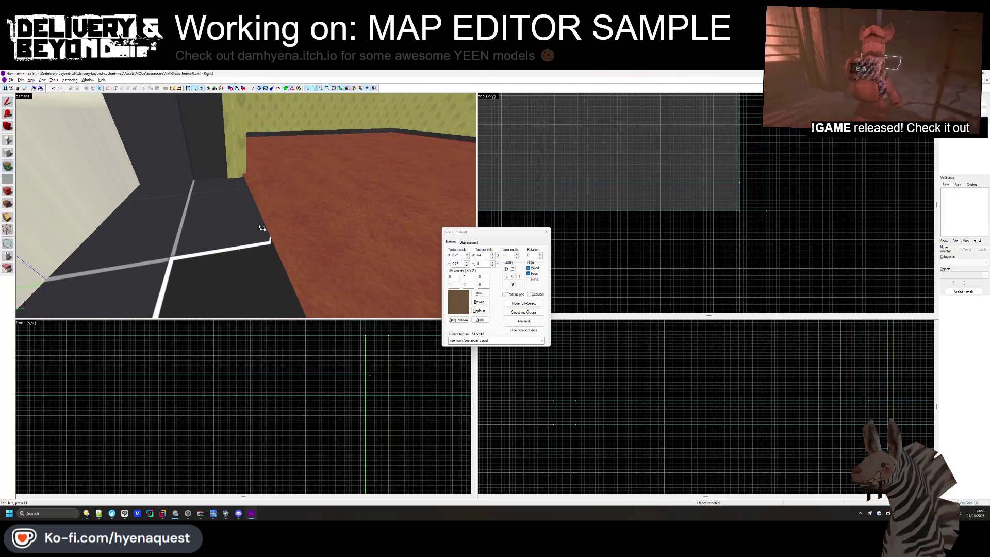
{"action": "left_click", "coordinate": [259, 229]}
{"action": "left_click", "coordinate": [264, 229]}
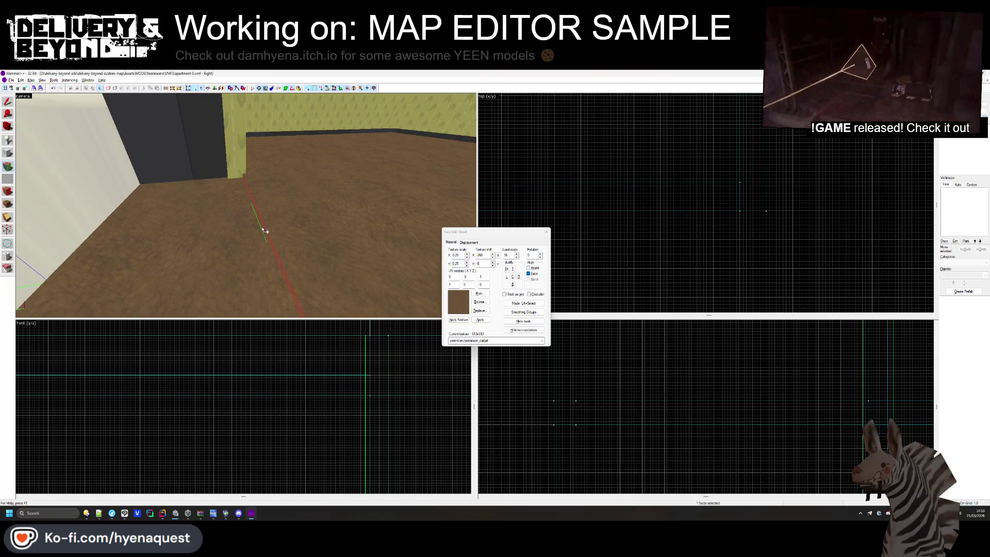
{"action": "left_click", "coordinate": [546, 232]}
{"action": "scroll", "coordinate": [246, 208], "scroll_direction": "down", "scroll_amount": 5}
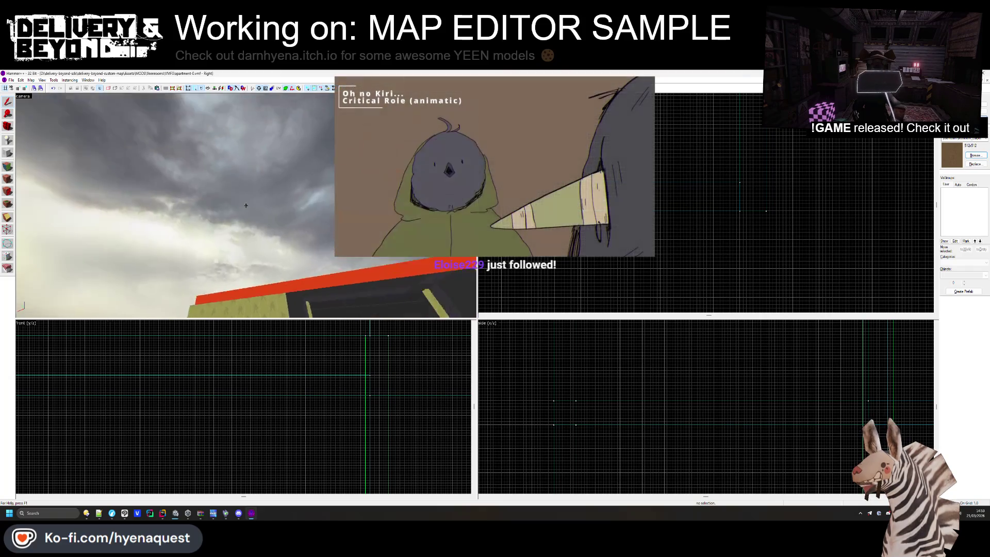
Apply the red OUTSIDE texture to the block's olive side face
{"action": "left_click", "coordinate": [245, 205]}
{"action": "scroll", "coordinate": [706, 204], "scroll_direction": "down", "scroll_amount": 3}
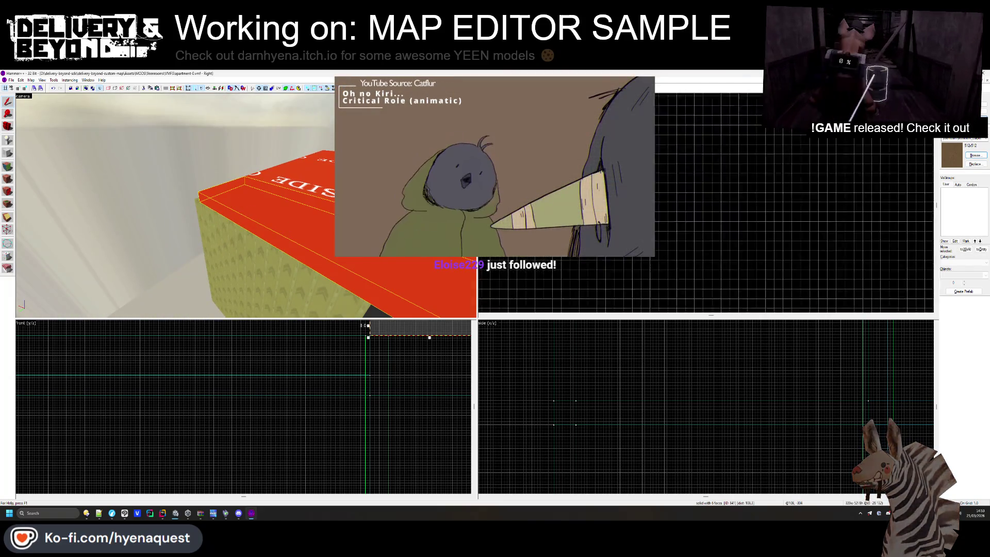
{"action": "scroll", "coordinate": [706, 203], "scroll_direction": "down", "scroll_amount": 3}
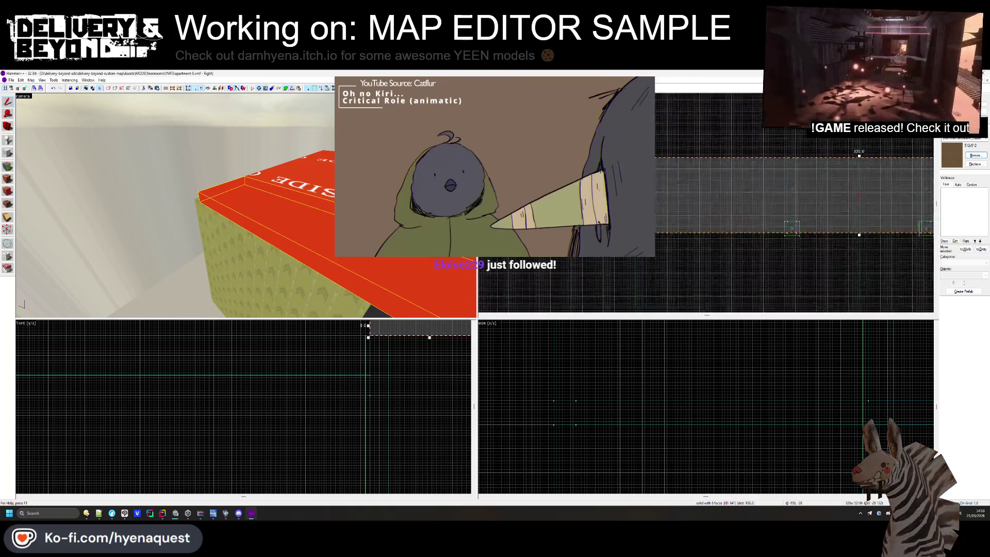
{"action": "key", "text": "Escape"}
{"action": "key", "text": "w"}
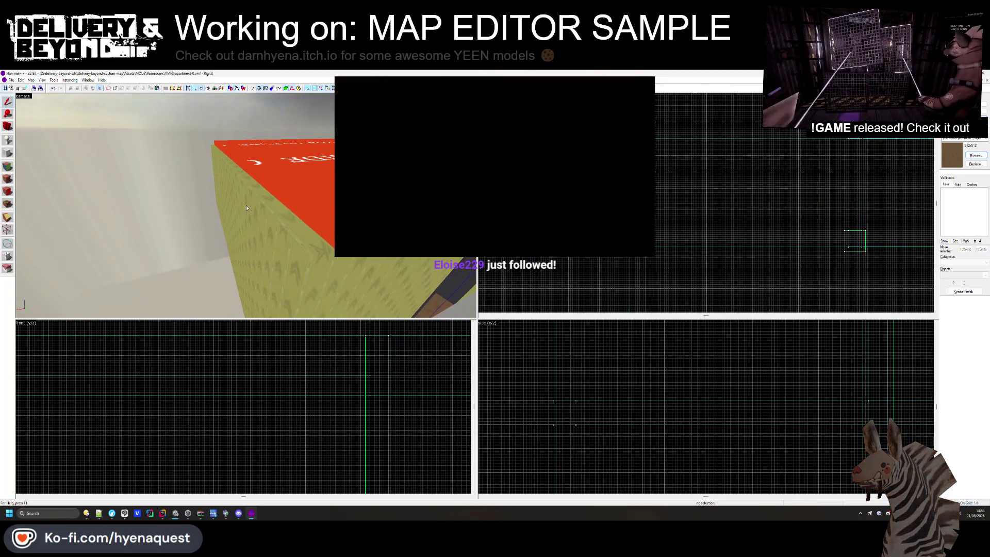
{"action": "left_click", "coordinate": [9, 177]}
{"action": "left_click", "coordinate": [274, 195]}
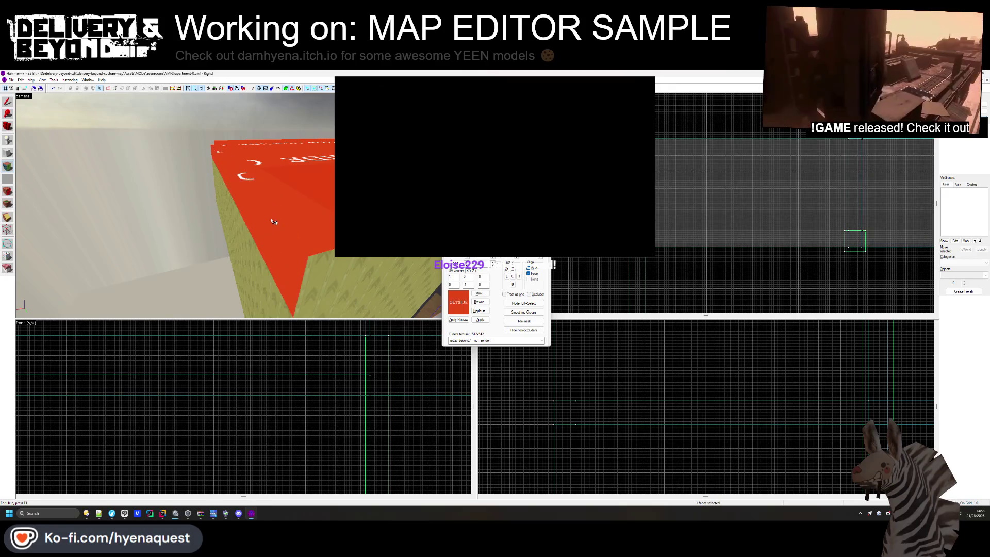
{"action": "key", "text": "s"}
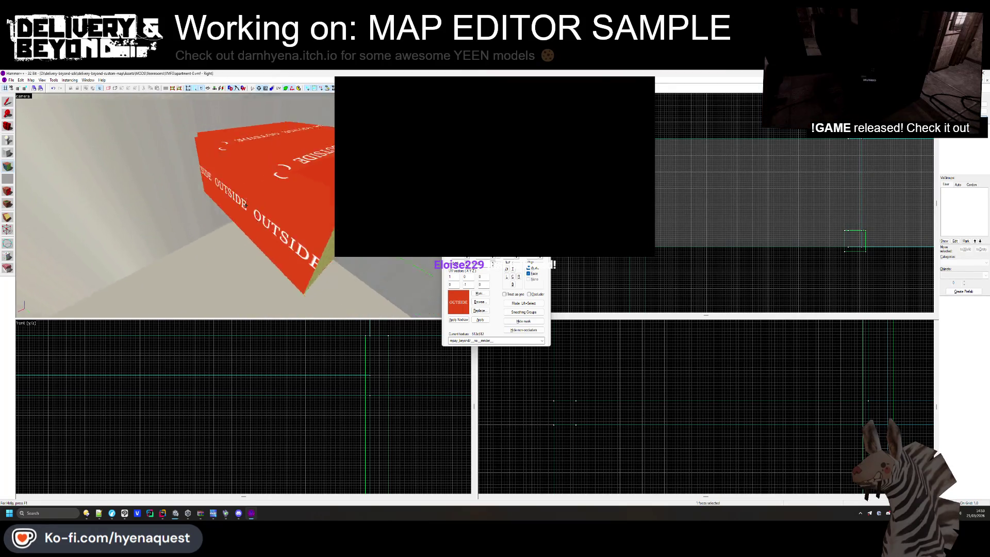
{"action": "key", "text": "z"}
{"action": "right_click", "coordinate": [312, 176]}
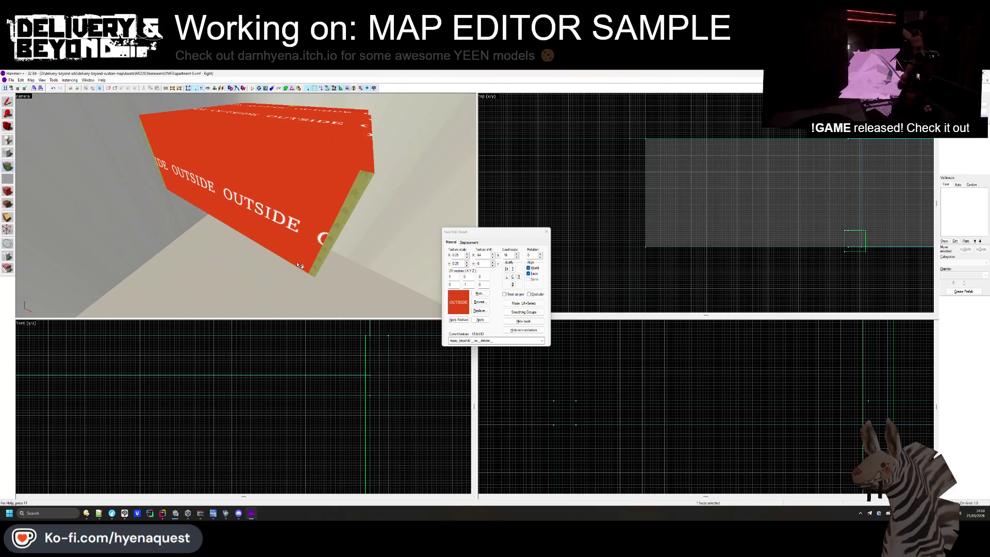
Check the red block and its top brush from several angles, then clear the selection
{"action": "left_click_drag", "start_coordinate": [356, 186], "coordinate": [284, 191]}
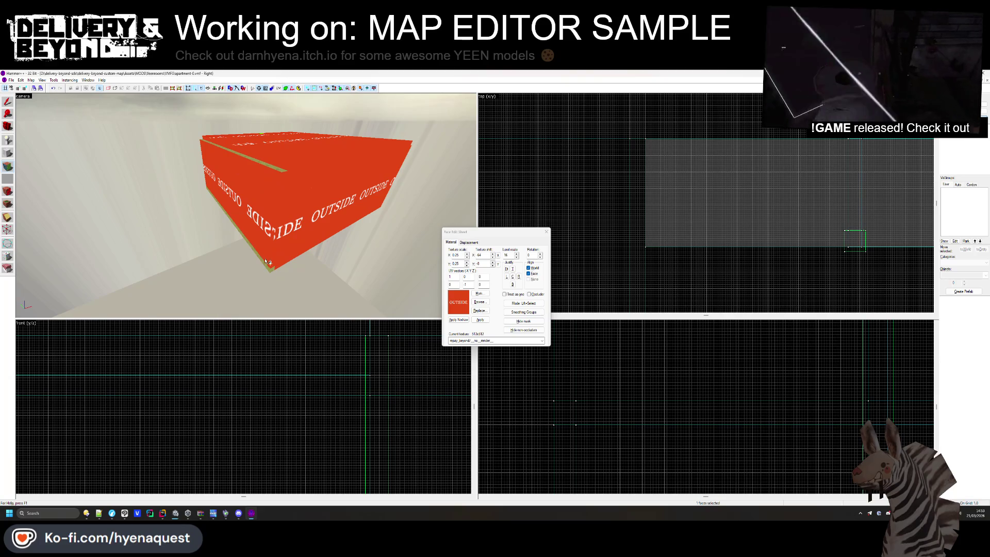
{"action": "key", "text": "z"}
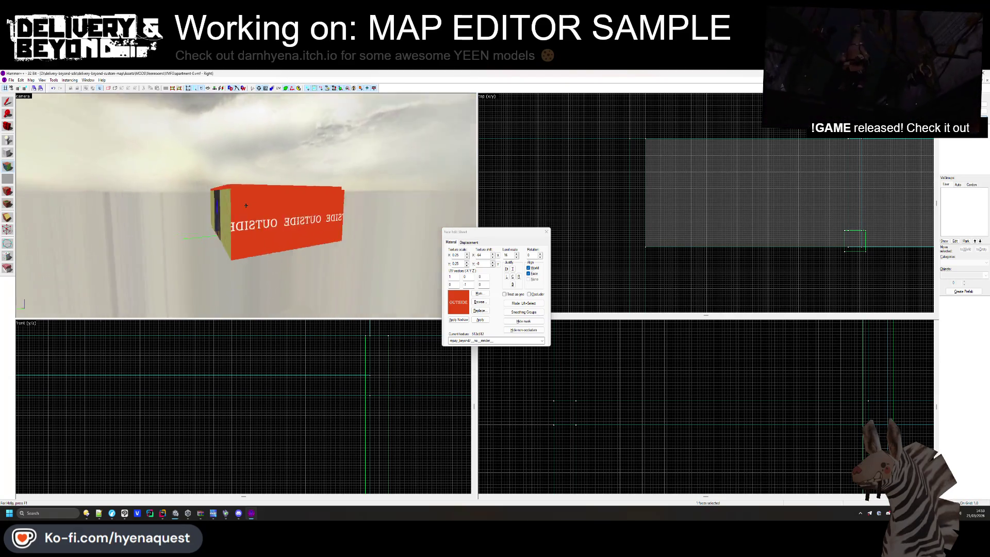
{"action": "key", "text": "w"}
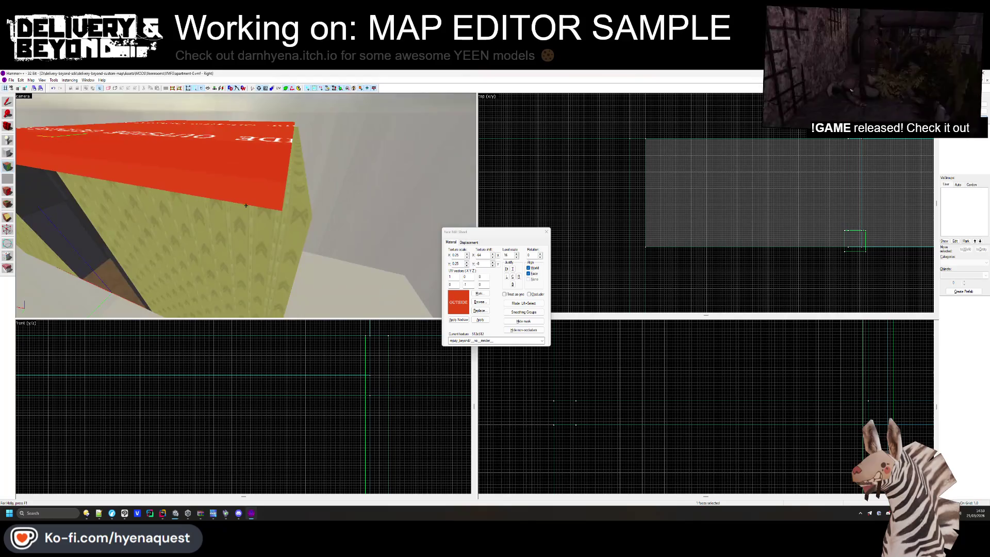
{"action": "key", "text": "w"}
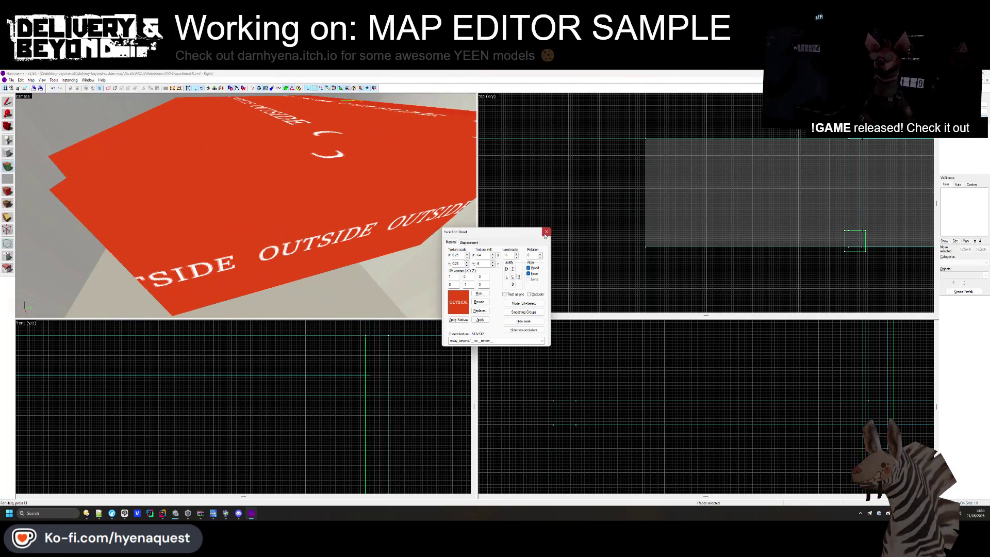
{"action": "left_click", "coordinate": [545, 232]}
{"action": "left_click", "coordinate": [266, 200]}
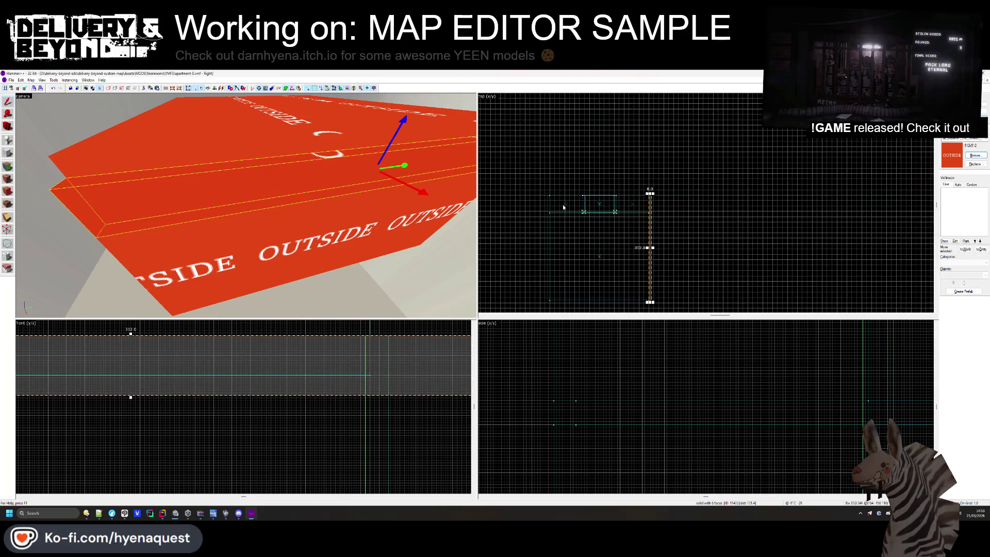
{"action": "left_click", "coordinate": [375, 150]}
{"action": "scroll", "coordinate": [671, 217], "scroll_direction": "up", "scroll_amount": 3}
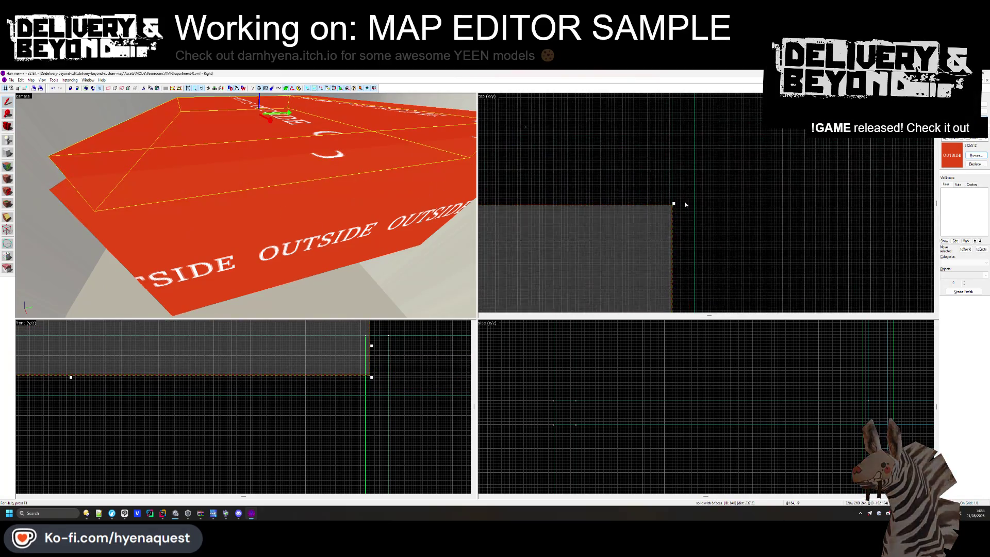
{"action": "key", "text": "z"}
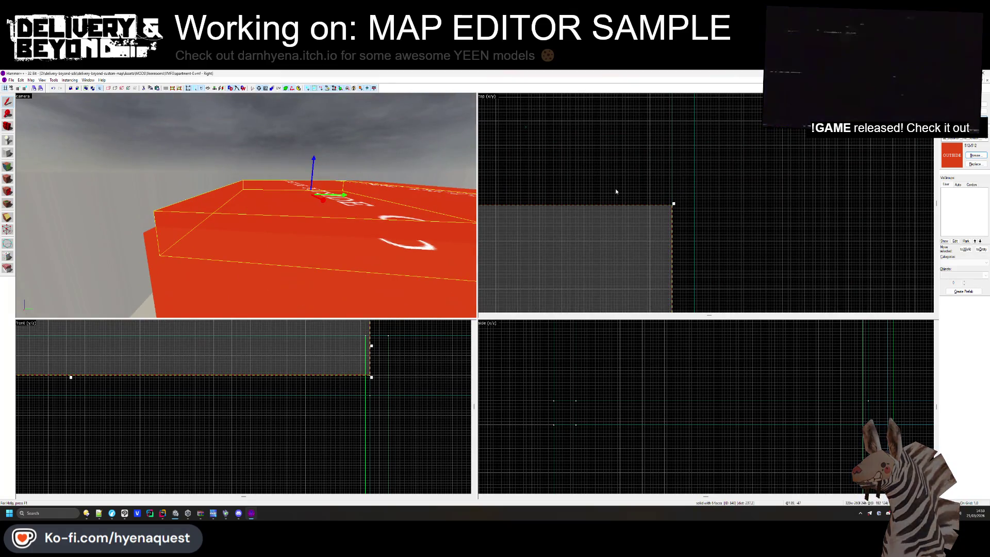
{"action": "left_click", "coordinate": [612, 190]}
{"action": "key", "text": "z"}
{"action": "key", "text": "z"}
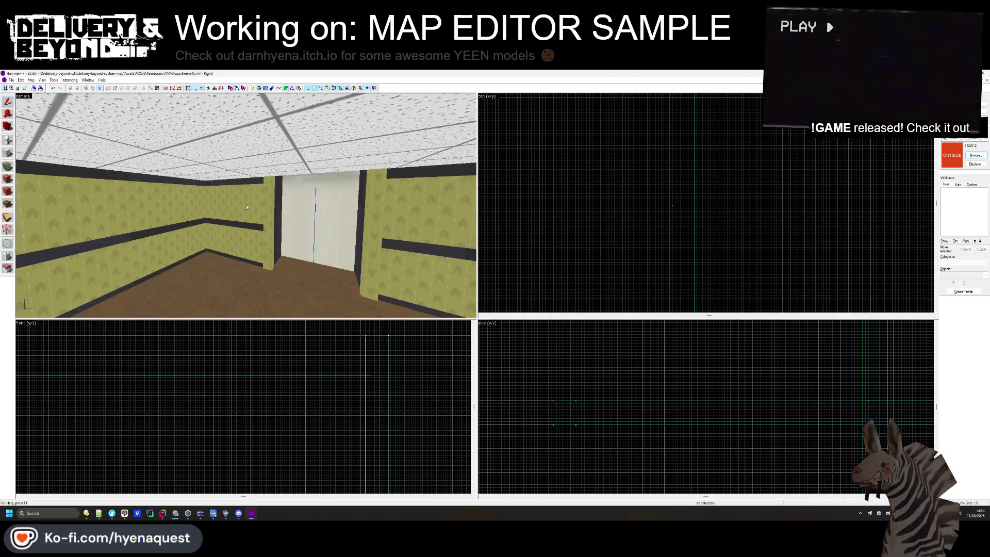
Delete the stray tan brush beside the doorway
{"action": "key", "text": "z"}
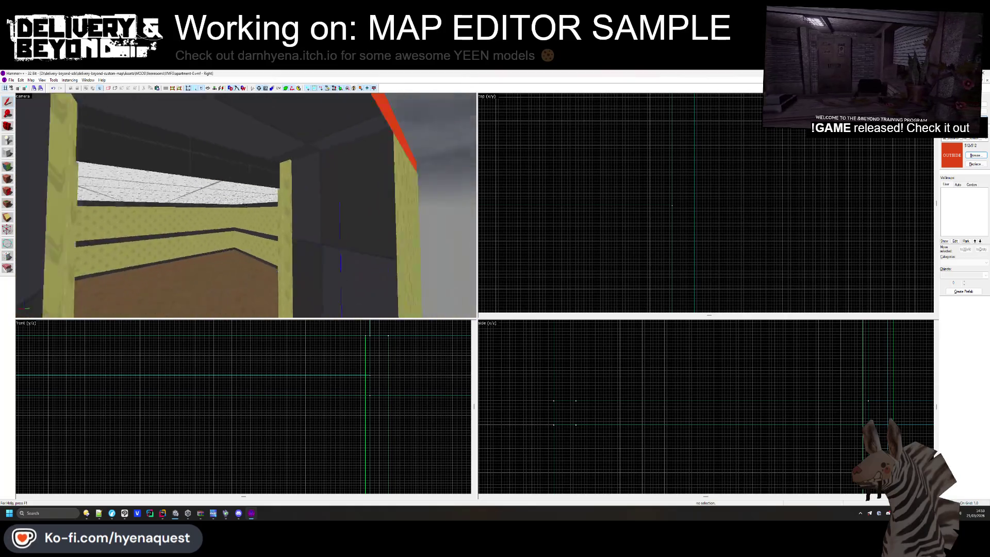
{"action": "left_click", "coordinate": [246, 205]}
{"action": "key", "text": "z"}
{"action": "left_click", "coordinate": [621, 188]}
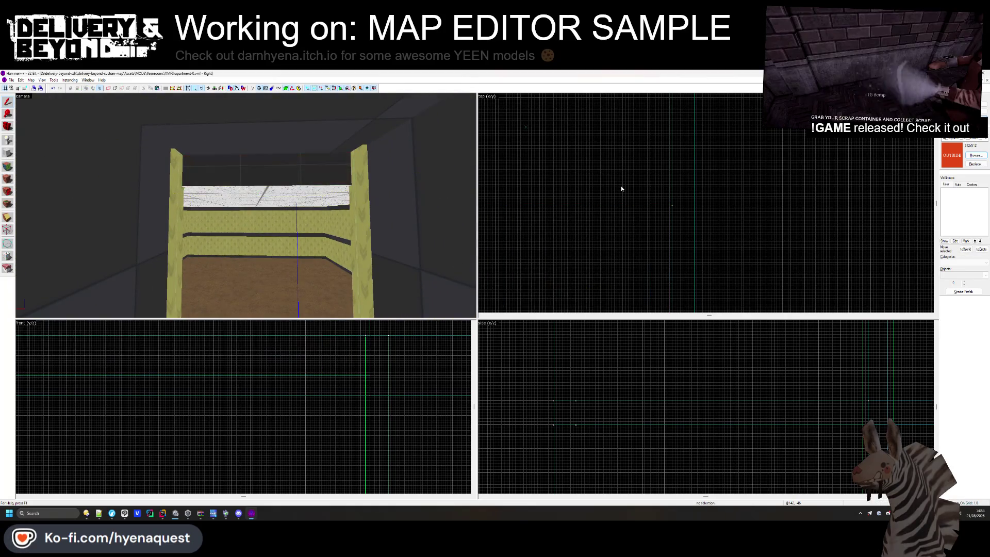
{"action": "scroll", "coordinate": [325, 228], "scroll_direction": "down", "scroll_amount": 5}
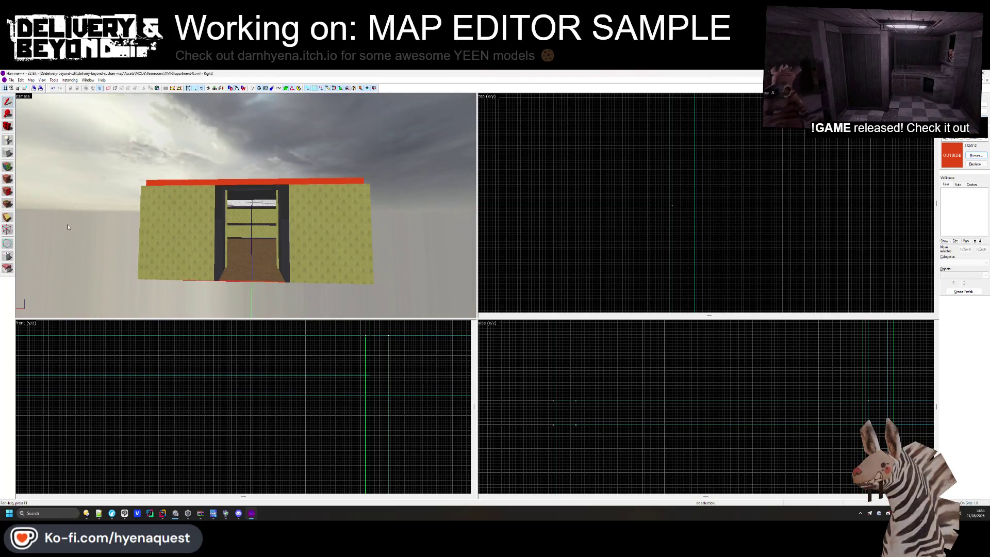
{"action": "left_click", "coordinate": [8, 178]}
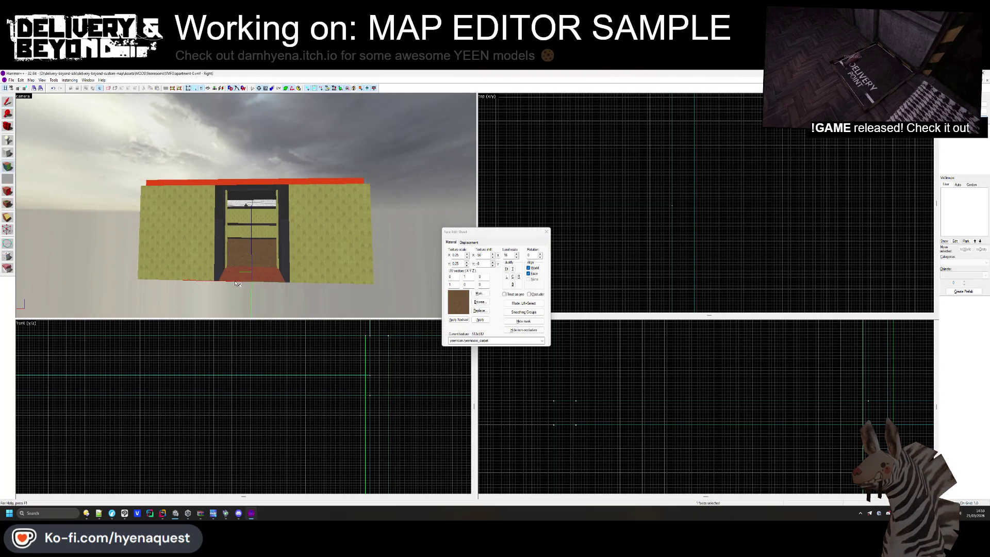
{"action": "scroll", "coordinate": [236, 283], "scroll_direction": "up", "scroll_amount": 10}
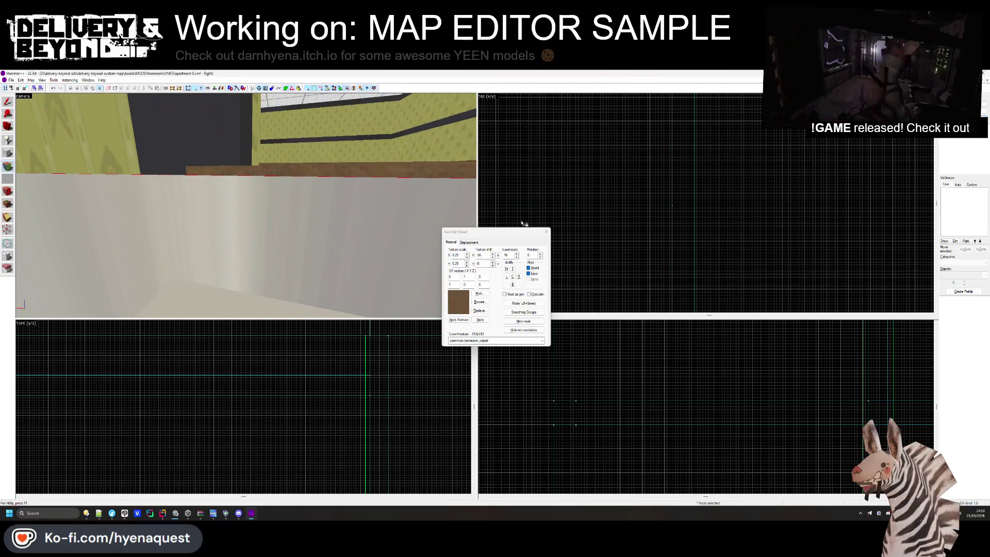
{"action": "left_click", "coordinate": [546, 232]}
{"action": "scroll", "coordinate": [232, 232], "scroll_direction": "down", "scroll_amount": 10}
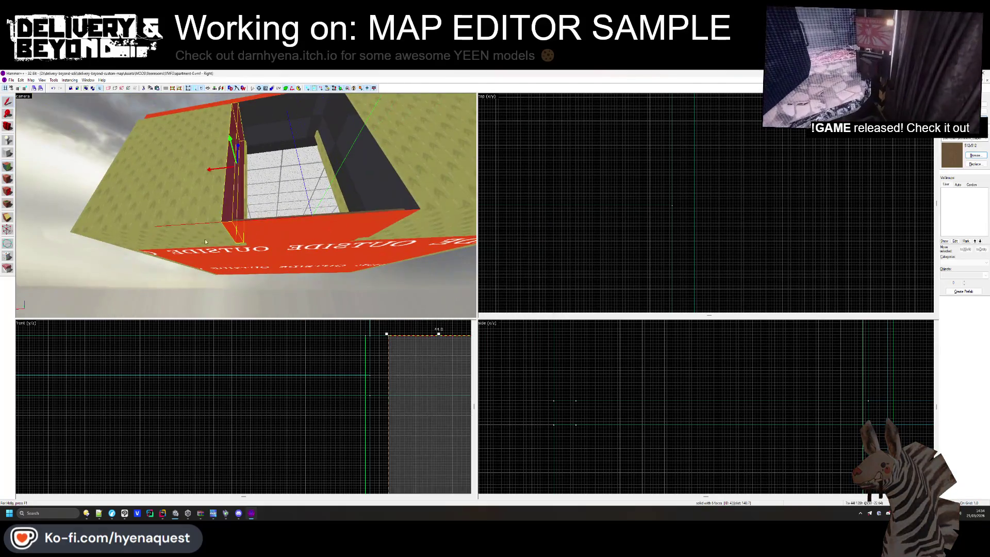
{"action": "left_click", "coordinate": [212, 240]}
{"action": "key", "text": "Delete"}
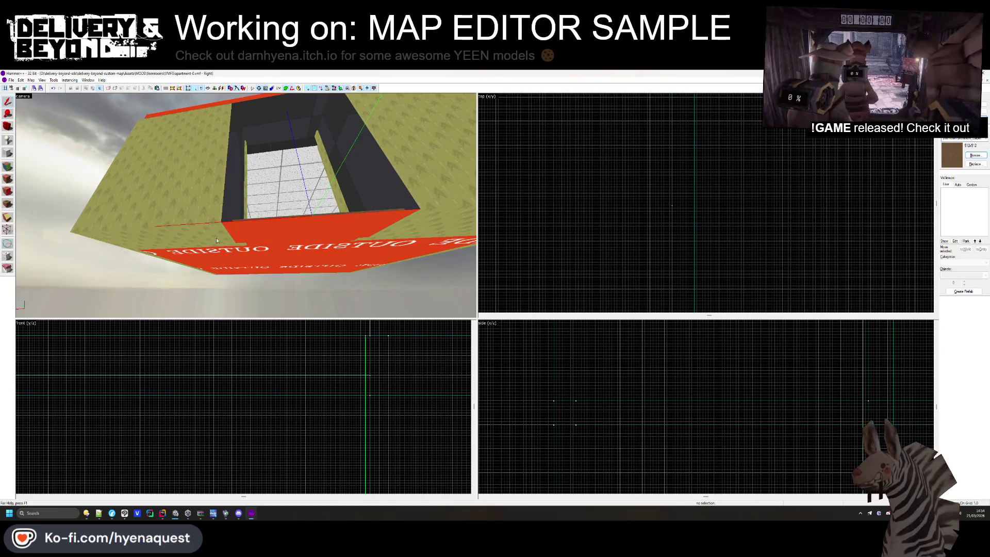
Inspect the faces of the large red OUTSIDE slab in the Face Edit Sheet
{"action": "left_click", "coordinate": [257, 250]}
{"action": "scroll", "coordinate": [242, 258], "scroll_direction": "up", "scroll_amount": 5}
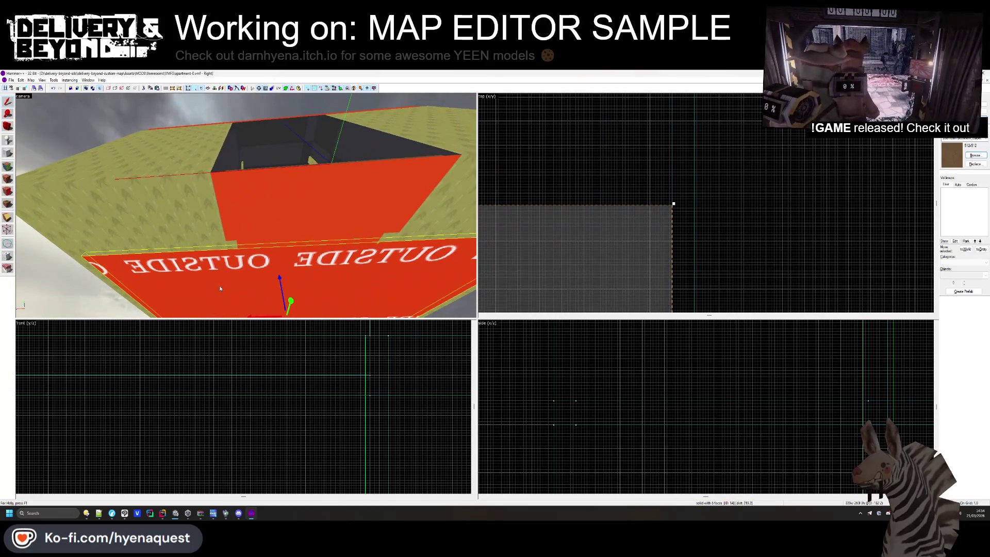
{"action": "left_click", "coordinate": [8, 178]}
{"action": "left_click", "coordinate": [252, 248]}
{"action": "left_click_drag", "start_coordinate": [320, 266], "coordinate": [246, 205]}
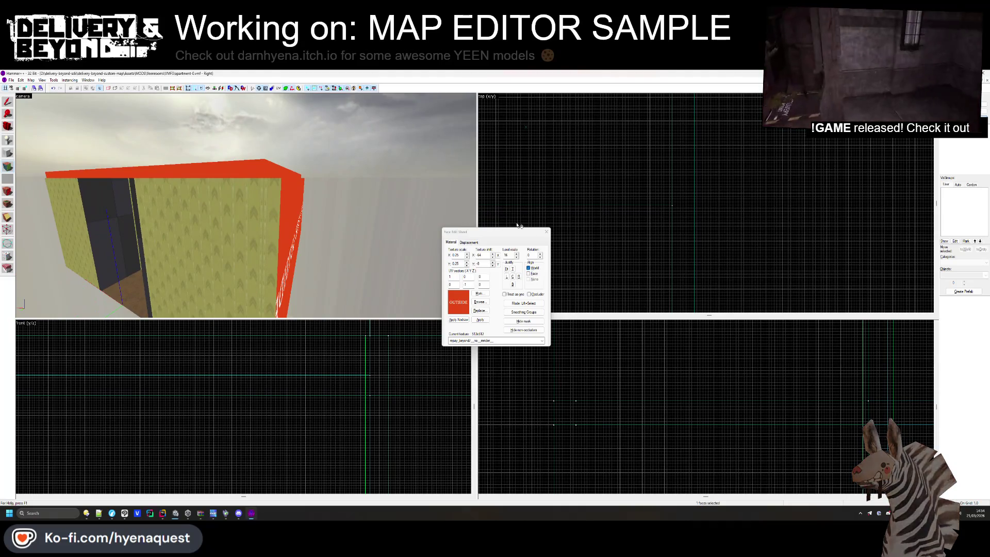
{"action": "key", "text": "shift+s"}
{"action": "left_click", "coordinate": [281, 169]}
Frame the whole doorway wall from outside to confirm the OUTSIDE shell
{"action": "scroll", "coordinate": [299, 311], "scroll_direction": "down", "scroll_amount": 5}
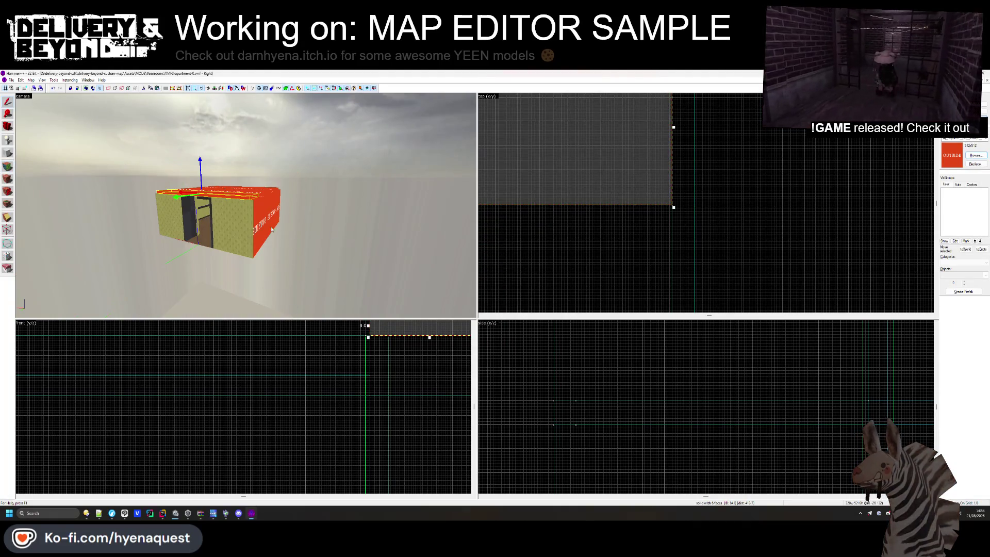
{"action": "scroll", "coordinate": [629, 171], "scroll_direction": "up", "scroll_amount": 2}
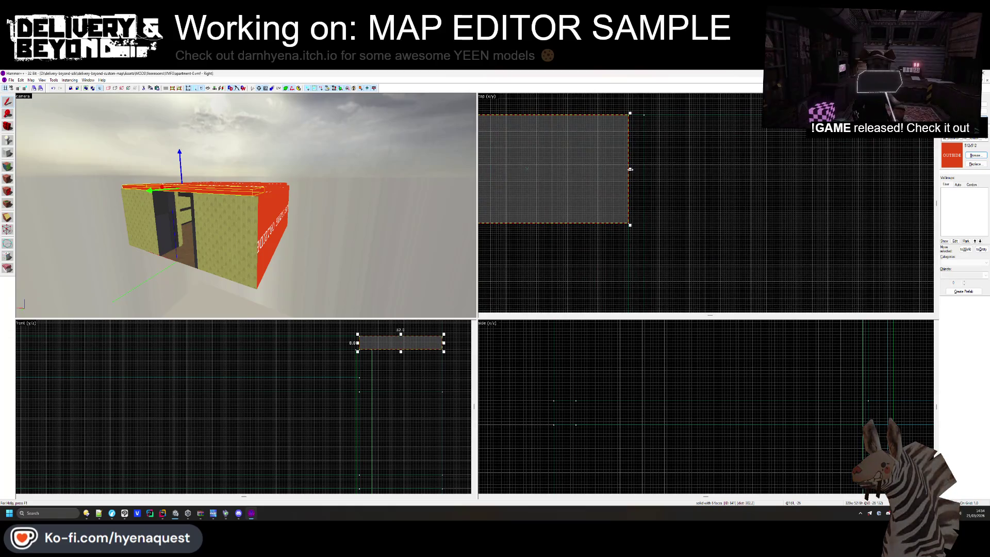
{"action": "key", "text": "z"}
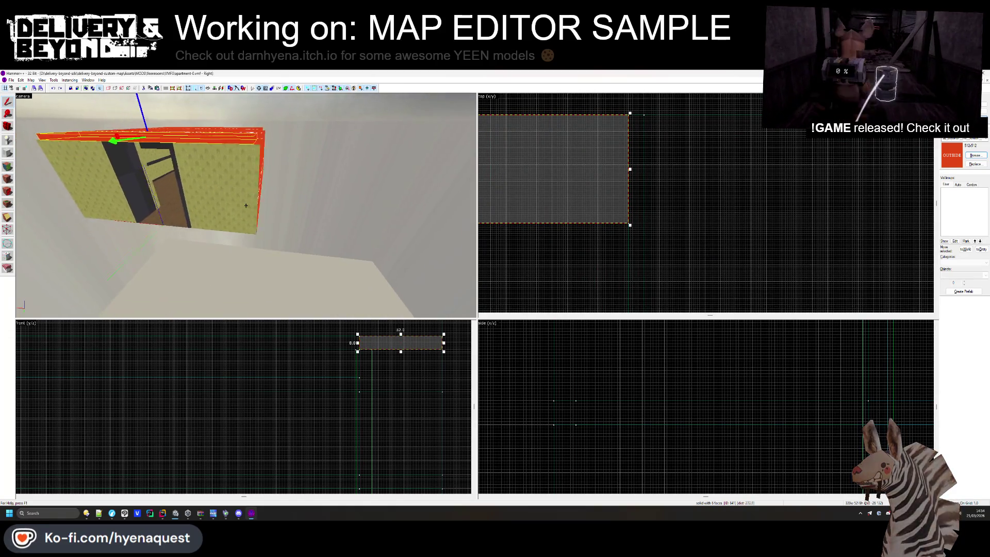
{"action": "left_click", "coordinate": [246, 205]}
{"action": "key", "text": "s"}
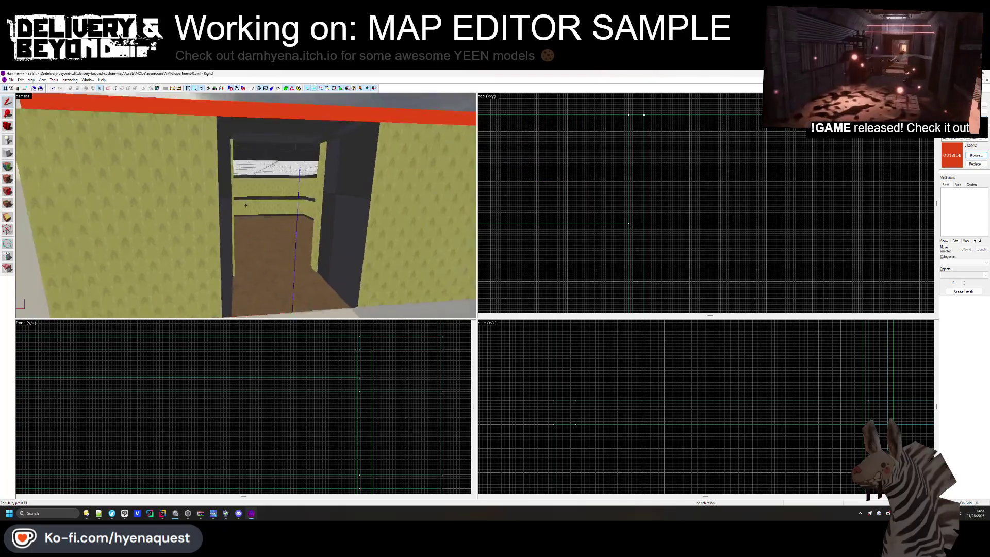
{"action": "key", "text": "z"}
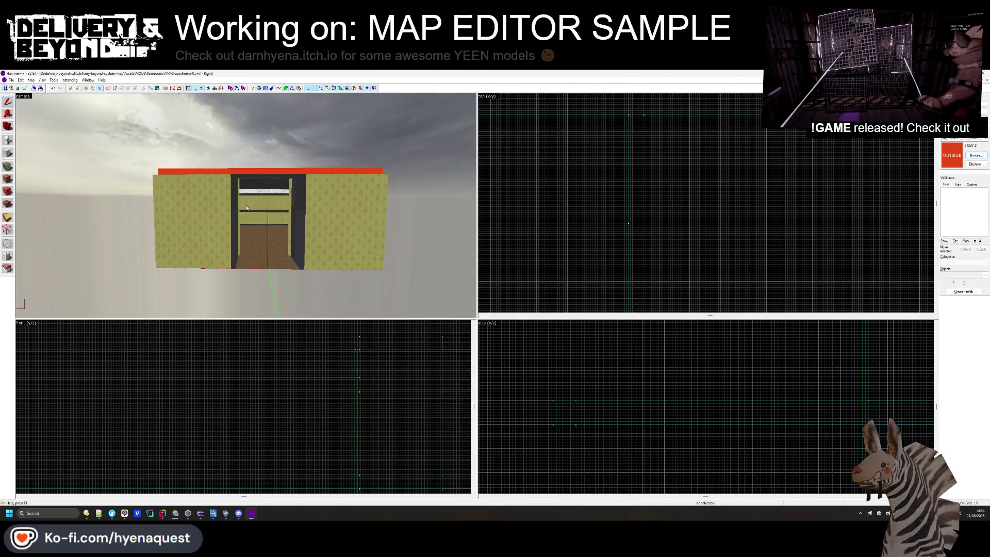
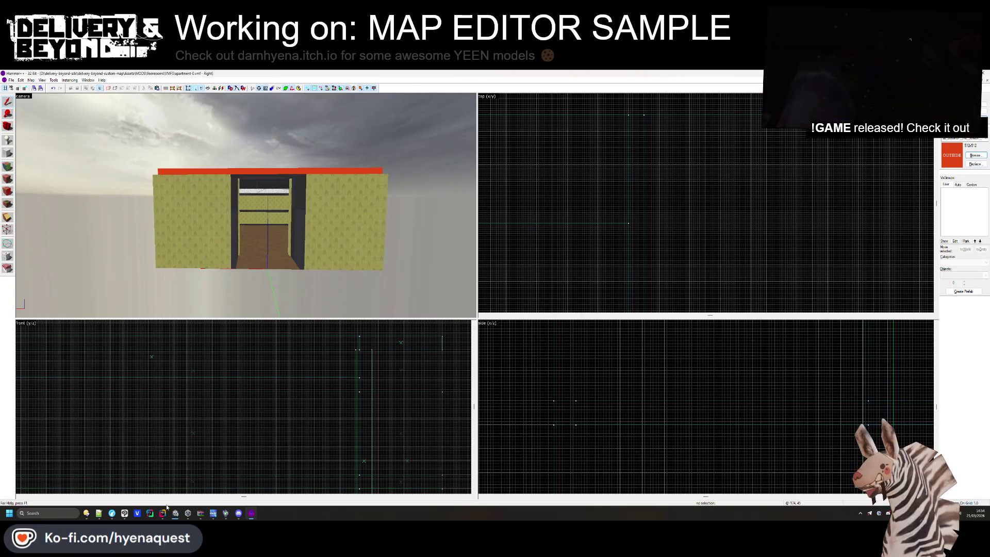
Dismiss the backrooms archive, raise the delivery-beyond folder, and switch to VTFConverter.cs in Rider
{"action": "left_click", "coordinate": [200, 513]}
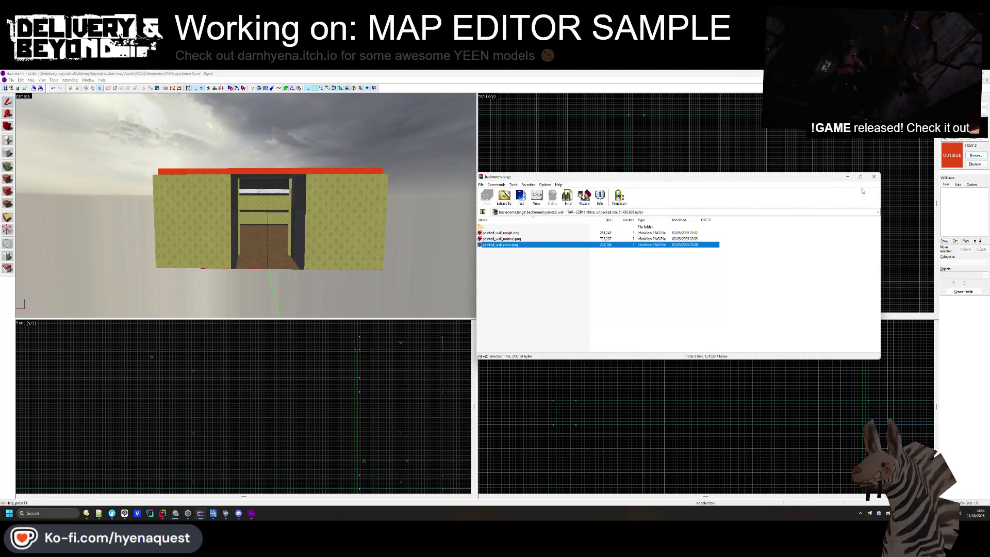
{"action": "left_click", "coordinate": [873, 176]}
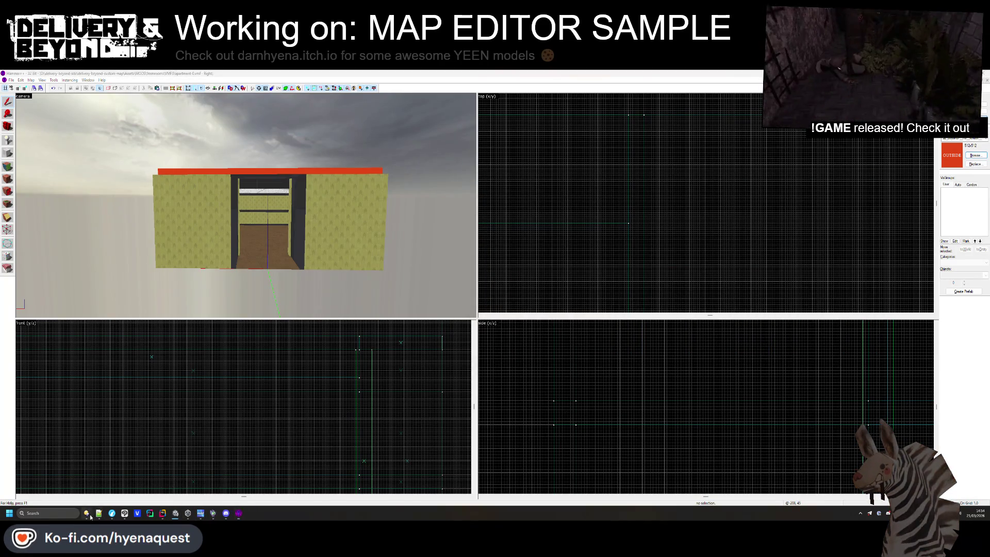
{"action": "mouse_move", "coordinate": [87, 514]}
{"action": "left_click", "coordinate": [104, 487]}
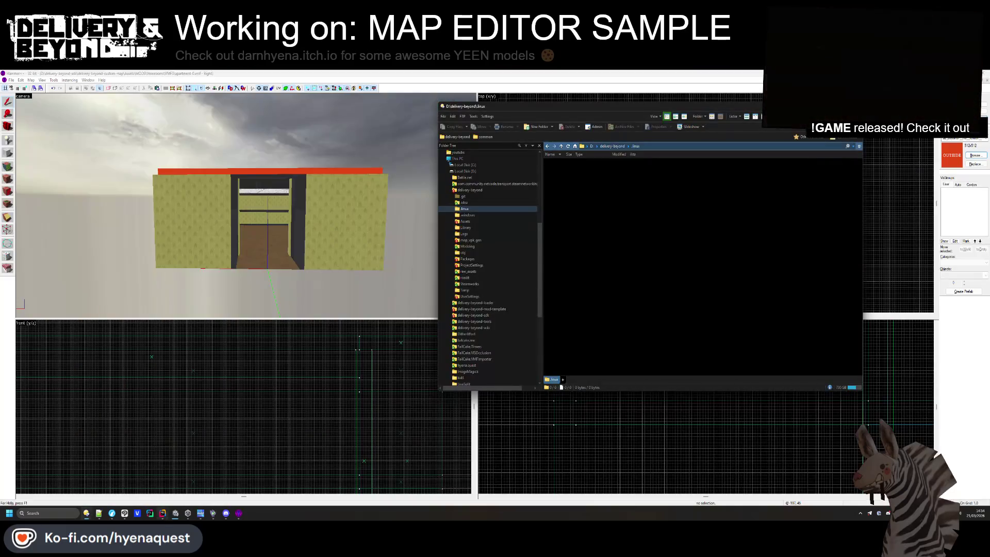
{"action": "key", "text": "alt+Tab"}
{"action": "left_click", "coordinate": [393, 234]}
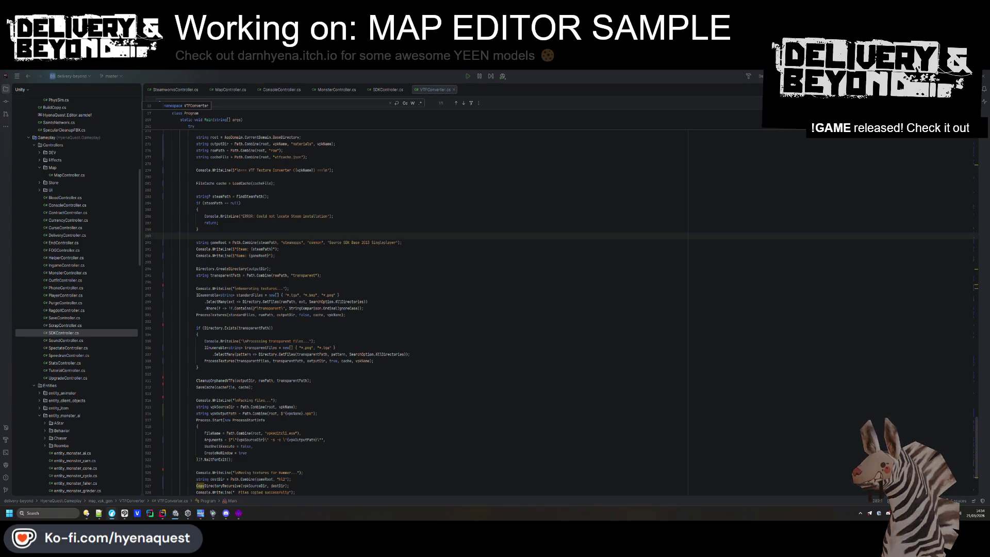
Look over the VTFConverter code and start a project build with Ctrl+Shift+B
{"action": "key", "text": "ctrl+a"}
{"action": "left_click", "coordinate": [317, 374]}
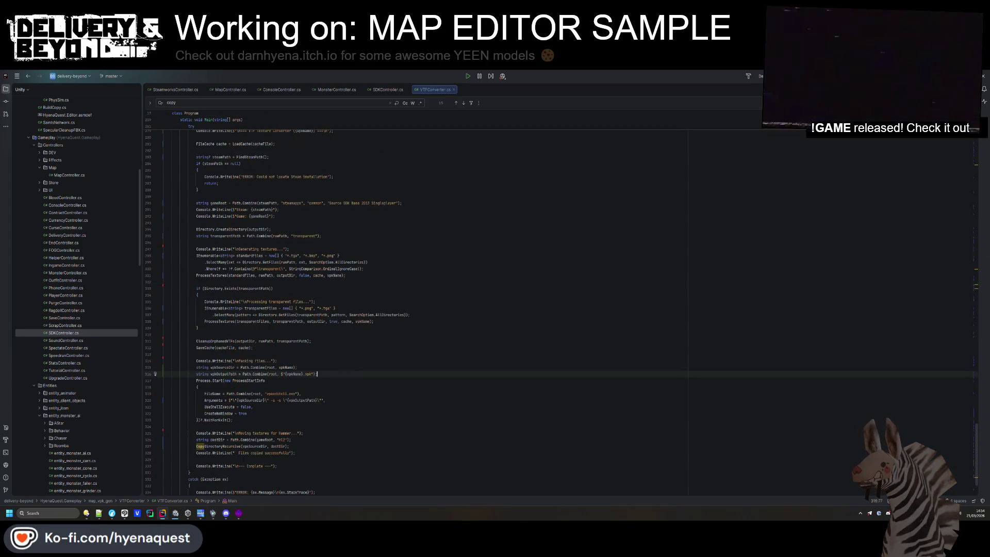
{"action": "left_click", "coordinate": [626, 247]}
{"action": "scroll", "coordinate": [525, 282], "scroll_direction": "up", "scroll_amount": 10}
{"action": "left_click", "coordinate": [525, 290]}
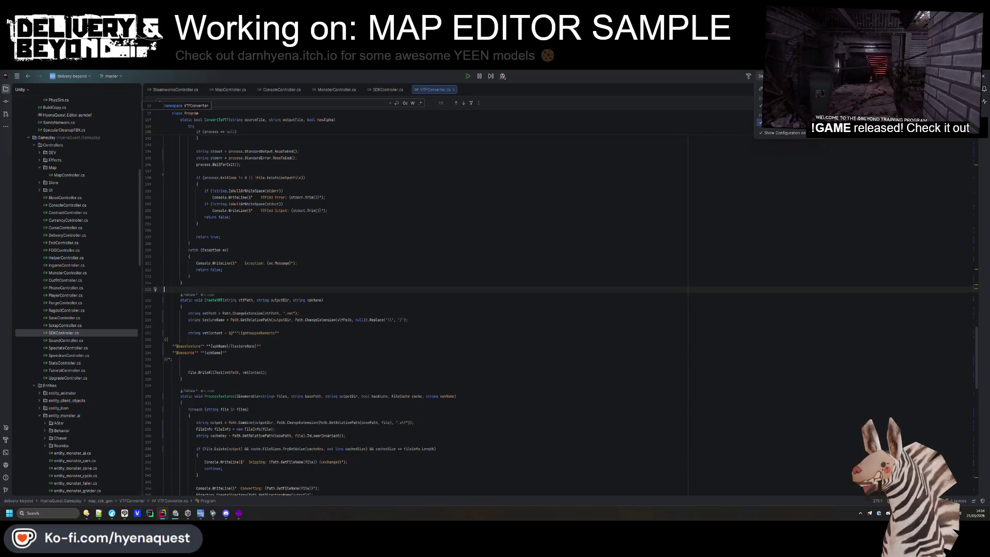
{"action": "left_click", "coordinate": [305, 177]}
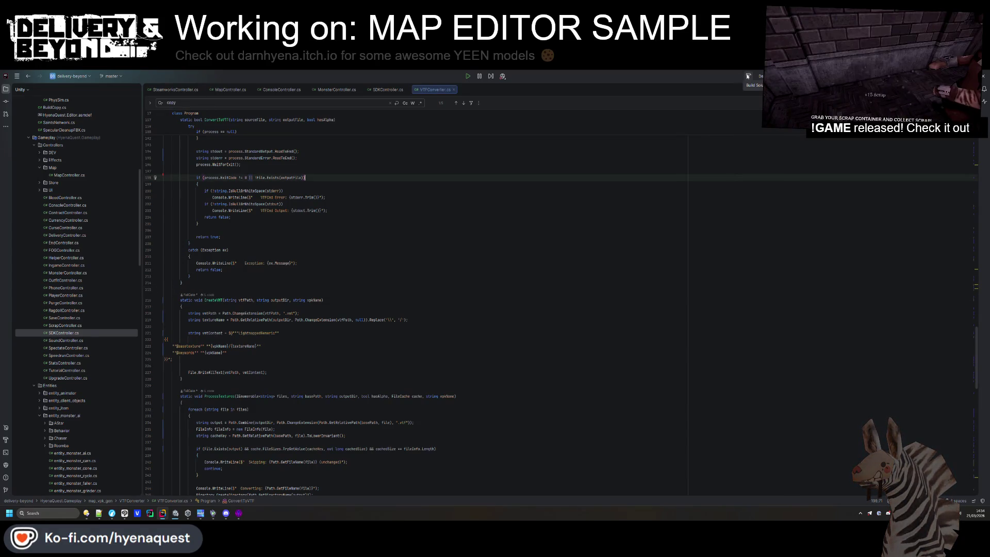
{"action": "key", "text": "ctrl+shift+b"}
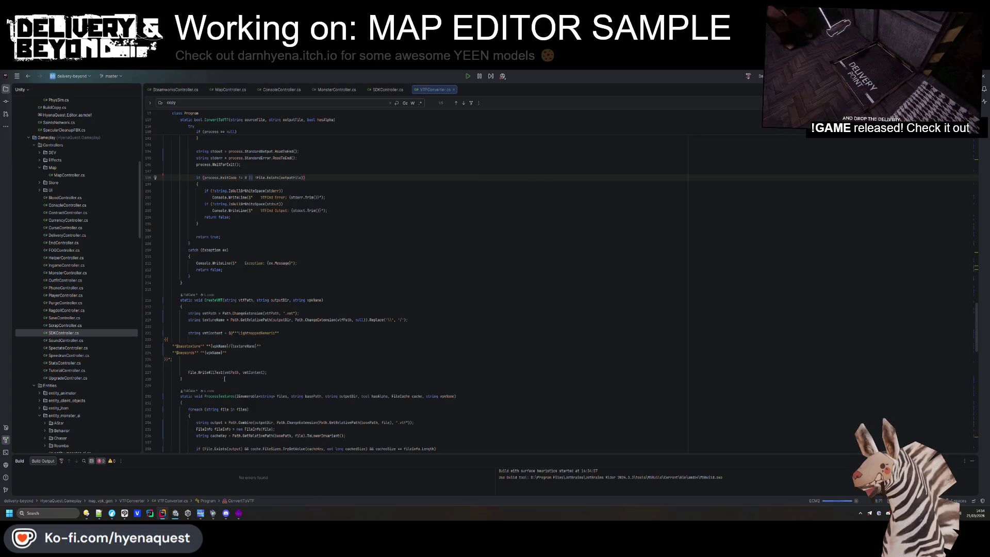
Resize the Build output panel to read the results, then collapse it
{"action": "left_click_drag", "start_coordinate": [671, 456], "coordinate": [671, 372]}
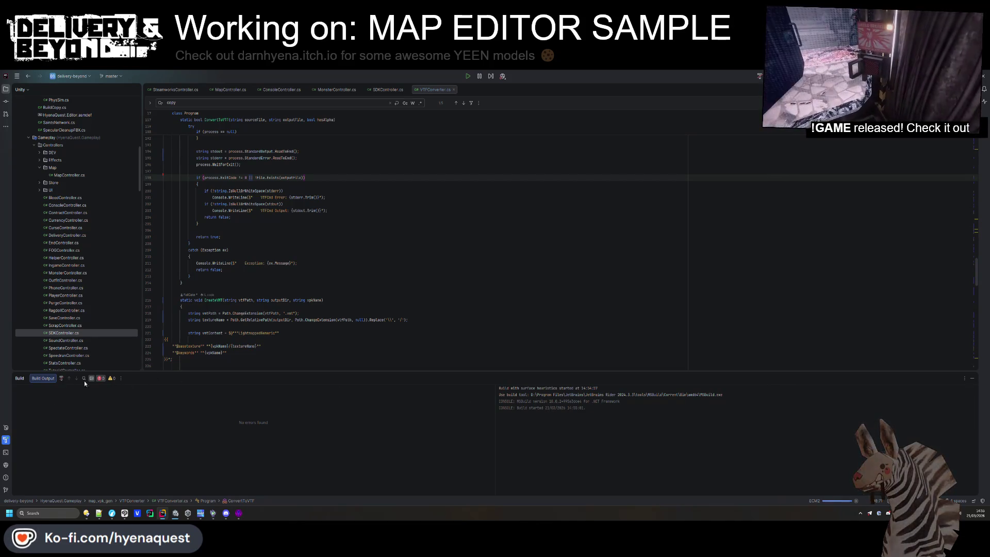
{"action": "left_click_drag", "start_coordinate": [574, 374], "coordinate": [574, 366]}
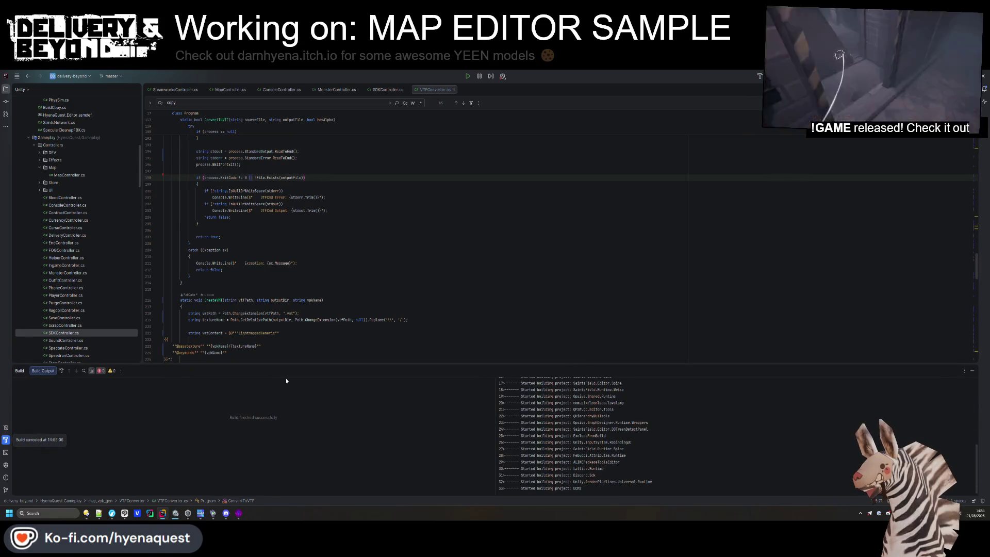
{"action": "left_click_drag", "start_coordinate": [574, 365], "coordinate": [578, 458]}
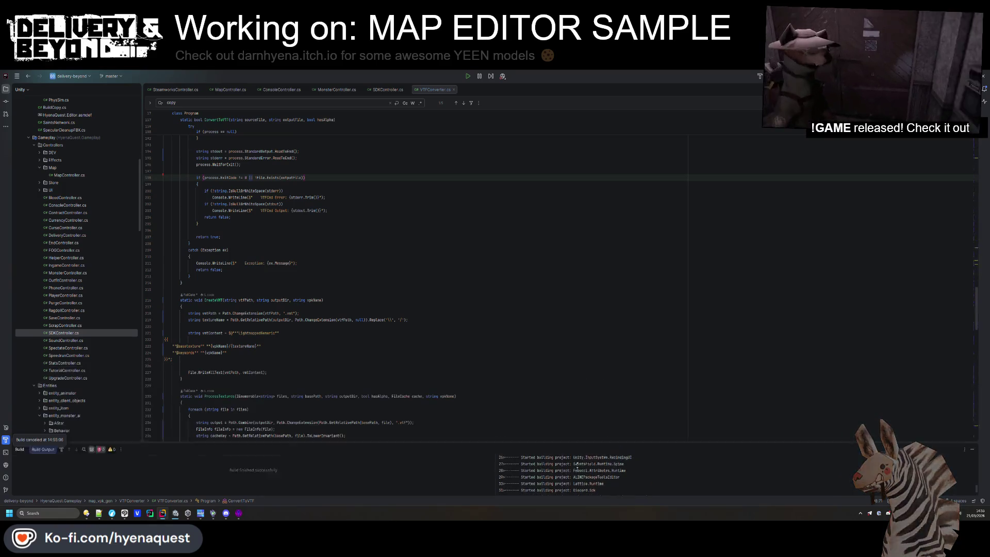
{"action": "left_click", "coordinate": [315, 299]}
{"action": "left_click_drag", "start_coordinate": [155, 444], "coordinate": [108, 493]}
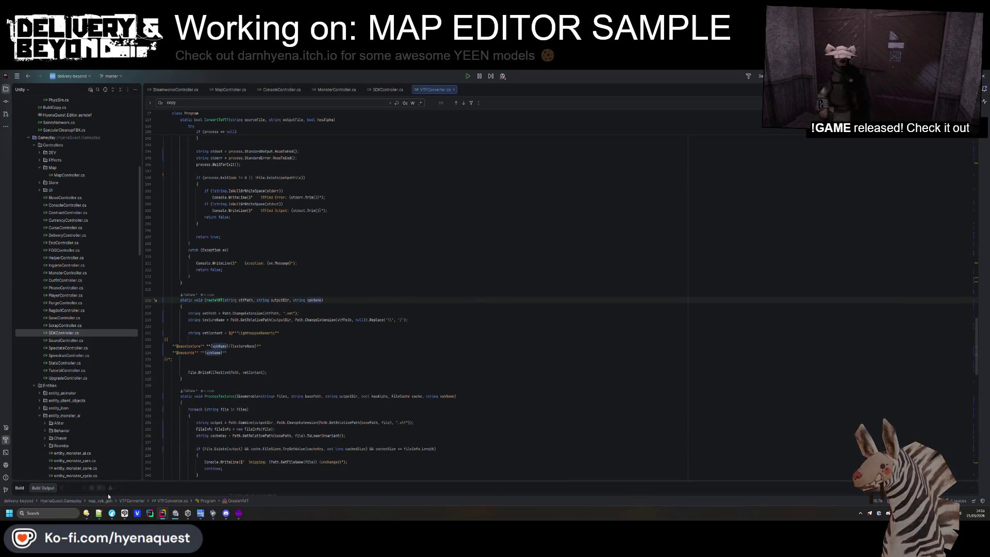
{"action": "mouse_move", "coordinate": [86, 513]}
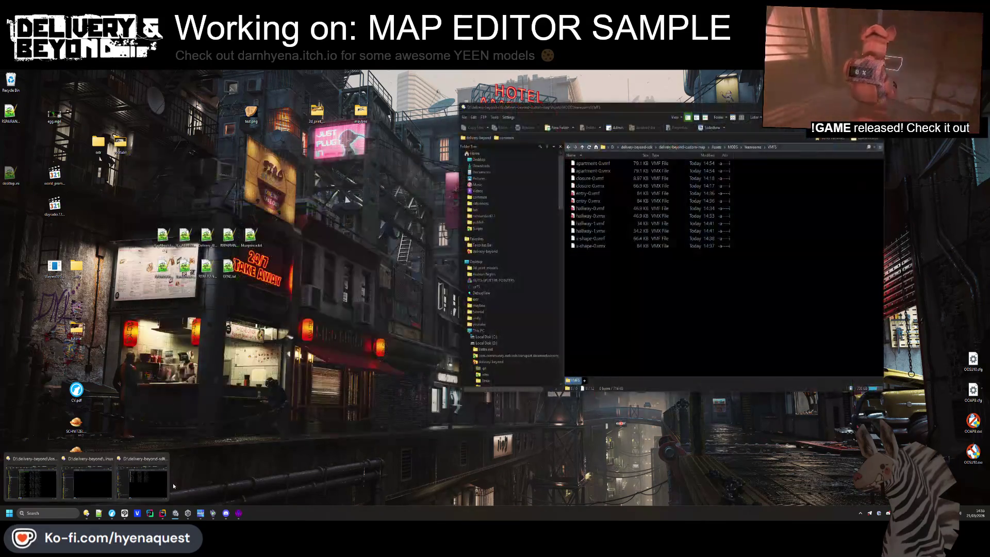
Switch between Opus windows and browse up to delivery-beyond, selecting the Modding folder
{"action": "left_click", "coordinate": [141, 482]}
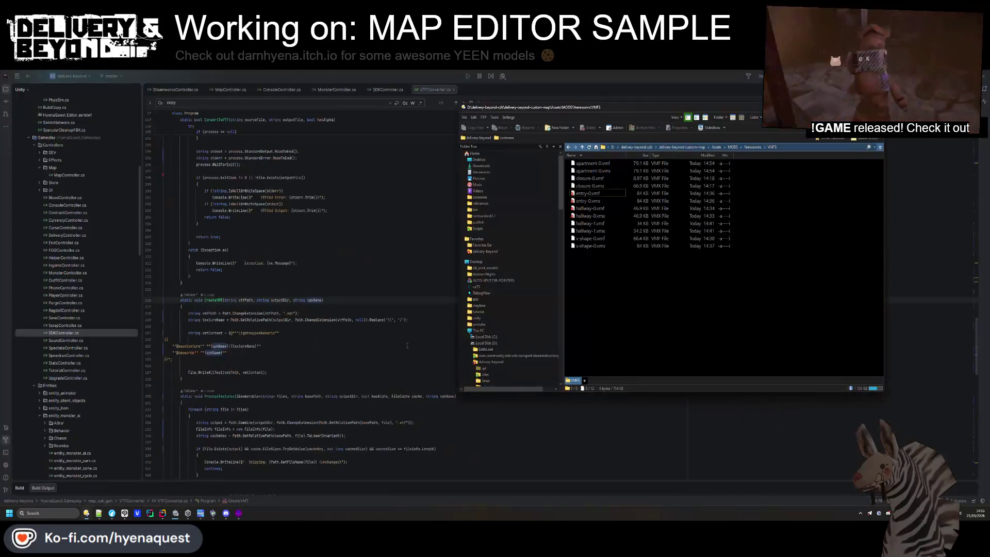
{"action": "mouse_move", "coordinate": [87, 513]}
{"action": "left_click", "coordinate": [88, 486]}
{"action": "left_click", "coordinate": [612, 146]}
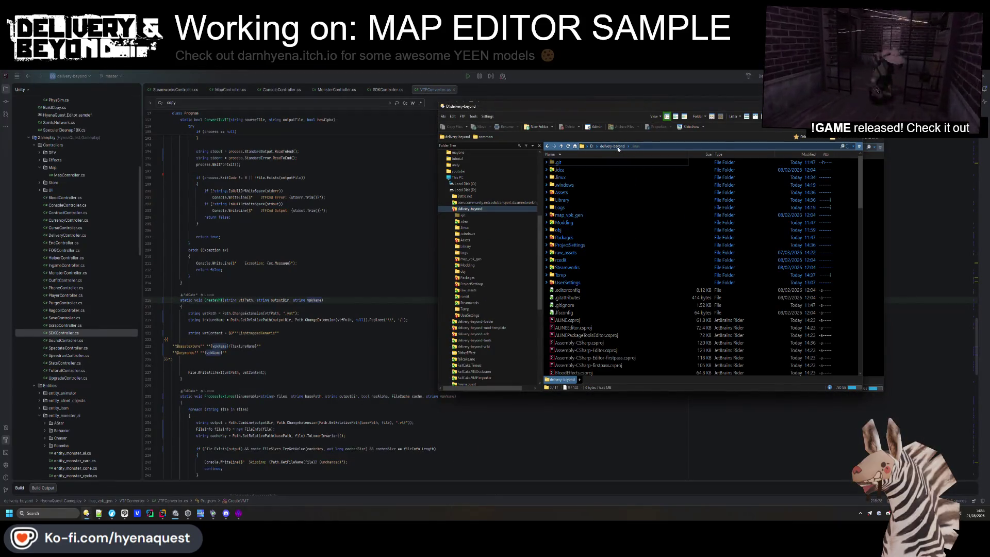
{"action": "left_click", "coordinate": [572, 222]}
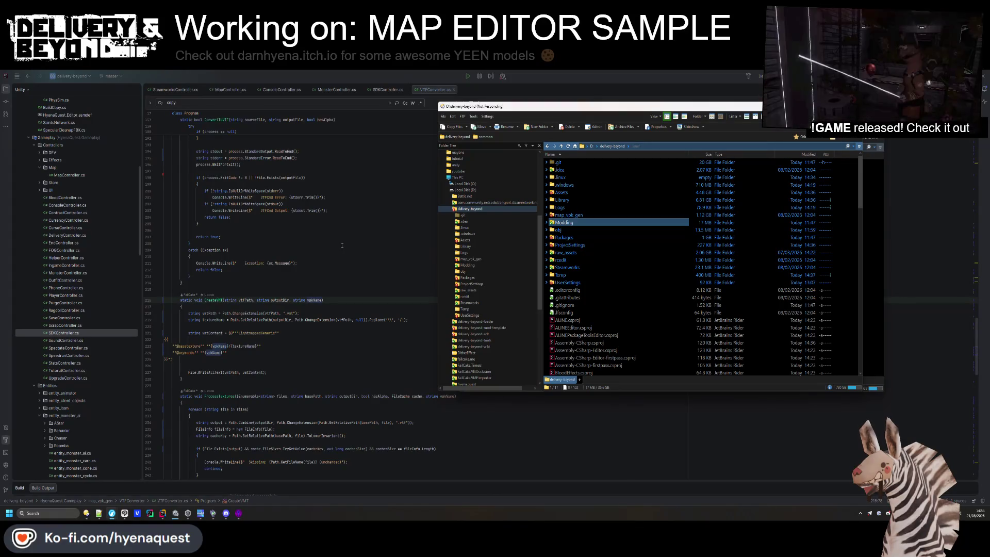
Glance back at the code, then bring the VMFS file manager window back over Rider
{"action": "left_click", "coordinate": [352, 296]}
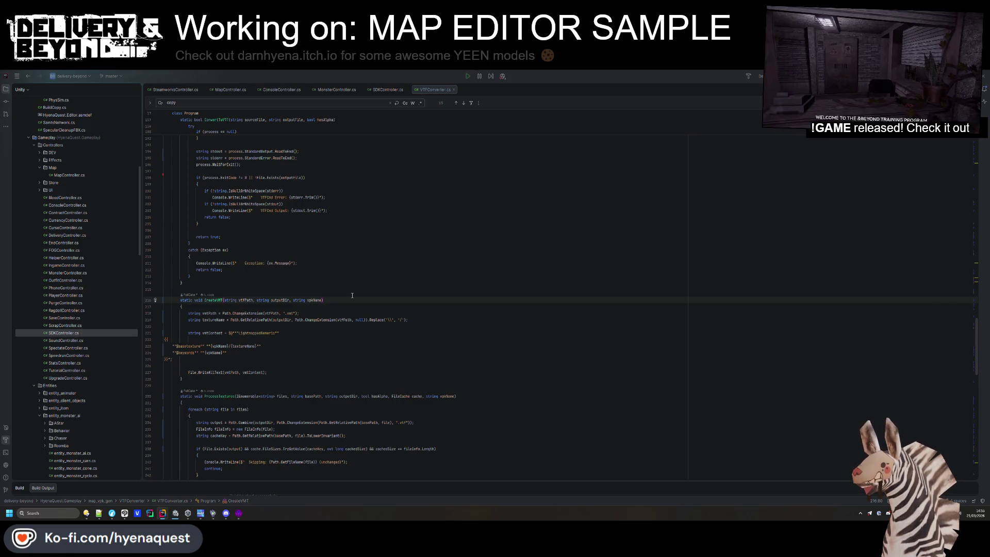
{"action": "mouse_move", "coordinate": [86, 513]}
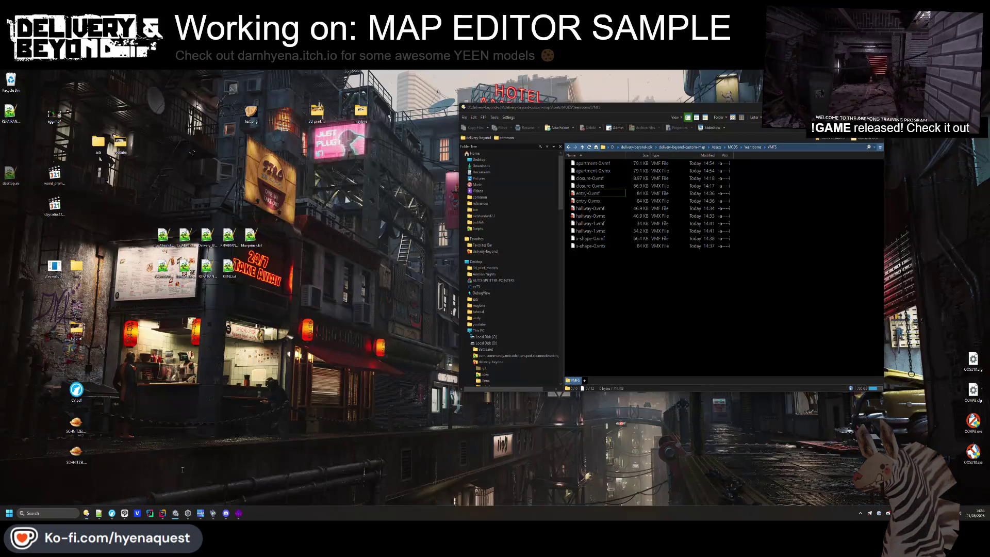
{"action": "left_click", "coordinate": [65, 480]}
{"action": "mouse_move", "coordinate": [105, 487]}
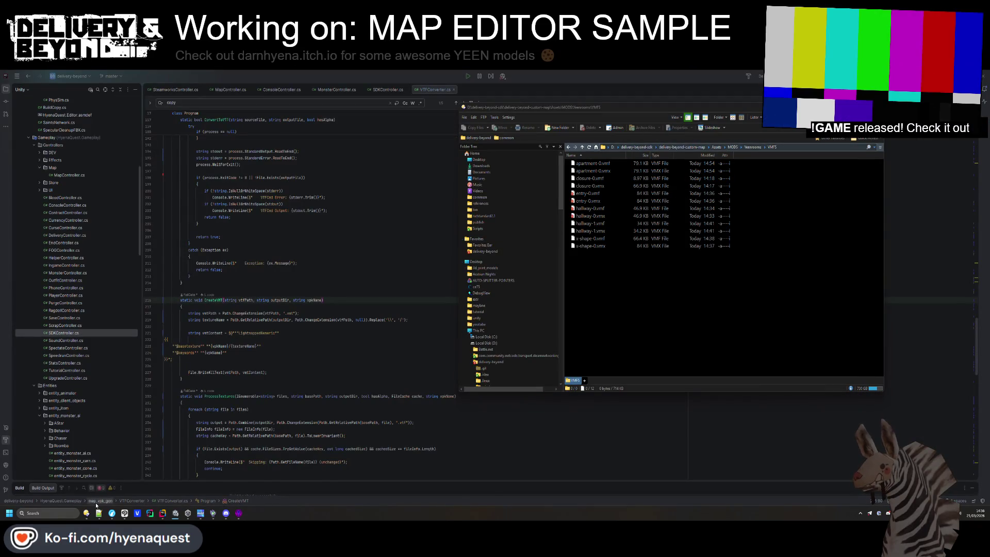
{"action": "mouse_move", "coordinate": [85, 513]}
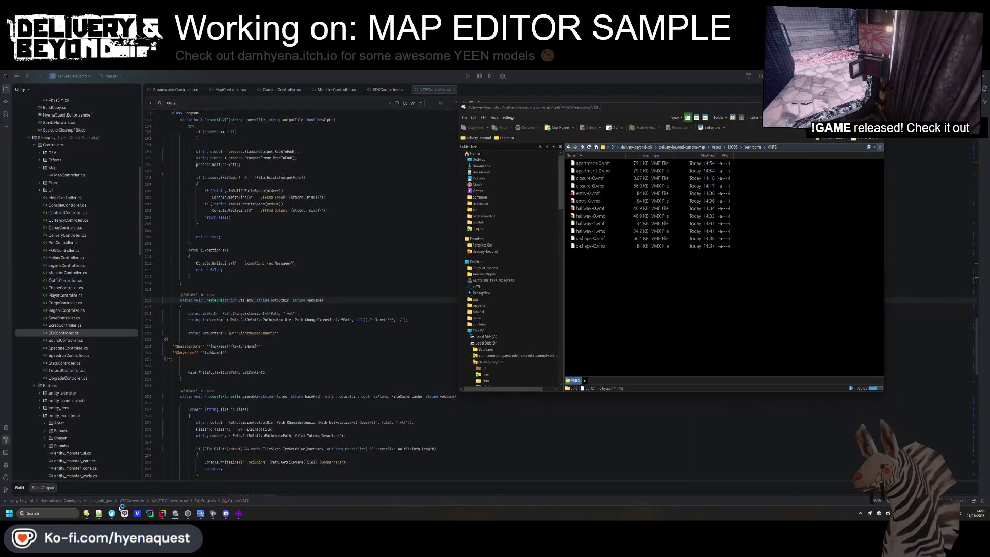
Restore the second Opus lister and navigate the folder tree to D:\delivery-beyond
{"action": "left_click", "coordinate": [86, 513]}
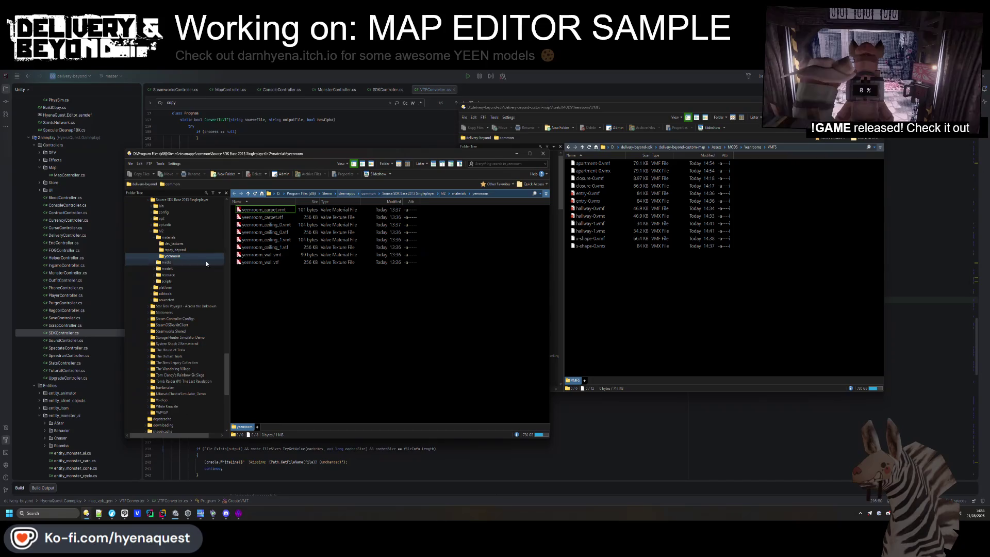
{"action": "scroll", "coordinate": [168, 326], "scroll_direction": "up", "scroll_amount": 10}
{"action": "scroll", "coordinate": [168, 326], "scroll_direction": "up", "scroll_amount": 4}
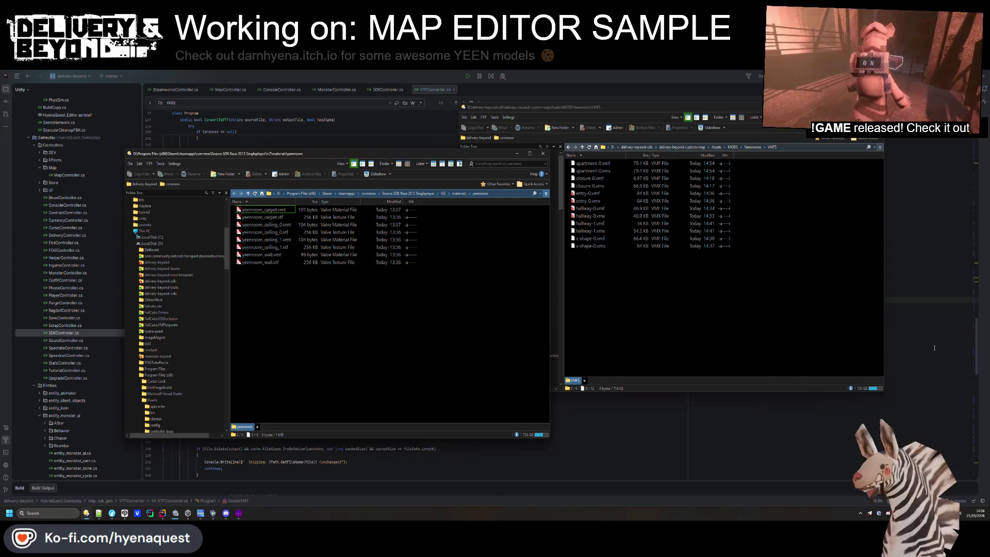
{"action": "left_click", "coordinate": [422, 193]}
{"action": "scroll", "coordinate": [177, 322], "scroll_direction": "up", "scroll_amount": 20}
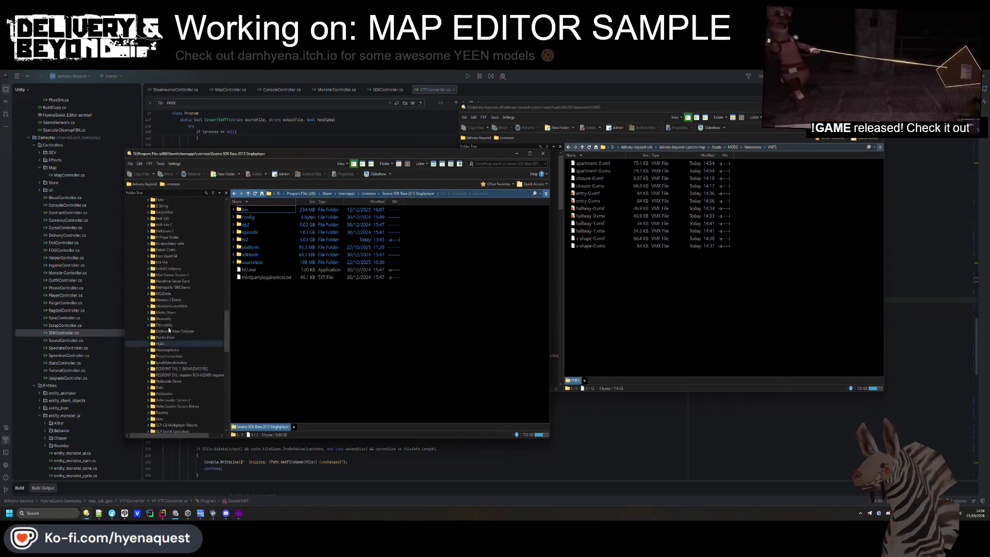
{"action": "scroll", "coordinate": [177, 322], "scroll_direction": "up", "scroll_amount": 10}
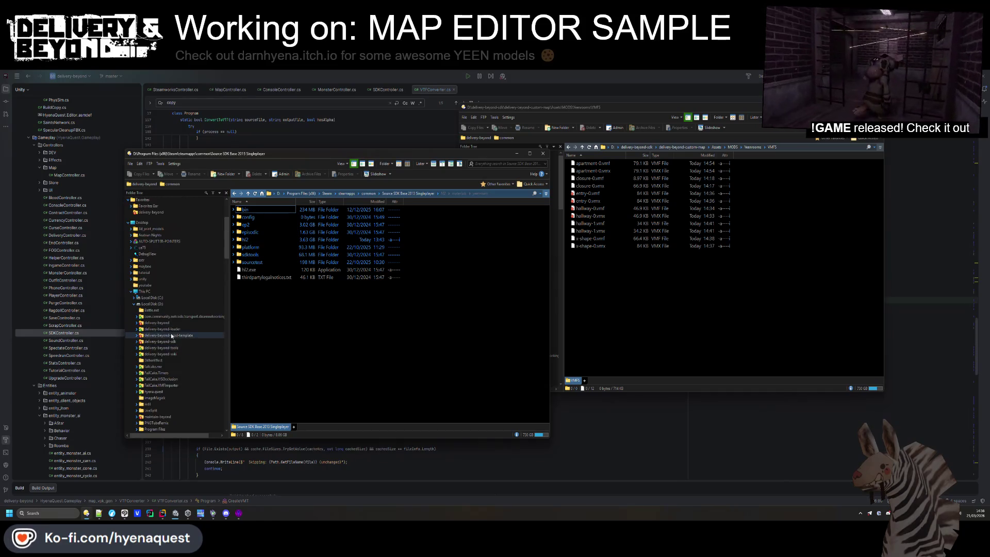
{"action": "left_click", "coordinate": [165, 323]}
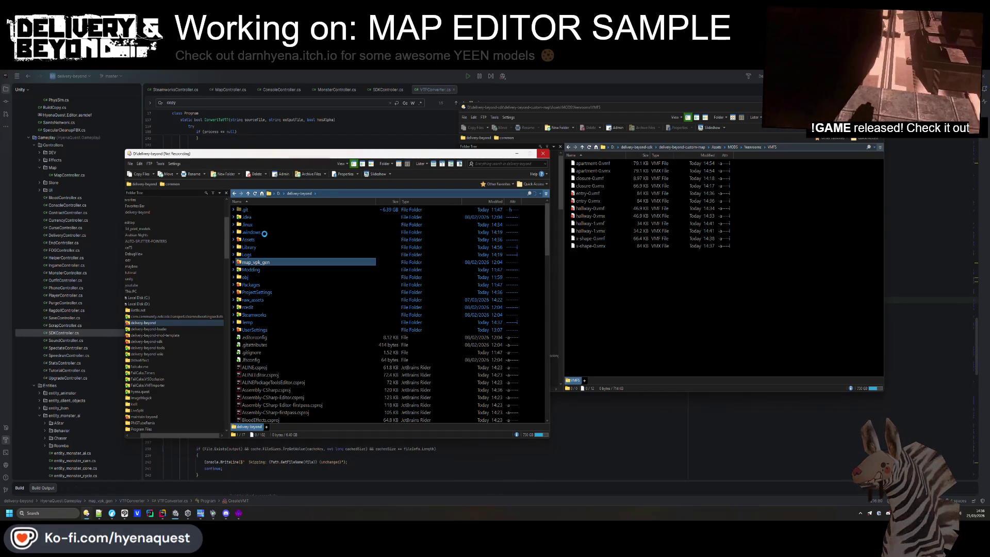
Select the VTFConverter folder in map_vpk_gen and bring Hammer back to the front
{"action": "mouse_move", "coordinate": [210, 518]}
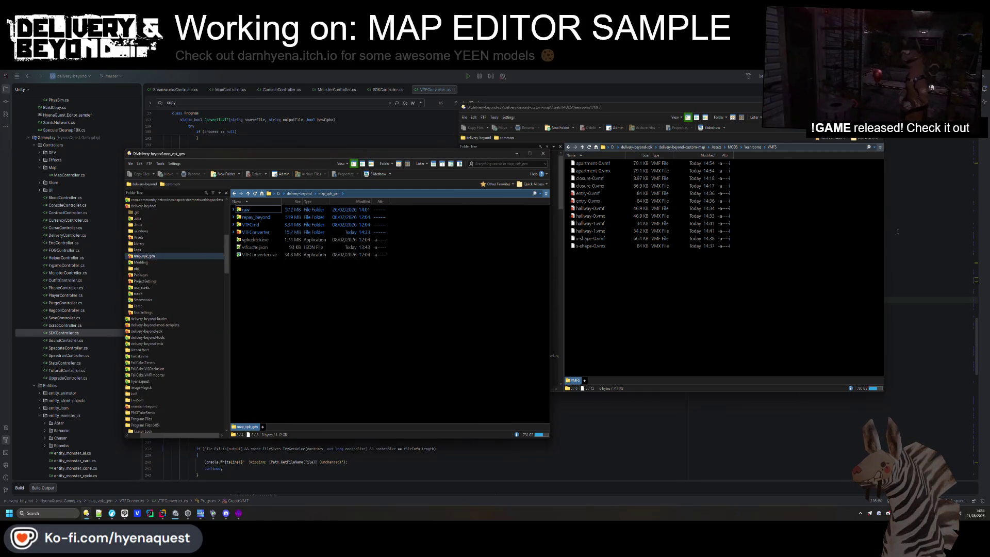
{"action": "left_click", "coordinate": [252, 232]}
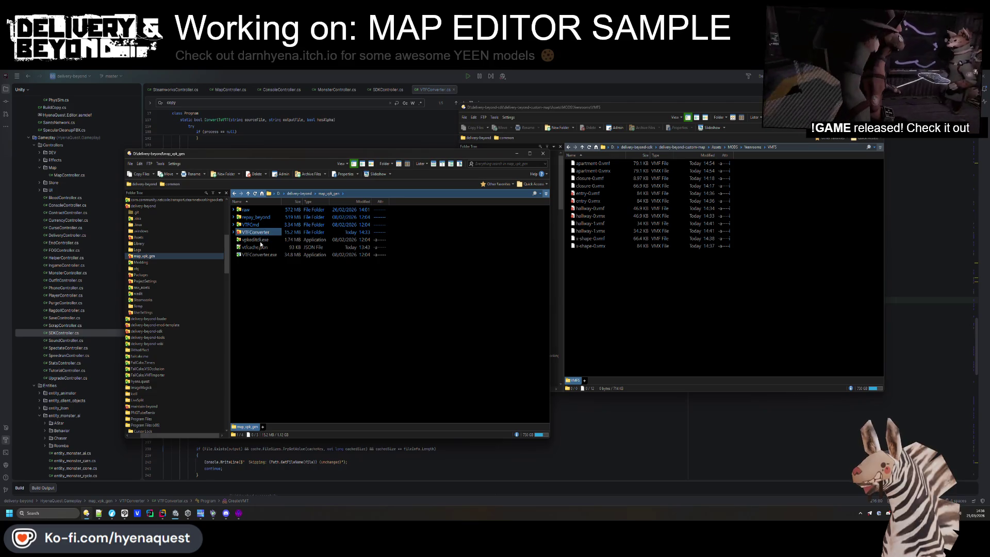
{"action": "left_click", "coordinate": [226, 512]}
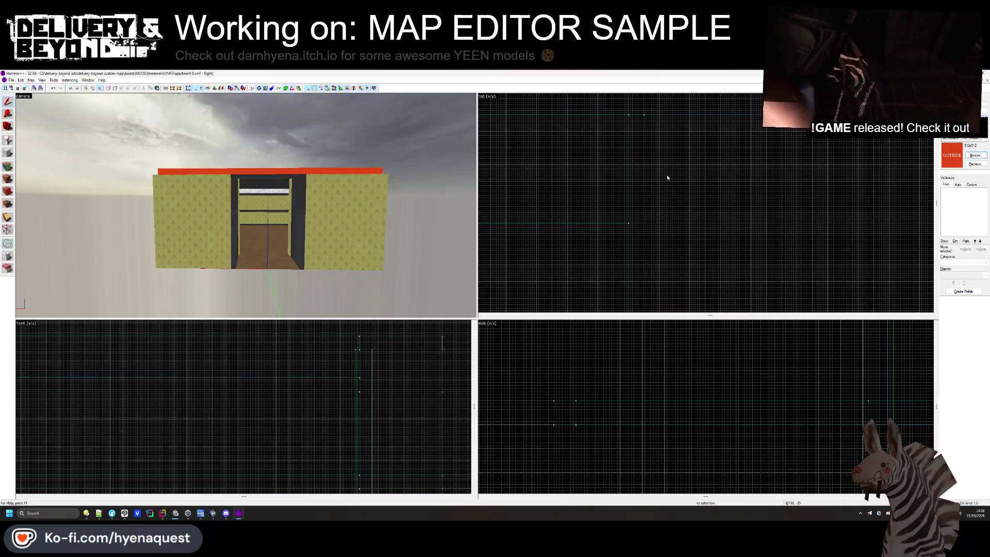
Fly the 3D camera inside the apartment room, then close the wall texture in Clip Studio Paint
{"action": "scroll", "coordinate": [369, 272], "scroll_direction": "down", "scroll_amount": 3}
{"action": "scroll", "coordinate": [305, 232], "scroll_direction": "up", "scroll_amount": 8}
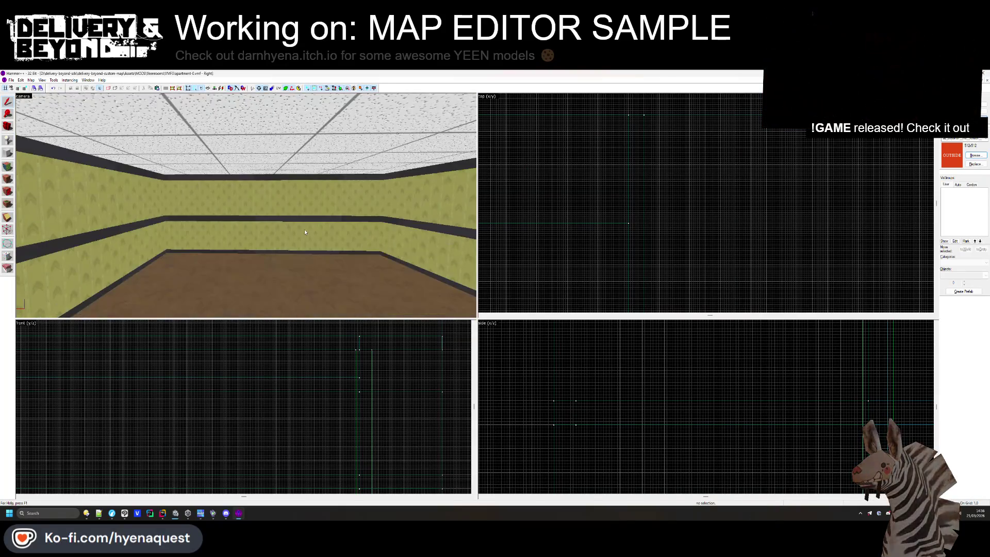
{"action": "scroll", "coordinate": [304, 232], "scroll_direction": "up", "scroll_amount": 2}
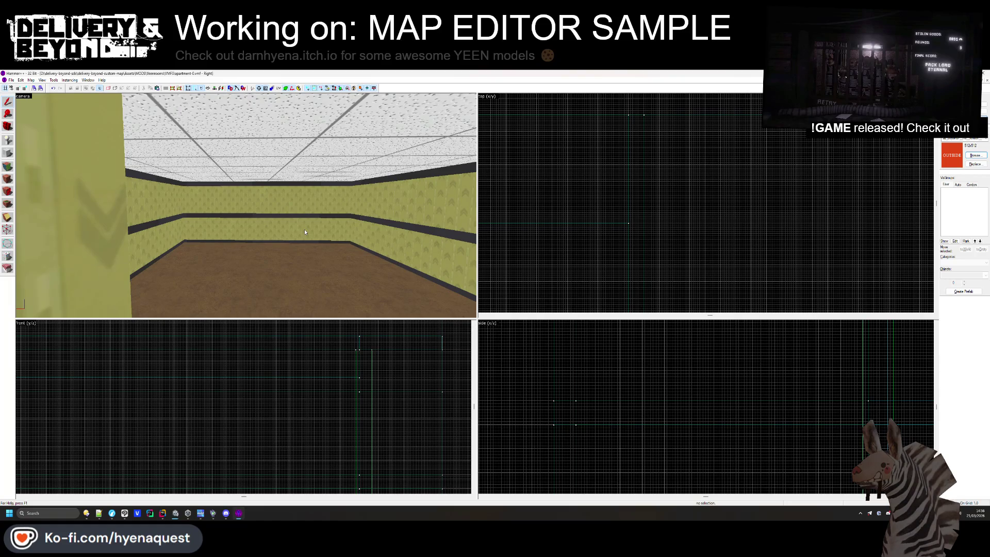
{"action": "scroll", "coordinate": [304, 232], "scroll_direction": "down", "scroll_amount": 2}
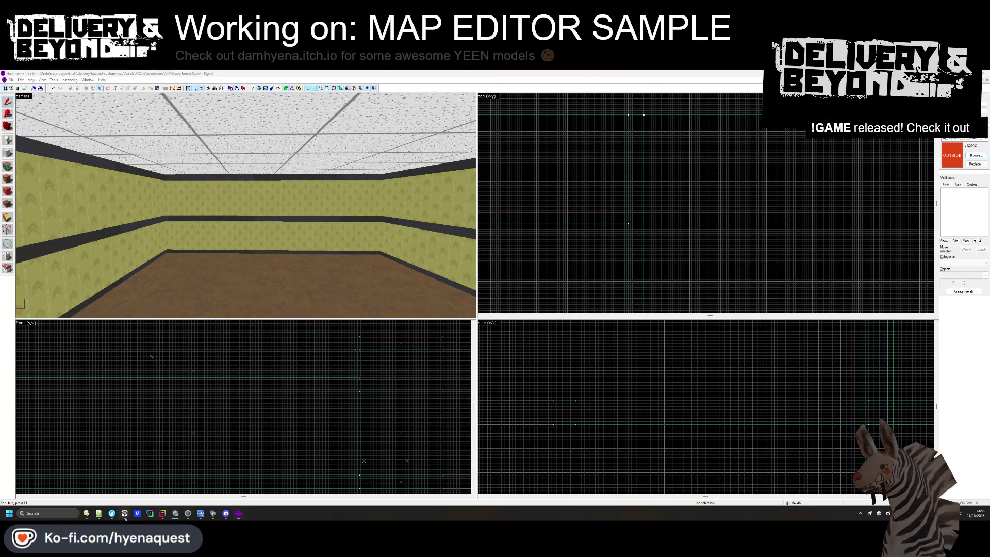
{"action": "left_click", "coordinate": [125, 513]}
{"action": "left_click", "coordinate": [225, 112]}
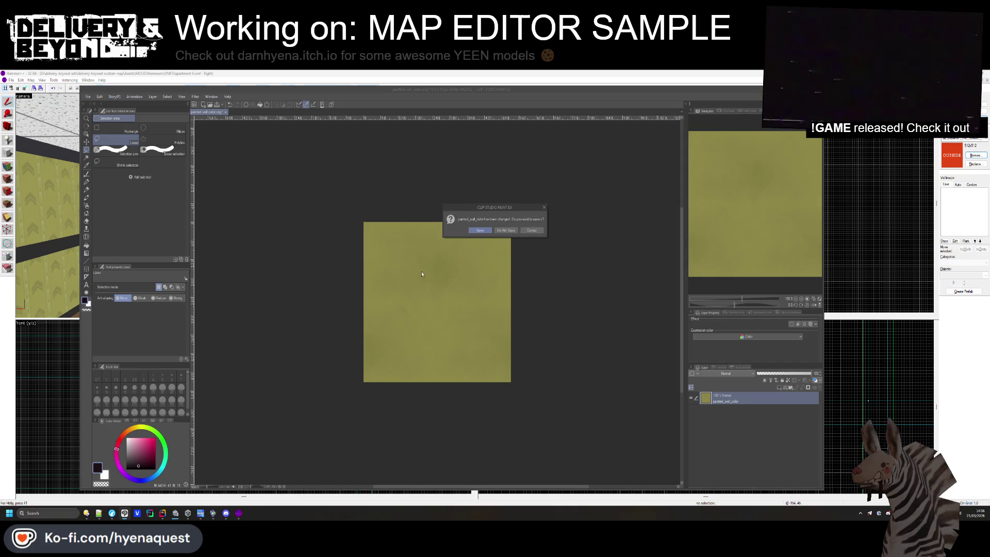
Discard changes to the yellow wall texture and bring the VTFConverter folder window forward
{"action": "left_click", "coordinate": [498, 232]}
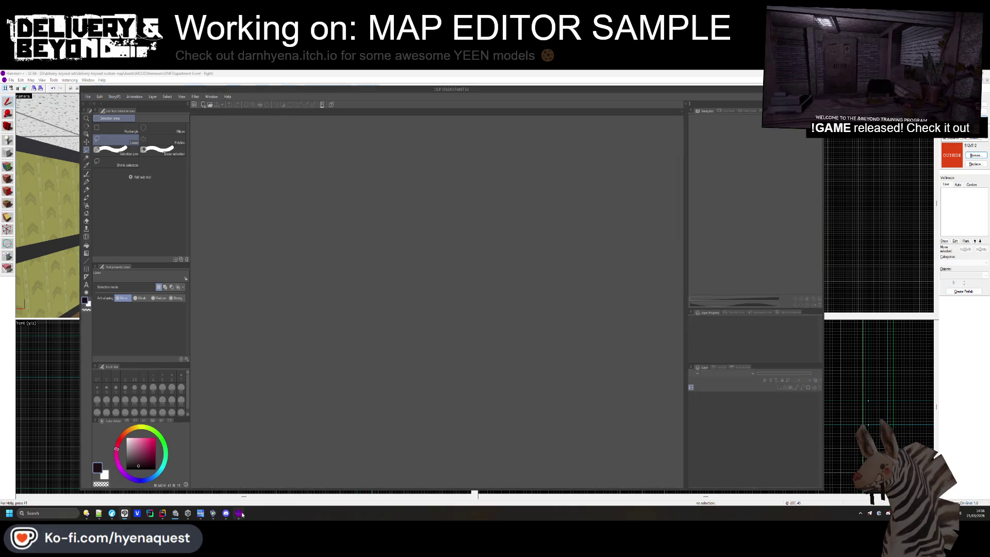
{"action": "mouse_move", "coordinate": [239, 513]}
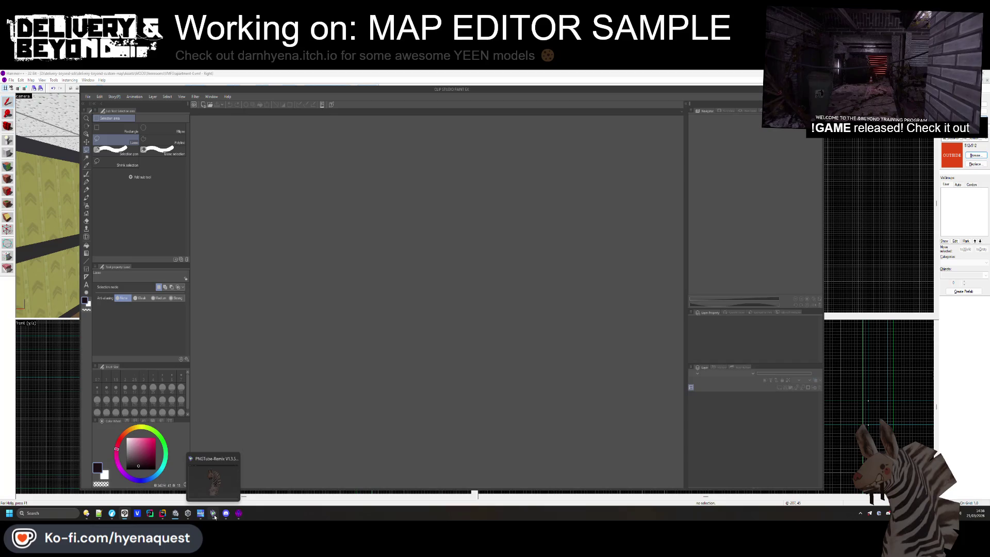
{"action": "mouse_move", "coordinate": [188, 514]}
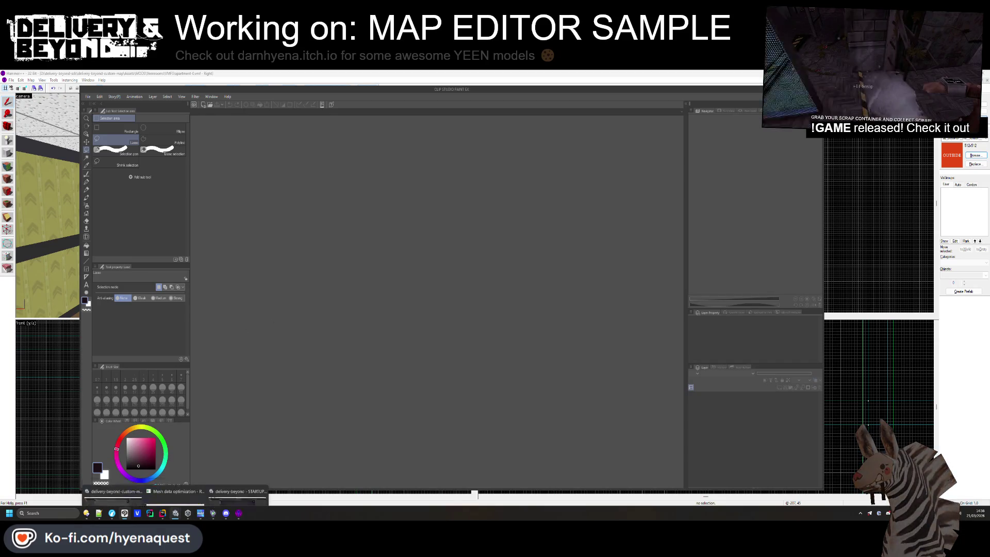
{"action": "mouse_move", "coordinate": [98, 517]}
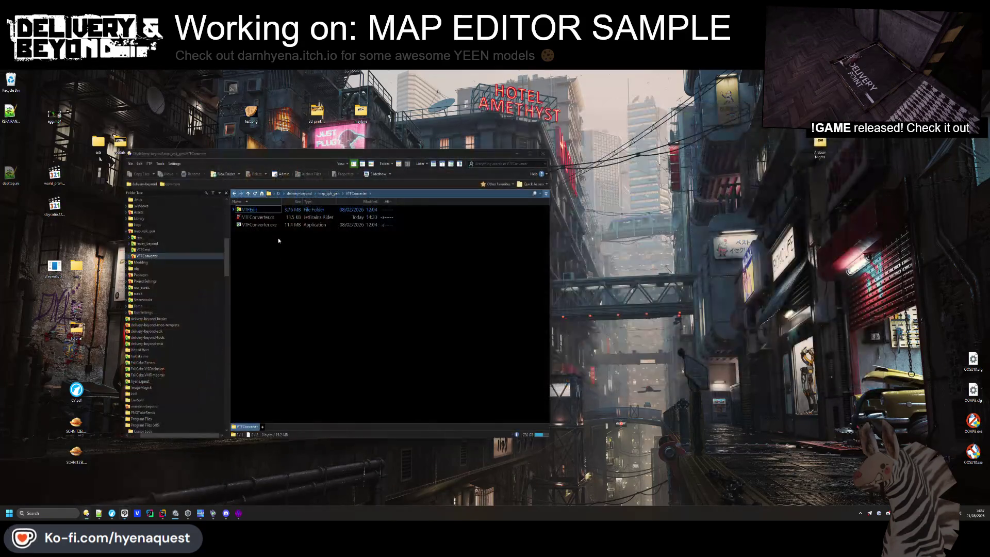
{"action": "left_click", "coordinate": [185, 484]}
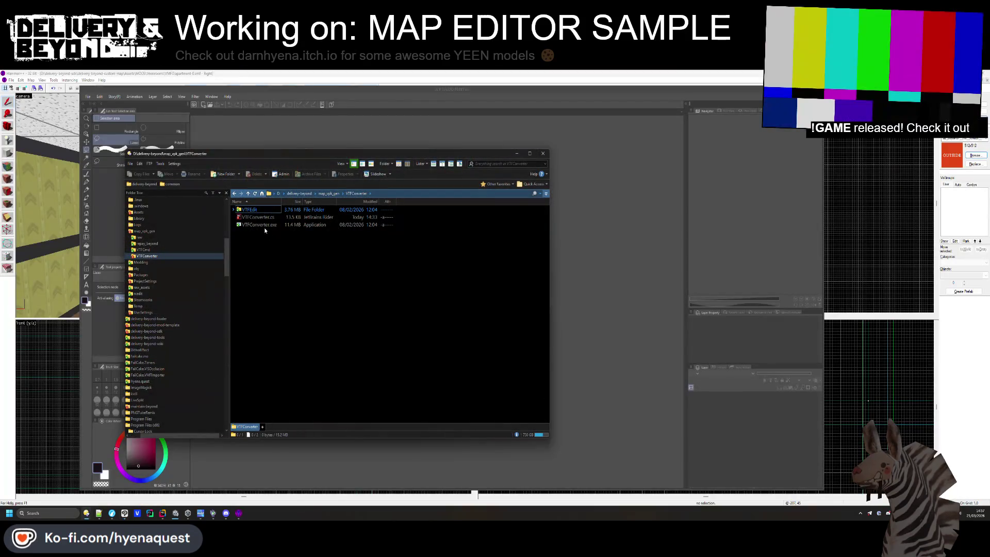
Clear the selection in the VTFConverter folder and open a Git Bash terminal there
{"action": "left_click", "coordinate": [250, 209]}
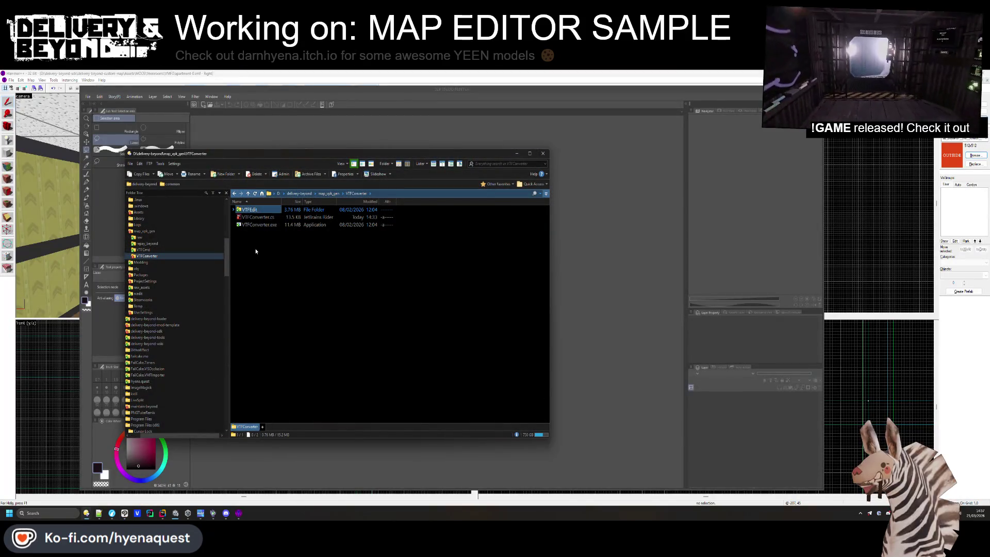
{"action": "left_click", "coordinate": [264, 262]}
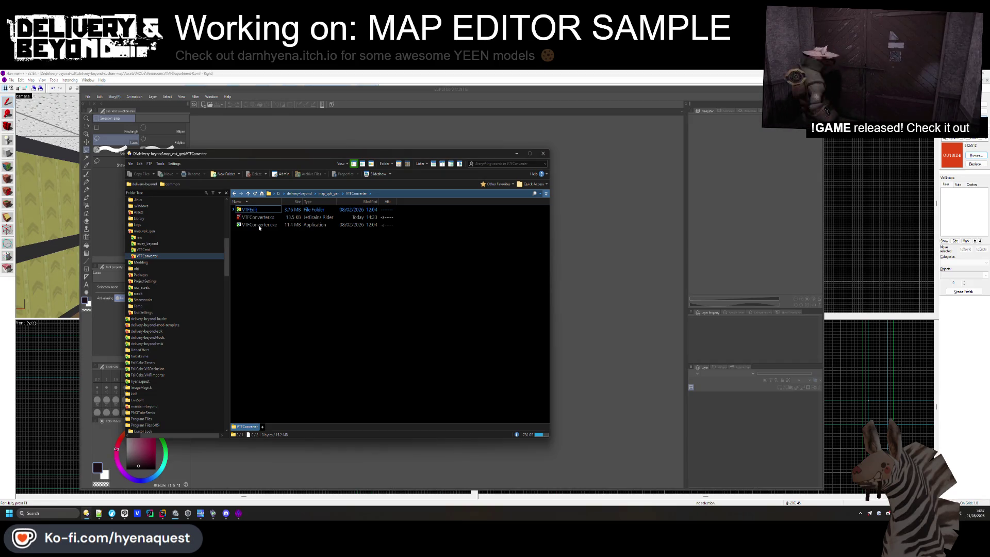
{"action": "key", "text": "shift+F10"}
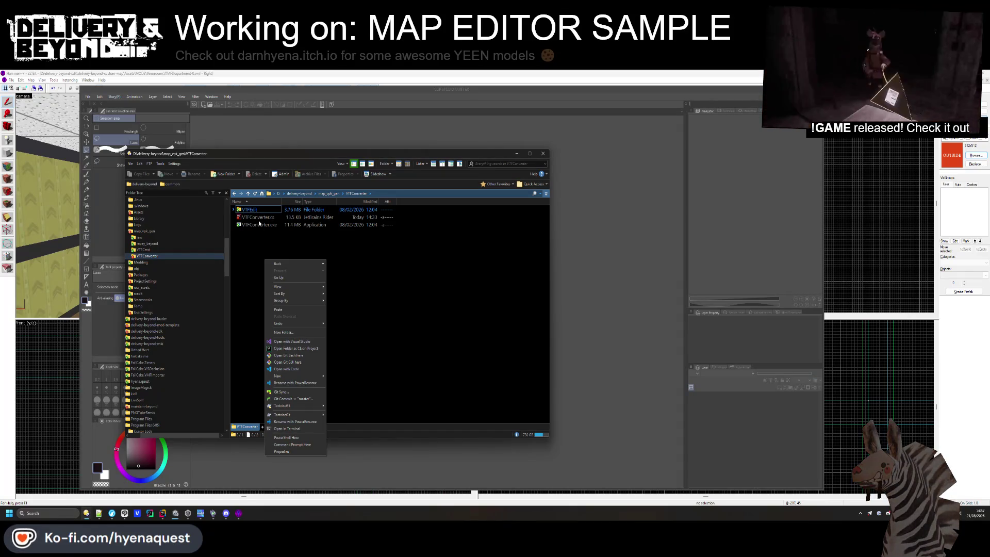
{"action": "left_click", "coordinate": [287, 428]}
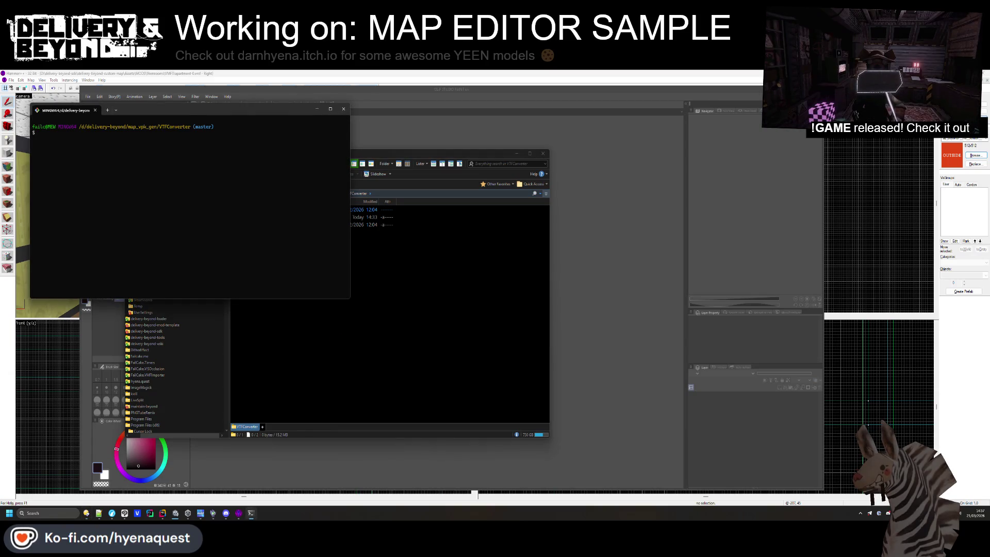
Enter 'bun run doom.js' at the Git Bash prompt and peek inside the VTFEdit folder
{"action": "type", "text": "bun run doom.js"}
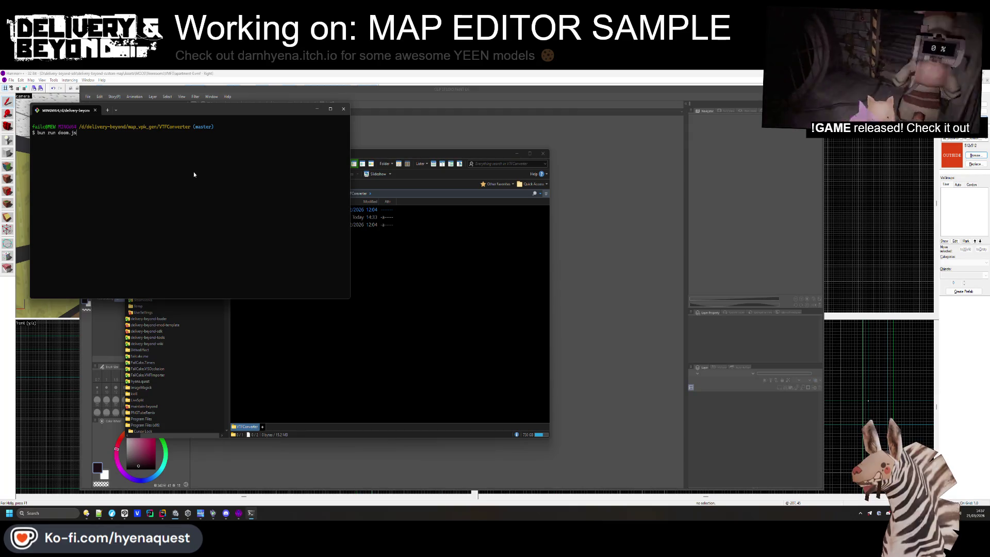
{"action": "left_click", "coordinate": [389, 341]}
{"action": "left_click", "coordinate": [273, 210]}
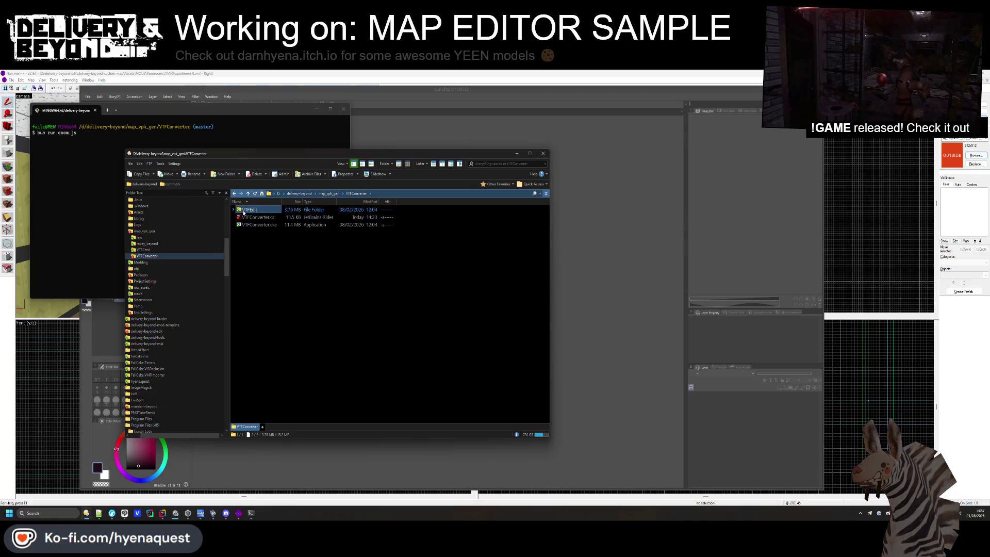
{"action": "double_click", "coordinate": [260, 210]}
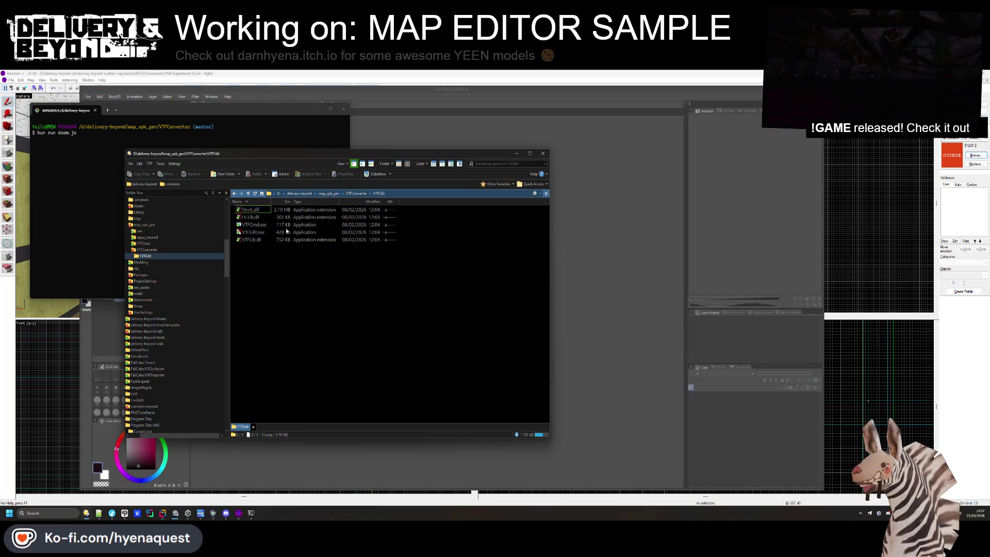
{"action": "key", "text": "BackSpace"}
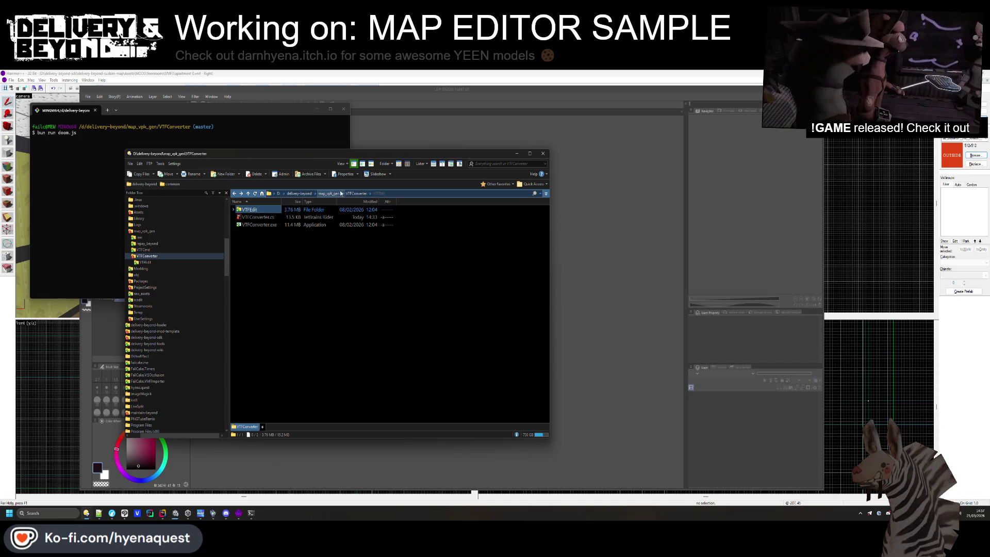
Return the file manager to the VTFConverter folder by way of map_vpk_gen
{"action": "left_click", "coordinate": [328, 193]}
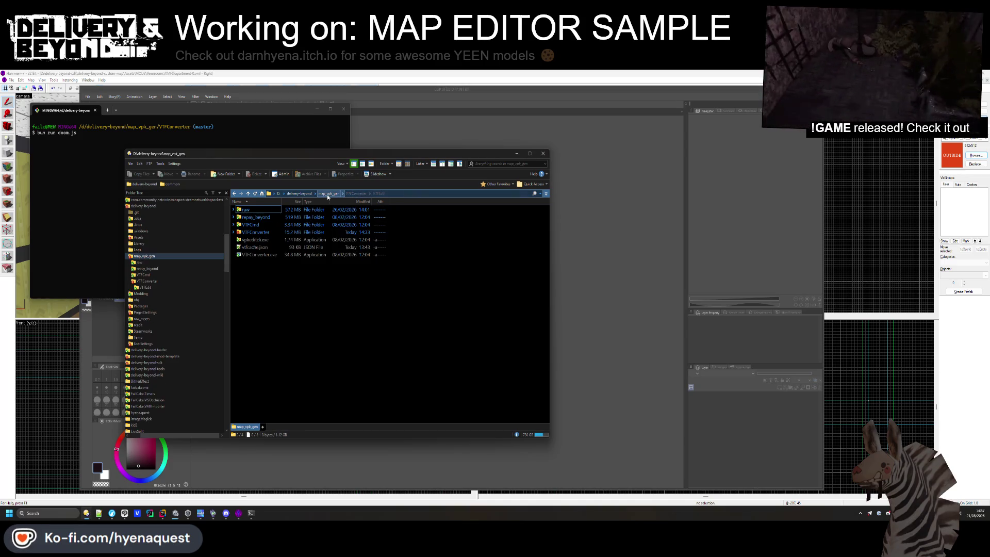
{"action": "left_click", "coordinate": [261, 236]}
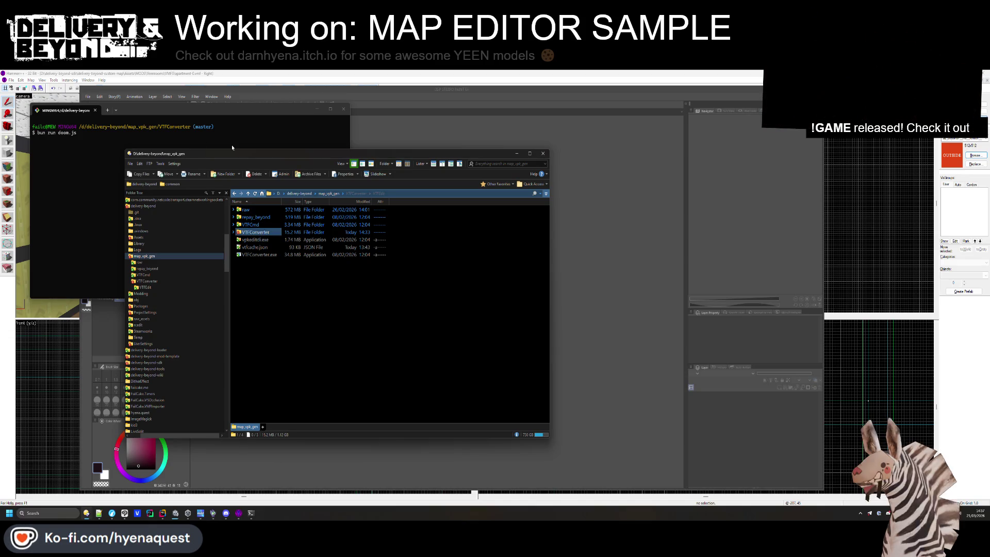
{"action": "left_click", "coordinate": [87, 156]}
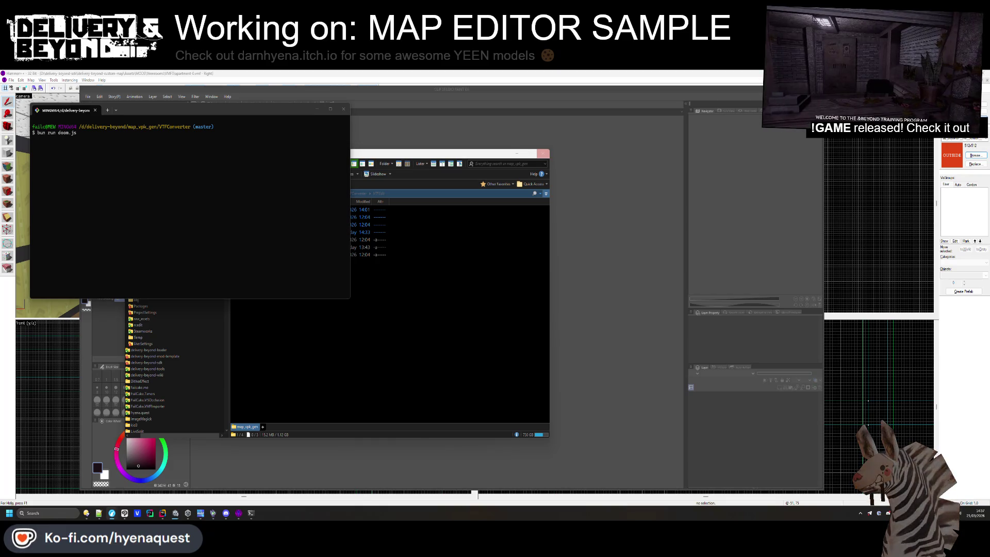
{"action": "key", "text": "alt+Right"}
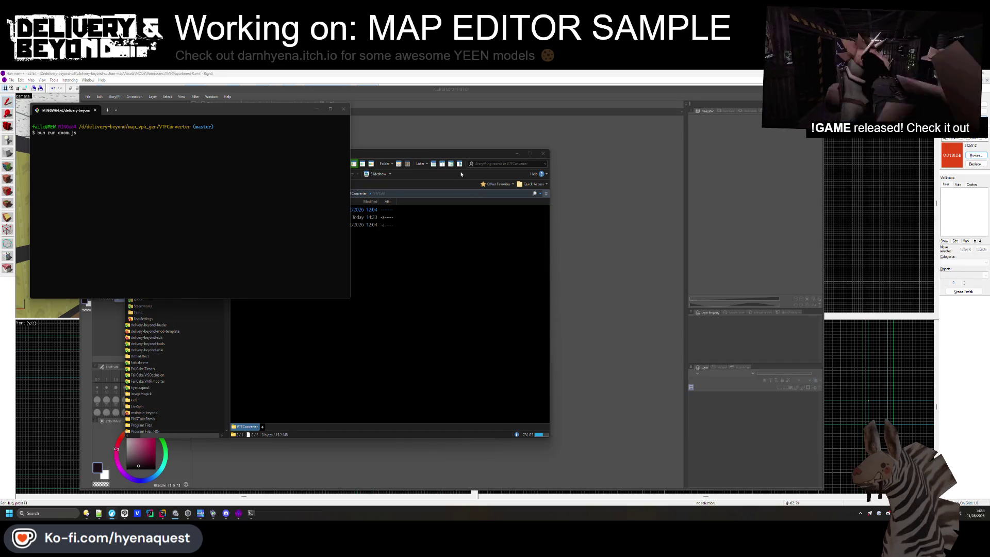
{"action": "left_click", "coordinate": [391, 242]}
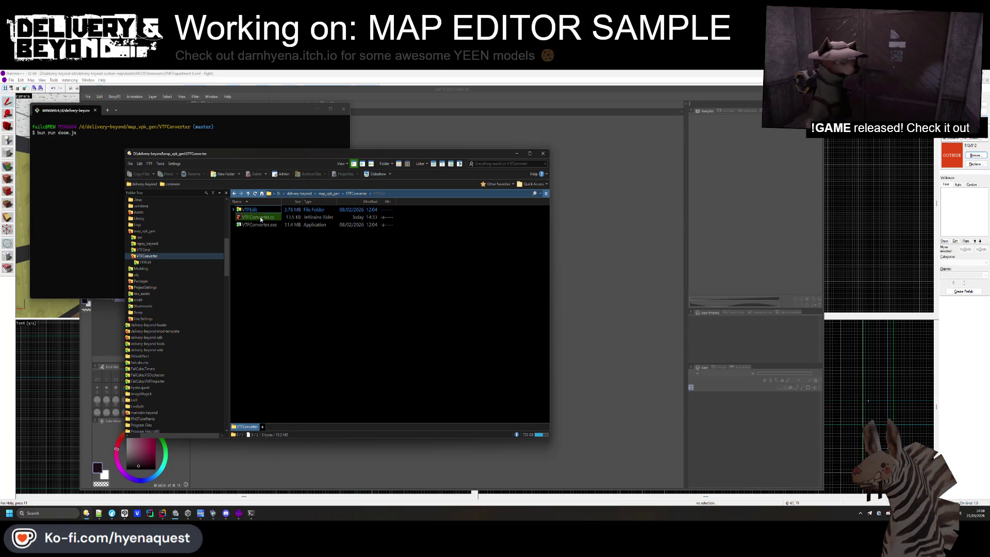
{"action": "mouse_move", "coordinate": [165, 517]}
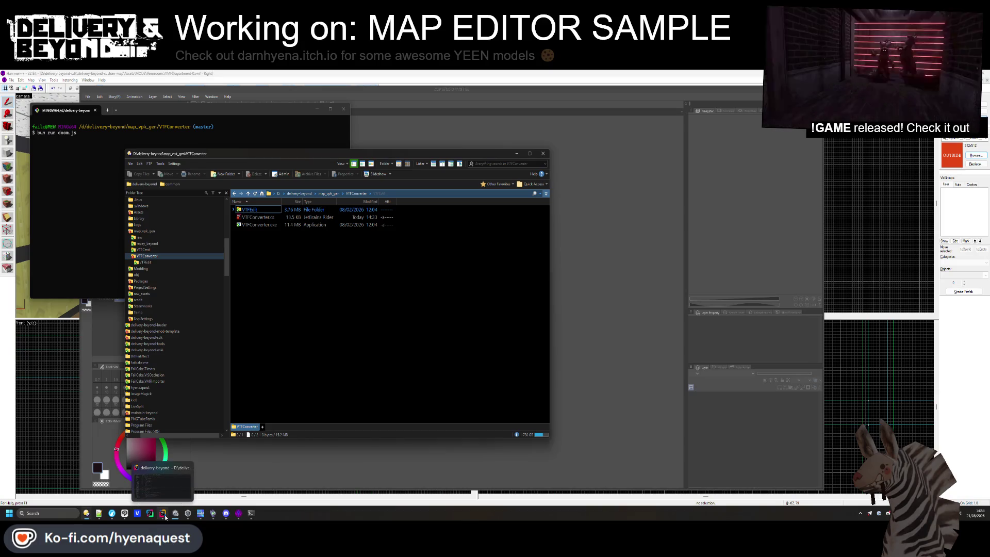
{"action": "left_click", "coordinate": [163, 514]}
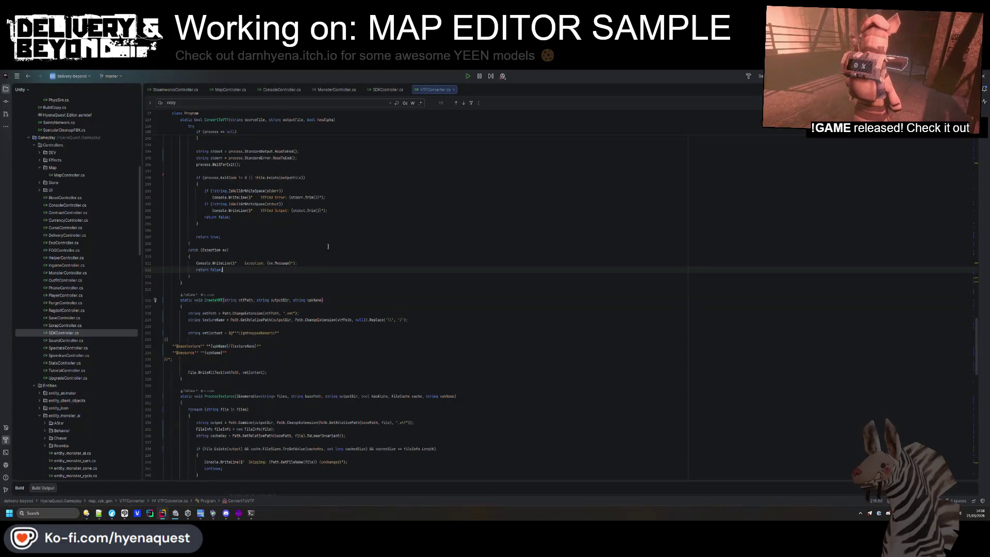
{"action": "scroll", "coordinate": [337, 211], "scroll_direction": "up", "scroll_amount": 20}
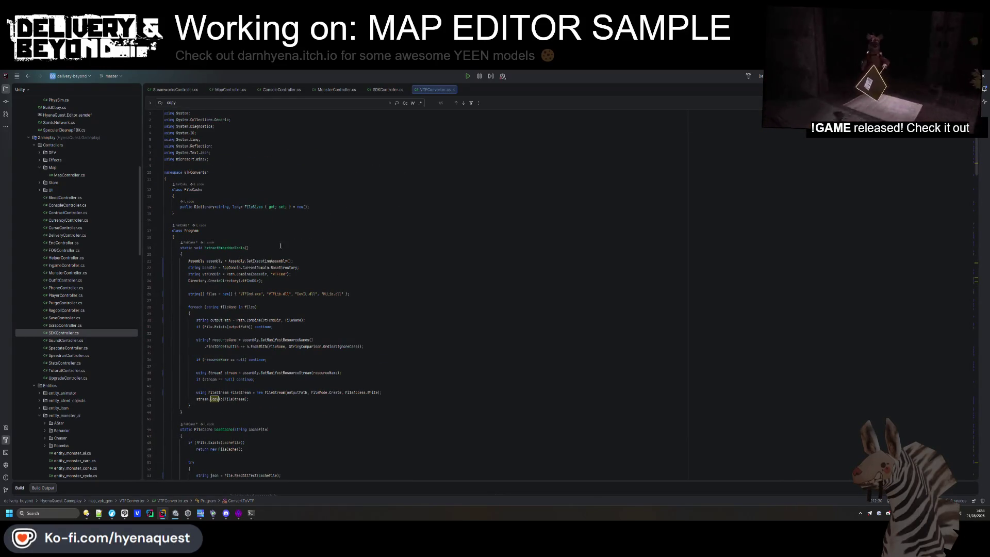
{"action": "left_click", "coordinate": [190, 313]}
{"action": "scroll", "coordinate": [190, 313], "scroll_direction": "down", "scroll_amount": 4}
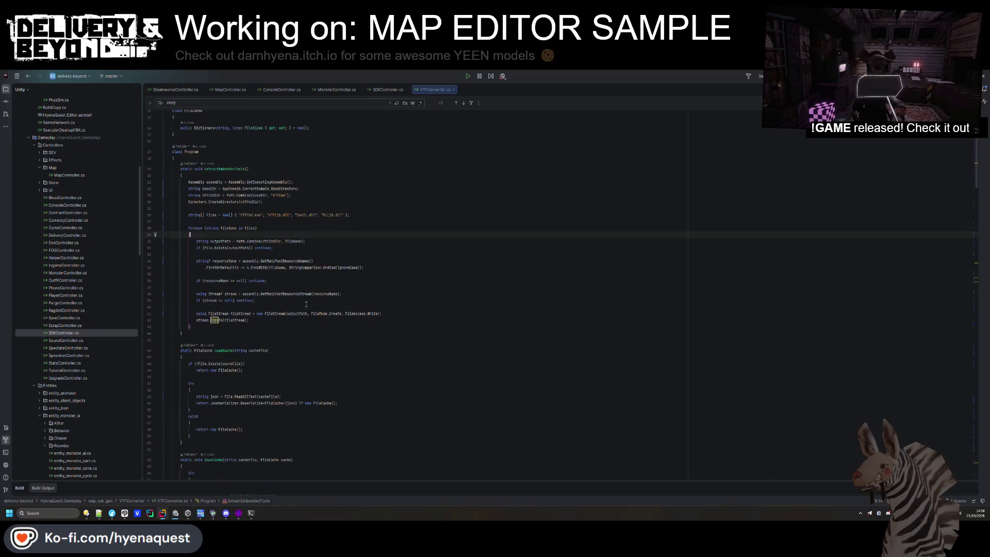
{"action": "key", "text": "alt+Tab"}
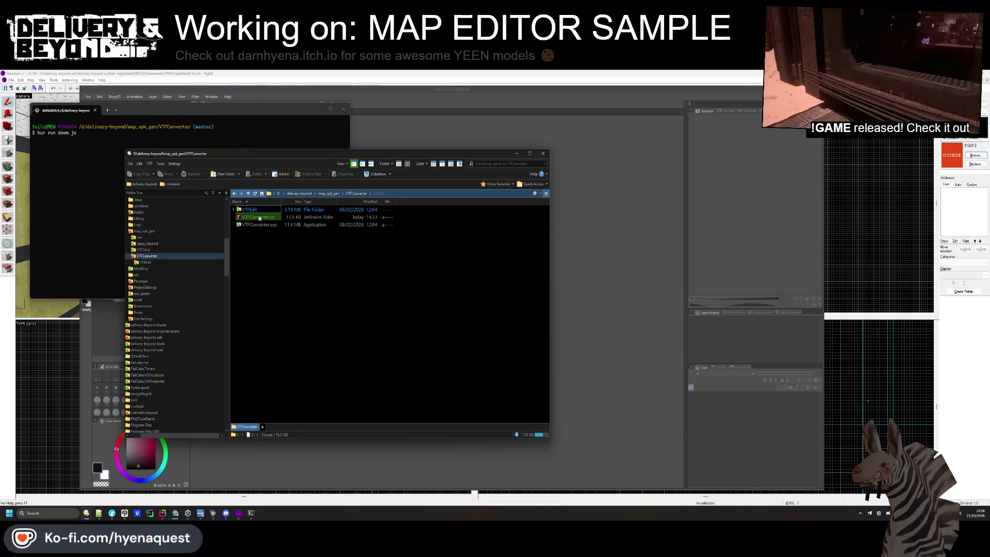
Drag the VTFEdit folder, then go back up to the map_vpk_gen folder
{"action": "left_click_drag", "start_coordinate": [251, 210], "coordinate": [265, 266]}
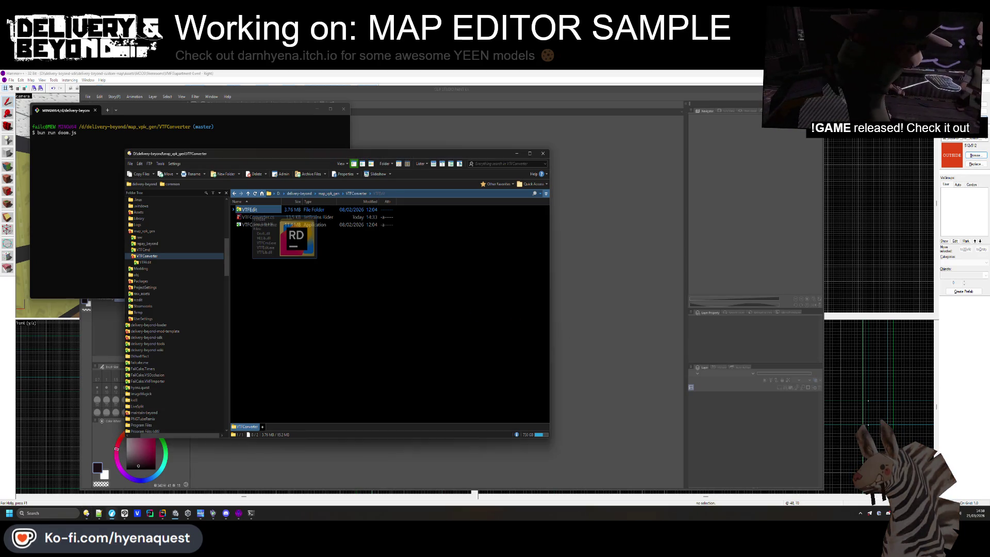
{"action": "key", "text": "BackSpace"}
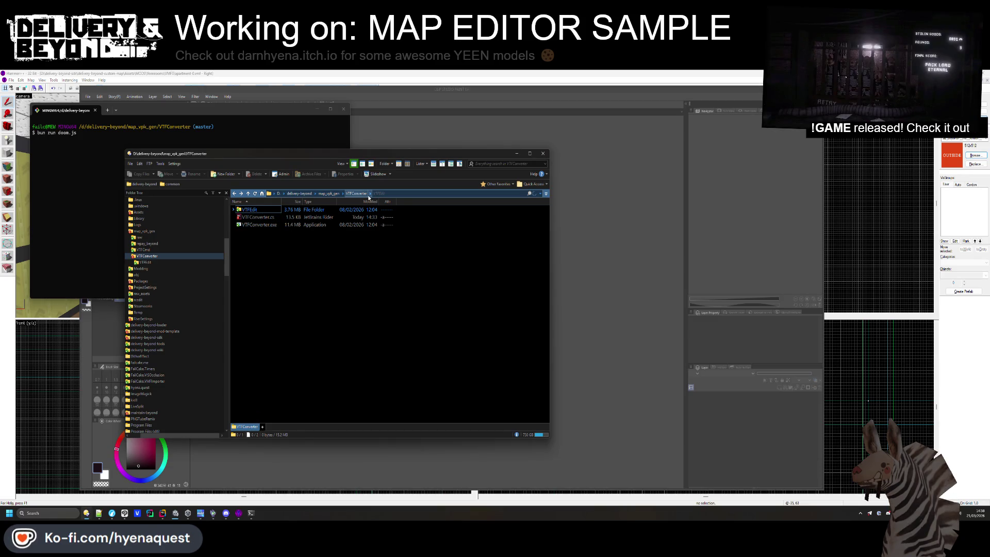
{"action": "left_click", "coordinate": [329, 193]}
{"action": "mouse_move", "coordinate": [260, 234]}
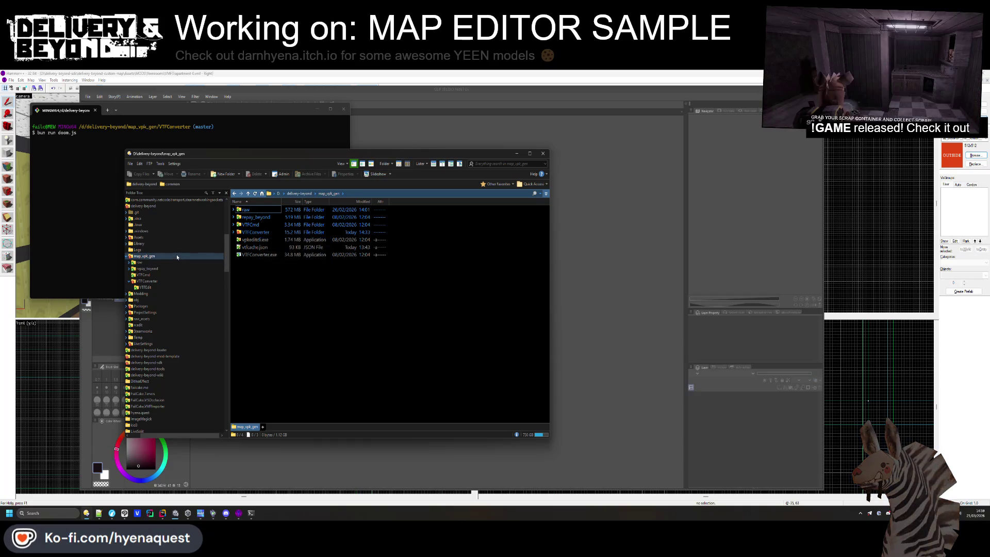
Scroll through the folder tree, then return to Hammer's Replace Textures dialog
{"action": "scroll", "coordinate": [165, 310], "scroll_direction": "down", "scroll_amount": 2}
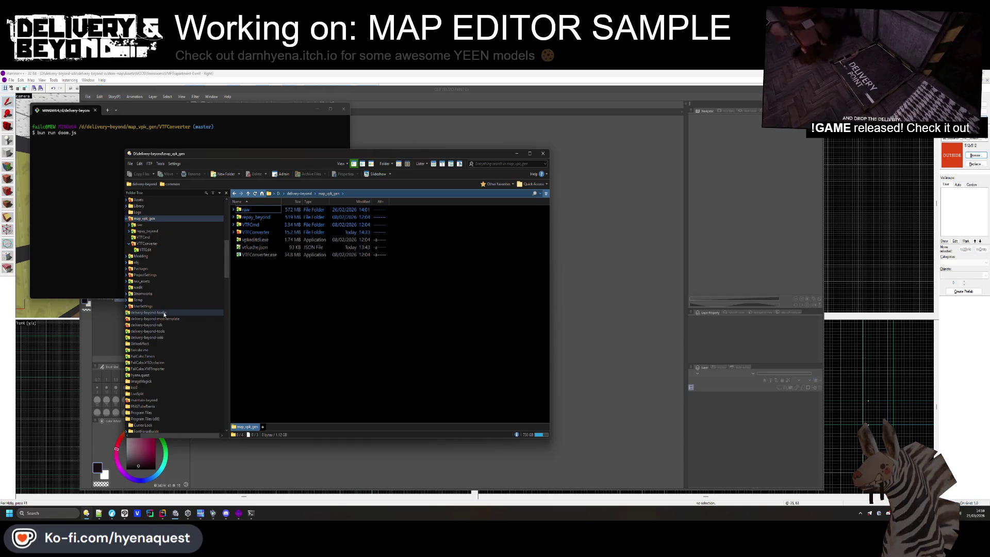
{"action": "scroll", "coordinate": [163, 314], "scroll_direction": "down", "scroll_amount": 1}
{"action": "scroll", "coordinate": [135, 383], "scroll_direction": "down", "scroll_amount": 2}
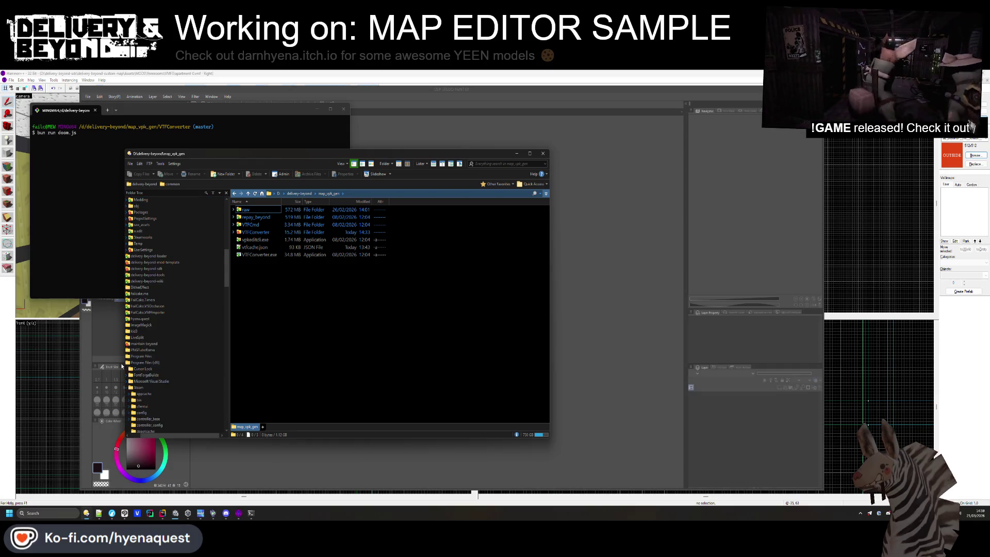
{"action": "scroll", "coordinate": [155, 433], "scroll_direction": "left", "scroll_amount": 2}
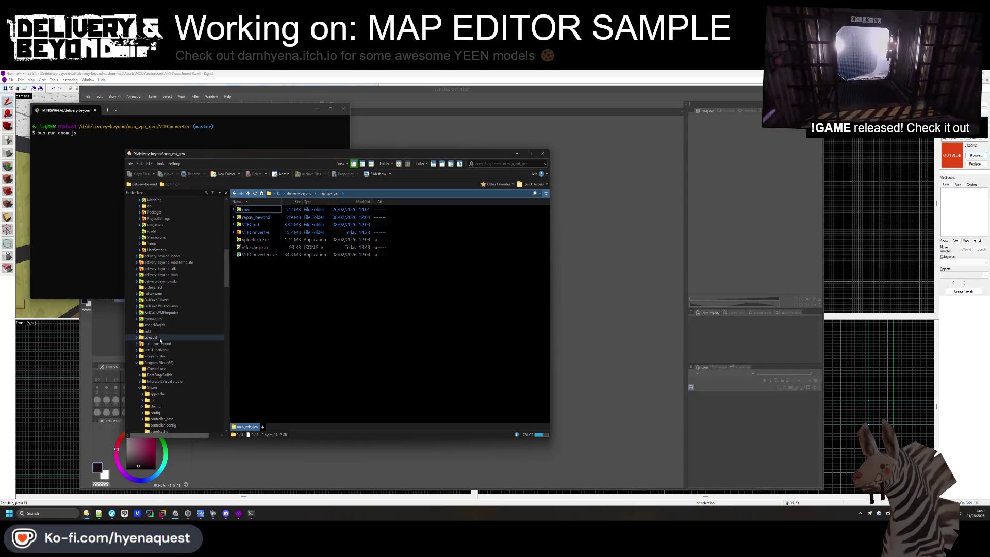
{"action": "scroll", "coordinate": [159, 325], "scroll_direction": "up", "scroll_amount": 1}
{"action": "scroll", "coordinate": [162, 313], "scroll_direction": "up", "scroll_amount": 5}
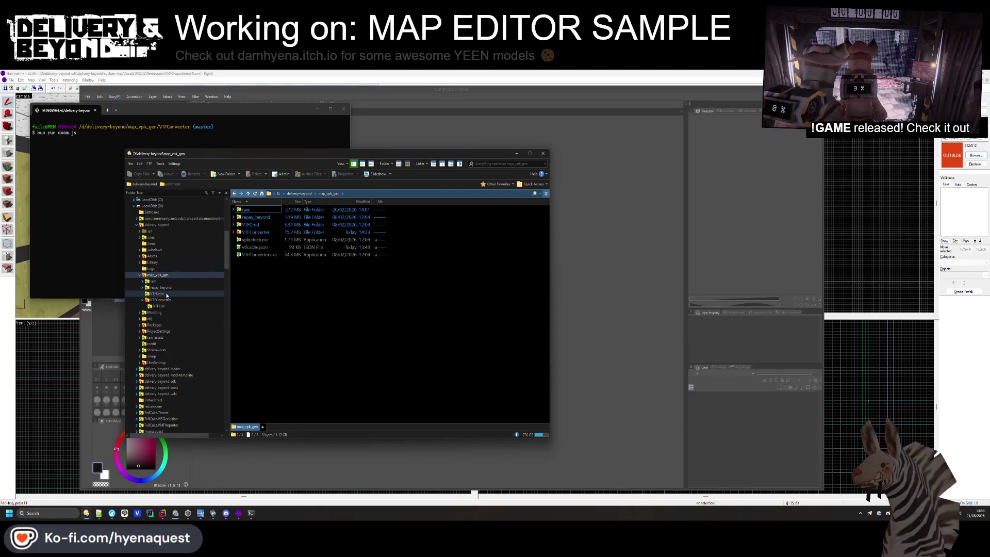
{"action": "scroll", "coordinate": [166, 288], "scroll_direction": "up", "scroll_amount": 3}
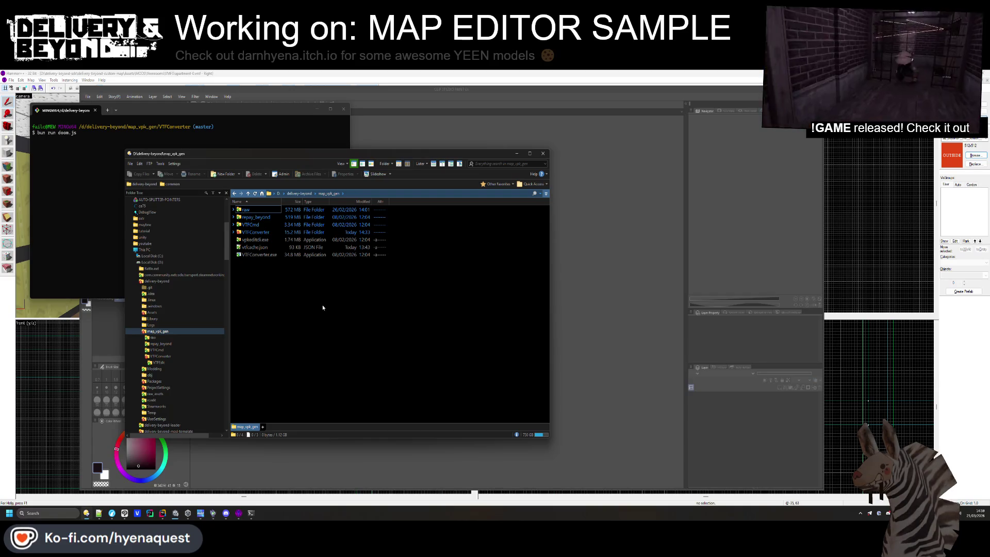
{"action": "key", "text": "alt+Tab"}
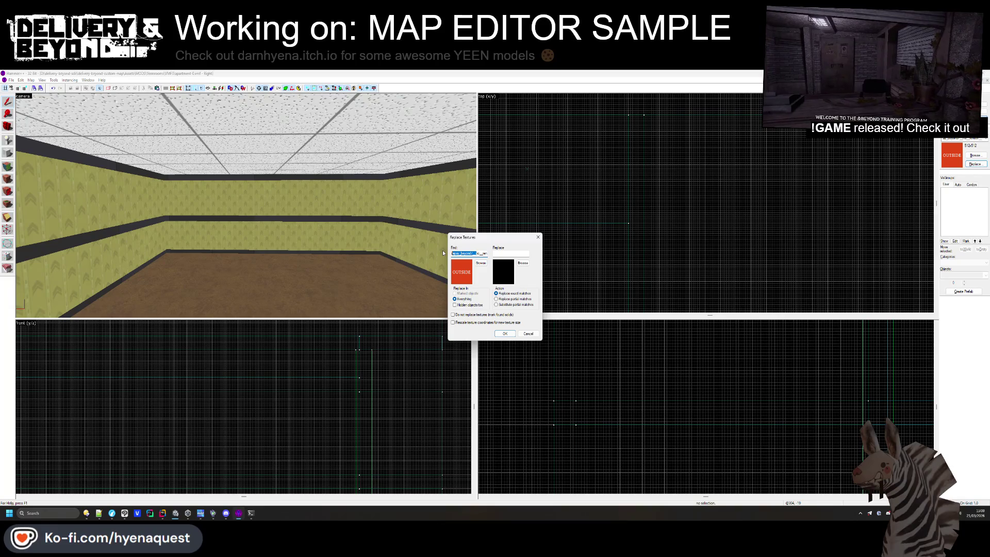
Filter the texture browser for 'beyond' and pick the COLLISION texture as the replacement
{"action": "left_click", "coordinate": [522, 263]}
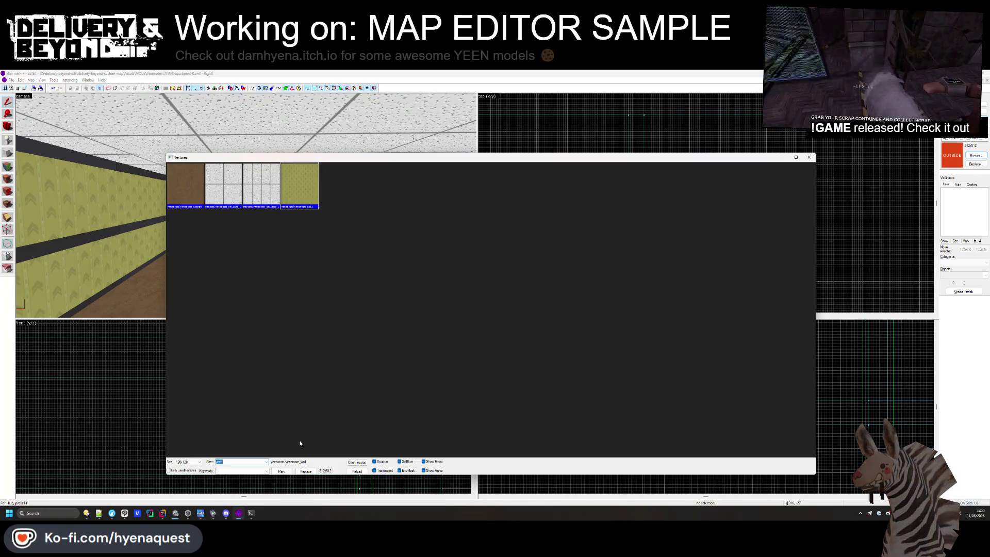
{"action": "type", "text": "beyond"}
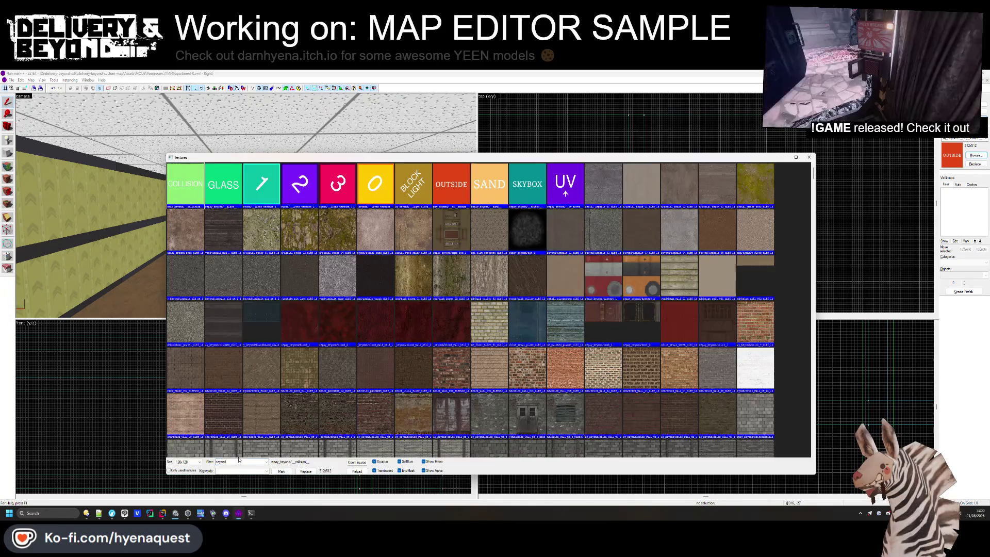
{"action": "left_click", "coordinate": [190, 190]}
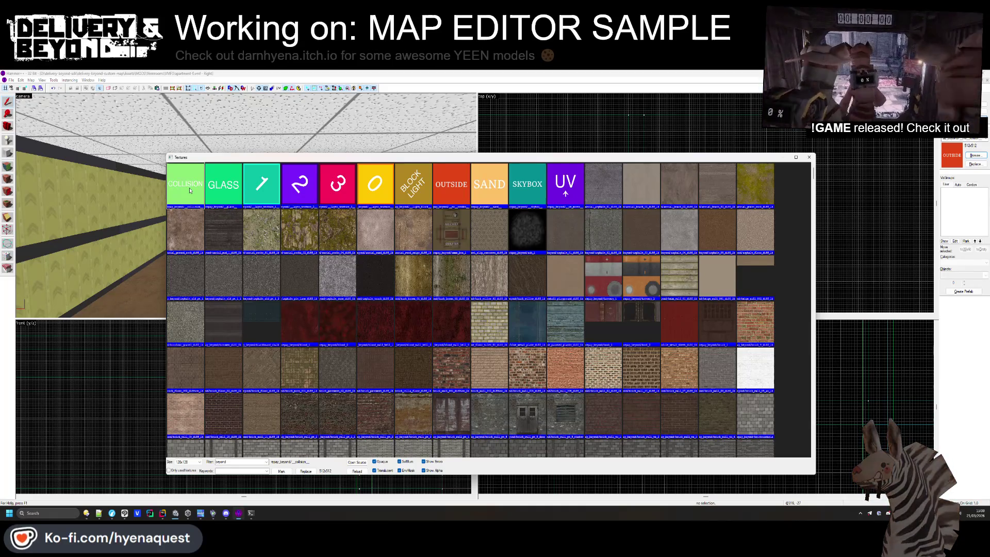
Switch to the delivery-beyond file manager window and show the delivery-beyond-sdk folder's contents
{"action": "mouse_move", "coordinate": [112, 512]}
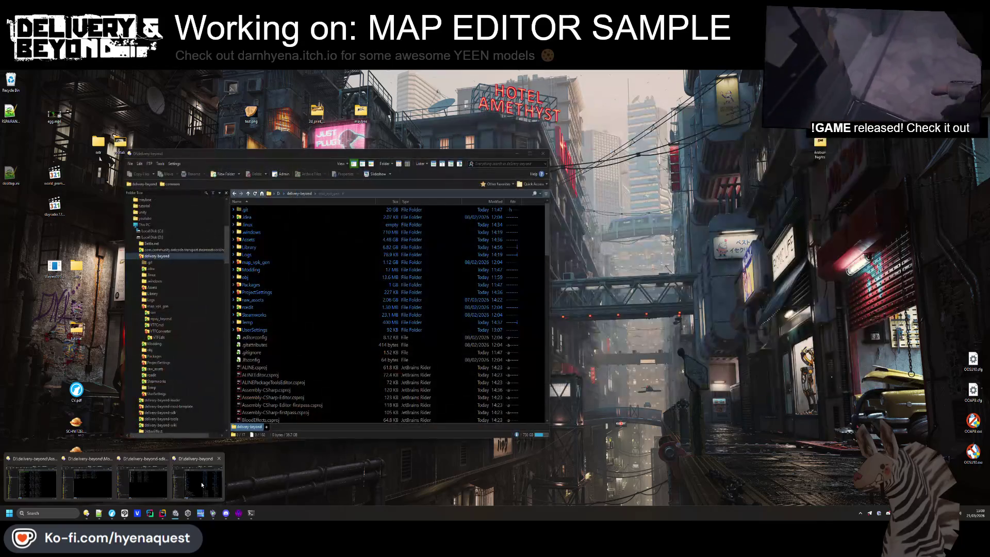
{"action": "left_click", "coordinate": [197, 482]}
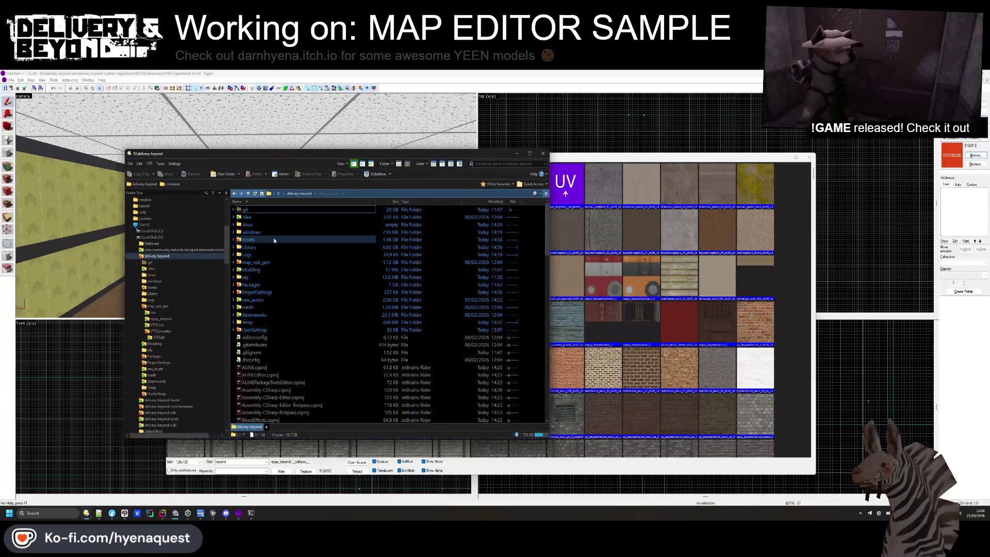
{"action": "mouse_move", "coordinate": [112, 513]}
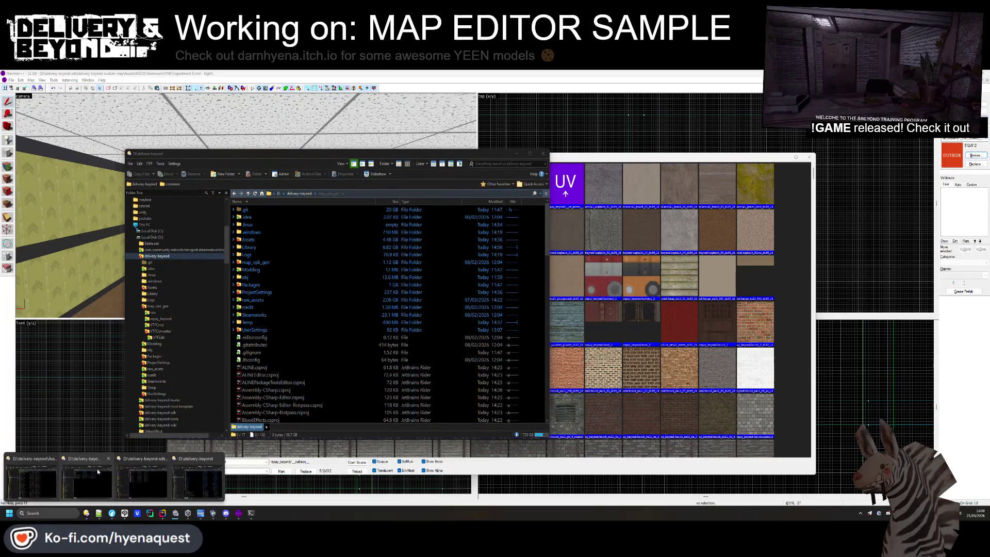
{"action": "mouse_move", "coordinate": [194, 473]}
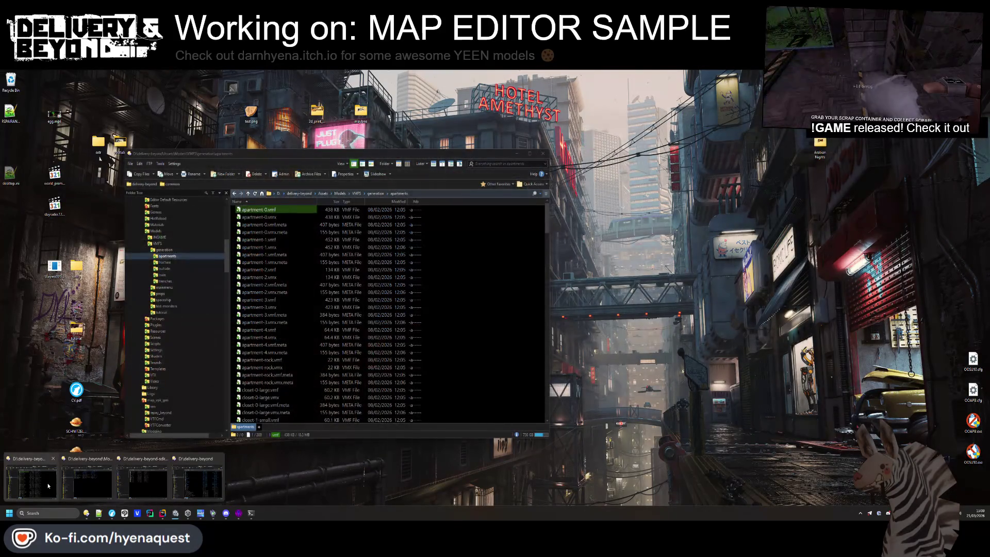
{"action": "left_click", "coordinate": [47, 485]}
{"action": "left_click", "coordinate": [298, 194]}
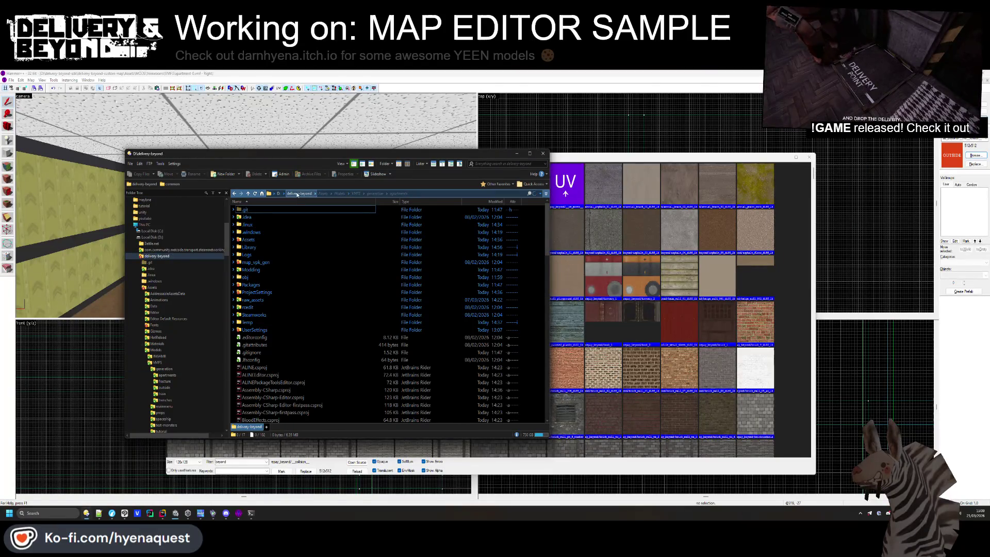
{"action": "left_click", "coordinate": [136, 255]}
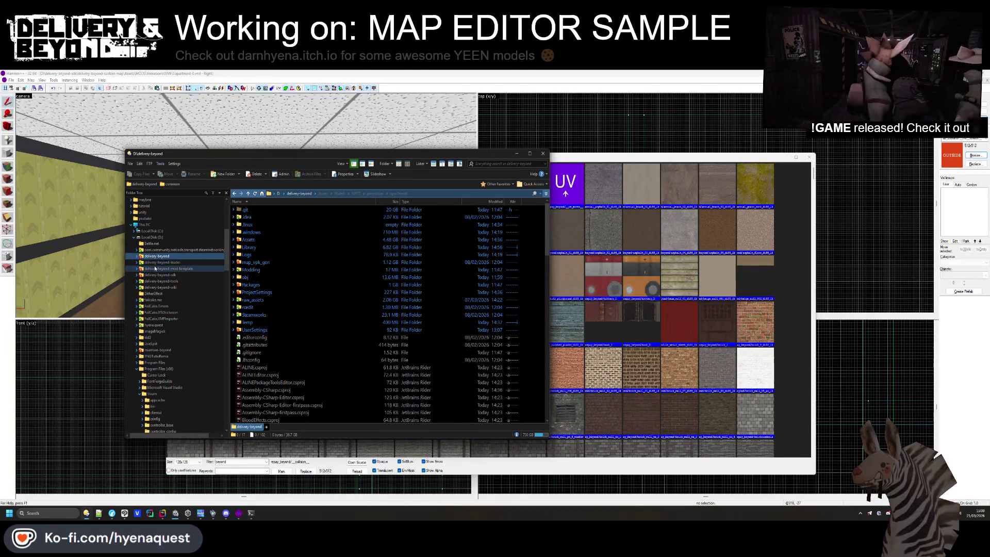
{"action": "left_click", "coordinate": [160, 274]}
{"action": "left_click", "coordinate": [272, 226]}
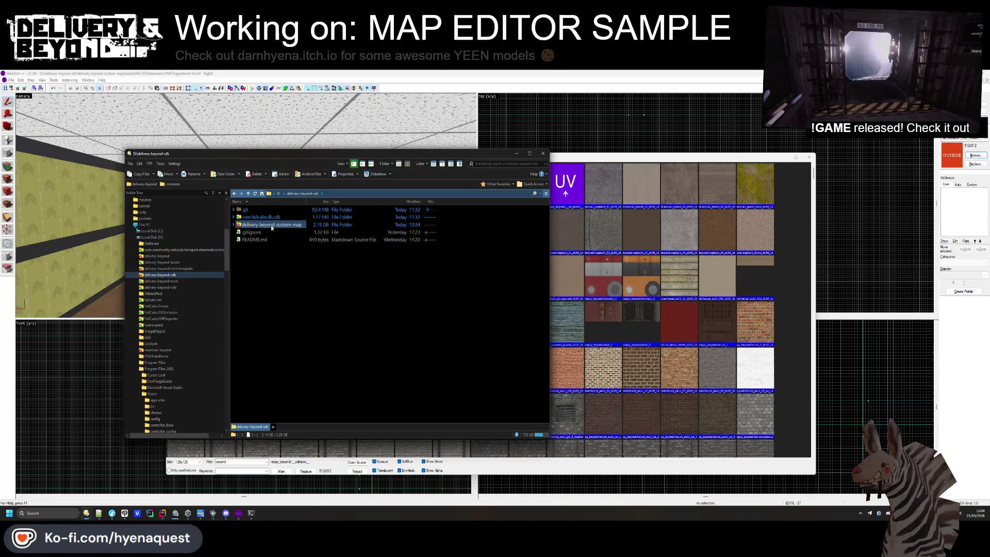
Go into delivery-beyond-custom-map\Assets\SDK\VTF and open dev_textures_dir.vpk in GCFScape
{"action": "double_click", "coordinate": [271, 227]}
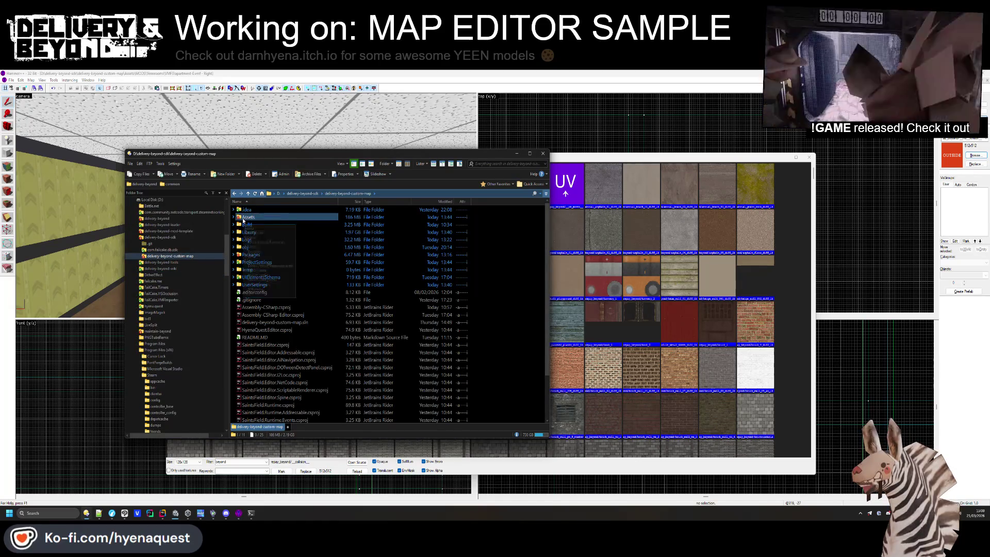
{"action": "double_click", "coordinate": [244, 218]}
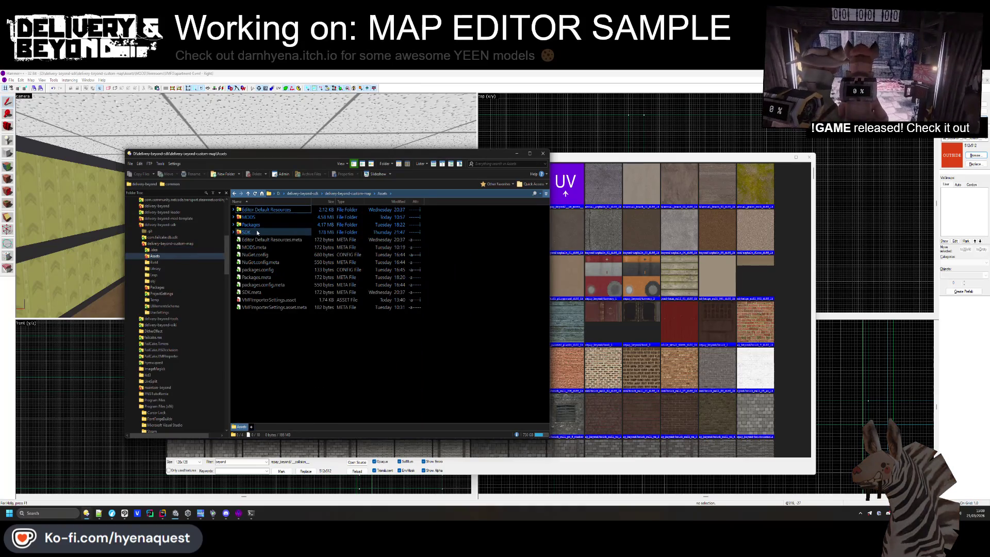
{"action": "double_click", "coordinate": [258, 232]}
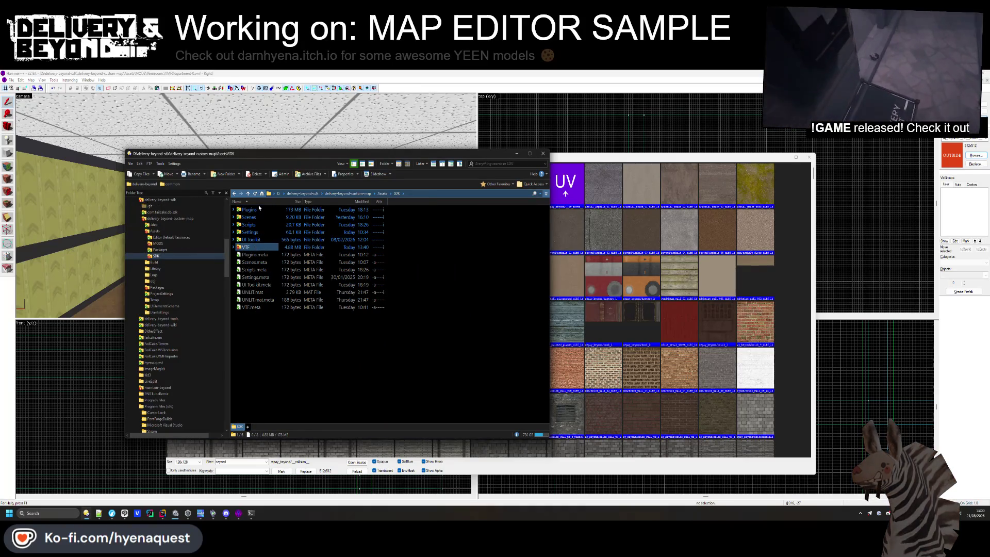
{"action": "double_click", "coordinate": [247, 247]}
{"action": "left_click", "coordinate": [264, 224]}
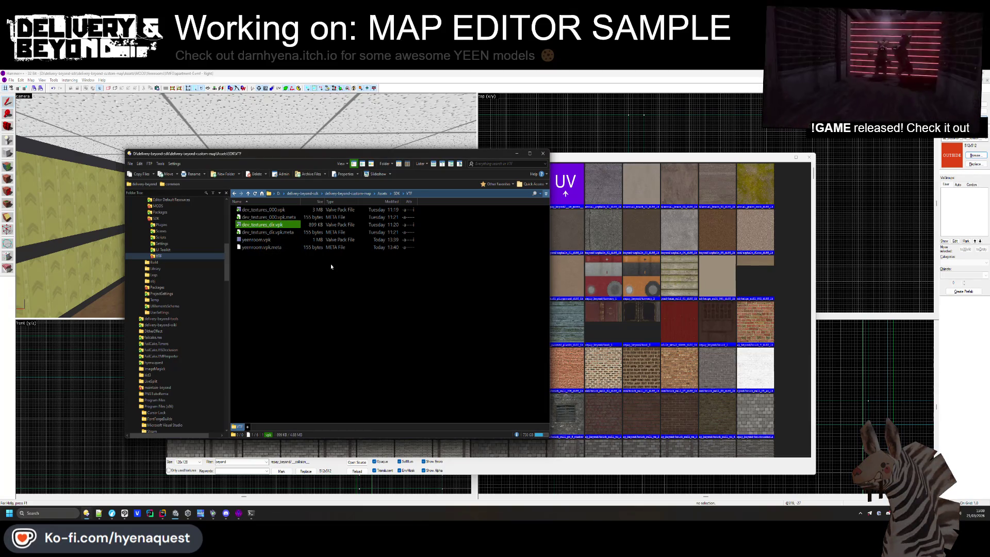
{"action": "key", "text": "Return"}
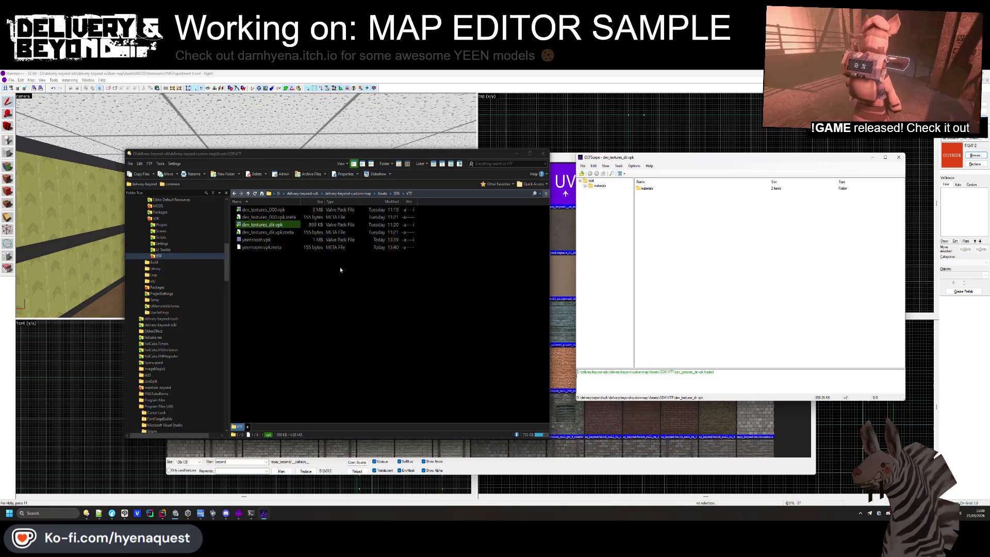
{"action": "left_click", "coordinate": [586, 187]}
List the repay_beyond texture files in the package's materials folder
{"action": "left_click", "coordinate": [590, 196]}
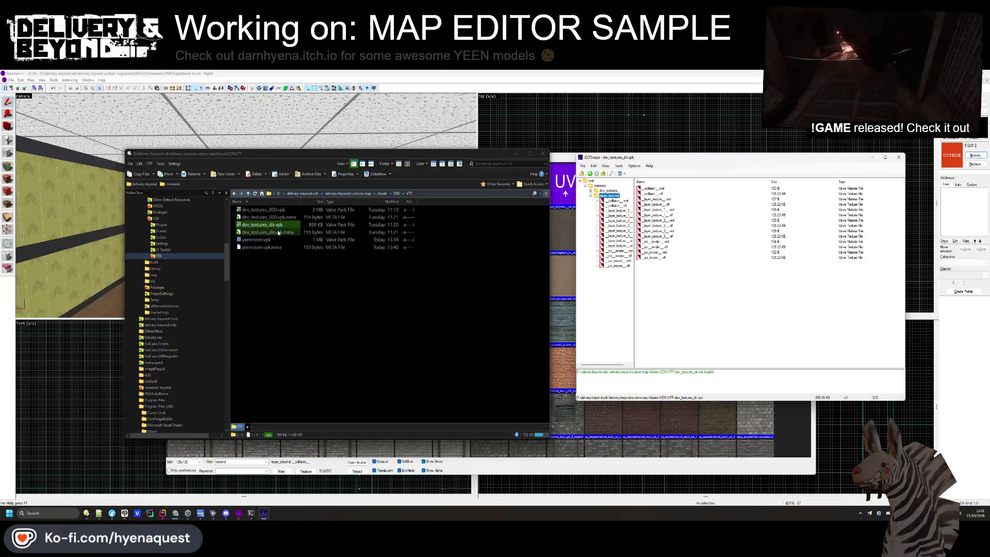
{"action": "left_click", "coordinate": [279, 210], "text": "ctrl"}
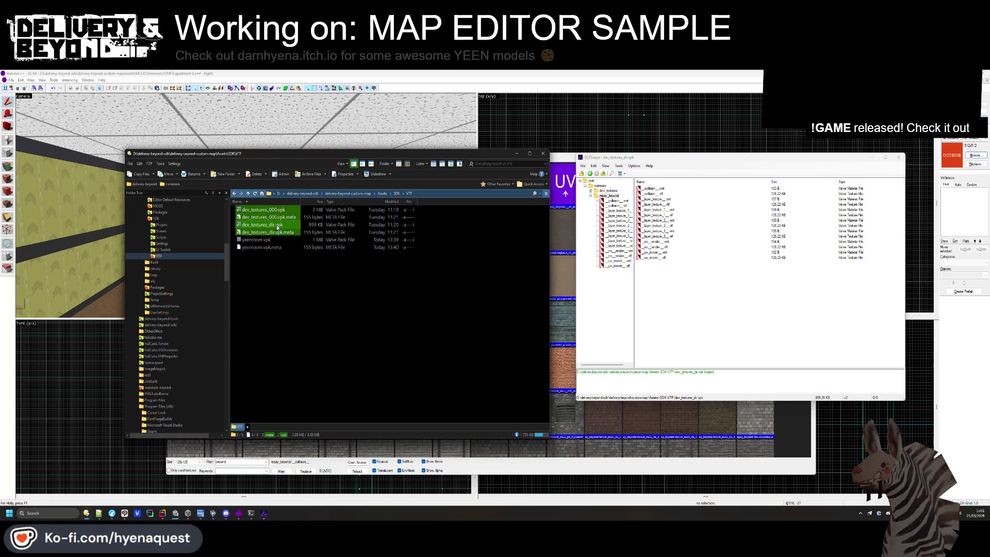
{"action": "left_click", "coordinate": [286, 287]}
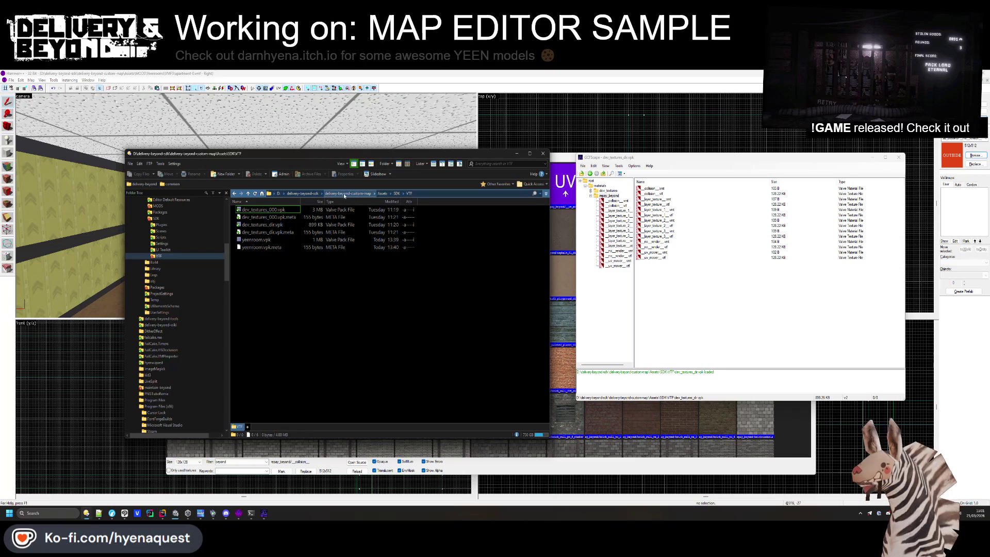
Navigate the file manager up to drive D and open D:\delivery-beyond\Assets
{"action": "left_click", "coordinate": [306, 194]}
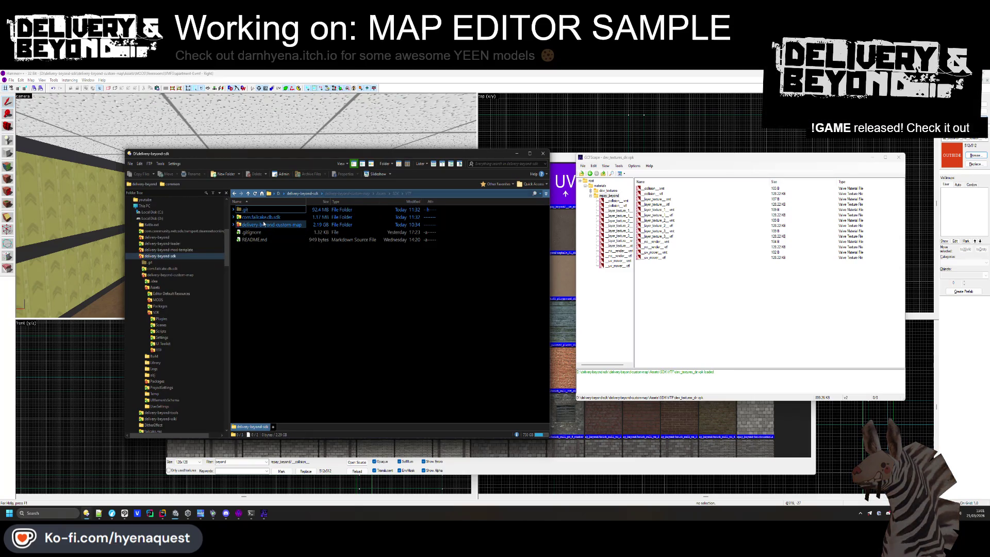
{"action": "mouse_move", "coordinate": [265, 219]}
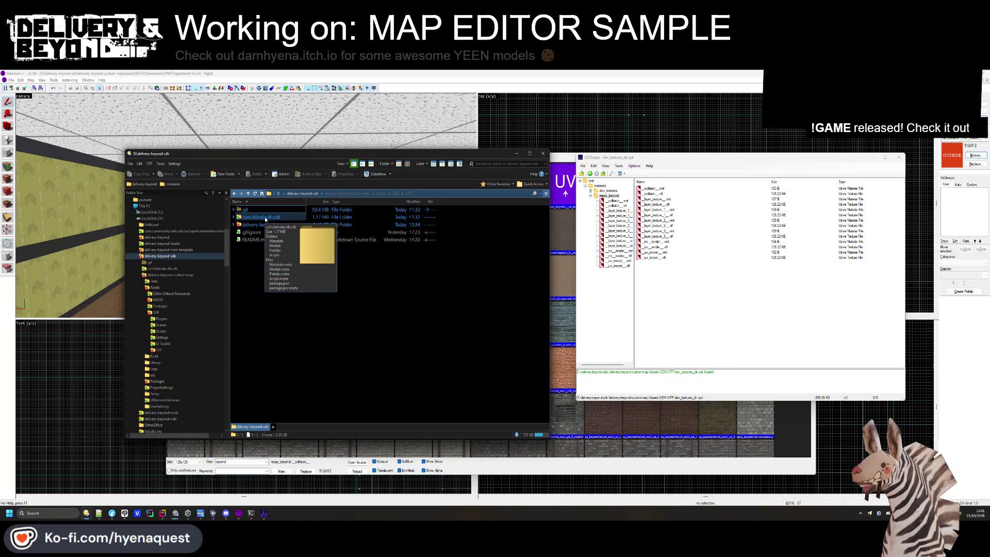
{"action": "left_click", "coordinate": [265, 219]}
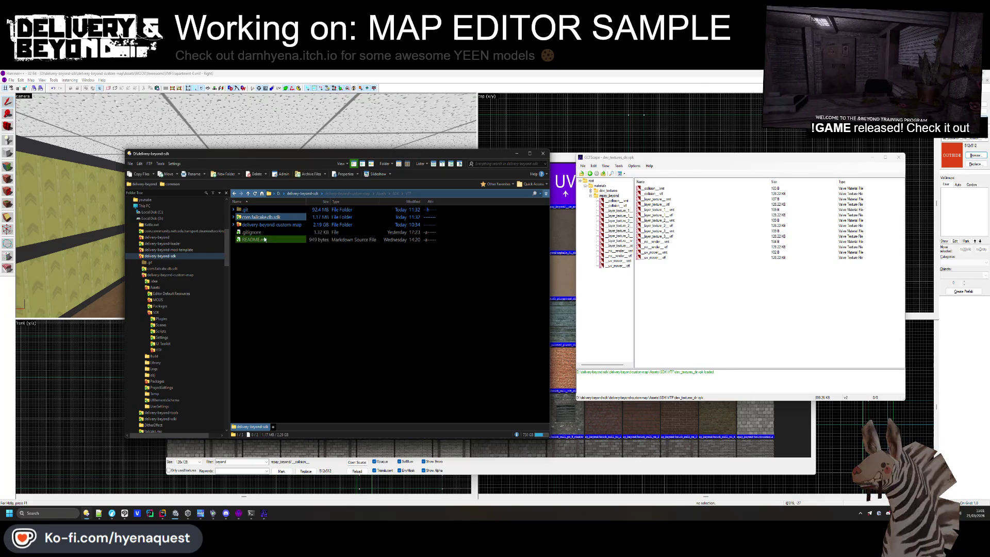
{"action": "left_click", "coordinate": [279, 194]}
{"action": "double_click", "coordinate": [266, 240]}
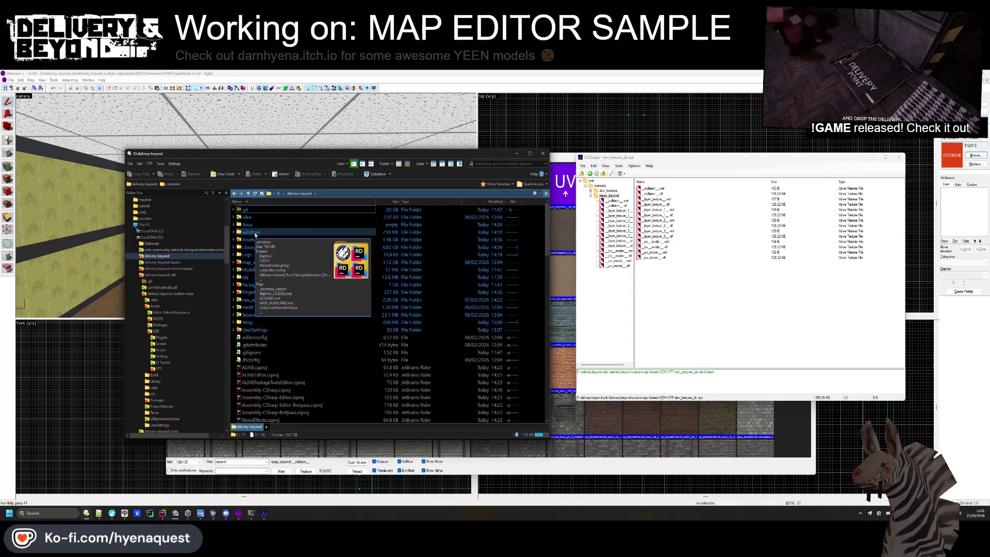
{"action": "left_click", "coordinate": [252, 240]}
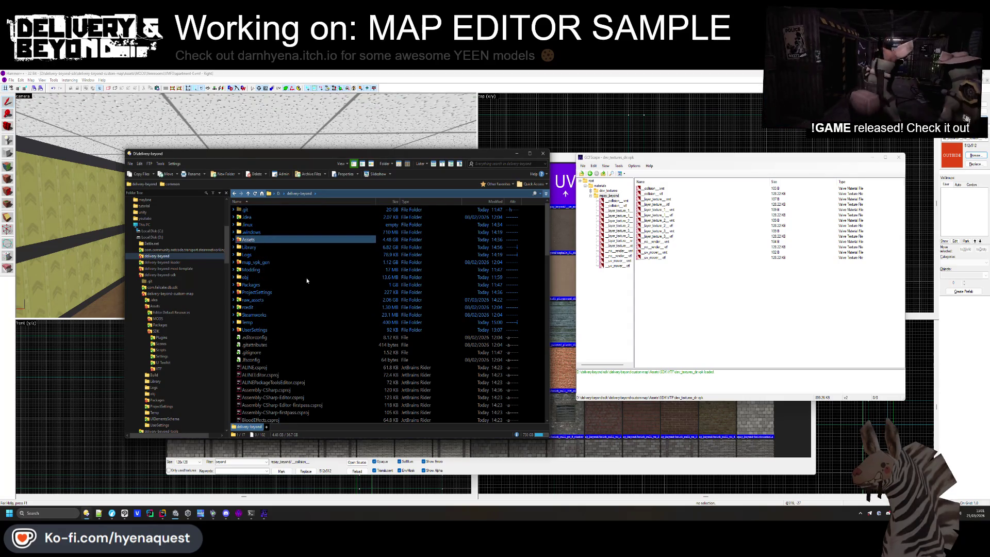
{"action": "key", "text": "Return"}
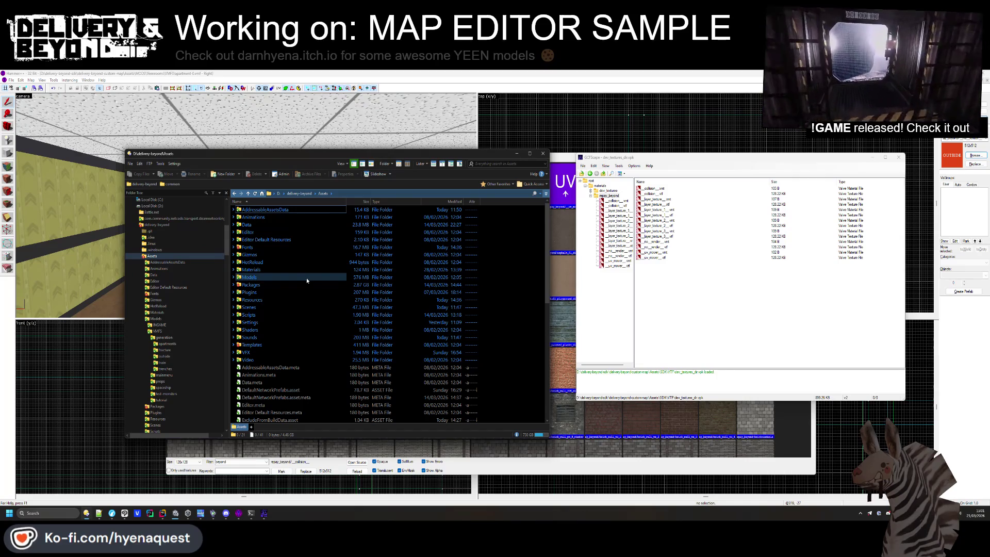
{"action": "right_click", "coordinate": [502, 284]}
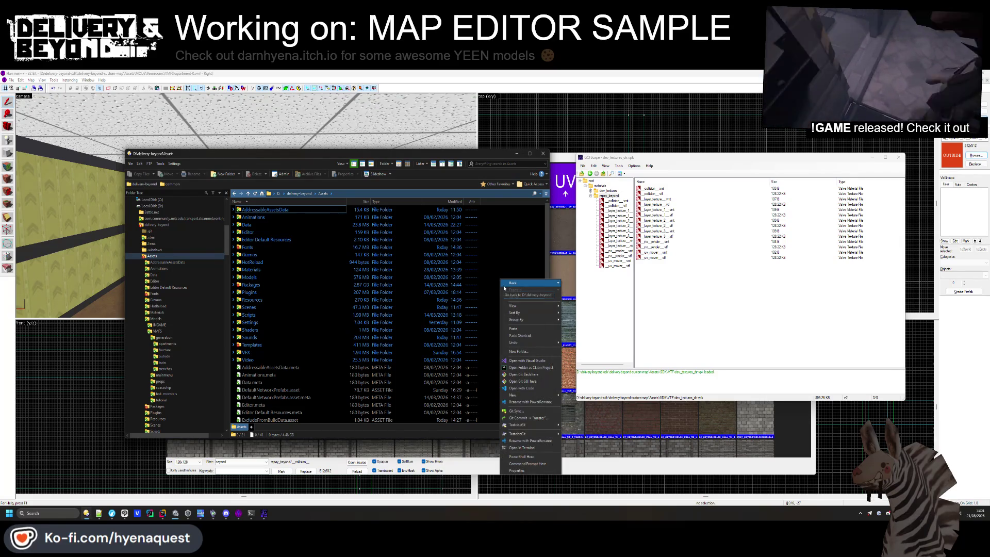
{"action": "left_click", "coordinate": [508, 278]}
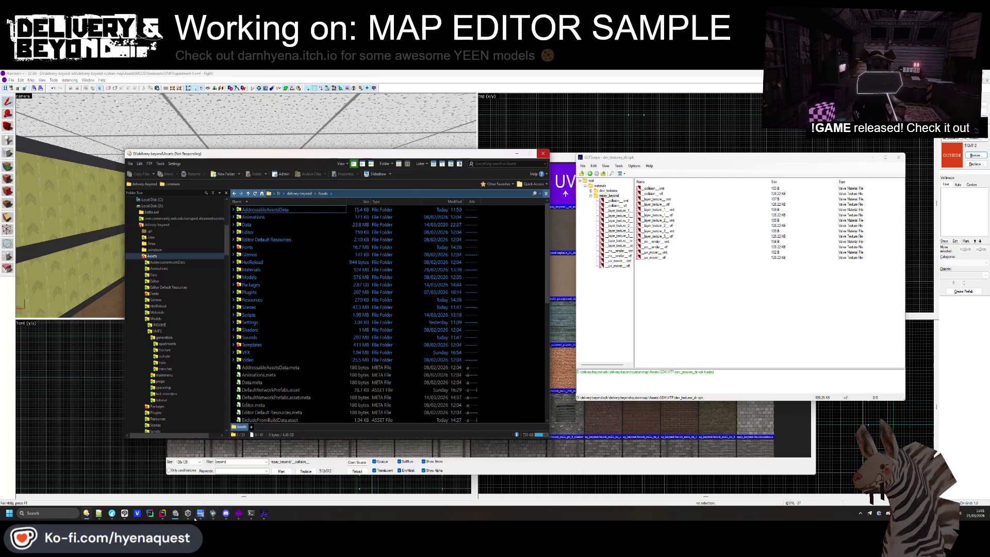
{"action": "mouse_move", "coordinate": [175, 513]}
{"action": "mouse_move", "coordinate": [216, 484]}
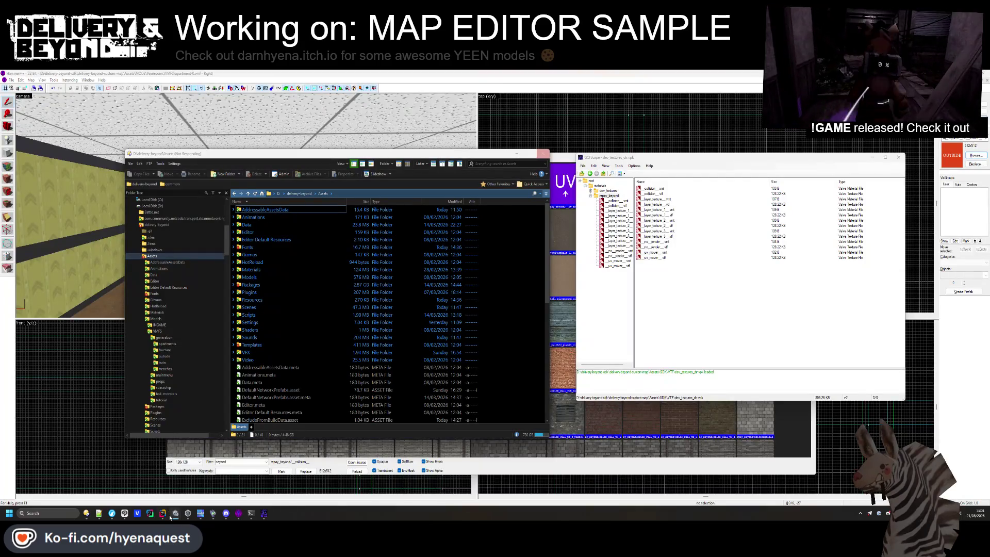
Delete the six old room prefabs, from apartment-0 to entry-0, in Unity
{"action": "mouse_move", "coordinate": [170, 517]}
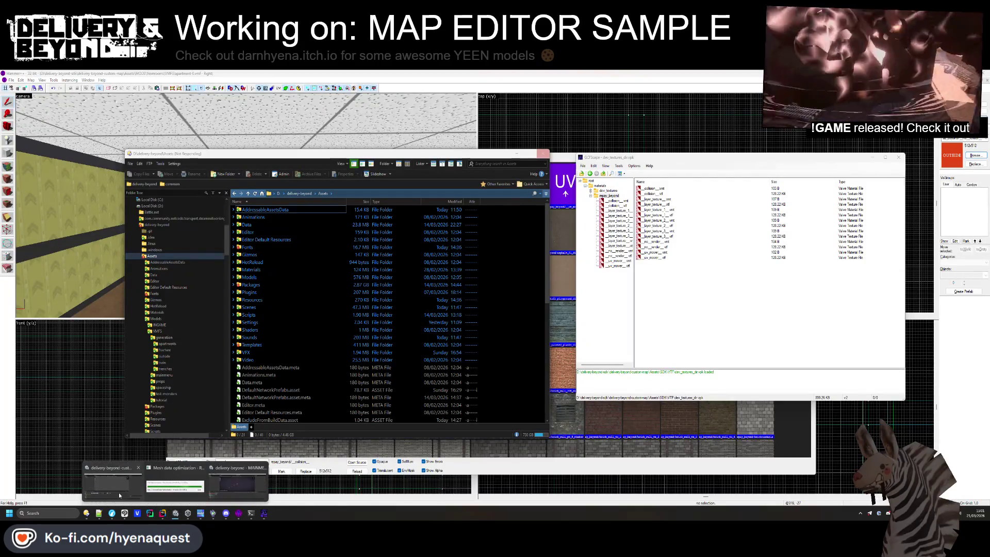
{"action": "left_click", "coordinate": [118, 493]}
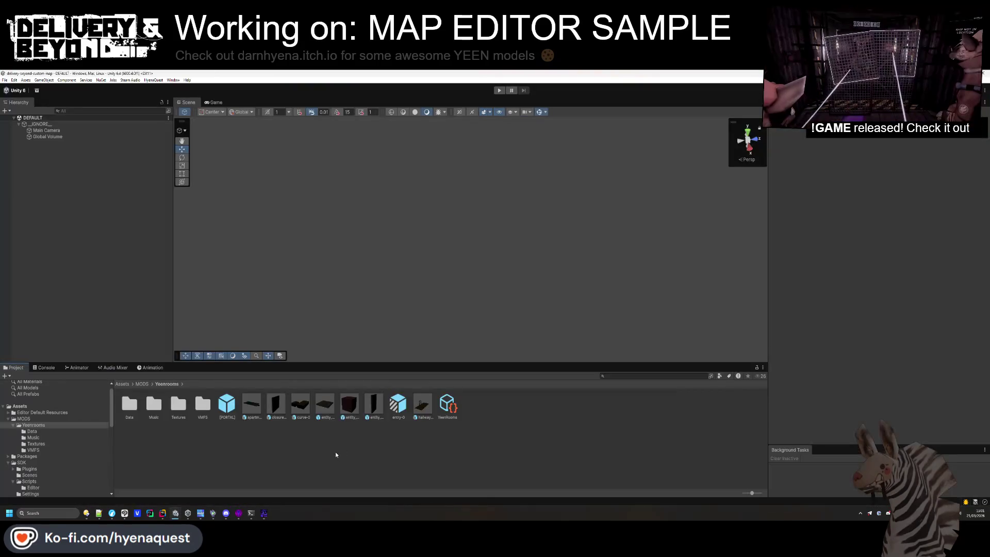
{"action": "left_click", "coordinate": [251, 406]}
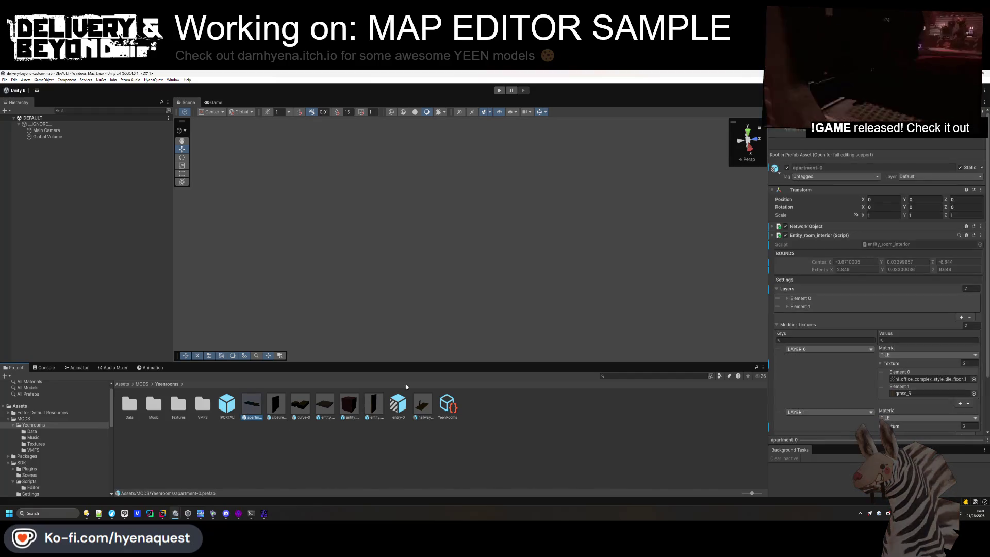
{"action": "left_click", "coordinate": [276, 403], "text": "ctrl"}
{"action": "left_click", "coordinate": [300, 403], "text": "ctrl"}
{"action": "left_click", "coordinate": [325, 404], "text": "ctrl"}
{"action": "left_click", "coordinate": [423, 405], "text": "ctrl"}
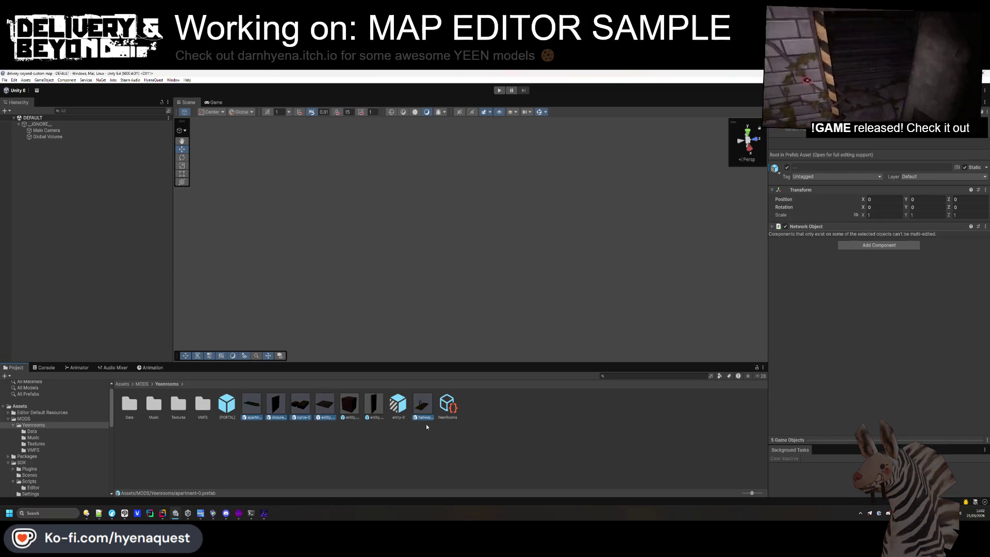
{"action": "left_click", "coordinate": [395, 411], "text": "ctrl"}
{"action": "key", "text": "Delete"}
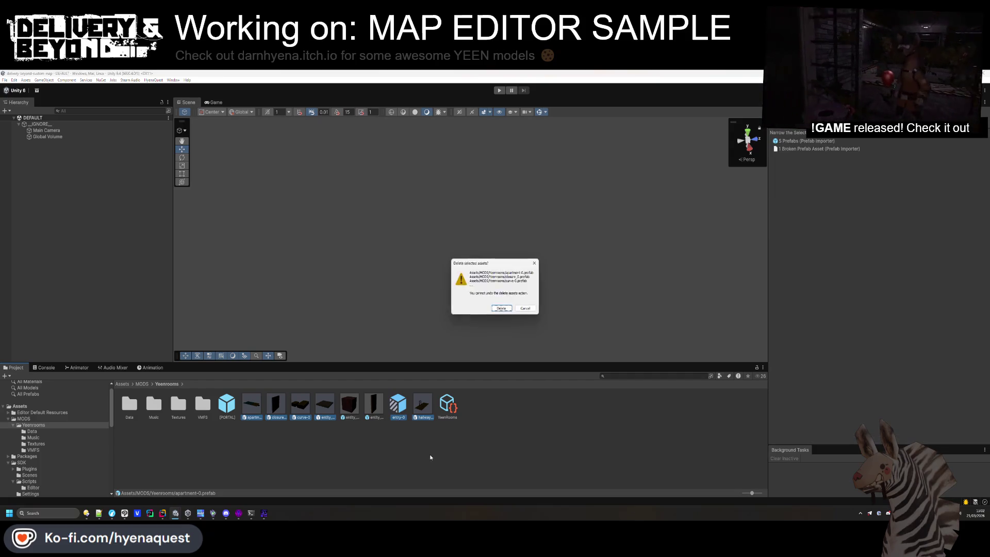
{"action": "key", "text": "Return"}
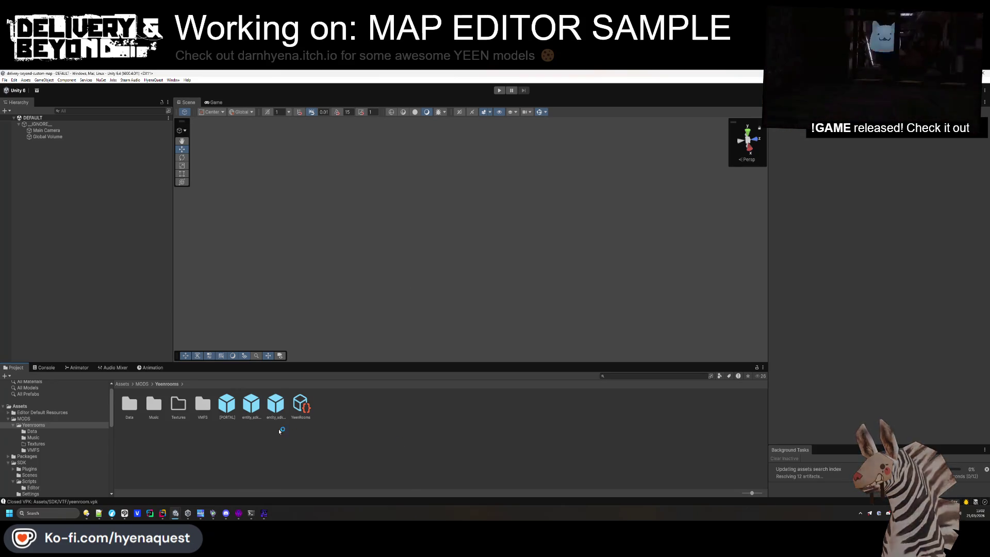
Reimport all six VMFS maps with Generate Material Data and Generate Colliders enabled
{"action": "double_click", "coordinate": [202, 404]}
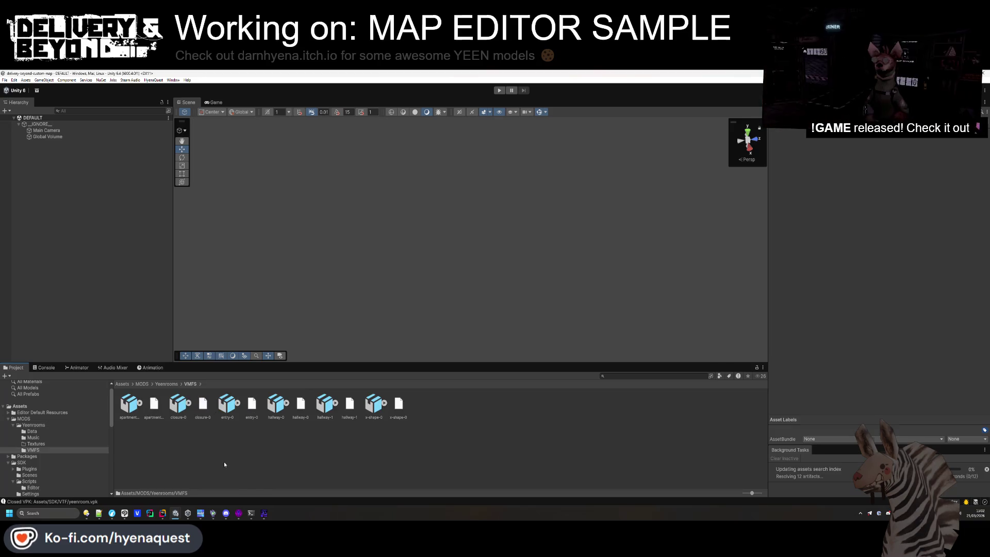
{"action": "left_click", "coordinate": [130, 404]}
{"action": "left_click", "coordinate": [177, 406], "text": "ctrl"}
{"action": "left_click", "coordinate": [227, 404], "text": "ctrl"}
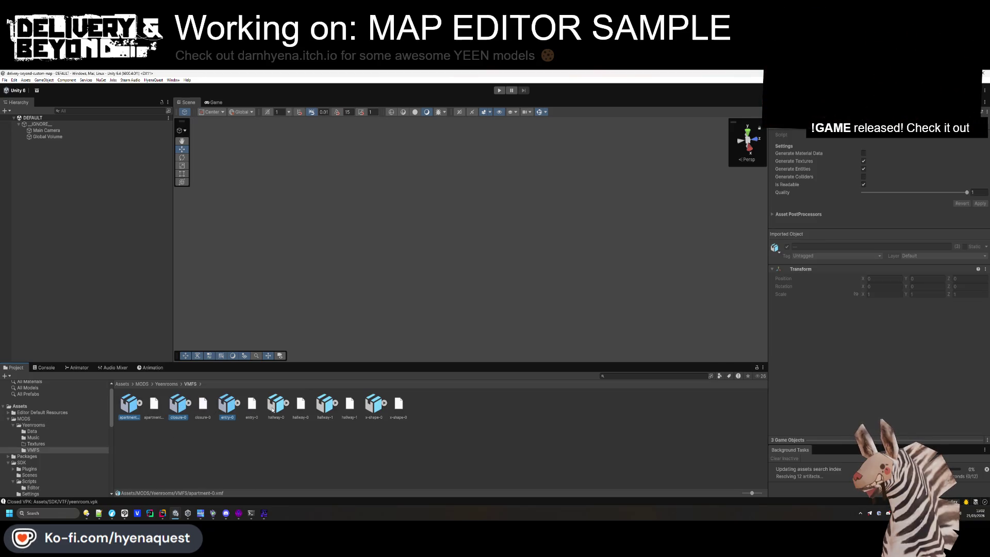
{"action": "left_click", "coordinate": [276, 405], "text": "ctrl"}
{"action": "left_click", "coordinate": [325, 405], "text": "ctrl"}
{"action": "left_click", "coordinate": [372, 408], "text": "ctrl"}
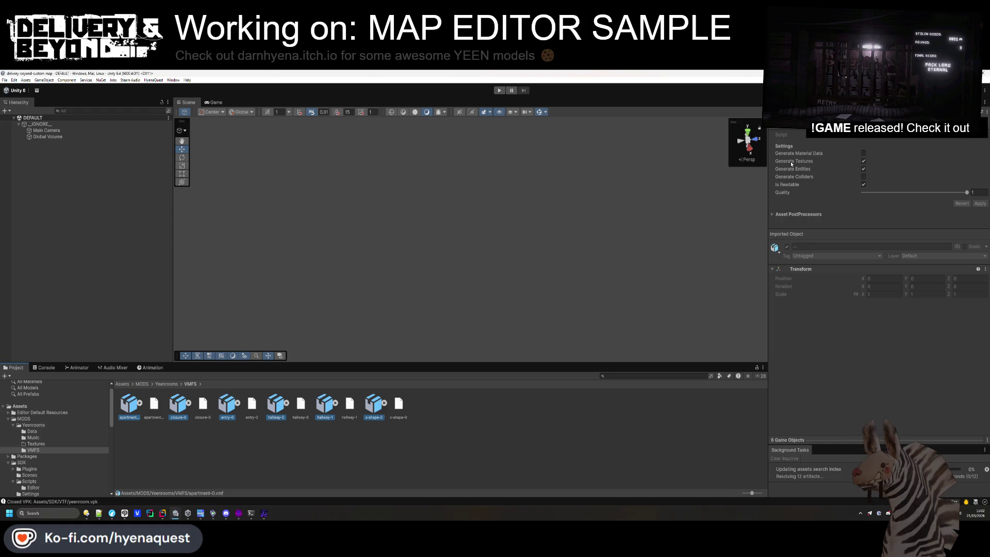
{"action": "left_click", "coordinate": [863, 153]}
{"action": "left_click", "coordinate": [863, 176]}
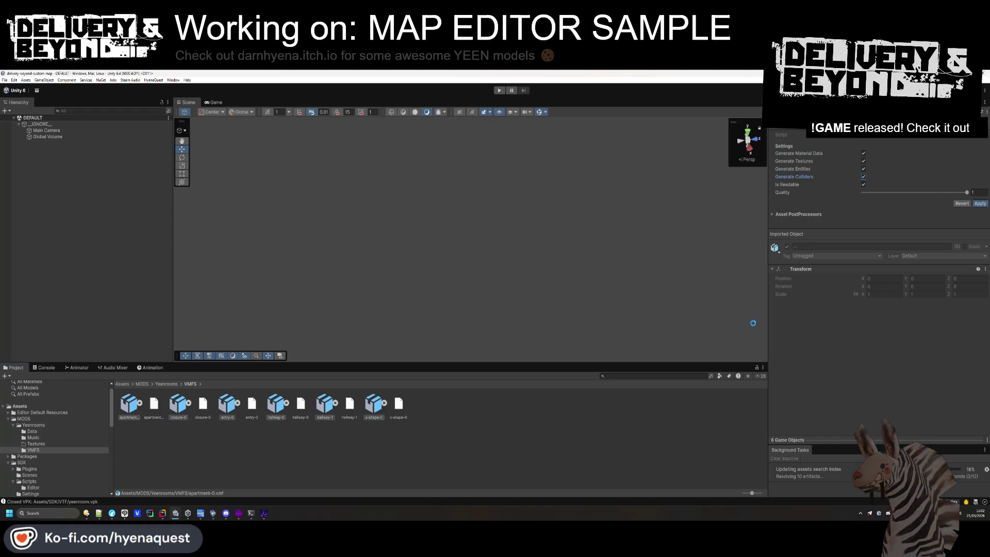
{"action": "left_click", "coordinate": [979, 203]}
Check hallway-0's generated materials and meshes, then return to the MODS folder
{"action": "left_click", "coordinate": [263, 445]}
{"action": "left_click", "coordinate": [286, 402]}
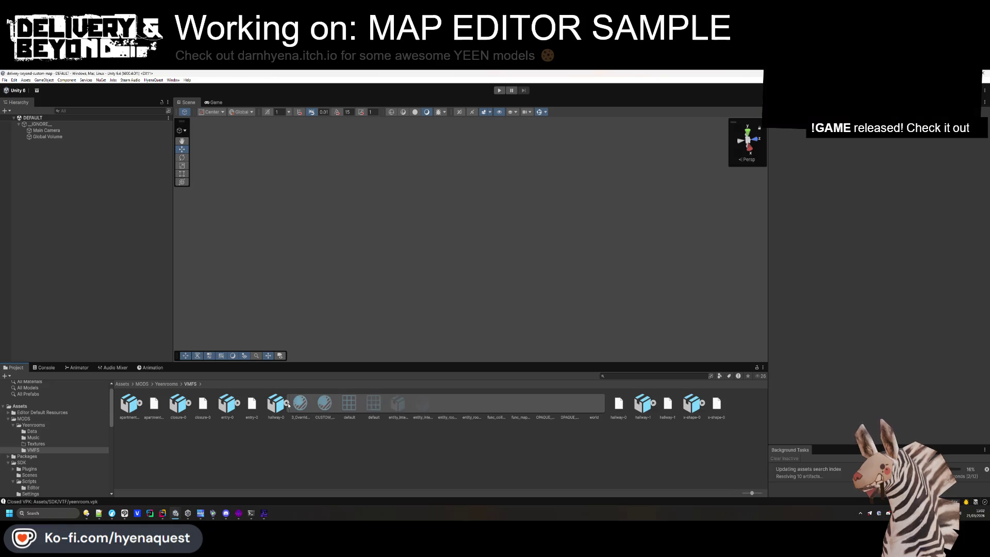
{"action": "left_click", "coordinate": [287, 404]}
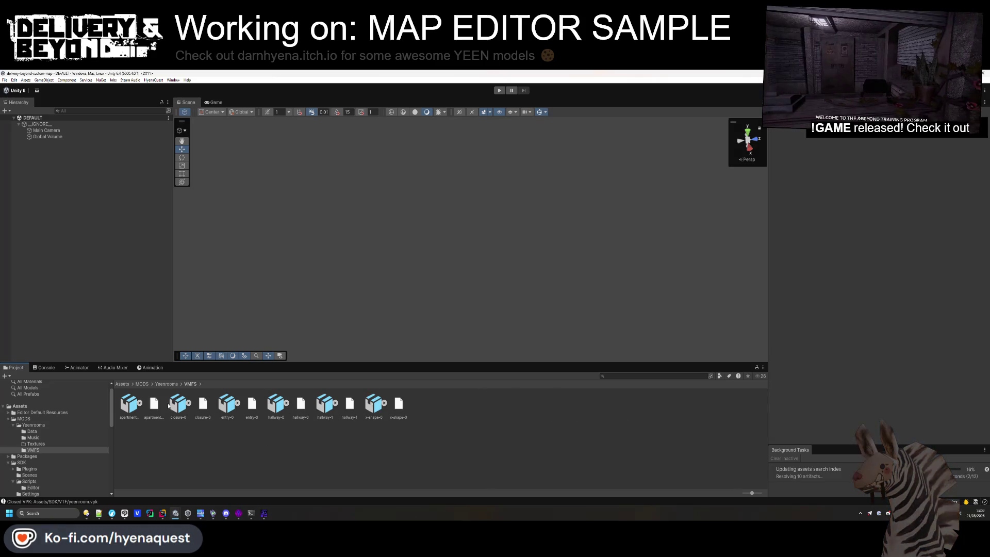
{"action": "left_click", "coordinate": [141, 384]}
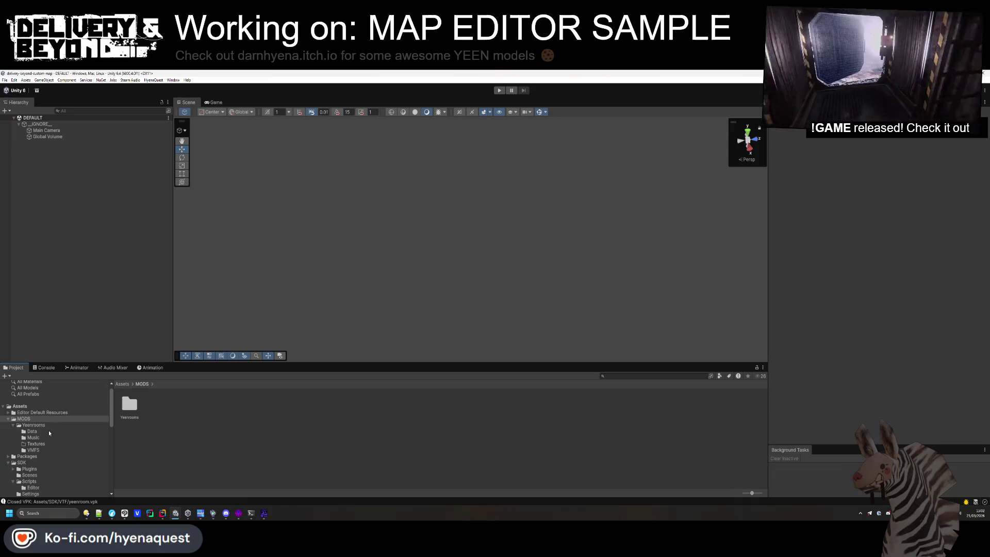
{"action": "scroll", "coordinate": [56, 433], "scroll_direction": "down", "scroll_amount": 4}
Browse the Delivery & Beyond SDK Materials to DeliverySpotDecal and save the scene with Ctrl+S
{"action": "scroll", "coordinate": [51, 425], "scroll_direction": "down", "scroll_amount": 4}
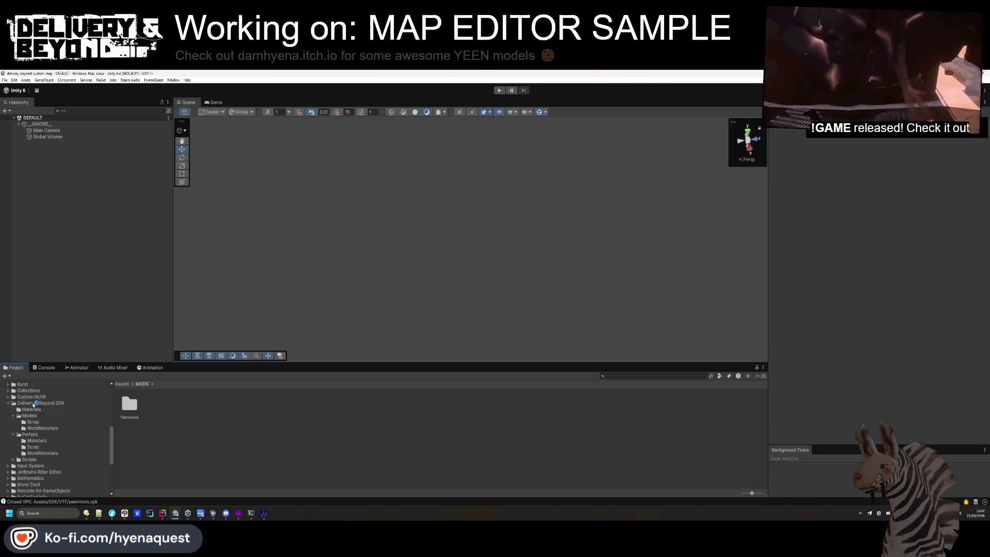
{"action": "left_click", "coordinate": [33, 405]}
{"action": "right_click", "coordinate": [162, 433]}
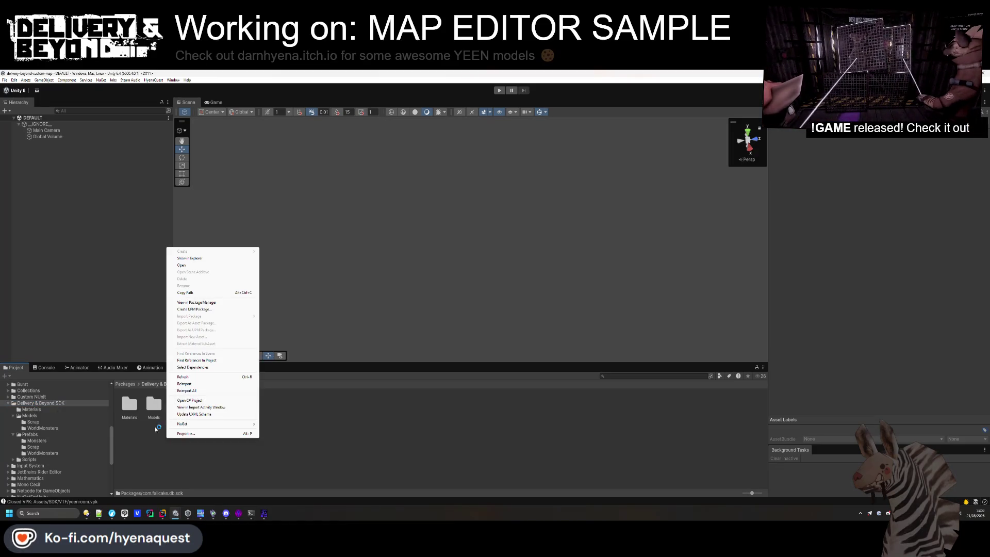
{"action": "double_click", "coordinate": [131, 407]}
{"action": "left_click", "coordinate": [146, 409]}
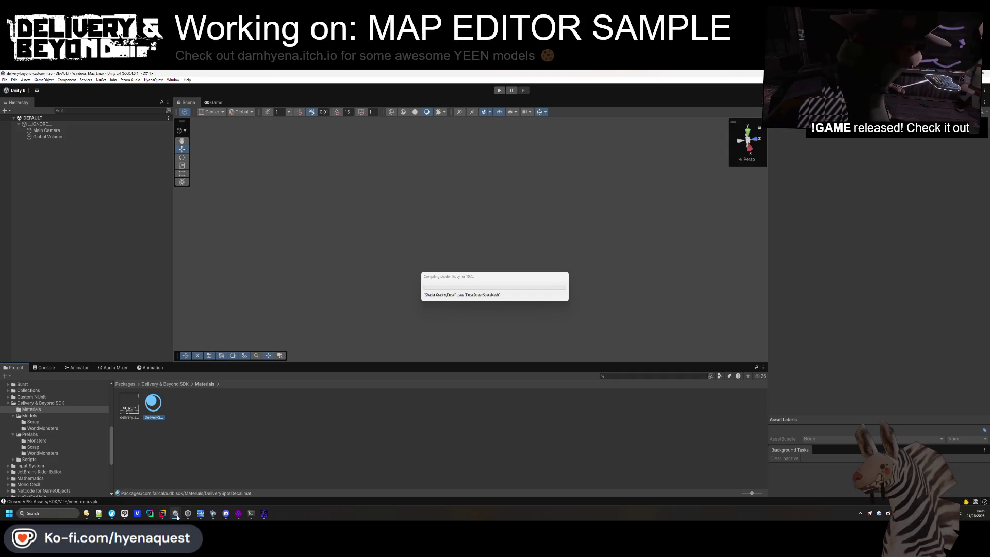
{"action": "mouse_move", "coordinate": [177, 518]}
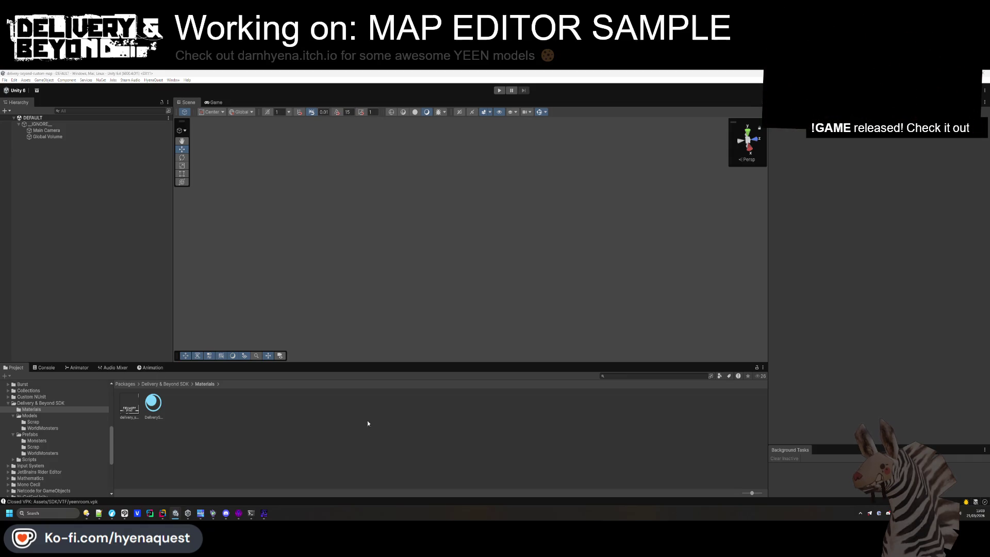
{"action": "key", "text": "ctrl+s"}
Show the Delivery & Beyond SDK package folder in Explorer
{"action": "left_click", "coordinate": [179, 384]}
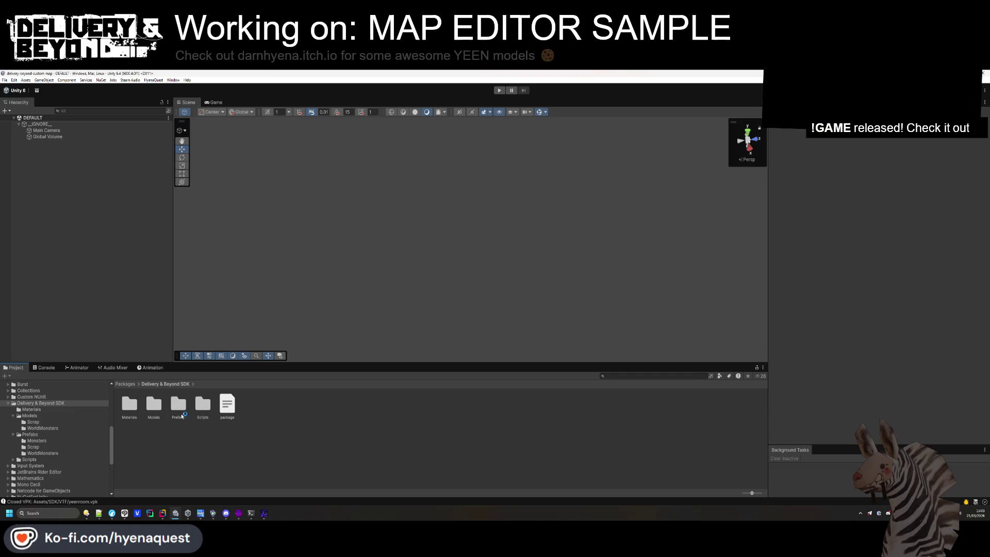
{"action": "right_click", "coordinate": [161, 448]}
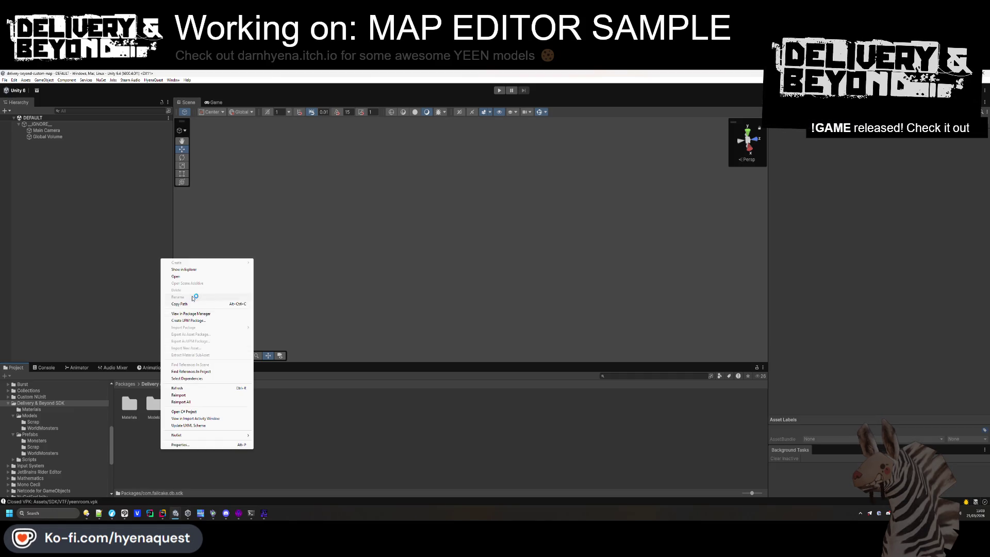
{"action": "left_click", "coordinate": [190, 270]}
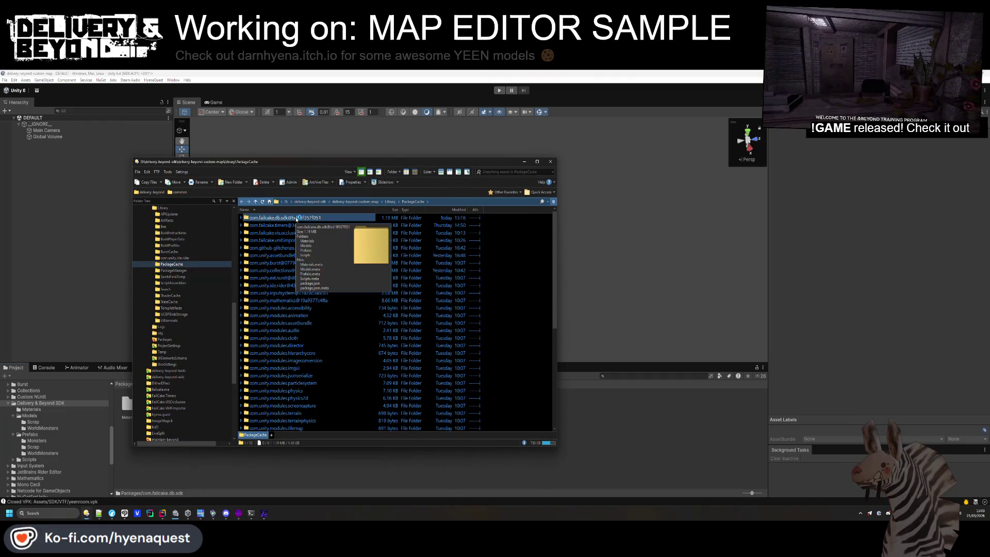
Create a new folder named VPK inside the com.failcake.db.sdk package folder
{"action": "double_click", "coordinate": [296, 219]}
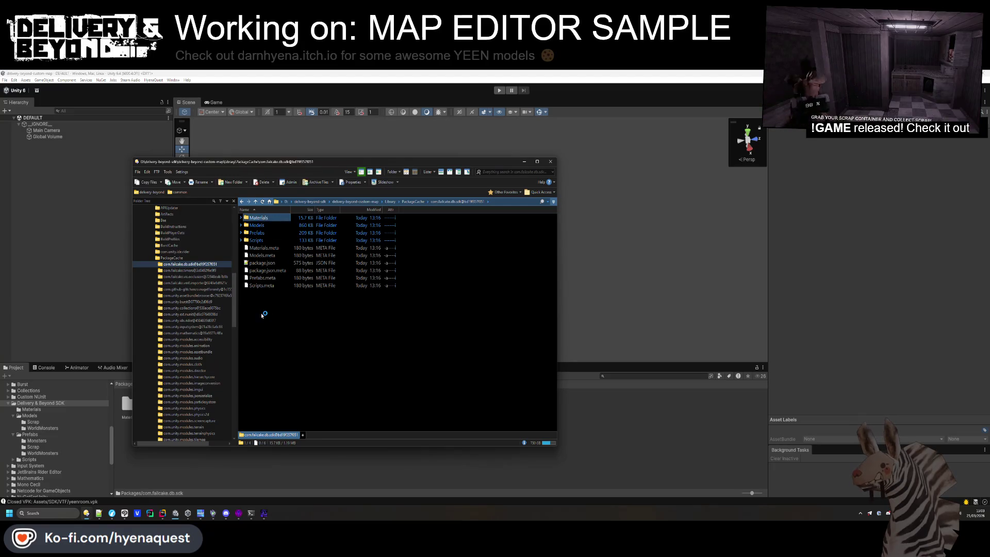
{"action": "double_click", "coordinate": [266, 219]}
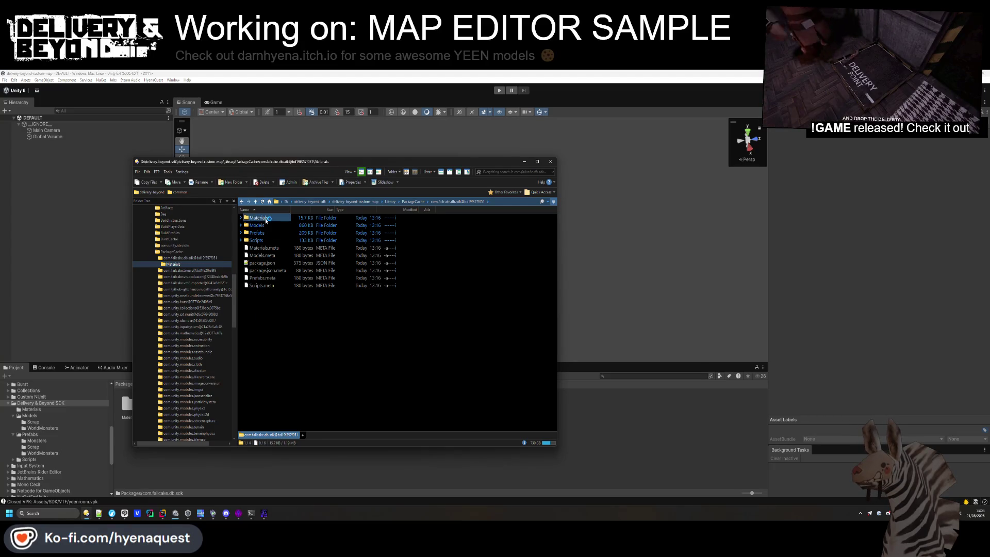
{"action": "right_click", "coordinate": [275, 331]}
{"action": "key", "text": "Escape"}
{"action": "key", "text": "BackSpace"}
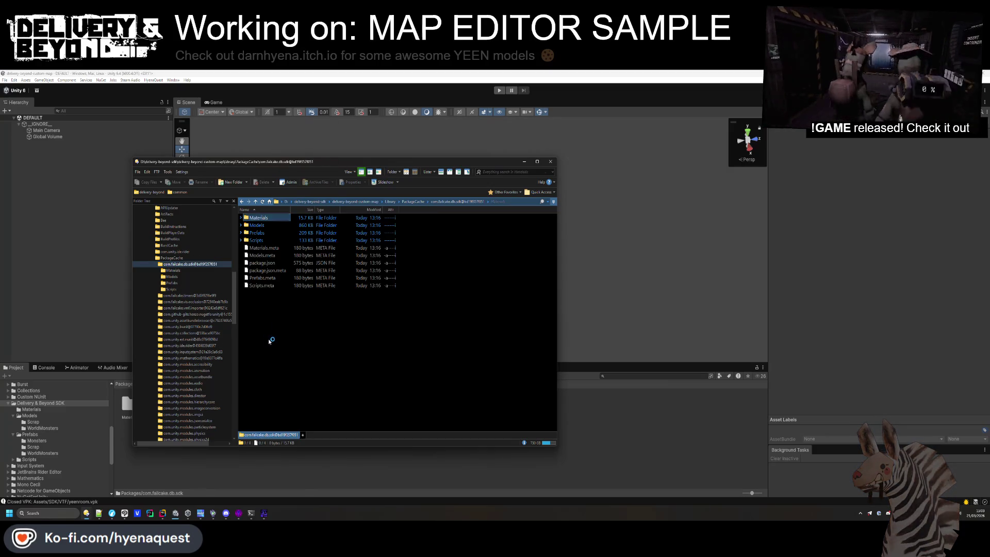
{"action": "right_click", "coordinate": [267, 308]}
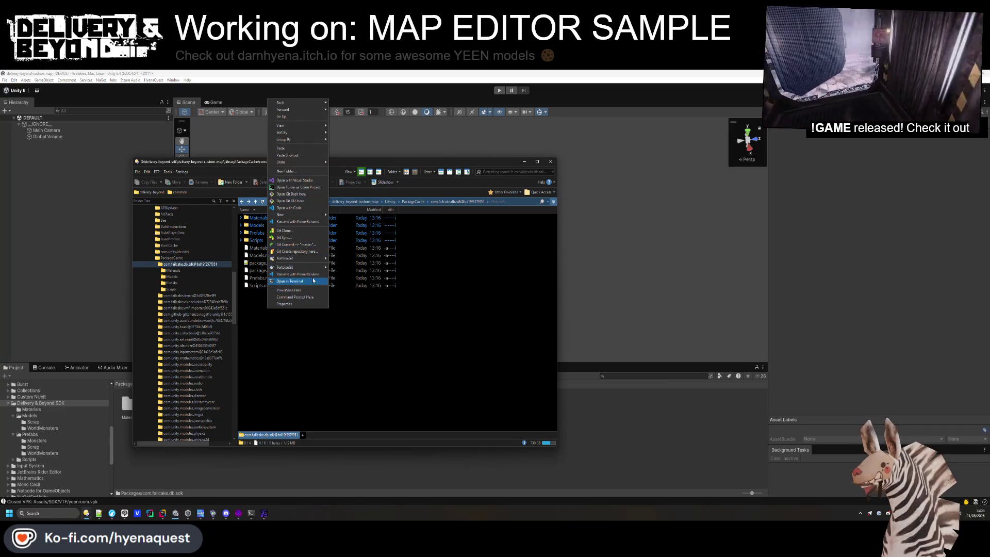
{"action": "left_click", "coordinate": [299, 172]}
{"action": "type", "text": "VPK"}
{"action": "key", "text": "Return"}
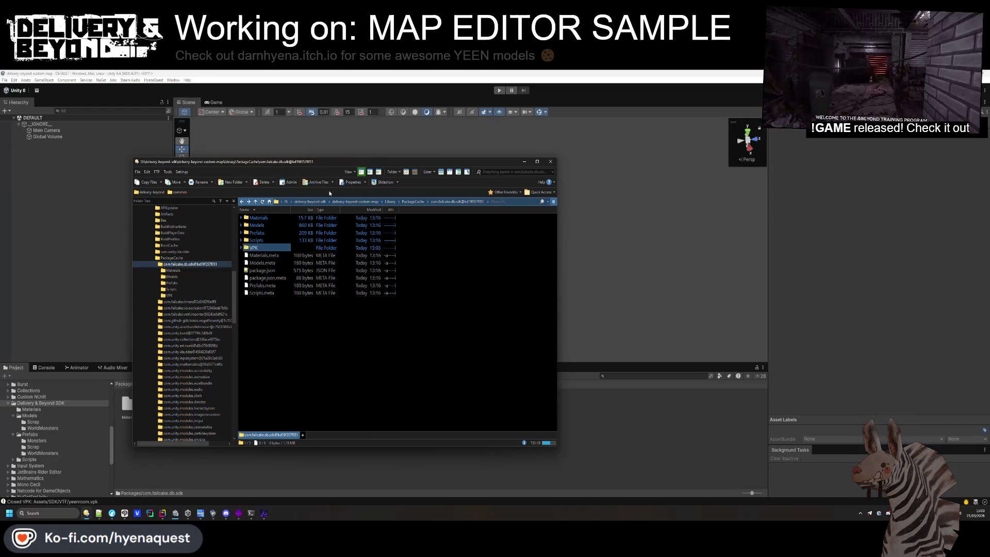
Open the empty VPK folder, then close GCFScape
{"action": "double_click", "coordinate": [276, 249]}
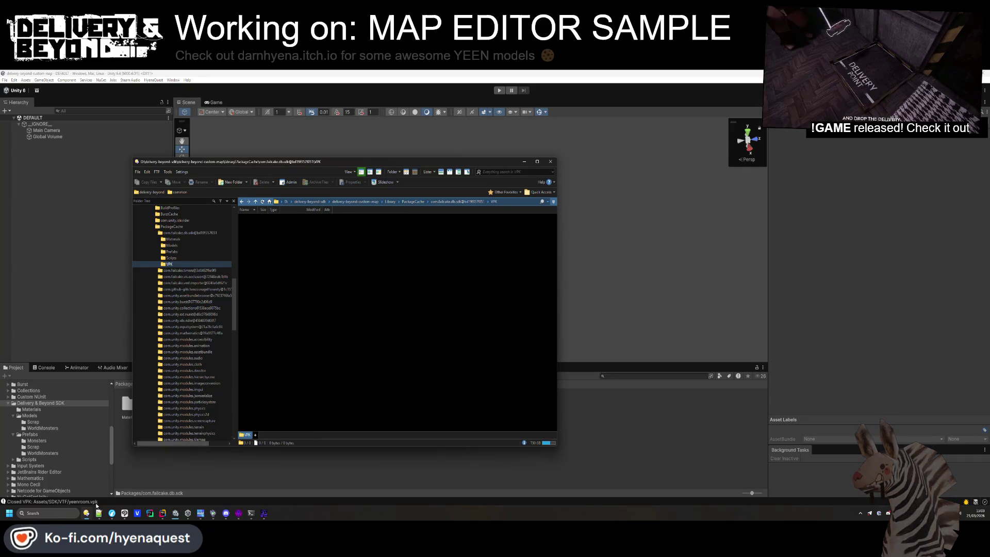
{"action": "mouse_move", "coordinate": [124, 513]}
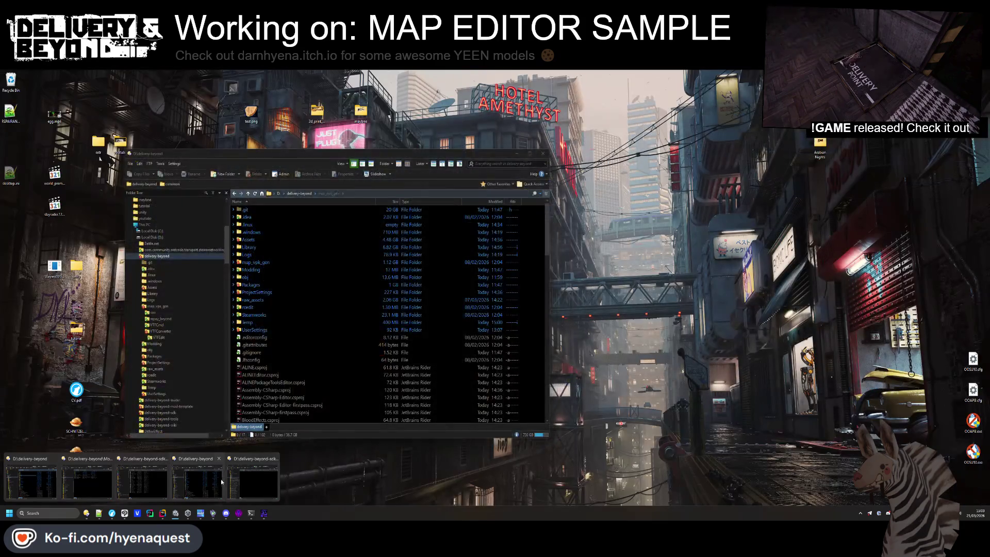
{"action": "left_click", "coordinate": [248, 480]}
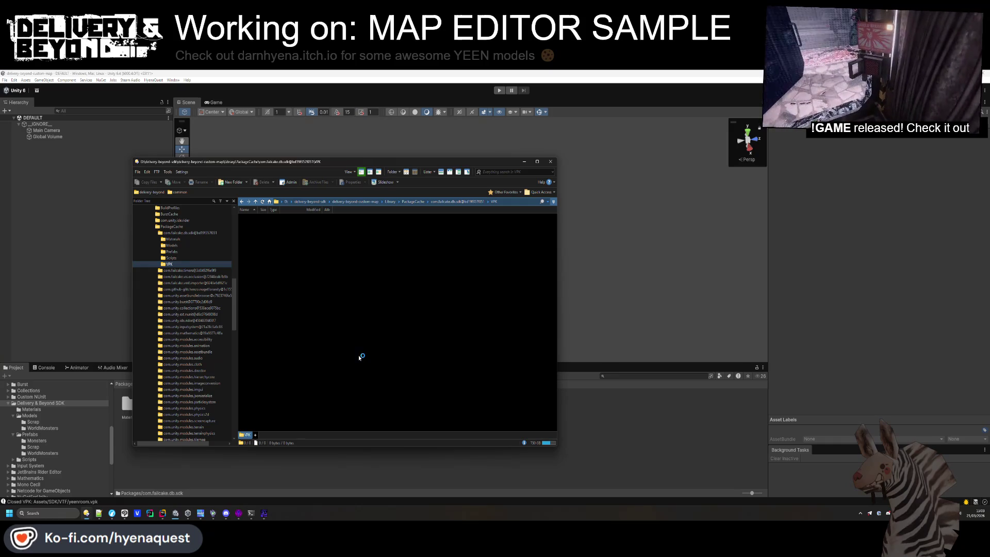
{"action": "left_click", "coordinate": [264, 513]}
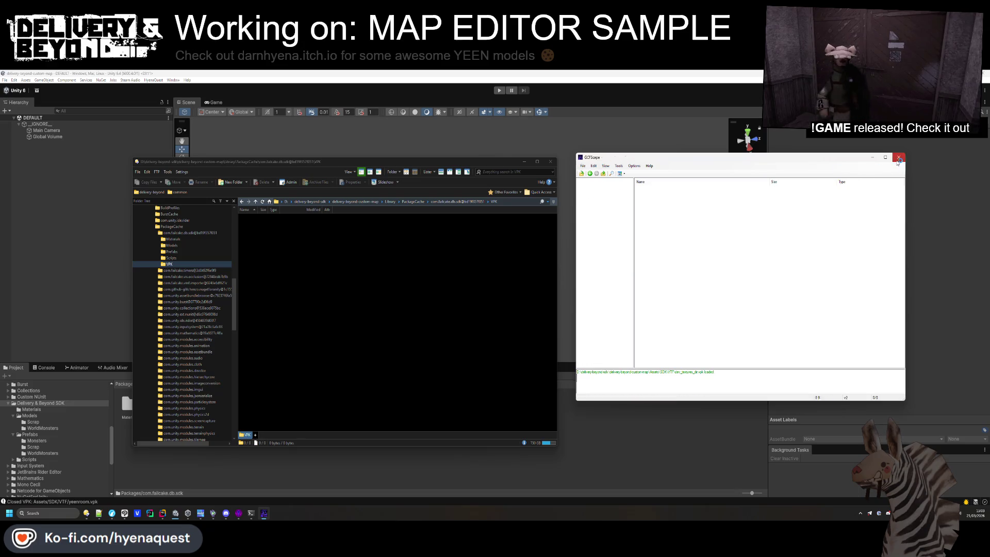
{"action": "left_click", "coordinate": [899, 157]}
Delete the VPK folder from com.failcake.db.sdk and go back up to PackageCache
{"action": "mouse_move", "coordinate": [99, 511]}
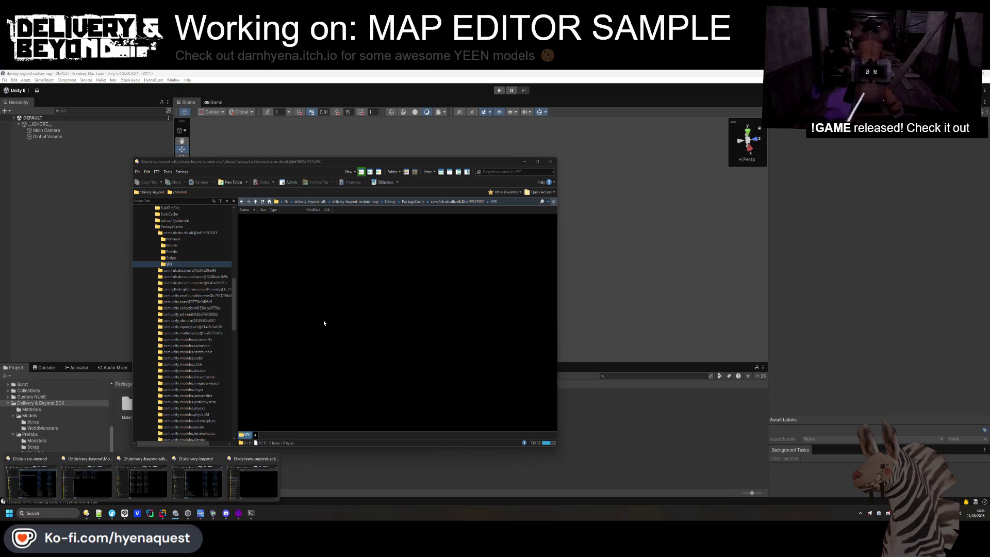
{"action": "left_click", "coordinate": [324, 323]}
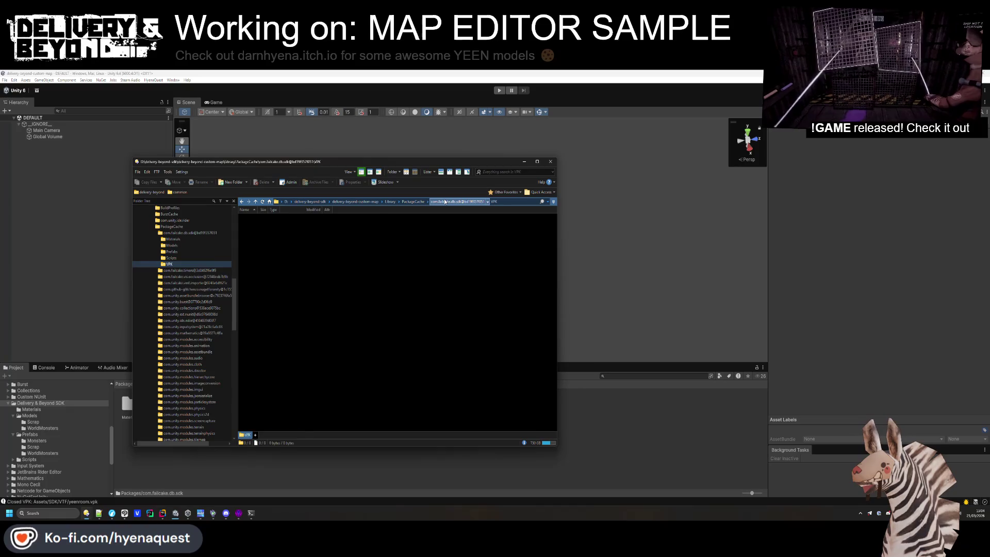
{"action": "key", "text": "BackSpace"}
{"action": "left_click", "coordinate": [254, 246]}
{"action": "key", "text": "Delete"}
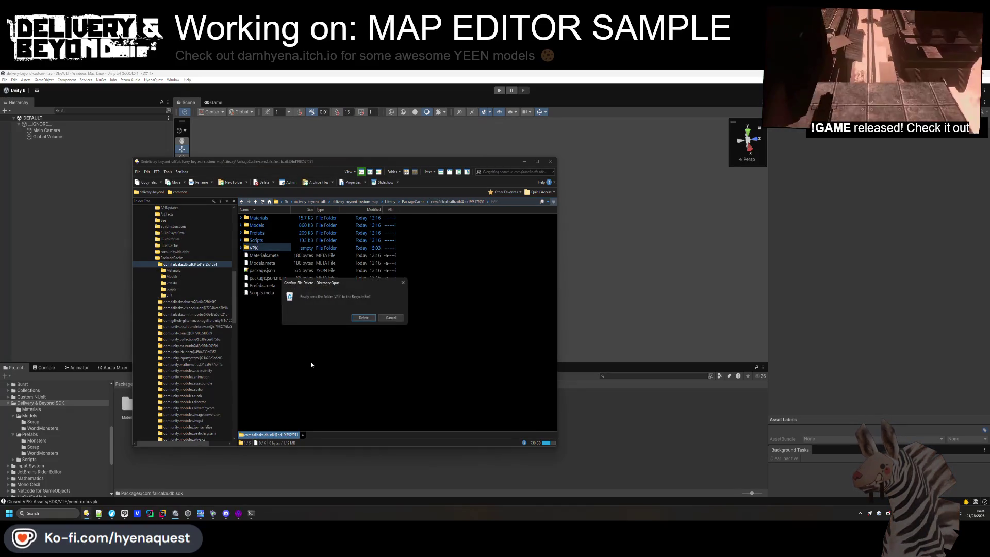
{"action": "key", "text": "Return"}
{"action": "key", "text": "BackSpace"}
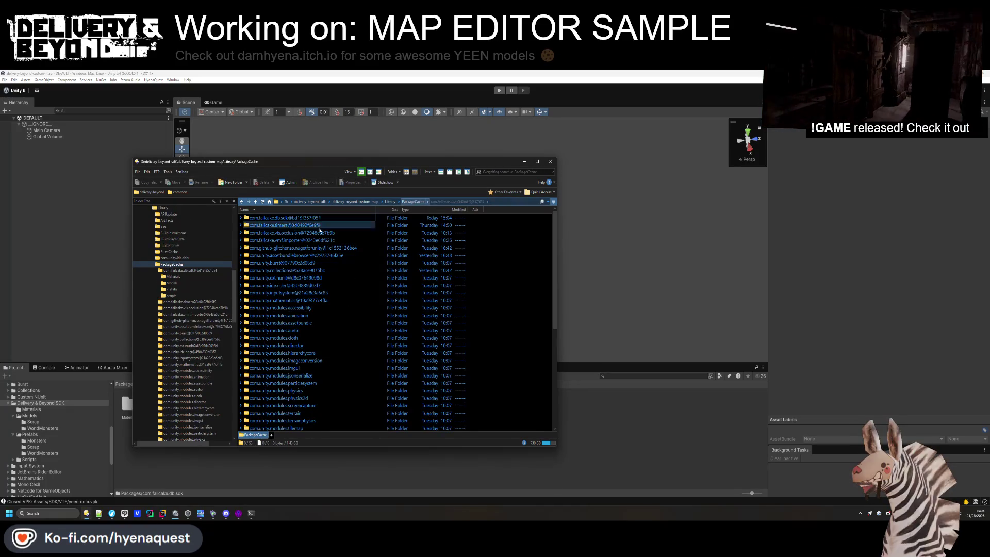
Open the VMF importer package's Resources folder
{"action": "double_click", "coordinate": [289, 240]}
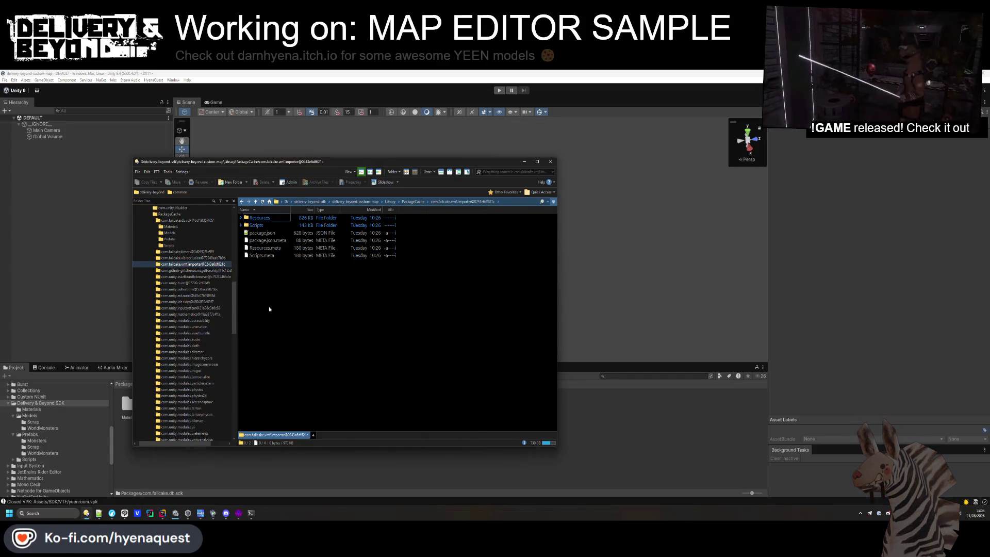
{"action": "left_click", "coordinate": [261, 219]}
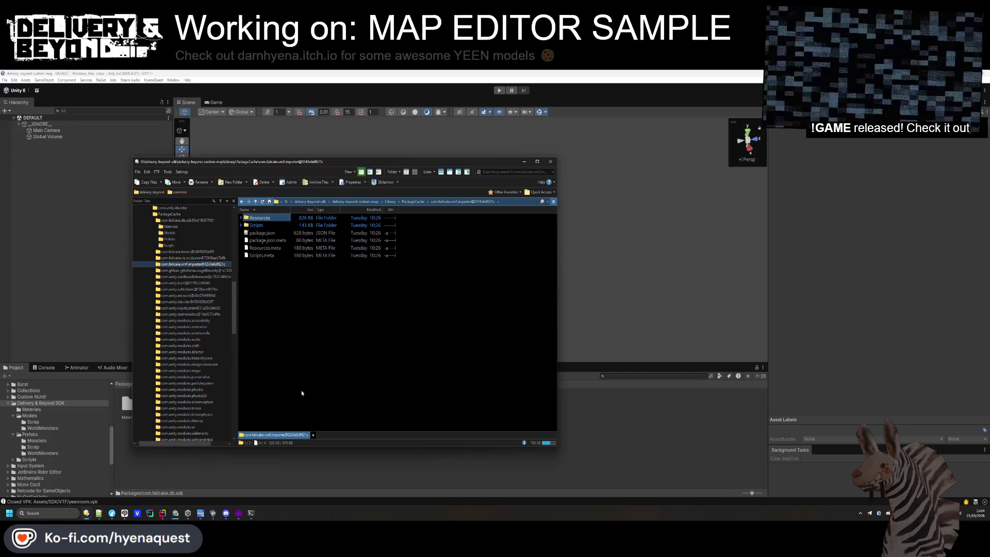
{"action": "double_click", "coordinate": [276, 219]}
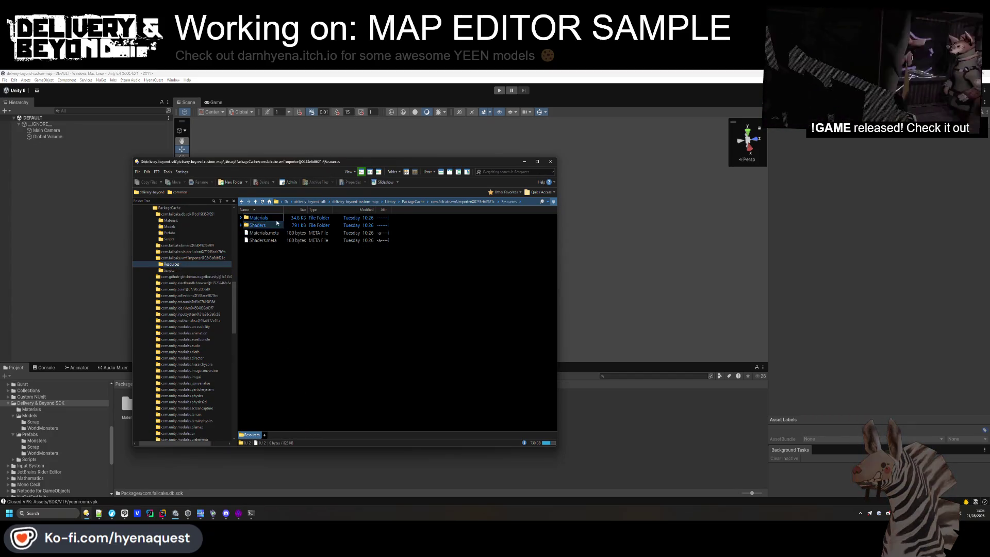
{"action": "double_click", "coordinate": [271, 271]}
{"action": "double_click", "coordinate": [268, 218]}
{"action": "double_click", "coordinate": [272, 218]}
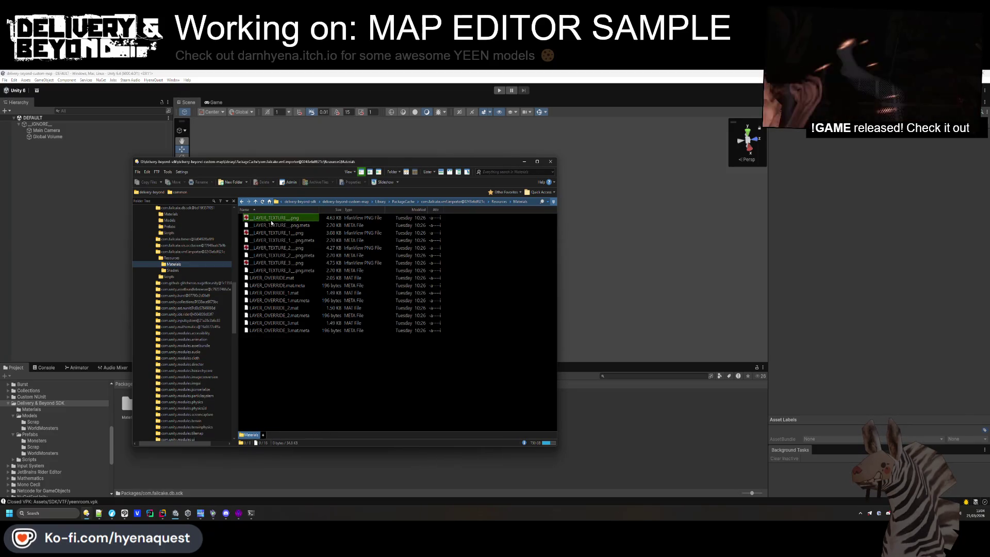
{"action": "key", "text": "BackSpace"}
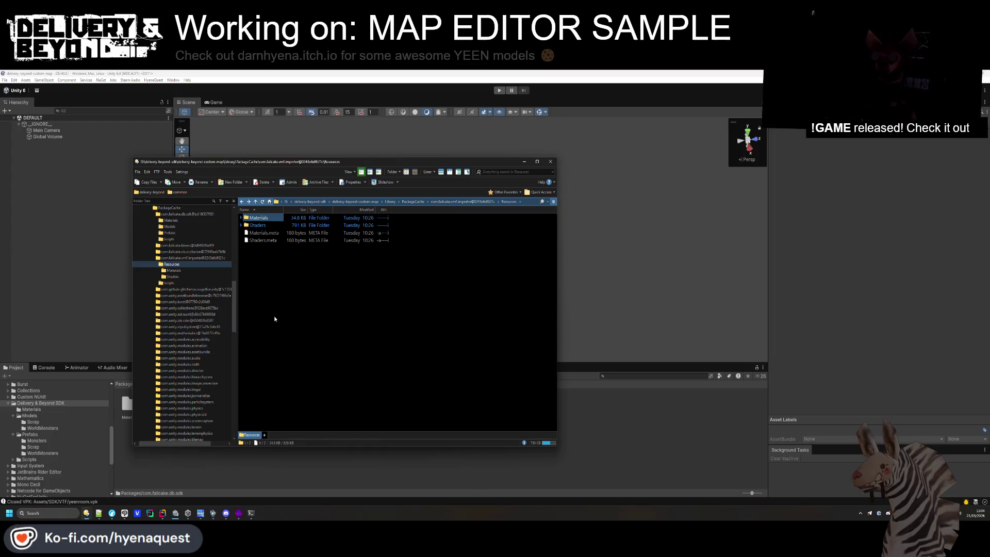
{"action": "left_click", "coordinate": [277, 254]}
Create a new VPK folder in Resources and open it
{"action": "right_click", "coordinate": [277, 255]}
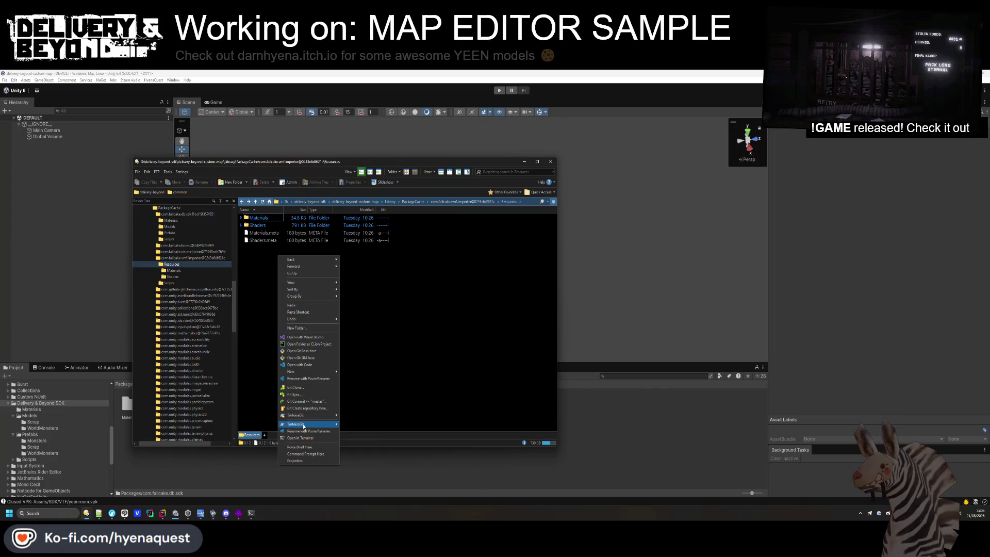
{"action": "mouse_move", "coordinate": [304, 424]}
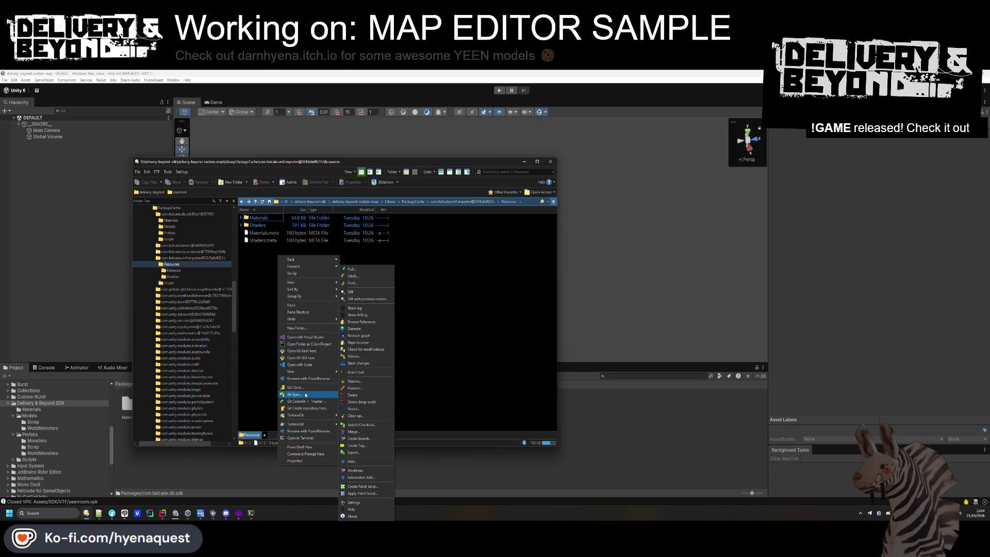
{"action": "left_click", "coordinate": [301, 328]}
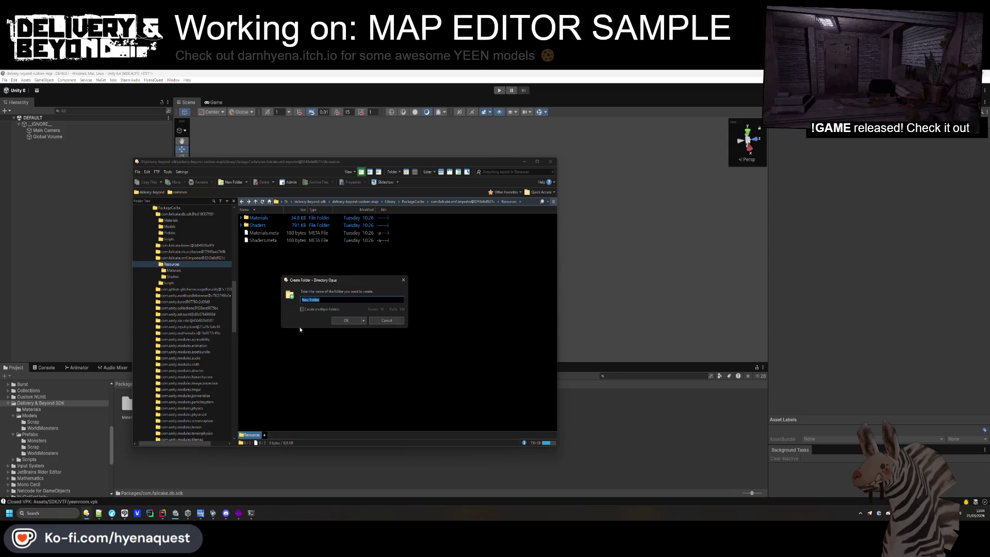
{"action": "key", "text": "Return"}
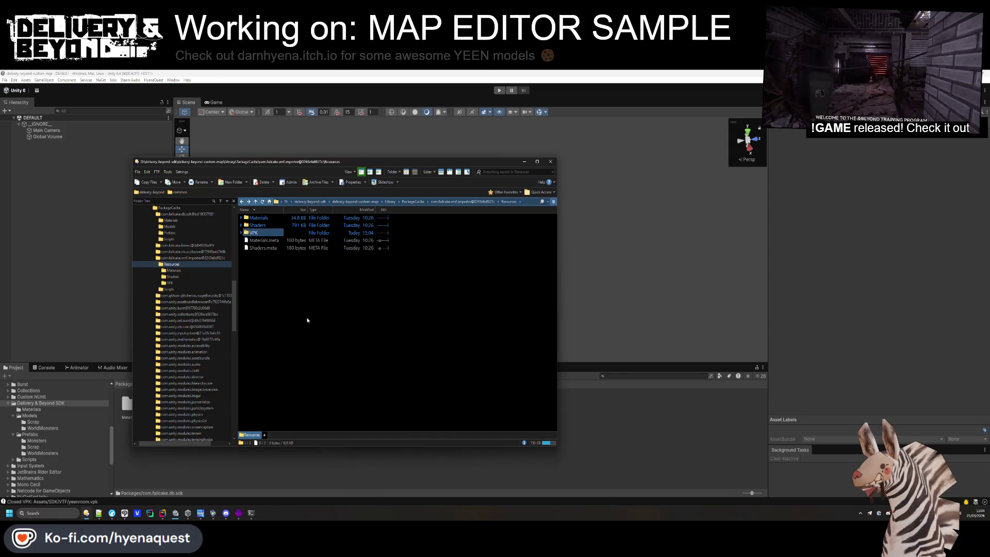
{"action": "double_click", "coordinate": [263, 233]}
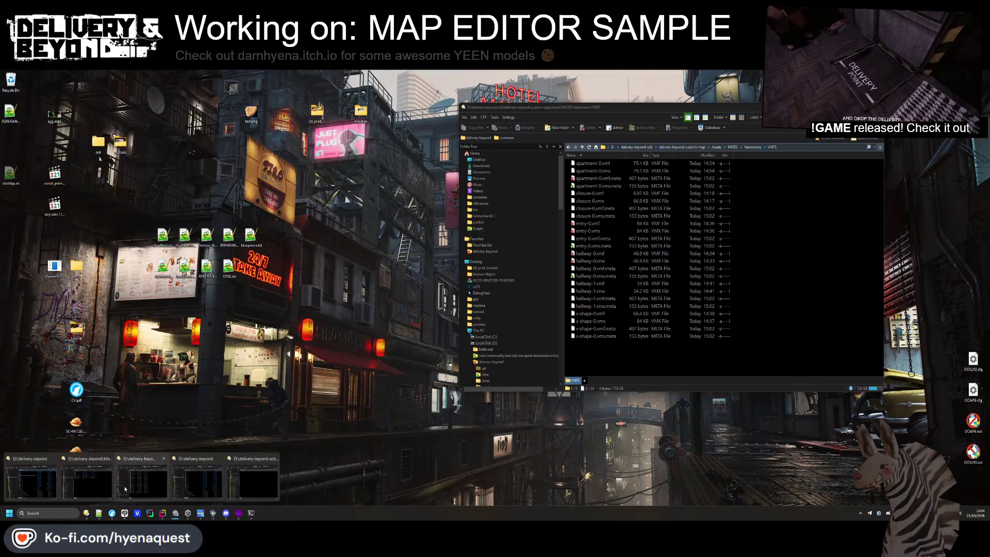
In a second window placed upper right, go to delivery-beyond-custom-map\Assets\SDK\VTF
{"action": "middle_click", "coordinate": [125, 489]}
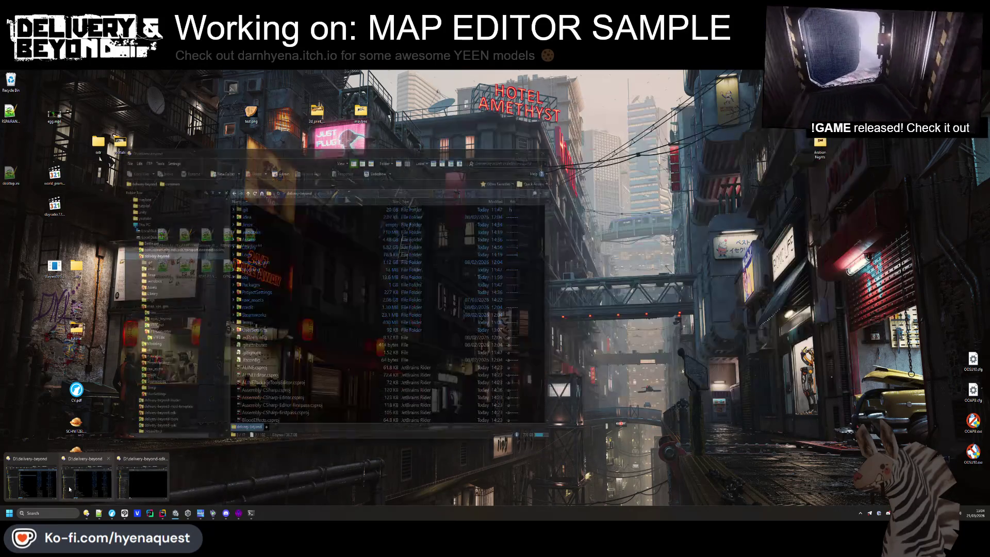
{"action": "left_click", "coordinate": [31, 482]}
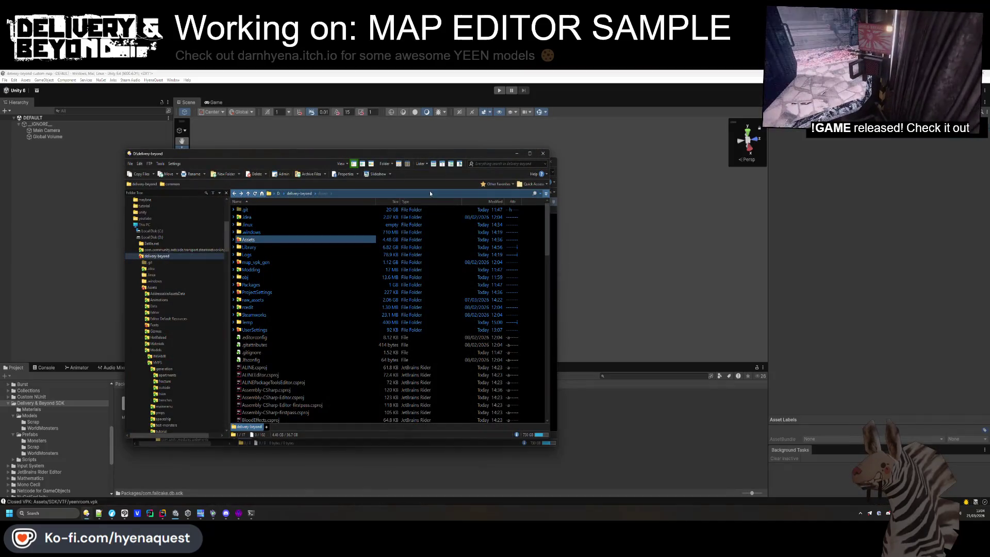
{"action": "left_click_drag", "start_coordinate": [342, 157], "coordinate": [782, 140]}
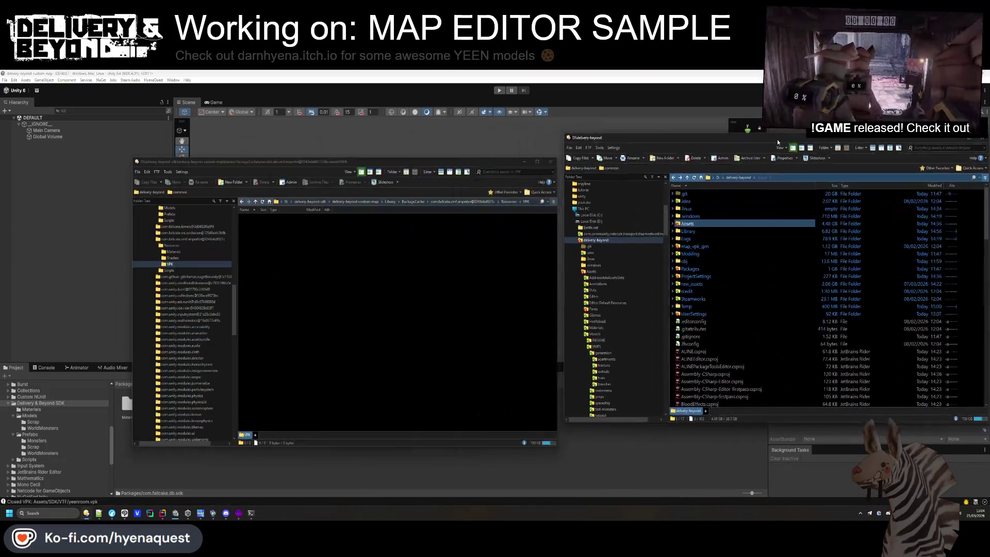
{"action": "left_click", "coordinate": [720, 177]}
{"action": "double_click", "coordinate": [703, 230]}
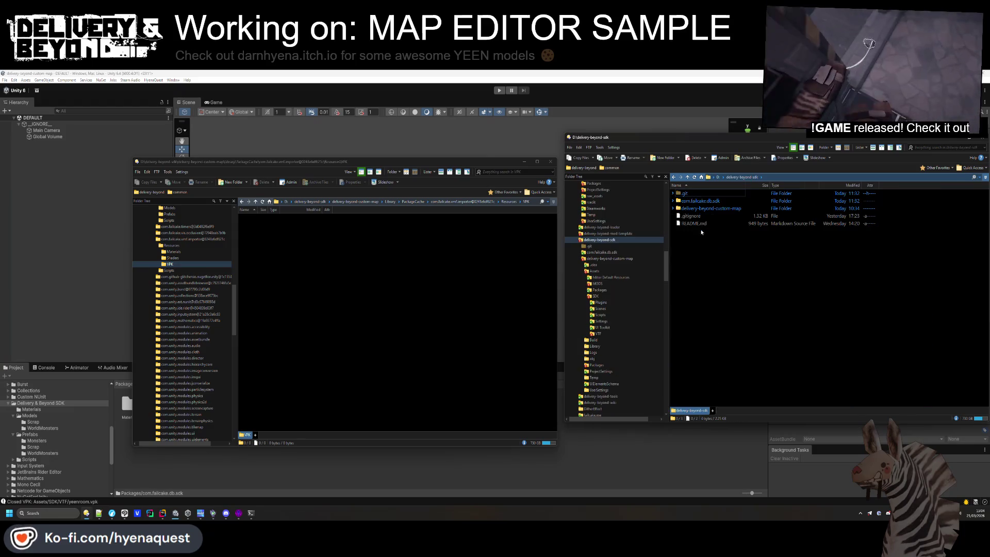
{"action": "double_click", "coordinate": [708, 208]}
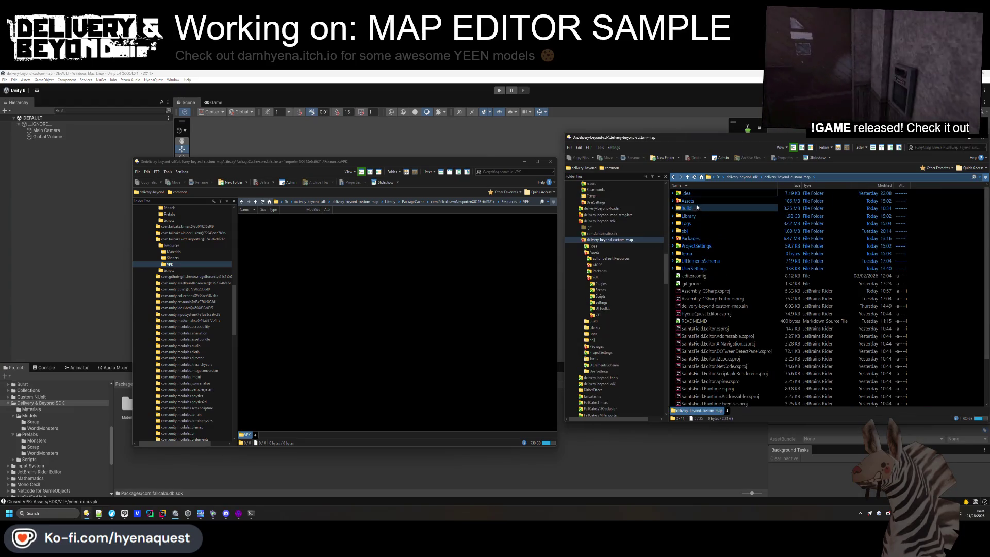
{"action": "double_click", "coordinate": [696, 201]}
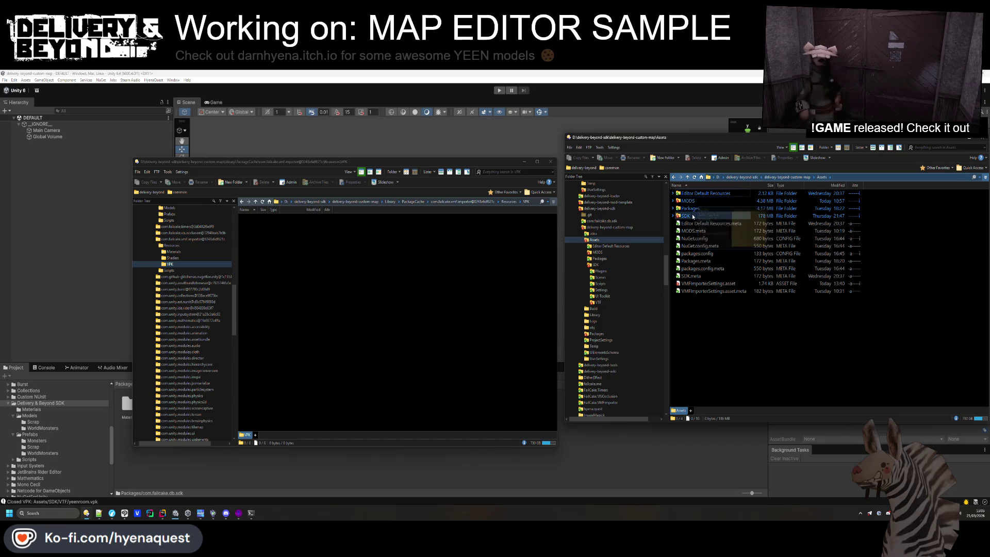
{"action": "double_click", "coordinate": [686, 216]}
{"action": "double_click", "coordinate": [688, 231]}
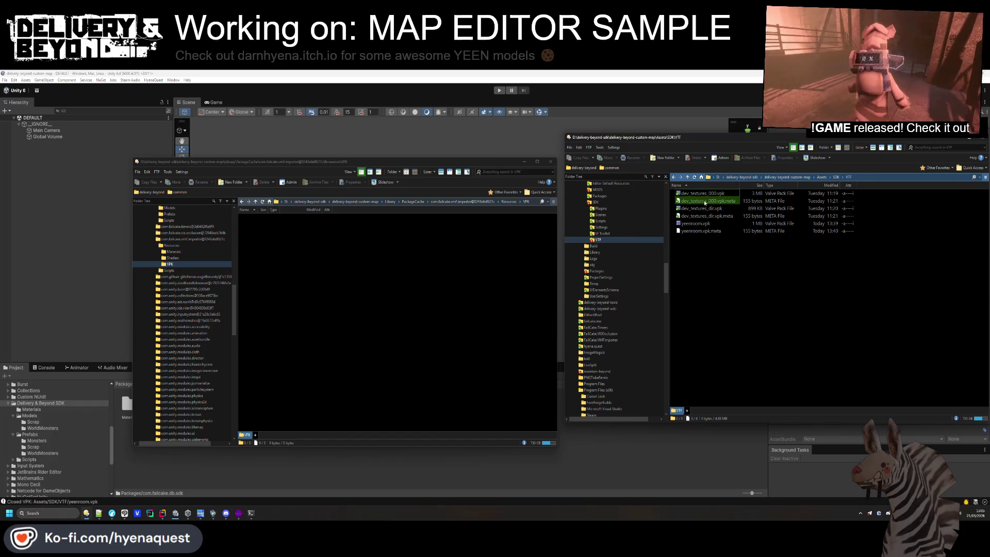
Move the four dev_textures files into VPK and delete their two .meta files
{"action": "left_click", "coordinate": [451, 216]}
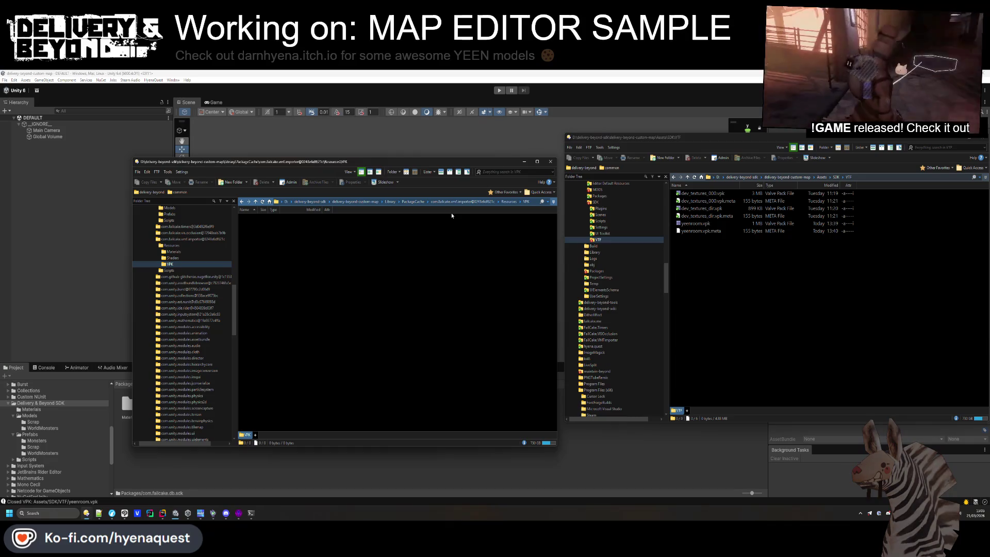
{"action": "left_click_drag", "start_coordinate": [866, 216], "coordinate": [773, 192]}
{"action": "left_click_drag", "start_coordinate": [701, 209], "coordinate": [472, 264]}
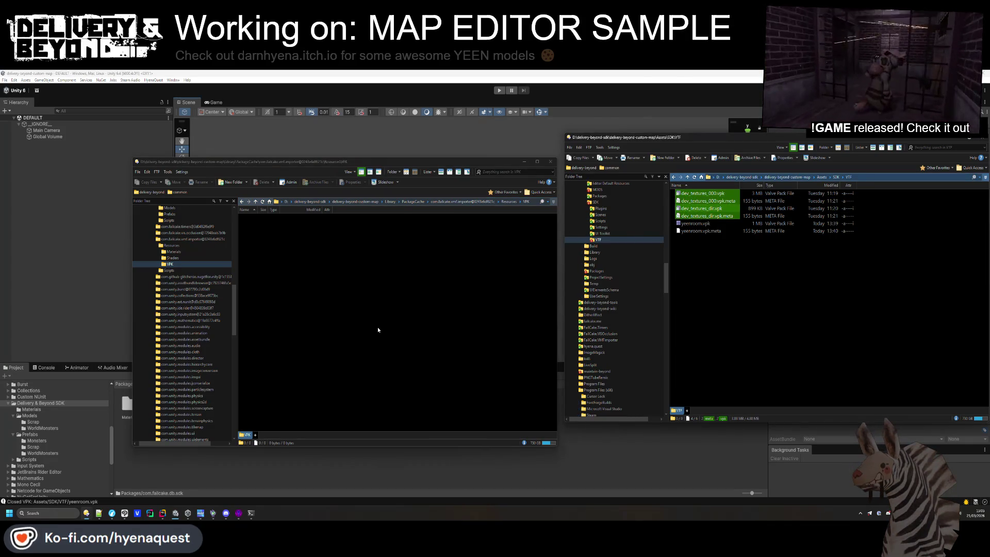
{"action": "left_click", "coordinate": [277, 226]}
{"action": "left_click", "coordinate": [278, 241], "text": "ctrl"}
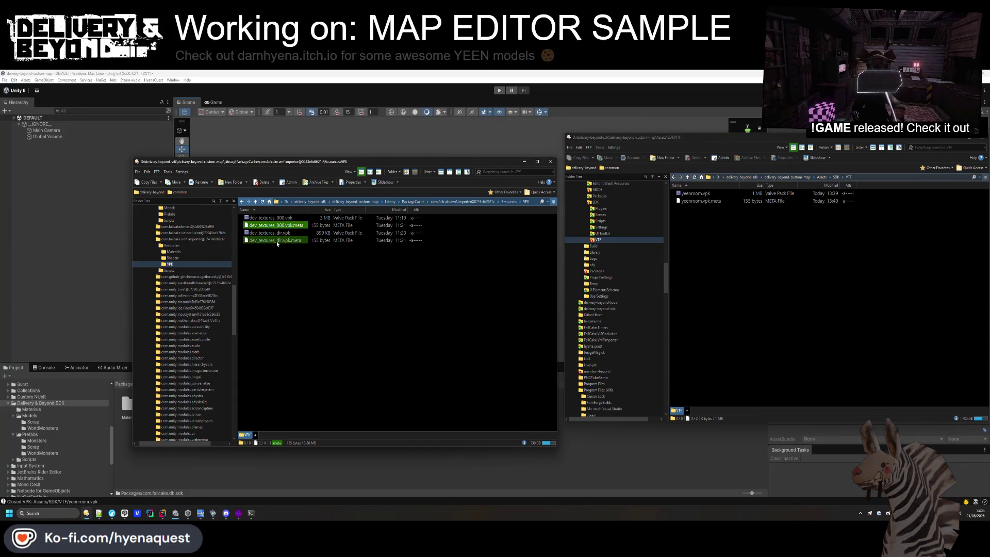
{"action": "key", "text": "Delete"}
{"action": "key", "text": "Return"}
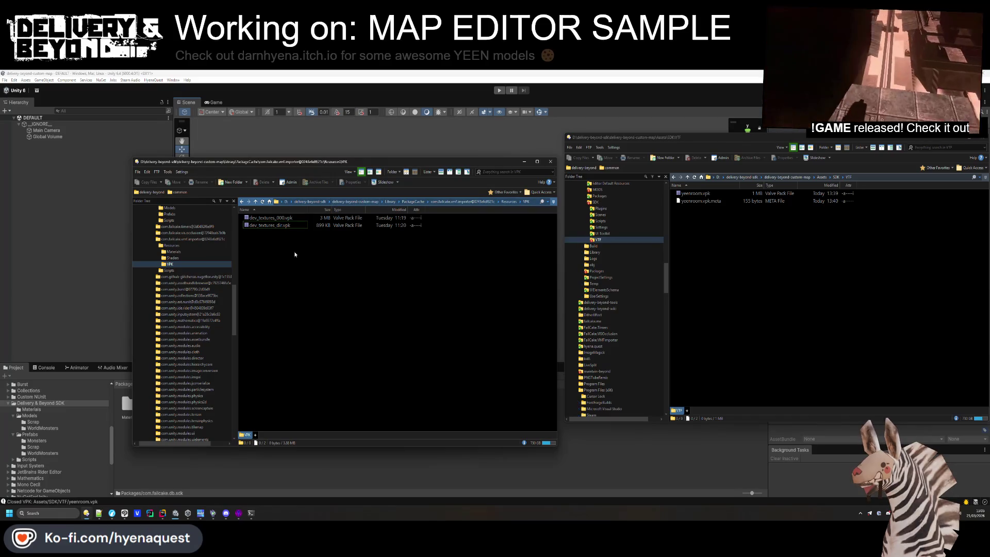
{"action": "left_click", "coordinate": [506, 202]}
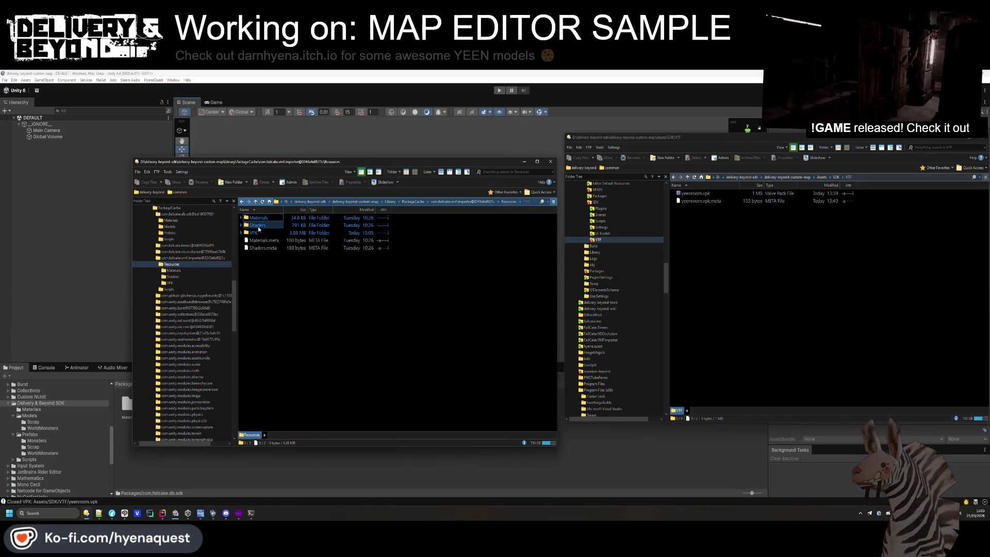
Go to D:\FailCake.VMFImporter\com.failcake.vmf.importer, confirm the VPK folder in Resources, and start a git commit
{"action": "mouse_move", "coordinate": [86, 513]}
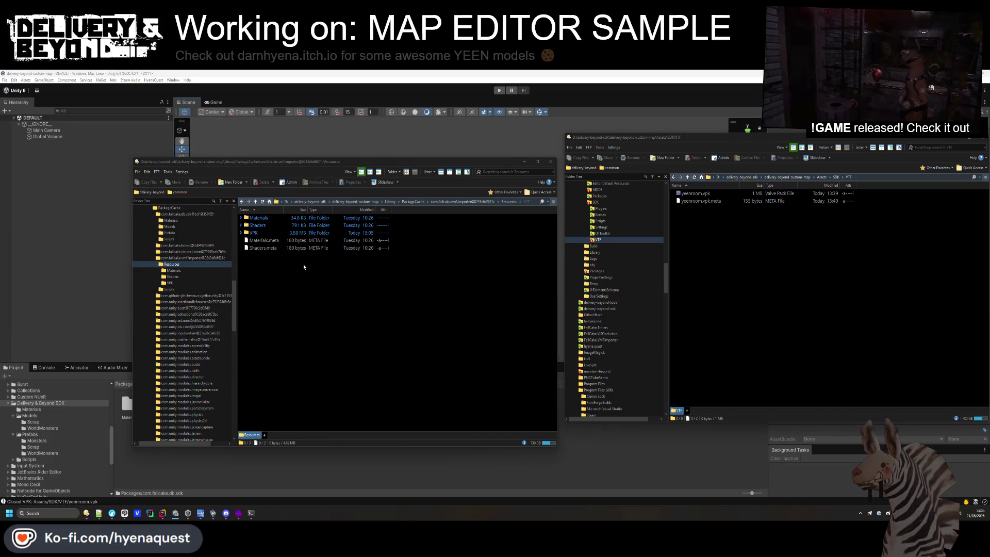
{"action": "key", "text": "alt+Tab"}
{"action": "scroll", "coordinate": [503, 279], "scroll_direction": "up", "scroll_amount": 10}
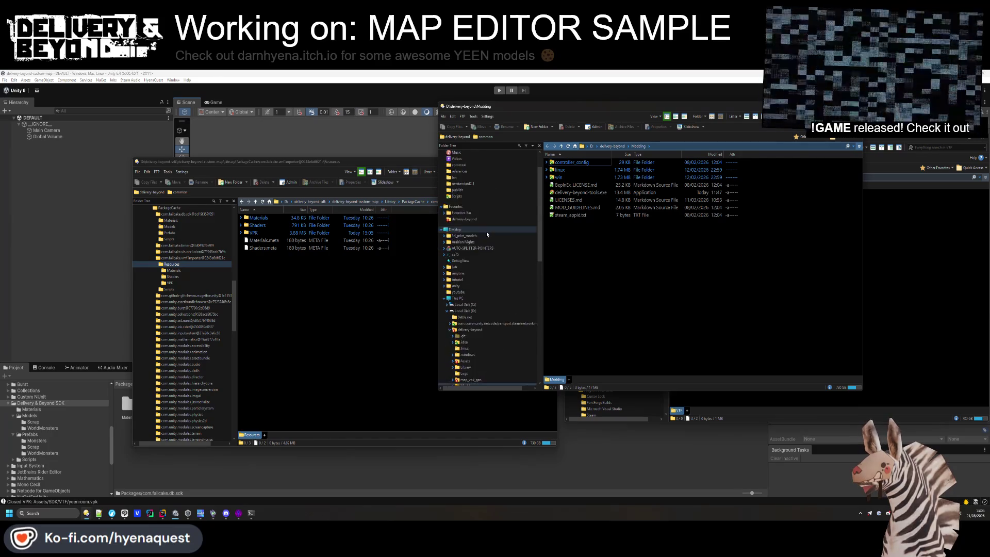
{"action": "left_click_drag", "start_coordinate": [622, 109], "coordinate": [542, 131]}
{"action": "left_click", "coordinate": [510, 168]}
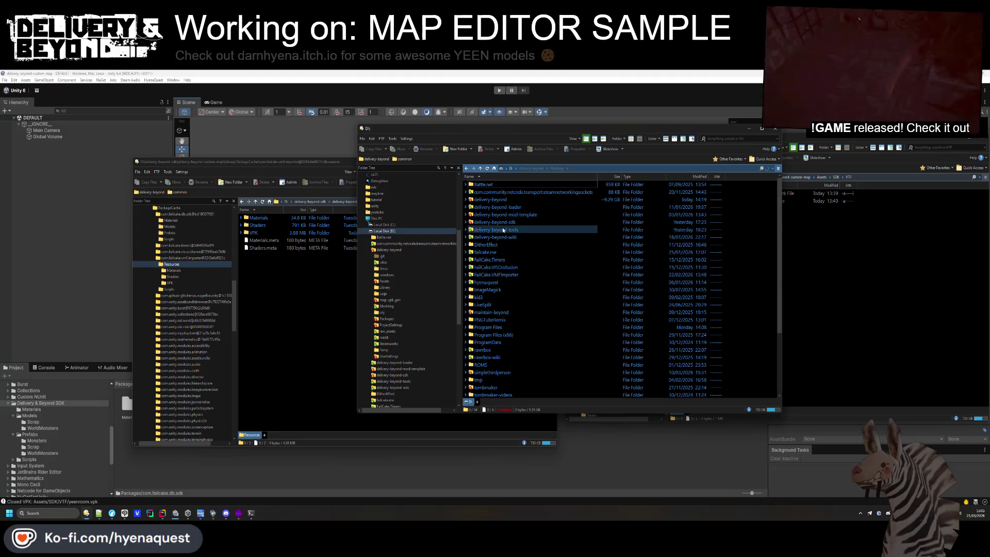
{"action": "left_click", "coordinate": [504, 275]}
{"action": "double_click", "coordinate": [504, 275]}
{"action": "double_click", "coordinate": [489, 200]}
{"action": "double_click", "coordinate": [489, 187]}
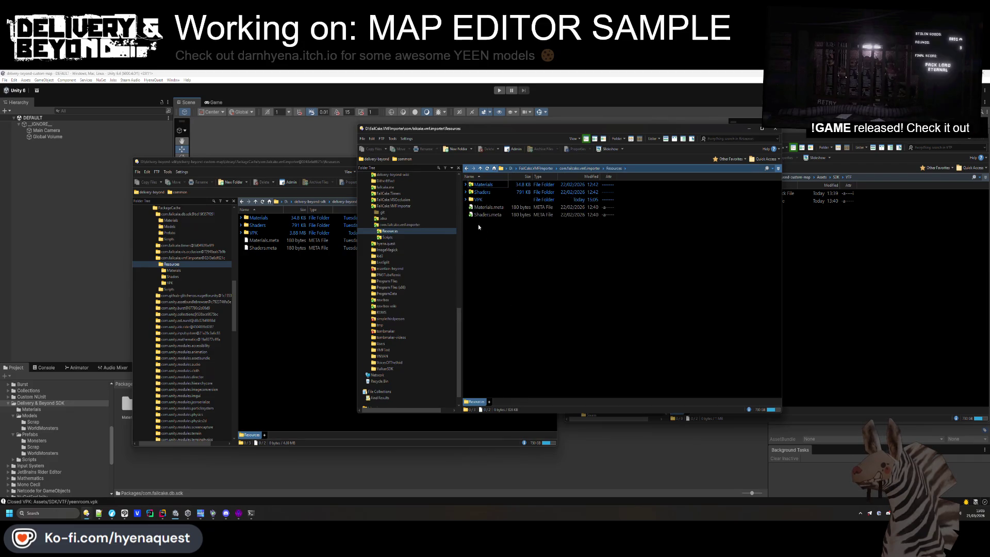
{"action": "key", "text": "BackSpace"}
{"action": "right_click", "coordinate": [497, 262]}
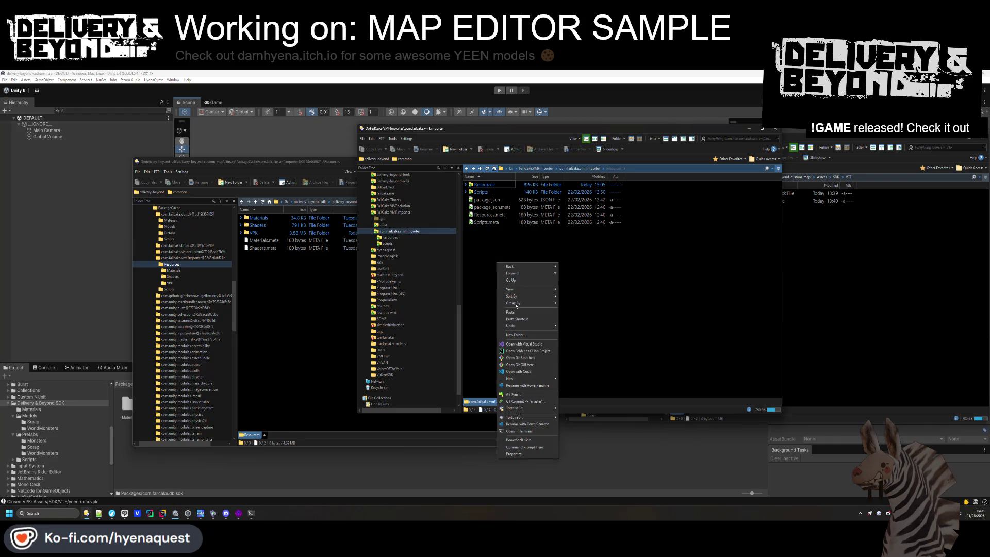
{"action": "key", "text": "Escape"}
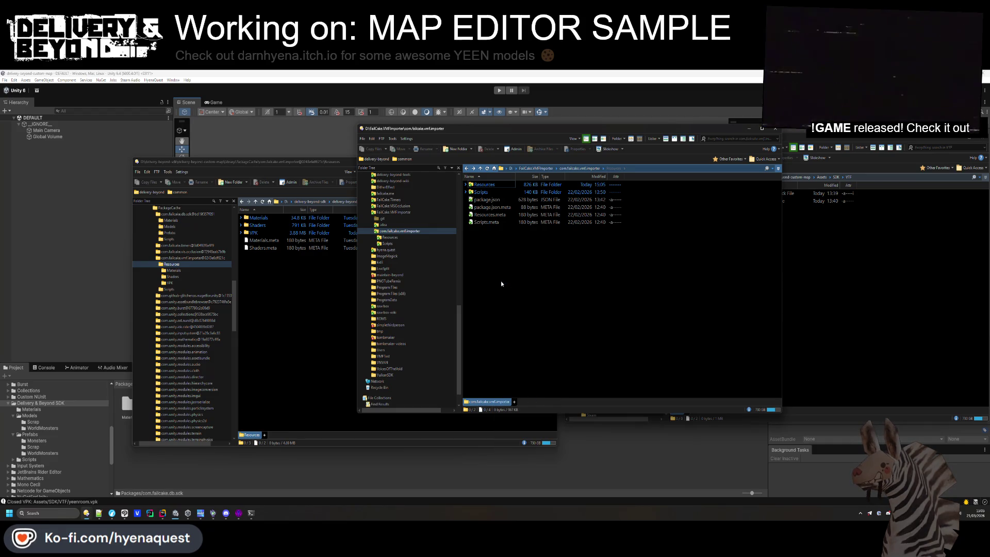
Commit both dev_textures .vpk files as 'Add default dev VPK' and push master to origin
{"action": "type", "text": "Add VPK"}
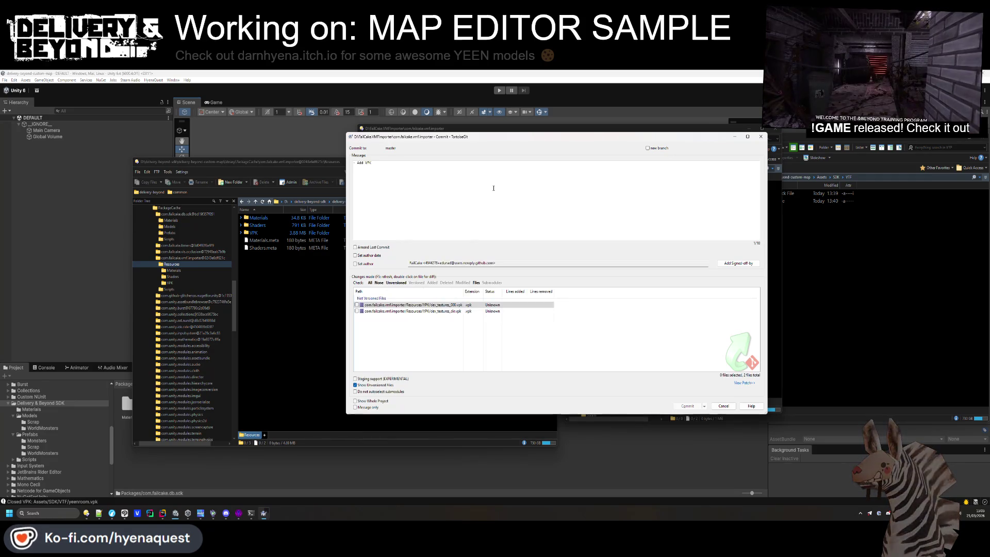
{"action": "left_click", "coordinate": [369, 283]}
{"action": "left_click", "coordinate": [365, 162]}
{"action": "type", "text": "default dev"}
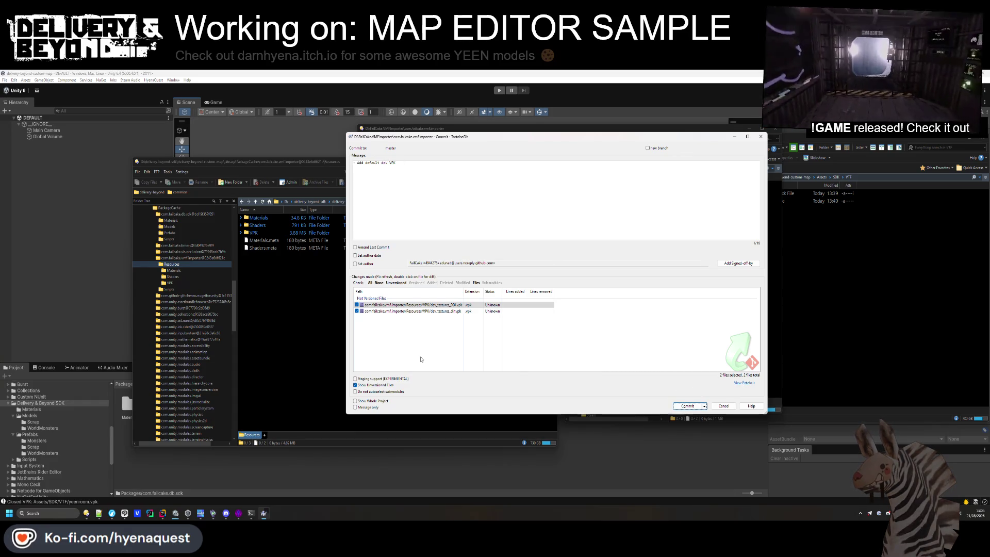
{"action": "key", "text": "ctrl+Return"}
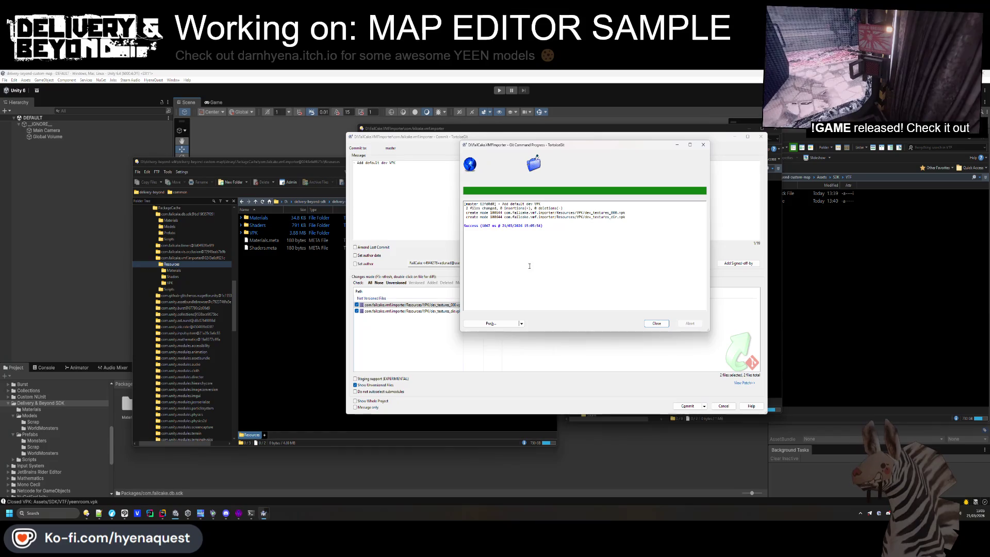
{"action": "left_click", "coordinate": [507, 321]}
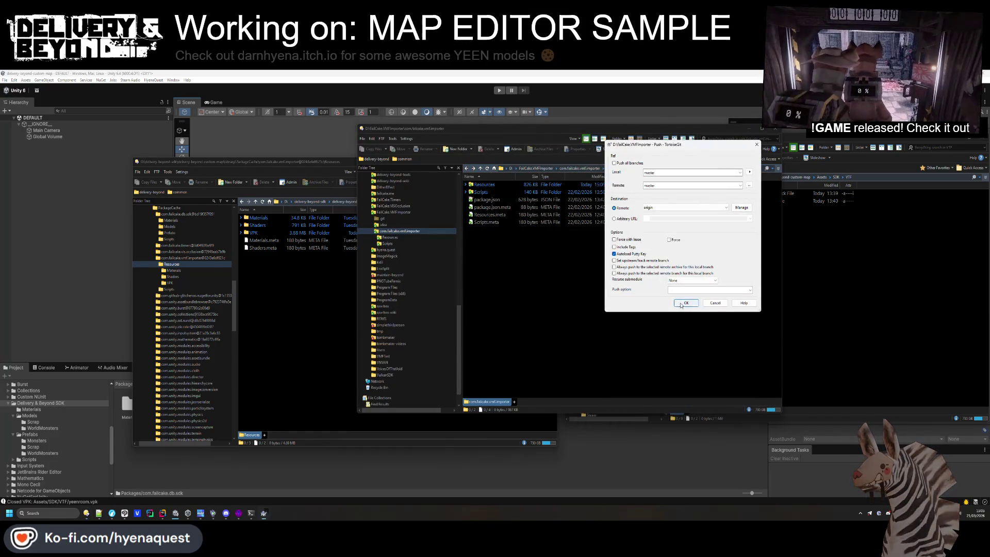
{"action": "left_click", "coordinate": [680, 303]}
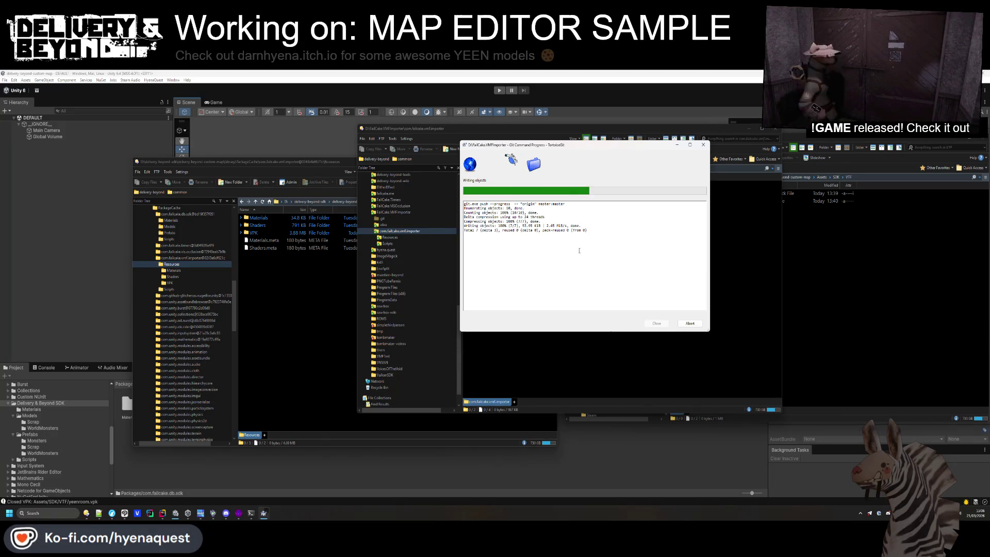
{"action": "left_click", "coordinate": [657, 323]}
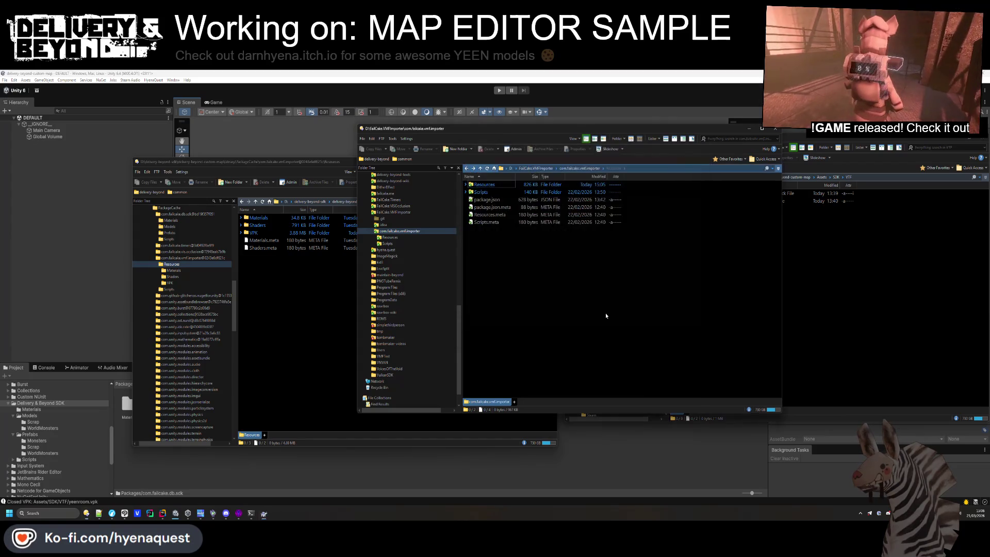
{"action": "left_click", "coordinate": [36, 89]}
{"action": "left_click", "coordinate": [37, 90]}
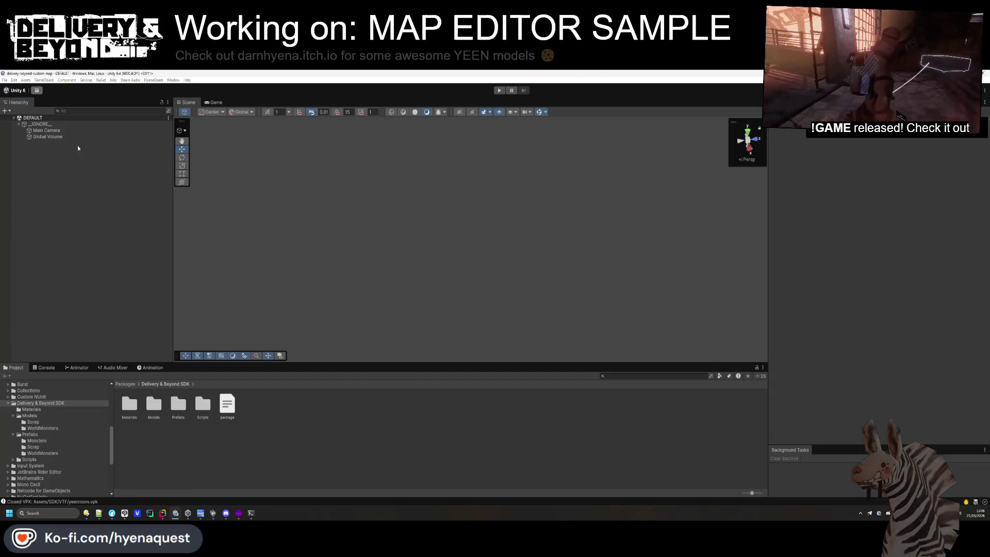
Show the Console errors and read the VMFImporter VPK 'has no meta file' error
{"action": "left_click", "coordinate": [379, 199]}
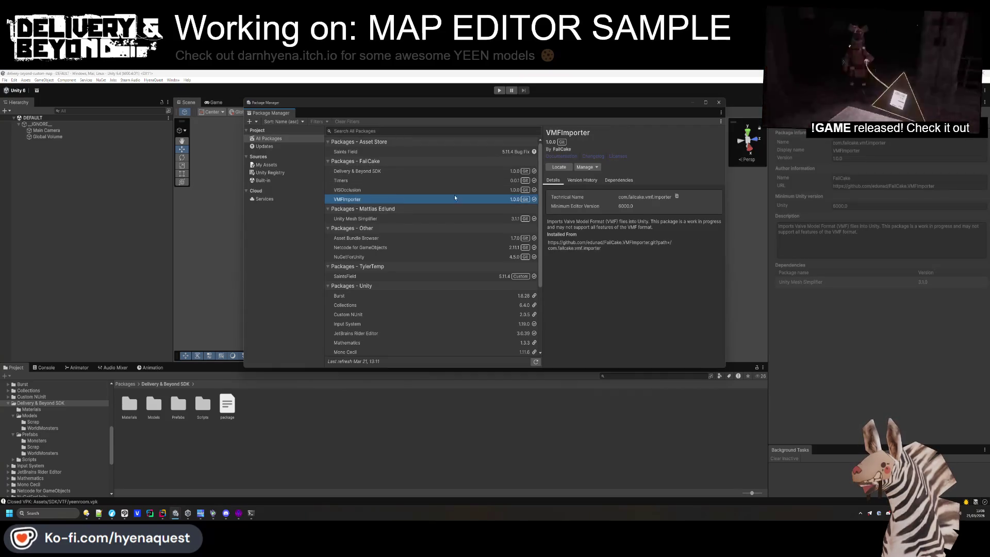
{"action": "left_click", "coordinate": [586, 167]}
{"action": "left_click", "coordinate": [586, 222]}
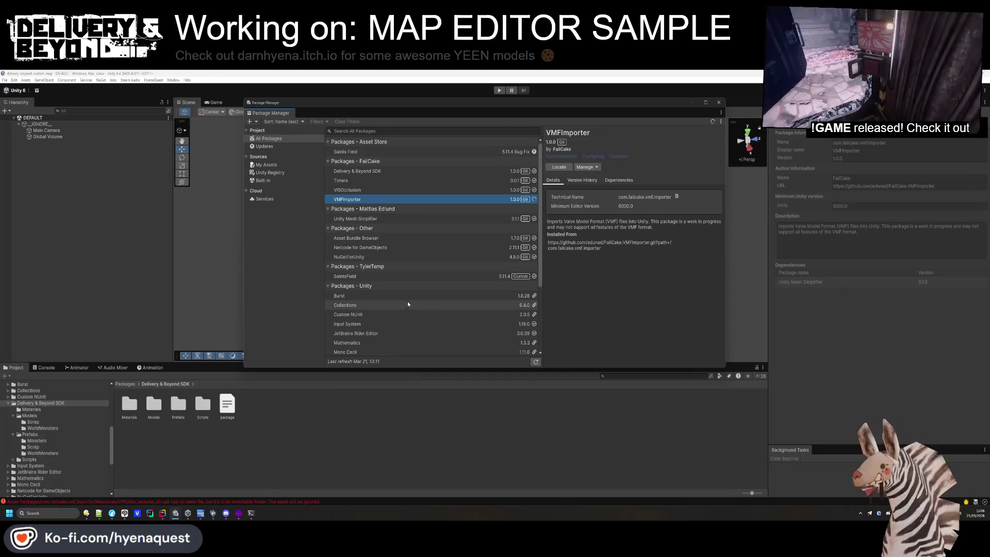
{"action": "left_click", "coordinate": [201, 406]}
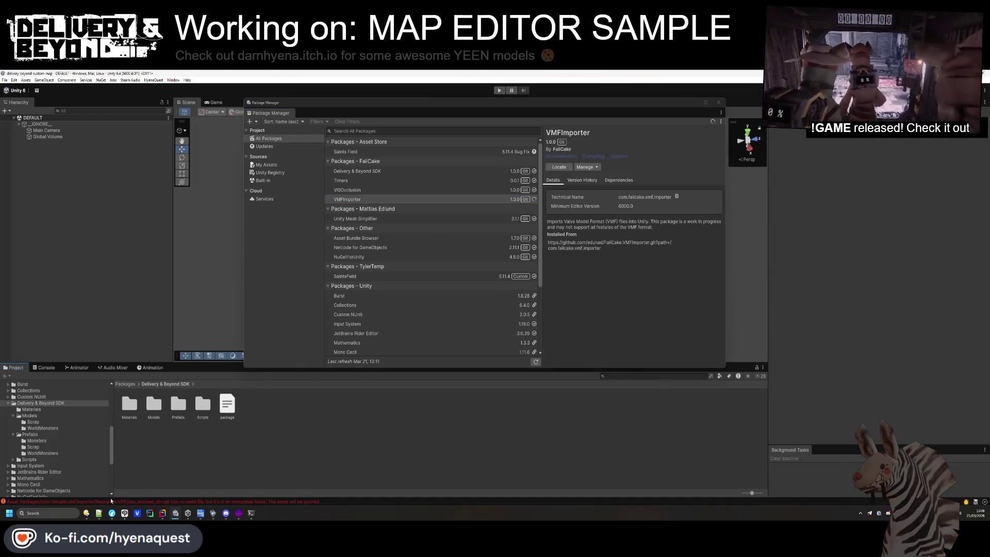
{"action": "left_click", "coordinate": [126, 500]}
{"action": "left_click", "coordinate": [126, 424]}
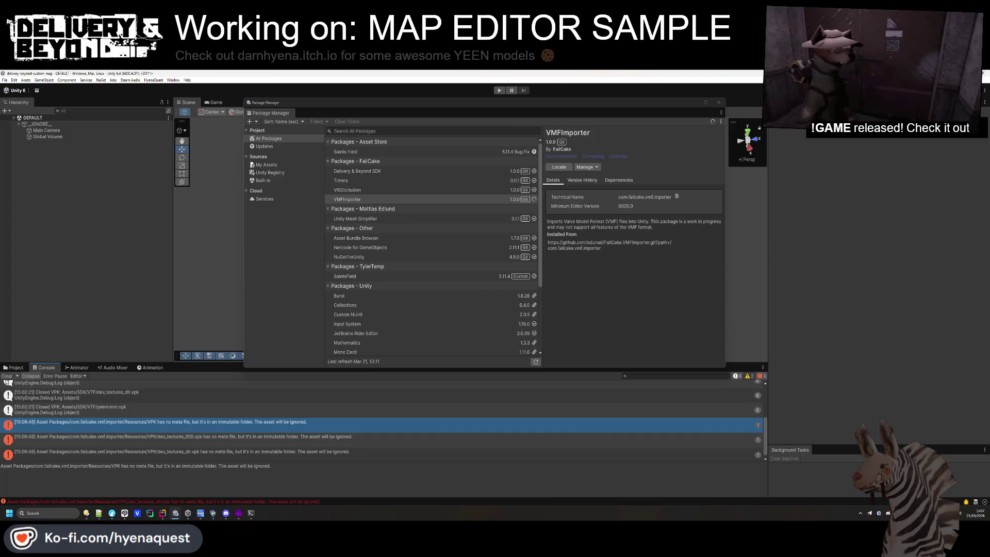
Clear the Console and return to the Project window's Packages list
{"action": "left_click", "coordinate": [7, 376]}
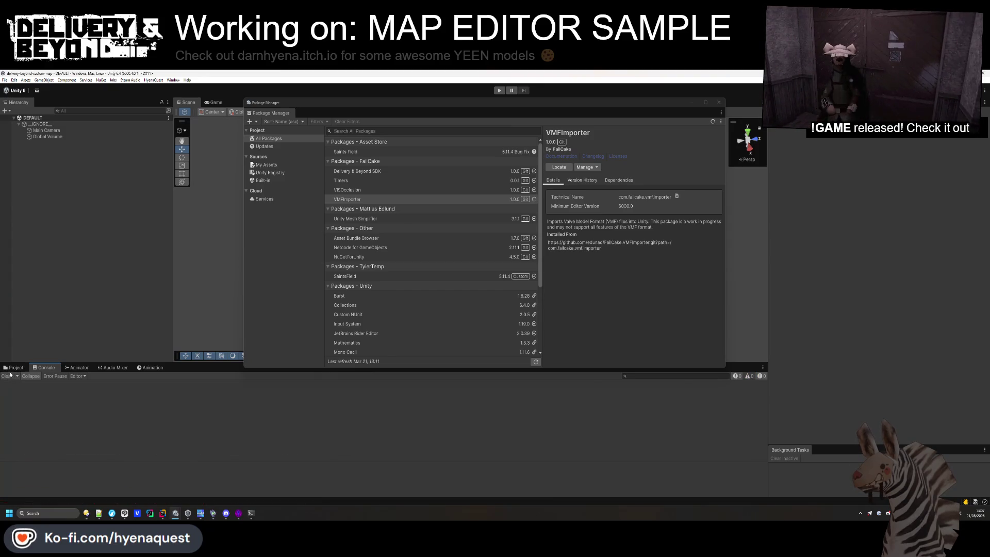
{"action": "left_click", "coordinate": [15, 367]}
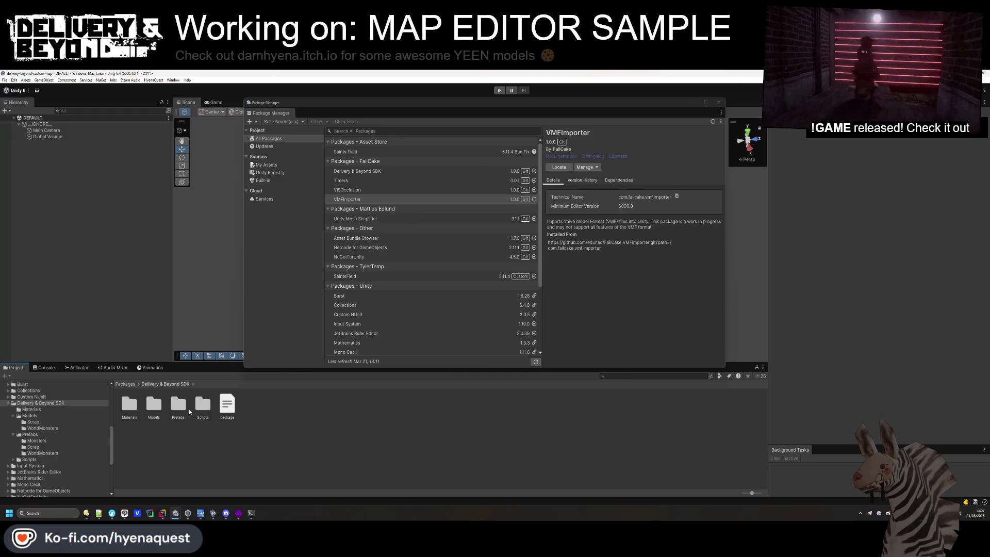
{"action": "left_click", "coordinate": [126, 384]}
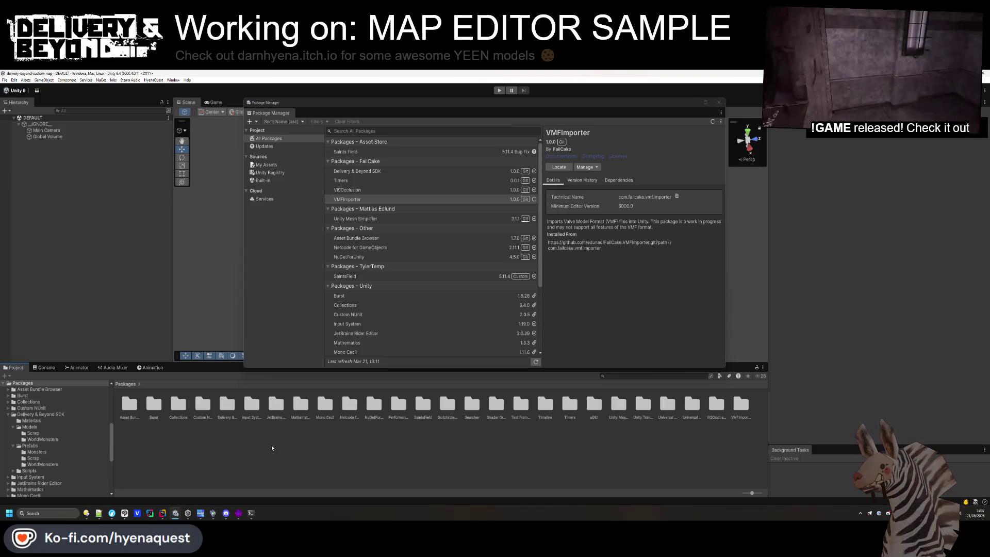
Open VMFImporter's Resources folder and refresh it
{"action": "double_click", "coordinate": [740, 404]}
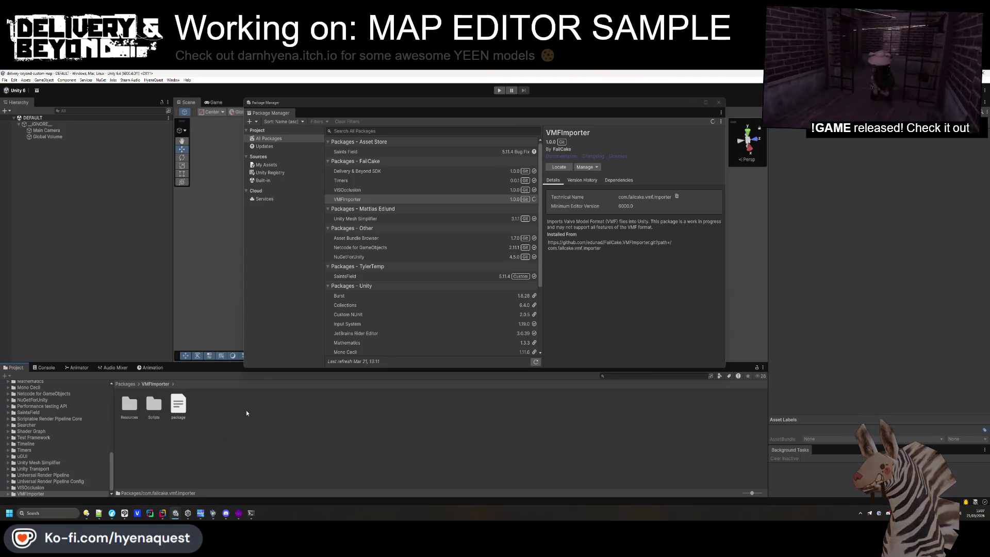
{"action": "left_click", "coordinate": [129, 404]}
{"action": "double_click", "coordinate": [129, 405]}
{"action": "right_click", "coordinate": [185, 423]}
{"action": "left_click", "coordinate": [201, 363]}
{"action": "left_click", "coordinate": [175, 409]}
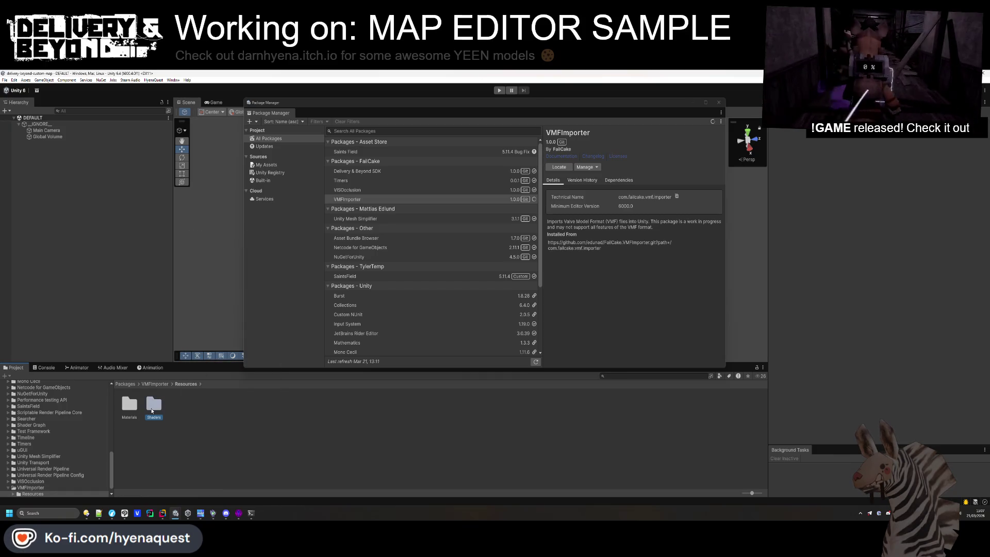
{"action": "mouse_move", "coordinate": [99, 513]}
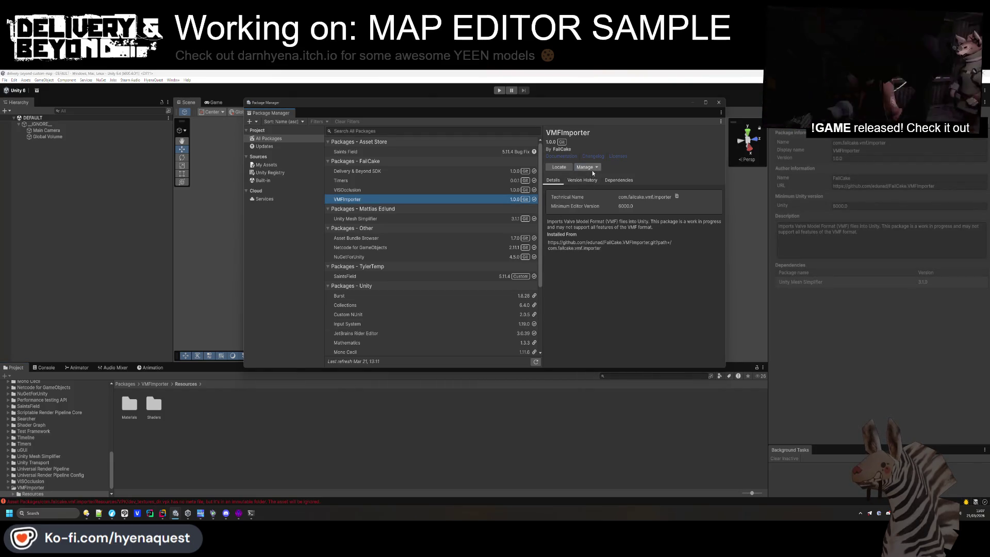
Customize VMFImporter via Manage, then reimport its package folder in the Project window
{"action": "left_click", "coordinate": [590, 168]}
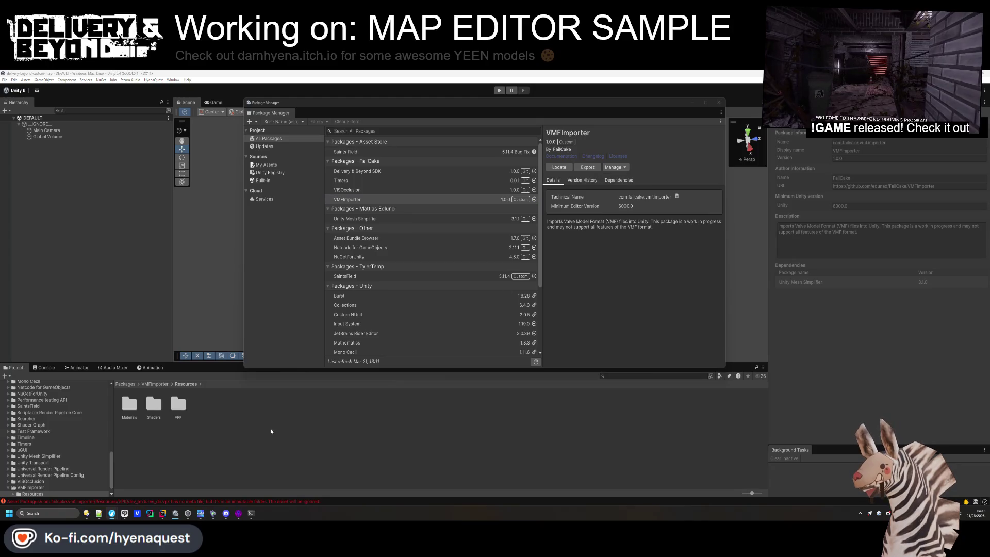
{"action": "left_click", "coordinate": [133, 409]}
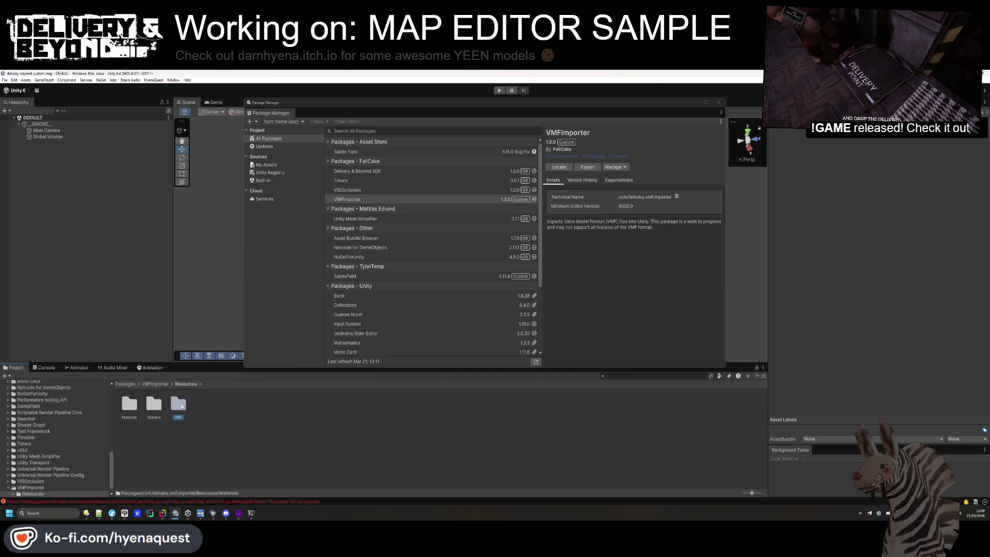
{"action": "double_click", "coordinate": [178, 404]}
{"action": "left_click", "coordinate": [155, 384]}
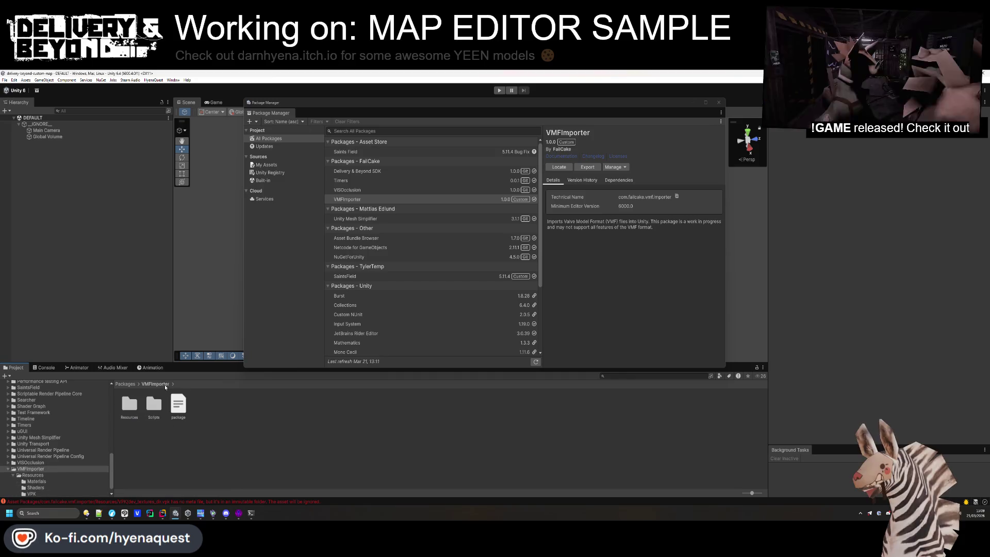
{"action": "right_click", "coordinate": [193, 426]}
{"action": "left_click", "coordinate": [219, 373]}
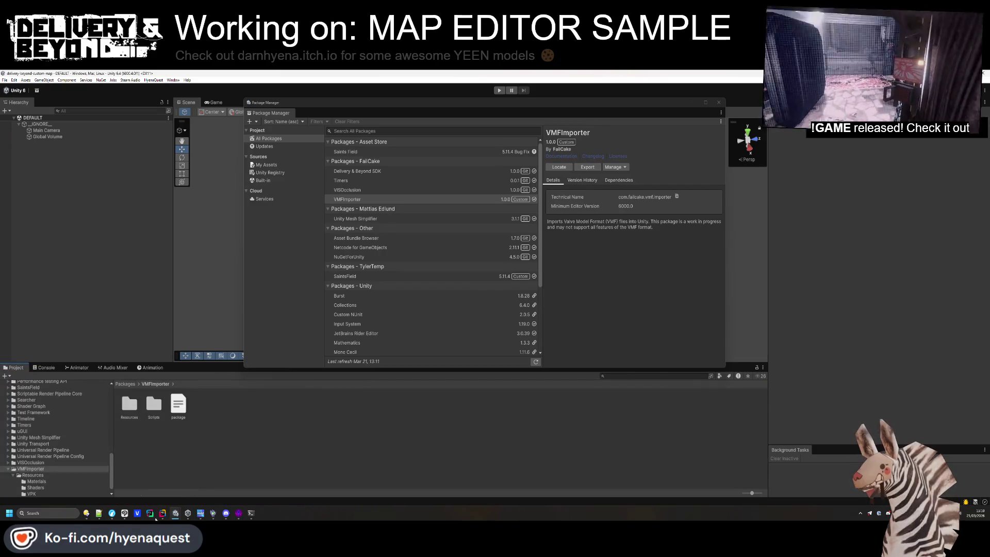
Open the repo's Resources folder and the project's com.failcake.vmf.importer package copy
{"action": "mouse_move", "coordinate": [98, 513]}
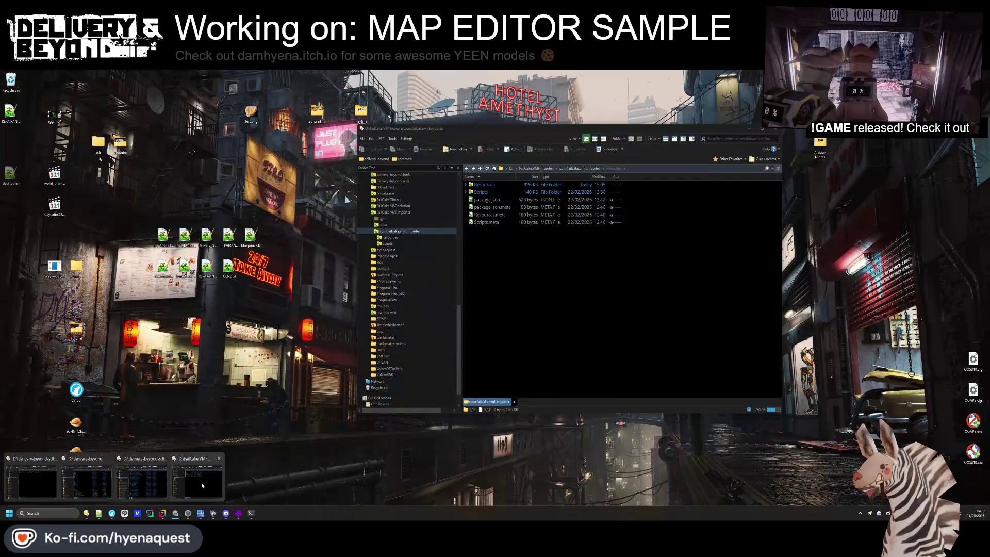
{"action": "left_click", "coordinate": [201, 481]}
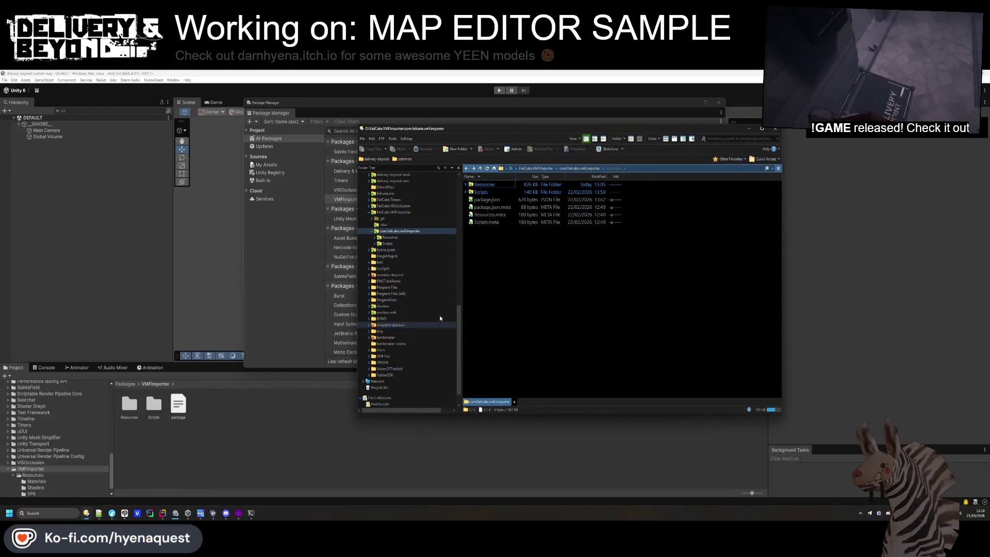
{"action": "mouse_move", "coordinate": [87, 515]}
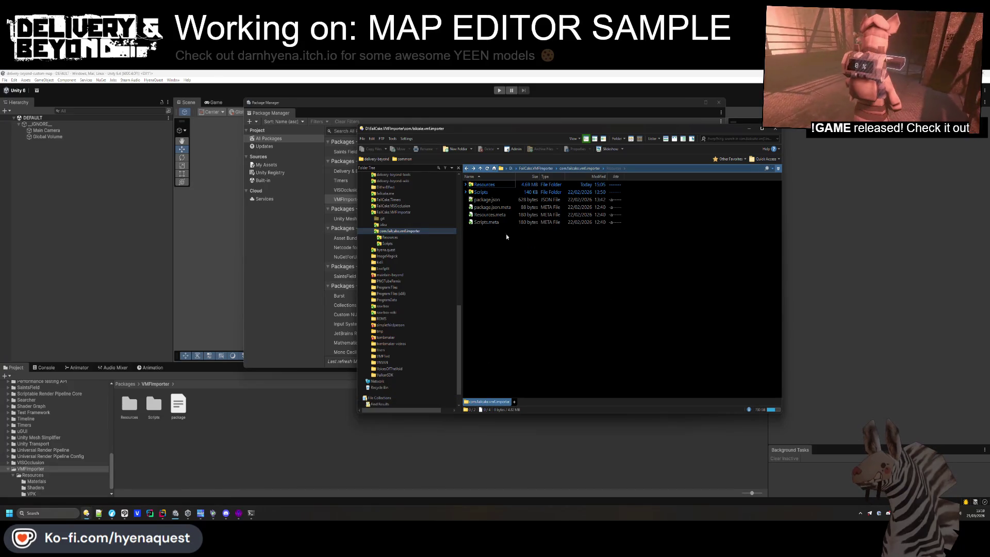
{"action": "double_click", "coordinate": [484, 184]}
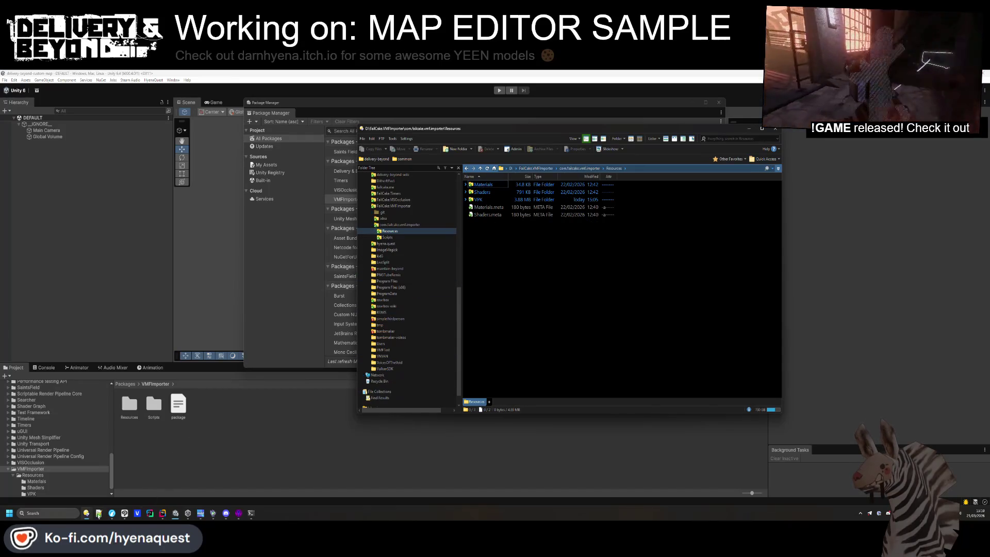
{"action": "mouse_move", "coordinate": [86, 514]}
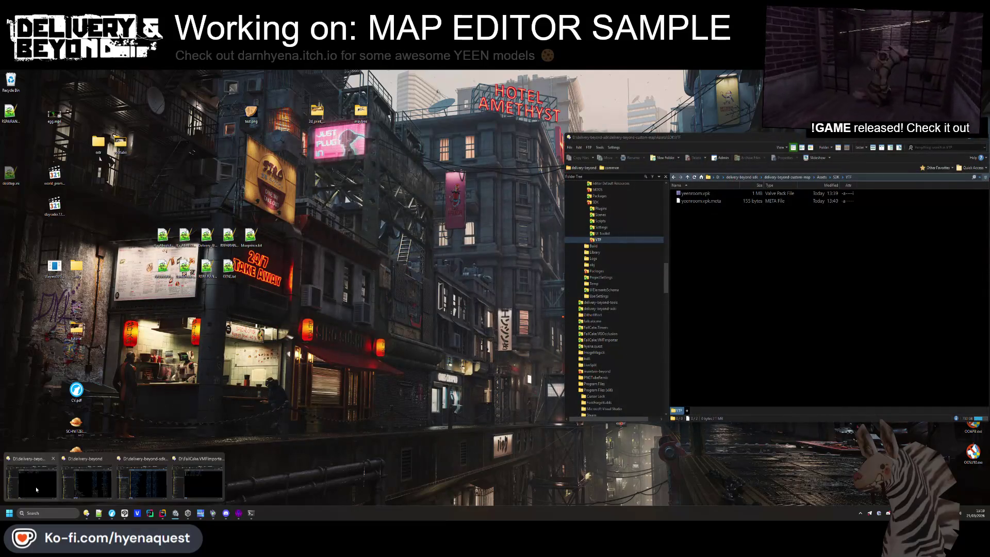
{"action": "left_click", "coordinate": [37, 489]}
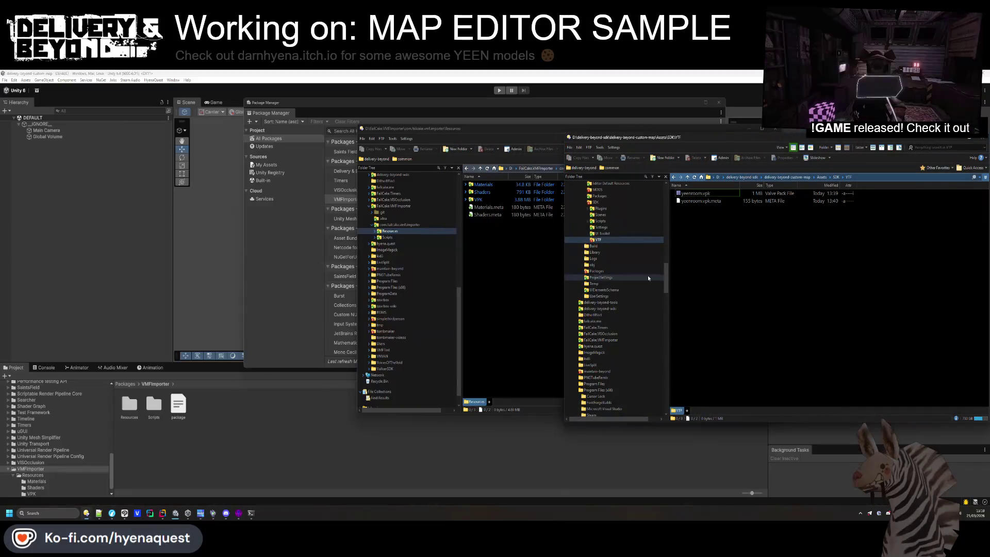
{"action": "left_click", "coordinate": [787, 177]}
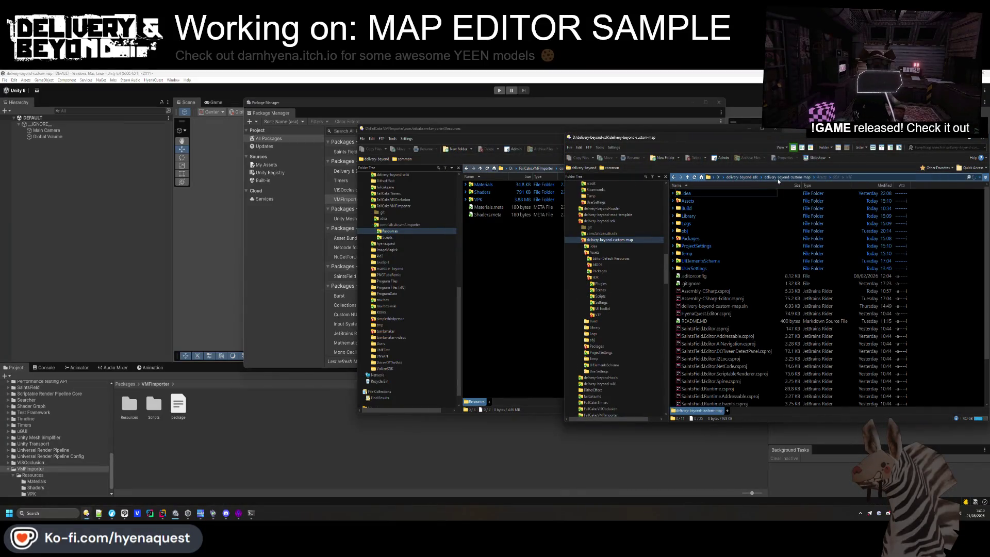
{"action": "double_click", "coordinate": [693, 239]}
{"action": "double_click", "coordinate": [703, 196]}
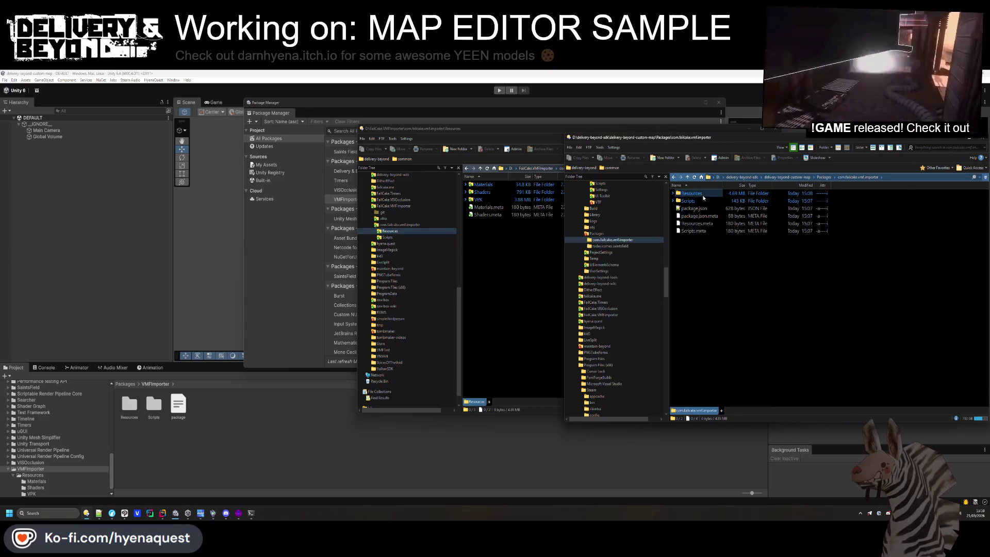
Replace the repo's Resources contents with the project's Resources folder
{"action": "left_click_drag", "start_coordinate": [524, 273], "coordinate": [482, 187]}
{"action": "key", "text": "Delete"}
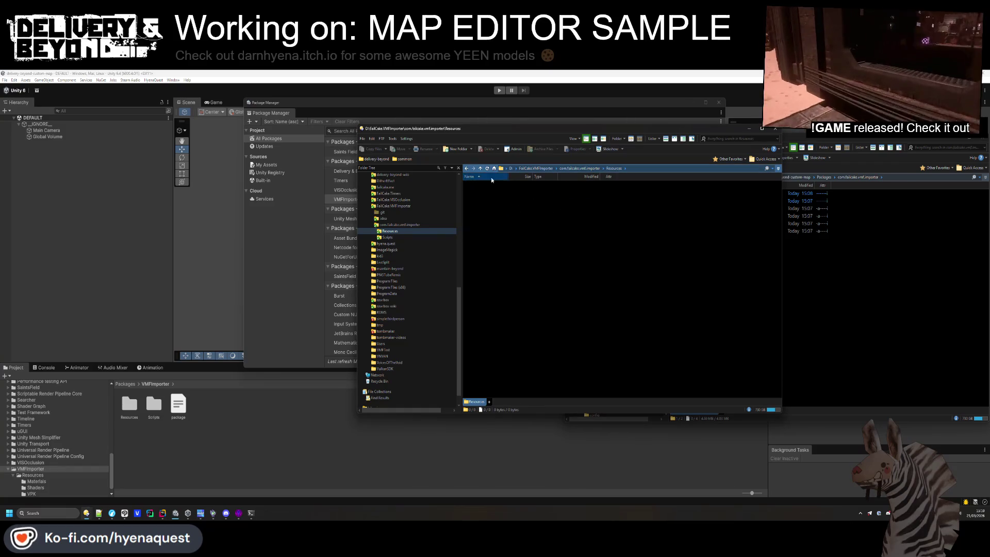
{"action": "left_click", "coordinate": [567, 171]}
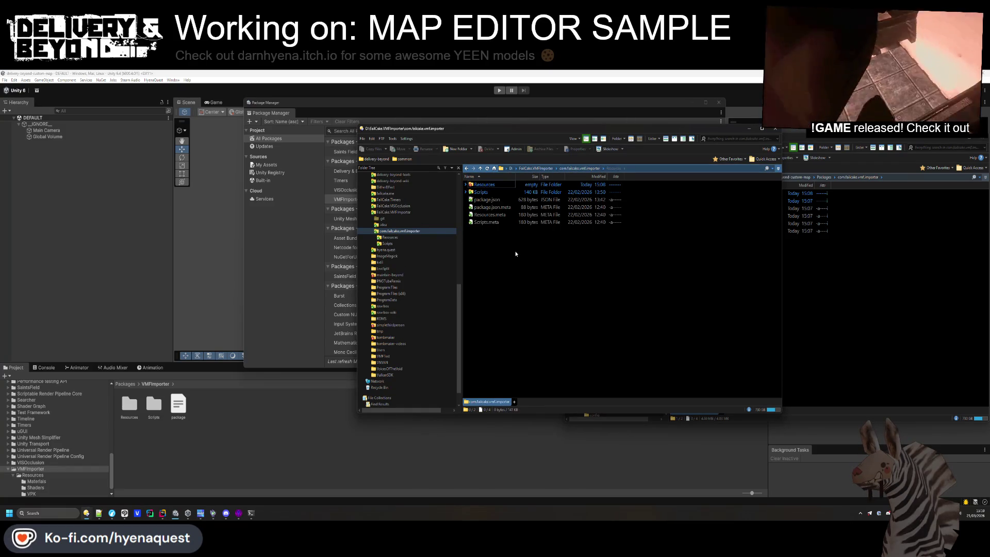
{"action": "left_click", "coordinate": [800, 259]}
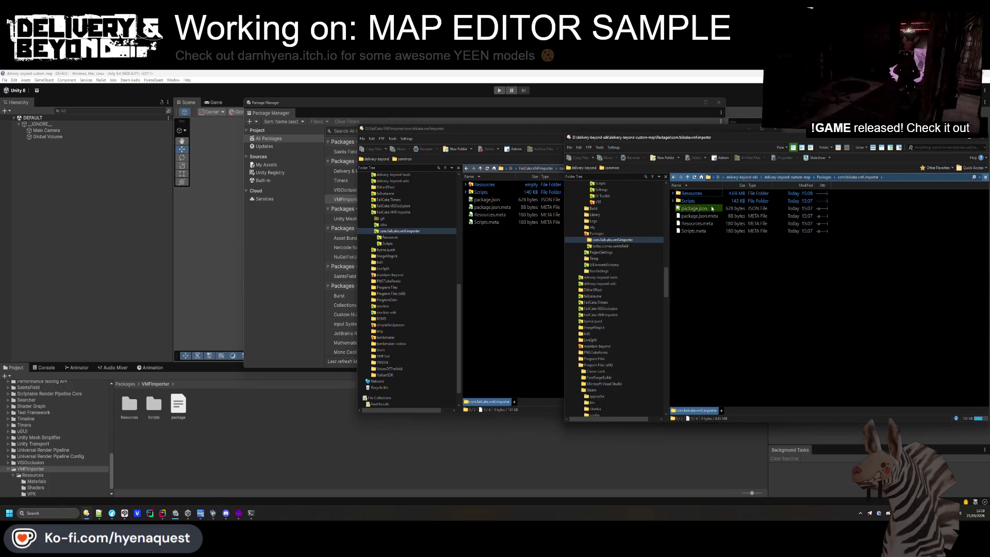
{"action": "left_click", "coordinate": [493, 194]}
{"action": "left_click", "coordinate": [504, 263]}
{"action": "key", "text": "ctrl+v"}
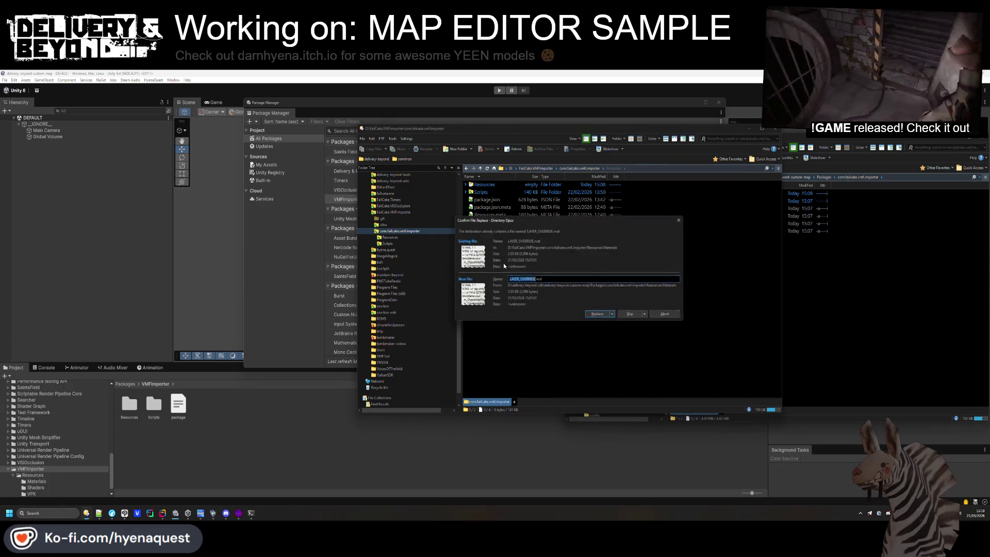
{"action": "left_click", "coordinate": [614, 316]}
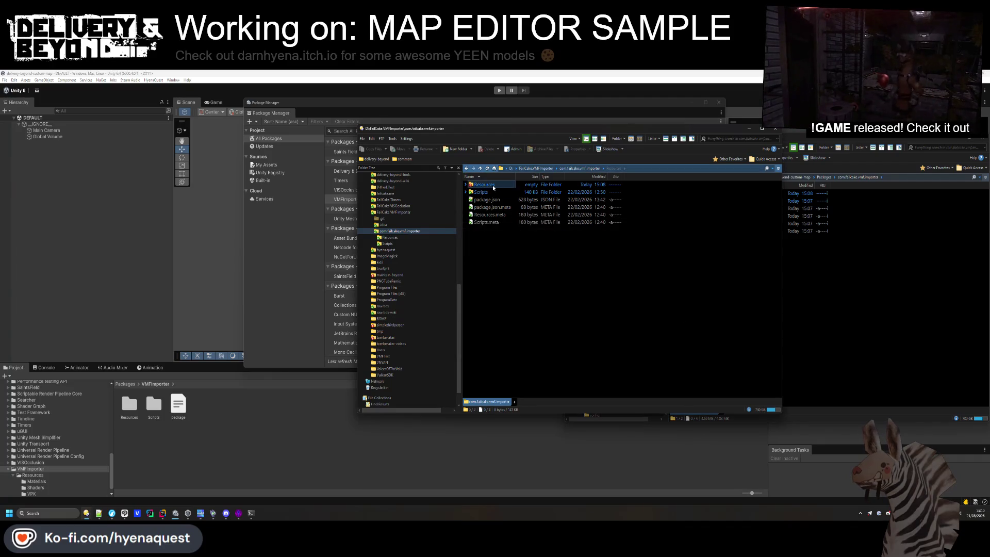
Check the updated Resources folder and start a Git commit from the package root
{"action": "double_click", "coordinate": [508, 185]}
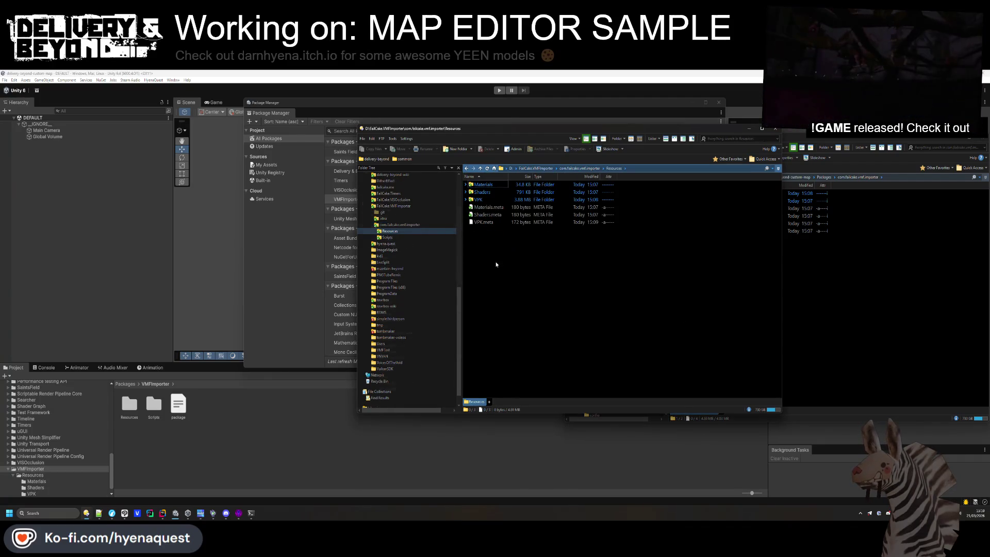
{"action": "key", "text": "BackSpace"}
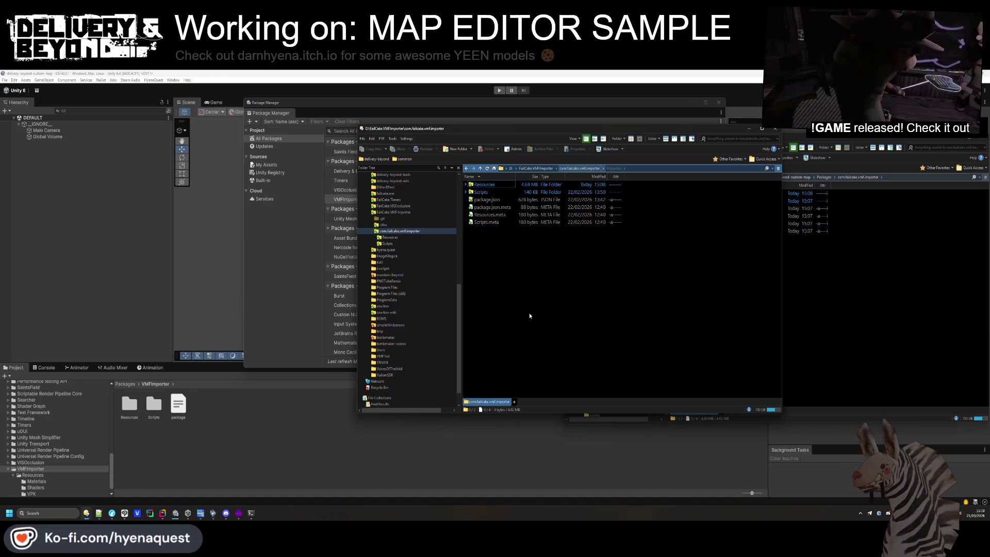
{"action": "right_click", "coordinate": [530, 316]}
{"action": "left_click", "coordinate": [535, 428]}
{"action": "type", "text": "a"}
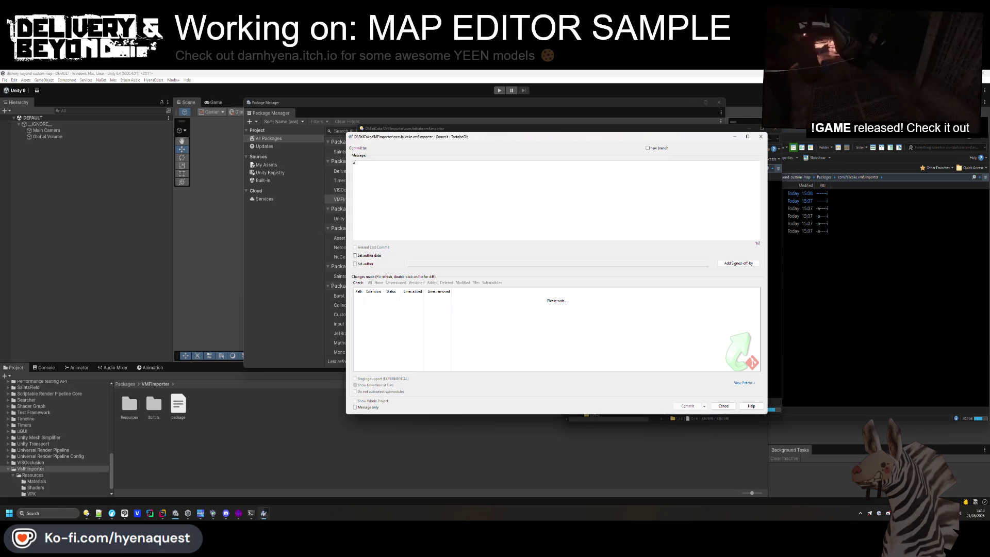
Commit the three .meta files as 'Add missing meta files' and push master to origin
{"action": "type", "text": "dd missin"}
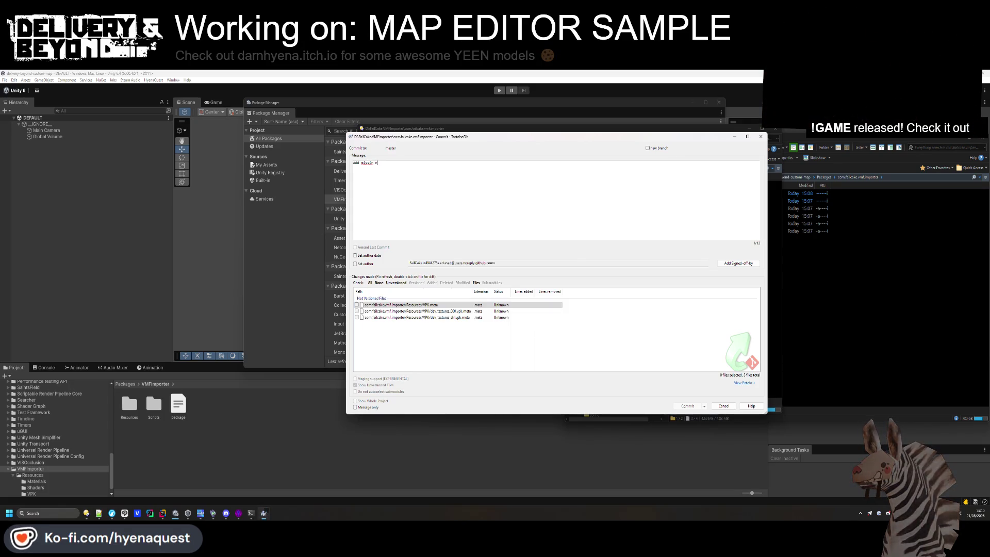
{"action": "type", "text": "g meta files"}
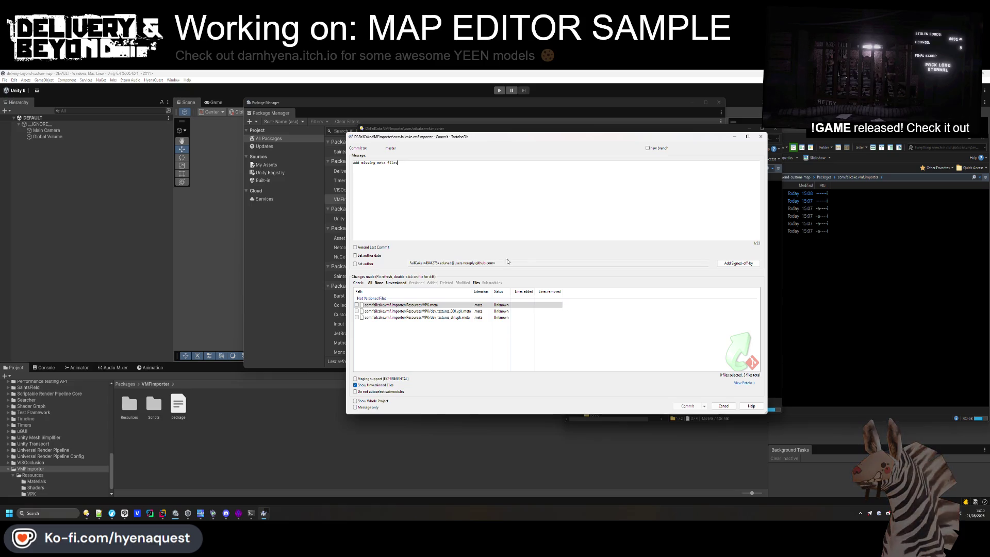
{"action": "left_click", "coordinate": [369, 283]}
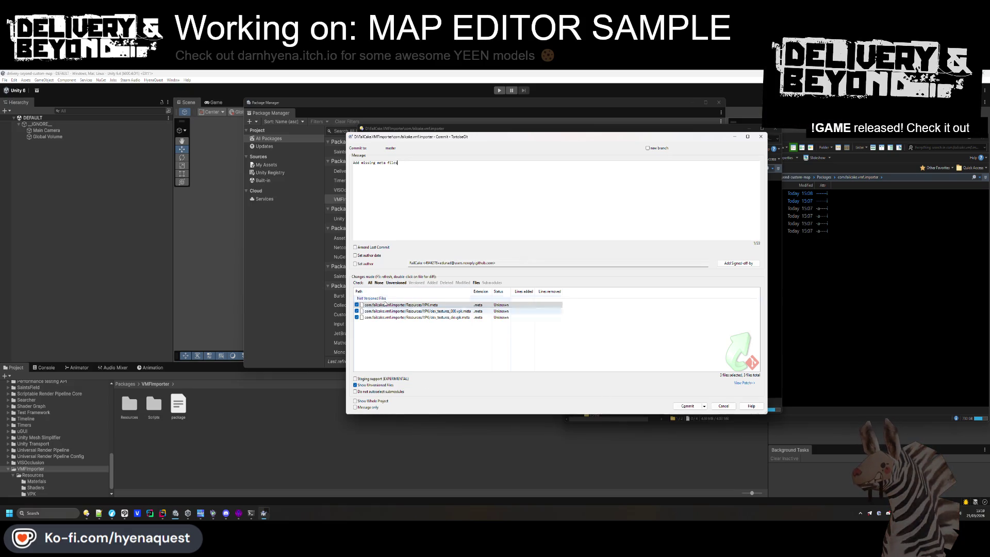
{"action": "left_click", "coordinate": [679, 408]}
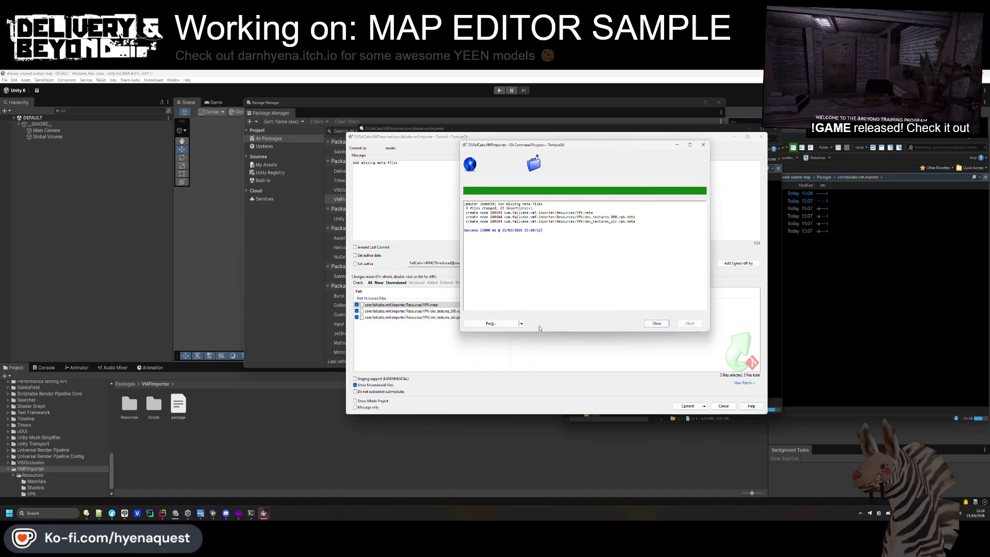
{"action": "left_click", "coordinate": [490, 323]}
{"action": "left_click", "coordinate": [684, 301]}
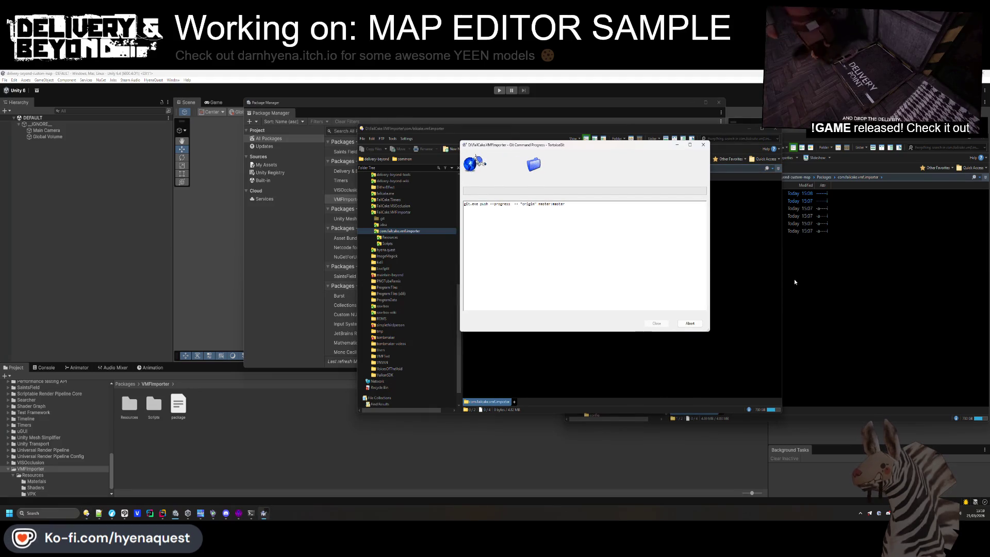
{"action": "left_click_drag", "start_coordinate": [640, 156], "coordinate": [525, 171]}
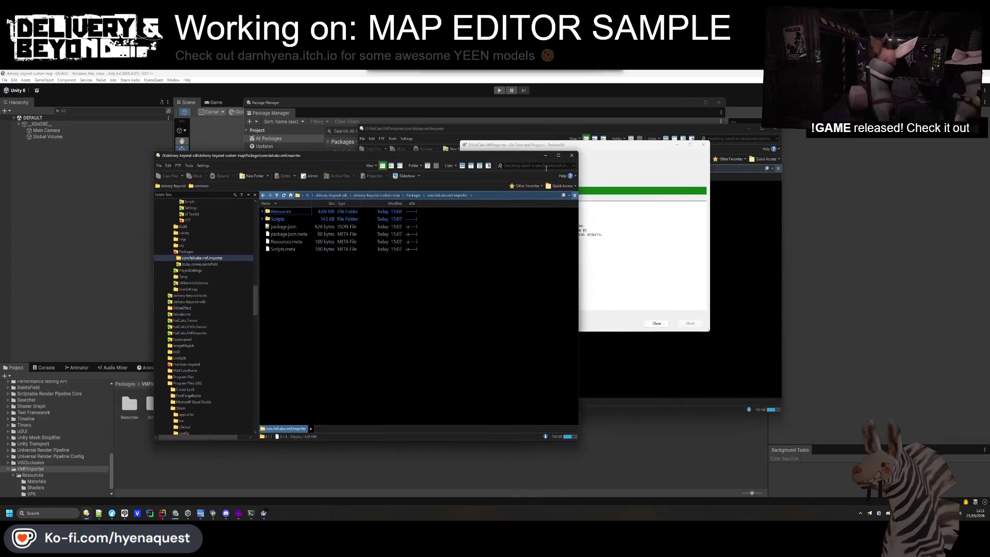
Remove the custom VMFImporter package through Manage > Remove and confirm
{"action": "left_click", "coordinate": [571, 155]}
{"action": "left_click", "coordinate": [656, 323]}
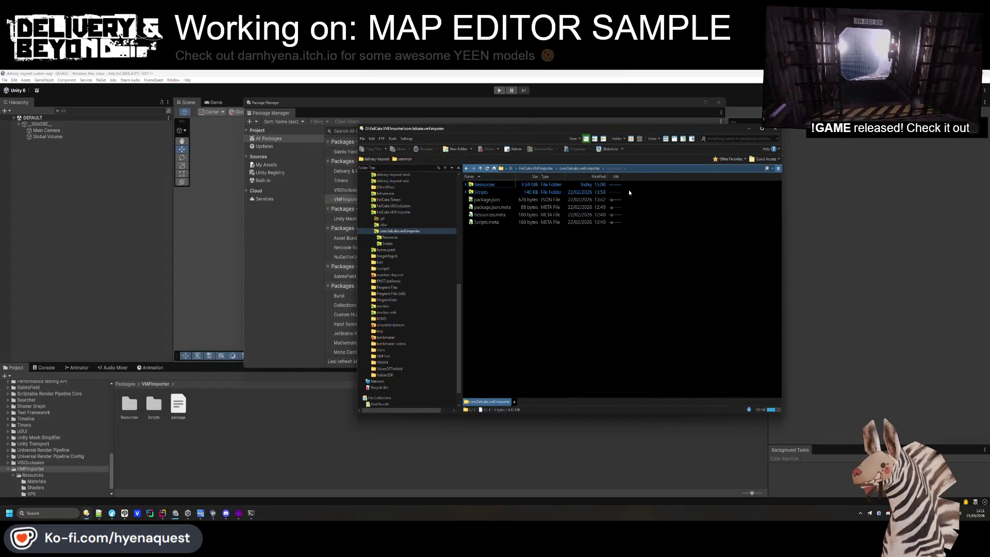
{"action": "left_click", "coordinate": [339, 211]}
{"action": "left_click", "coordinate": [626, 167]}
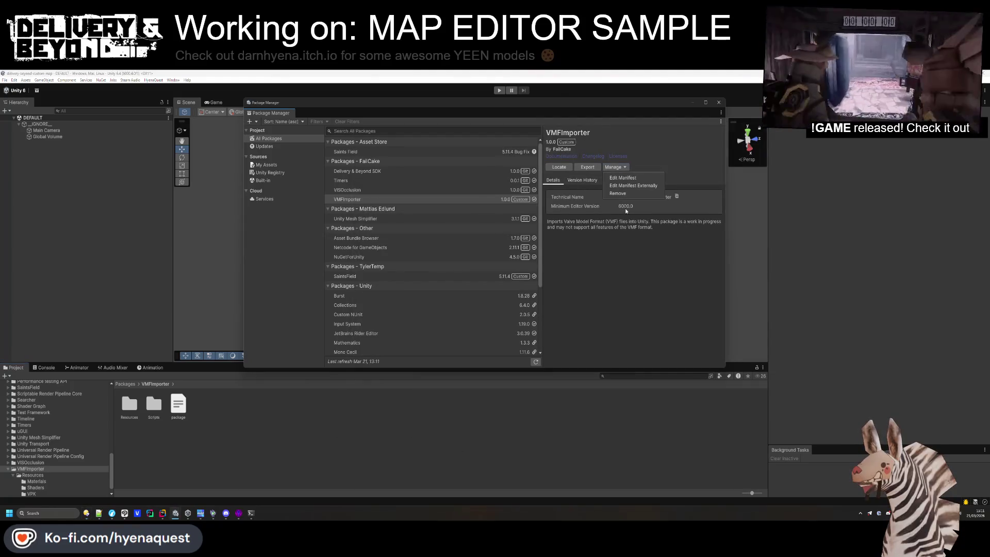
{"action": "left_click", "coordinate": [634, 193]}
{"action": "left_click", "coordinate": [508, 299]}
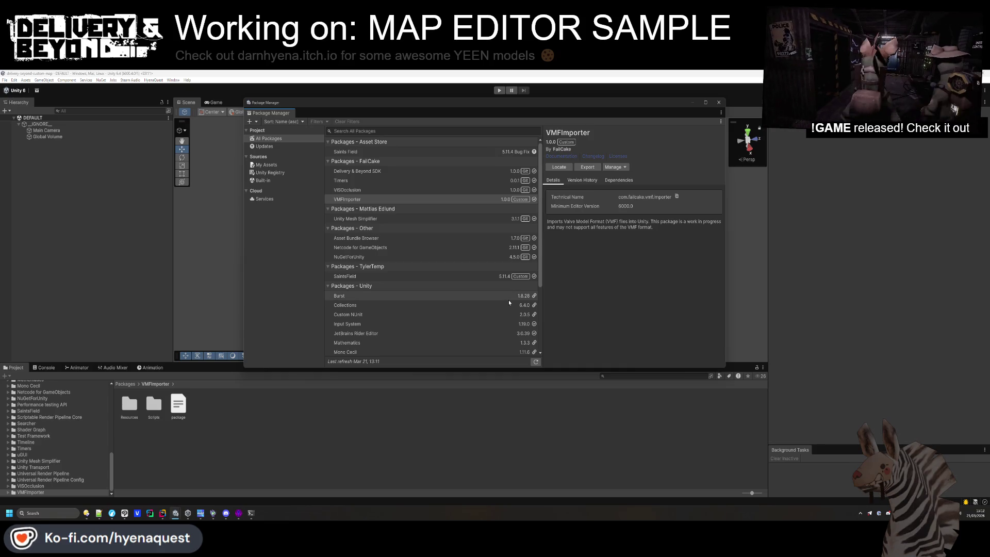
{"action": "left_click", "coordinate": [617, 169]}
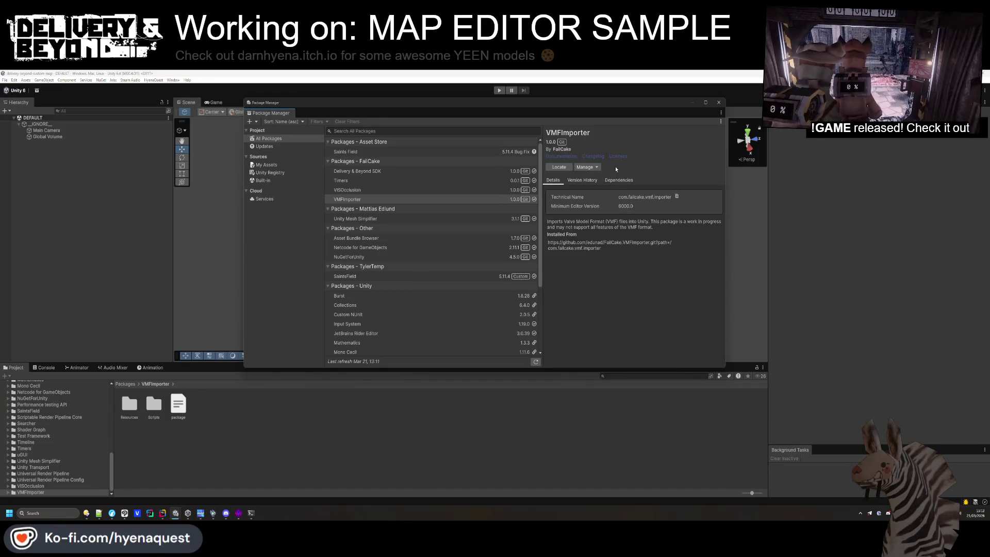
Reinstall VMFImporter from its git source and close the Package Manager
{"action": "left_click", "coordinate": [597, 168]}
{"action": "left_click", "coordinate": [592, 210]}
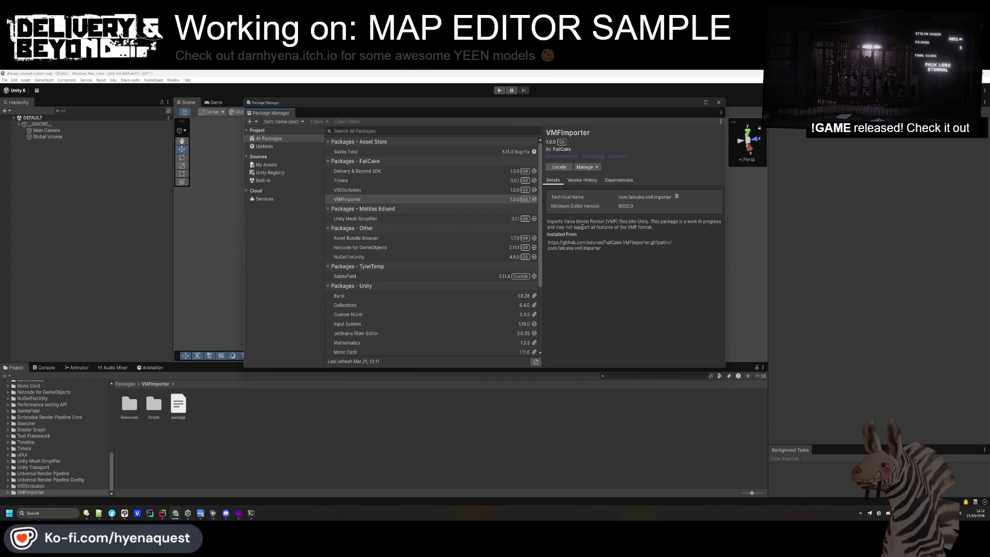
{"action": "left_click", "coordinate": [719, 102]}
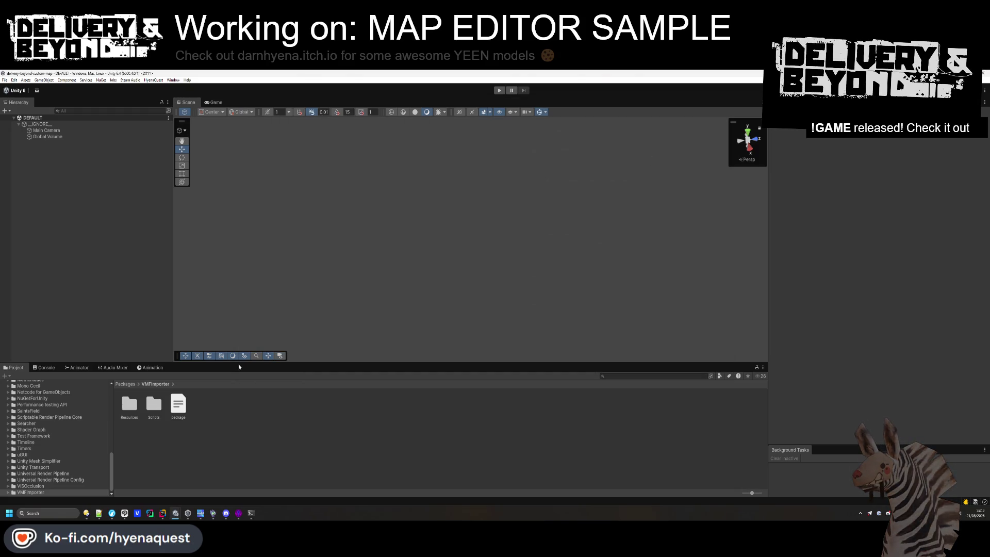
Select Assets/VMFImporterSettings and start editing the first VPK path toward 'Packages'
{"action": "left_click", "coordinate": [130, 384]}
{"action": "scroll", "coordinate": [23, 421], "scroll_direction": "up", "scroll_amount": 5}
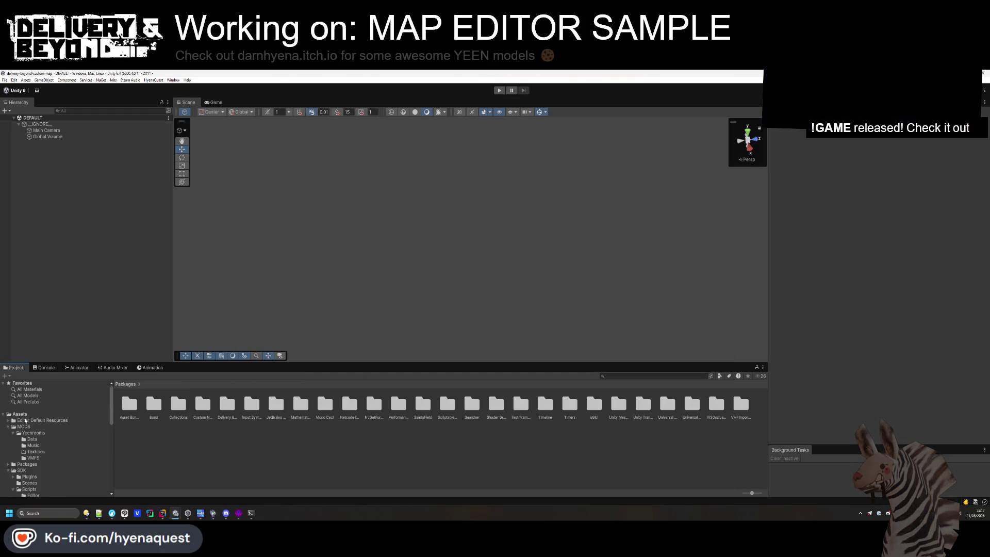
{"action": "left_click", "coordinate": [32, 414]}
{"action": "left_click", "coordinate": [276, 405]}
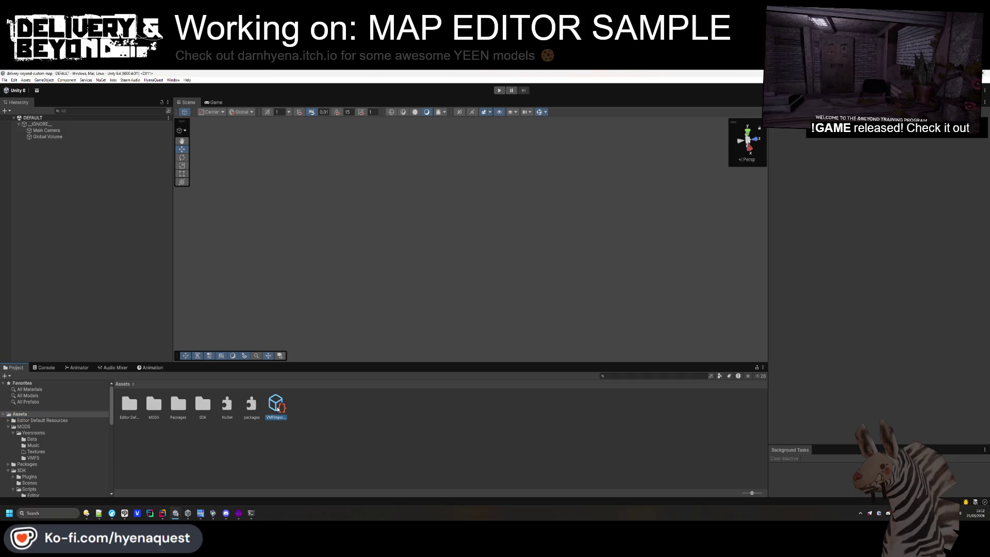
{"action": "left_click", "coordinate": [870, 162]}
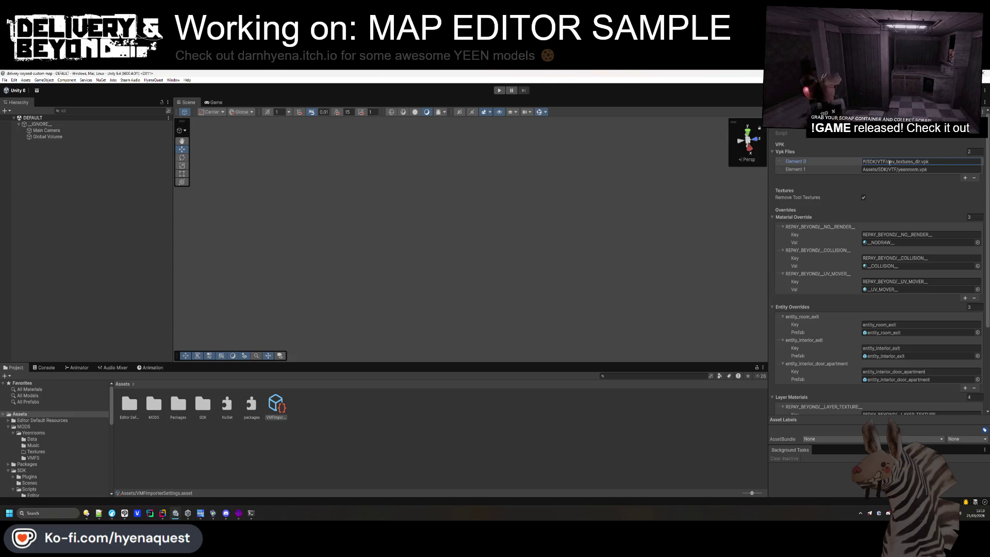
{"action": "type", "text": "ackages"}
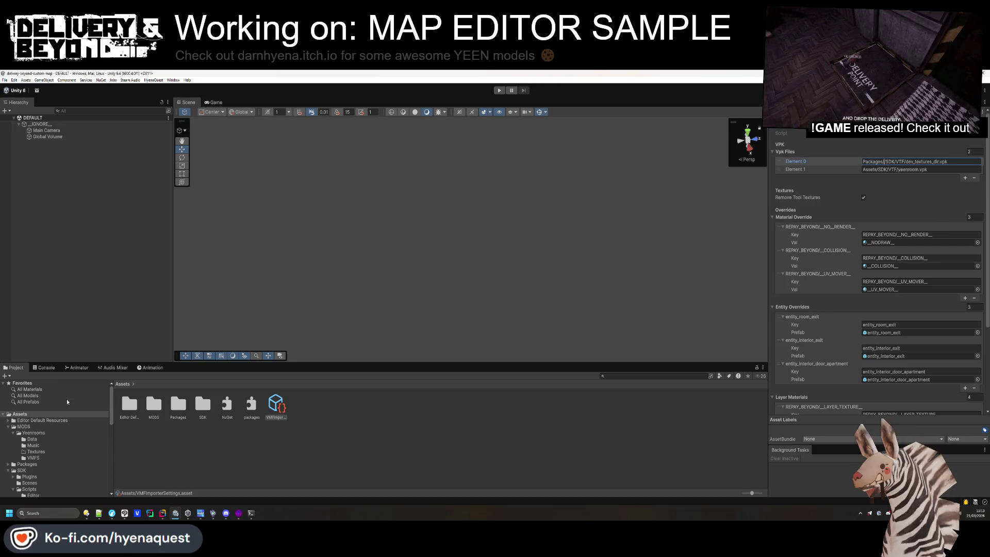
{"action": "scroll", "coordinate": [55, 426], "scroll_direction": "down", "scroll_amount": 10}
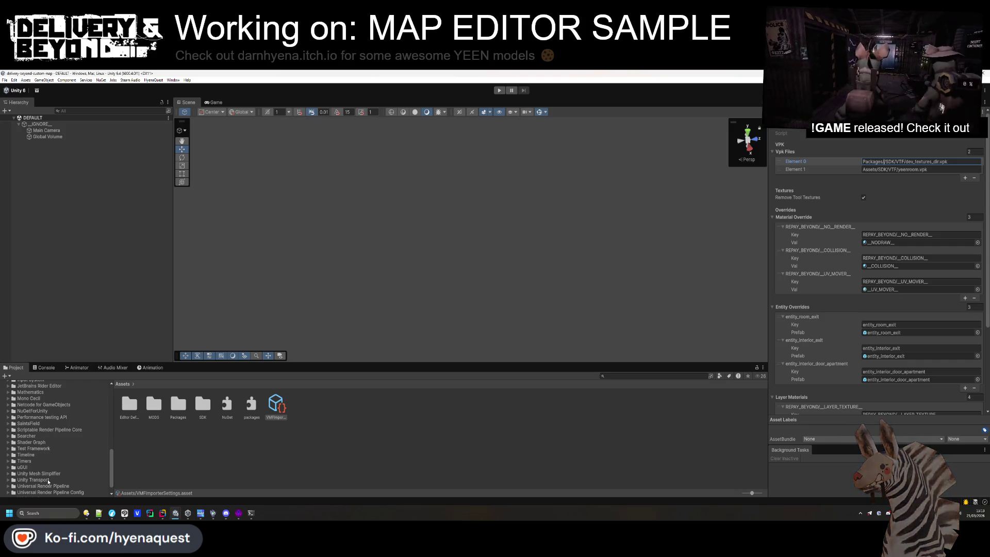
{"action": "scroll", "coordinate": [55, 419], "scroll_direction": "up", "scroll_amount": 5}
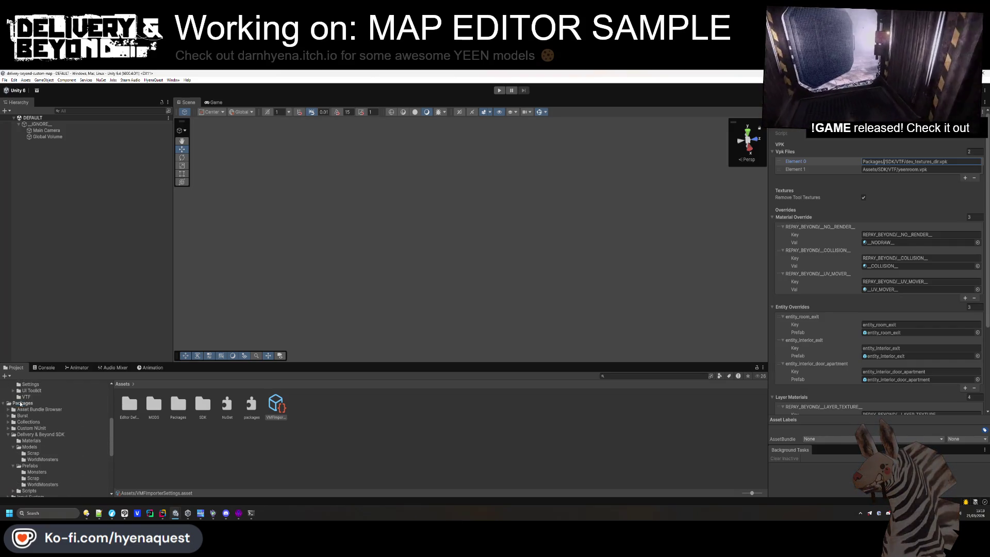
Copy the path of dev_textures_dir from Packages > VMFImporter > Resources > VPK
{"action": "left_click", "coordinate": [22, 403]}
{"action": "scroll", "coordinate": [669, 486], "scroll_direction": "down", "scroll_amount": 3}
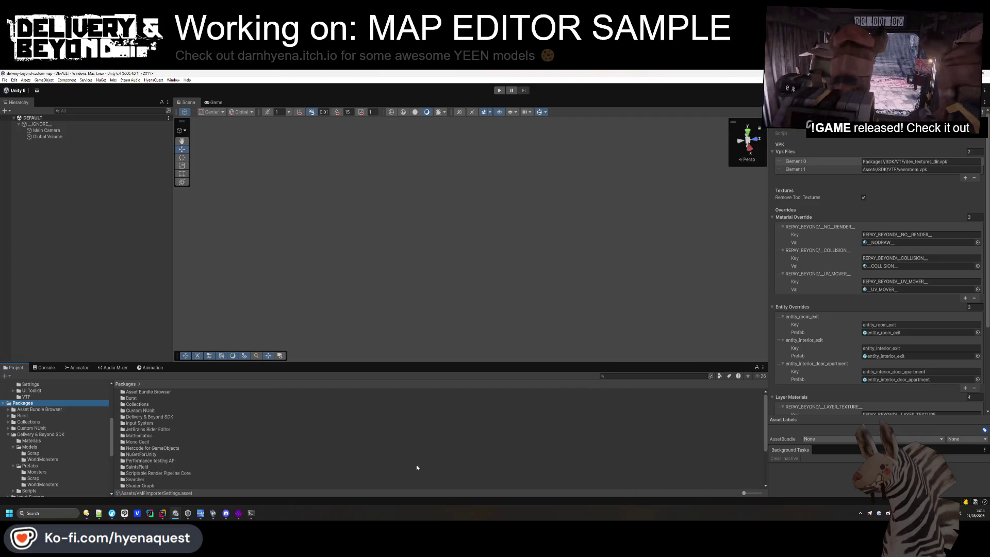
{"action": "mouse_move", "coordinate": [747, 495]}
{"action": "left_mouse_down"}
{"action": "mouse_move", "coordinate": [755, 494]}
{"action": "mouse_move", "coordinate": [743, 494]}
{"action": "left_mouse_up"}
{"action": "scroll", "coordinate": [197, 440], "scroll_direction": "down", "scroll_amount": 3}
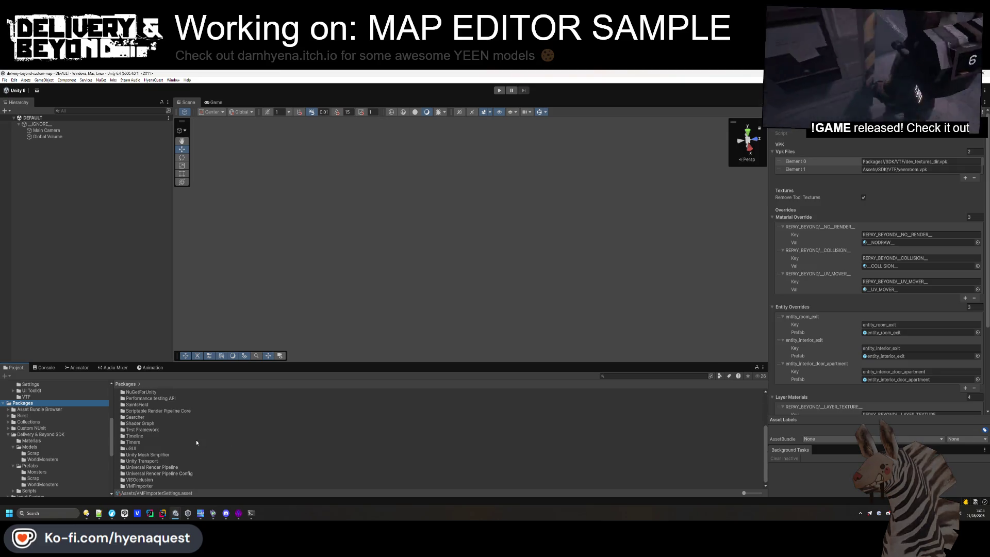
{"action": "right_click", "coordinate": [147, 485]}
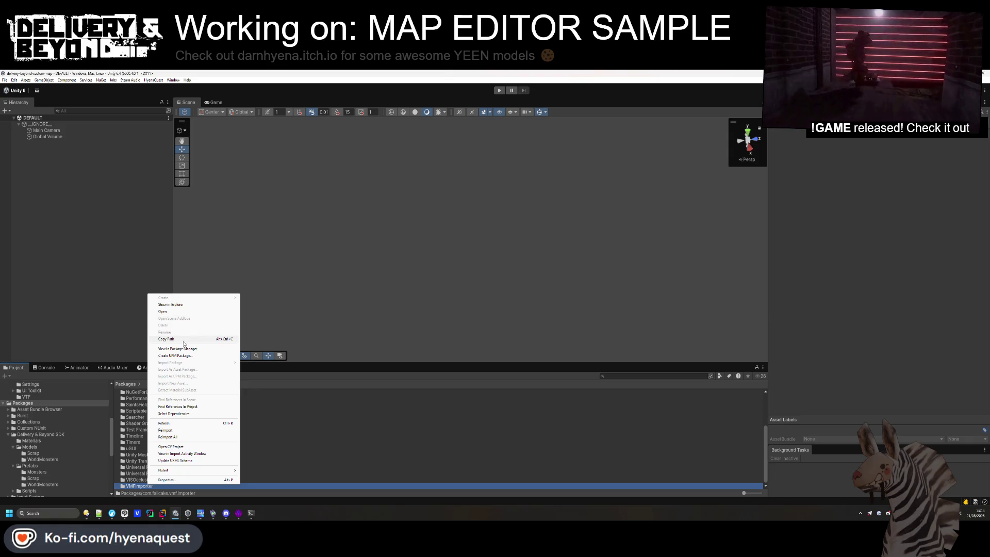
{"action": "left_click", "coordinate": [163, 311]}
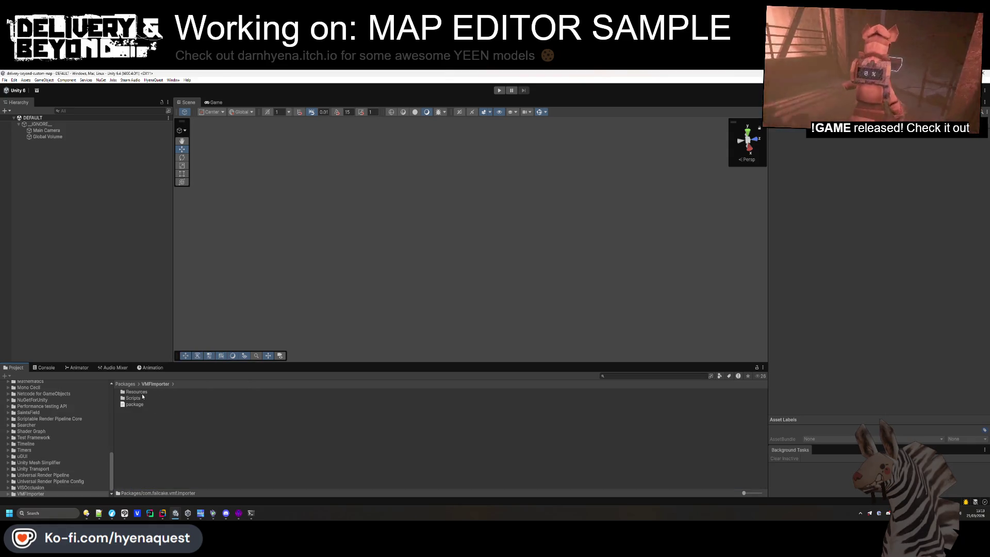
{"action": "double_click", "coordinate": [135, 392]}
{"action": "double_click", "coordinate": [132, 404]}
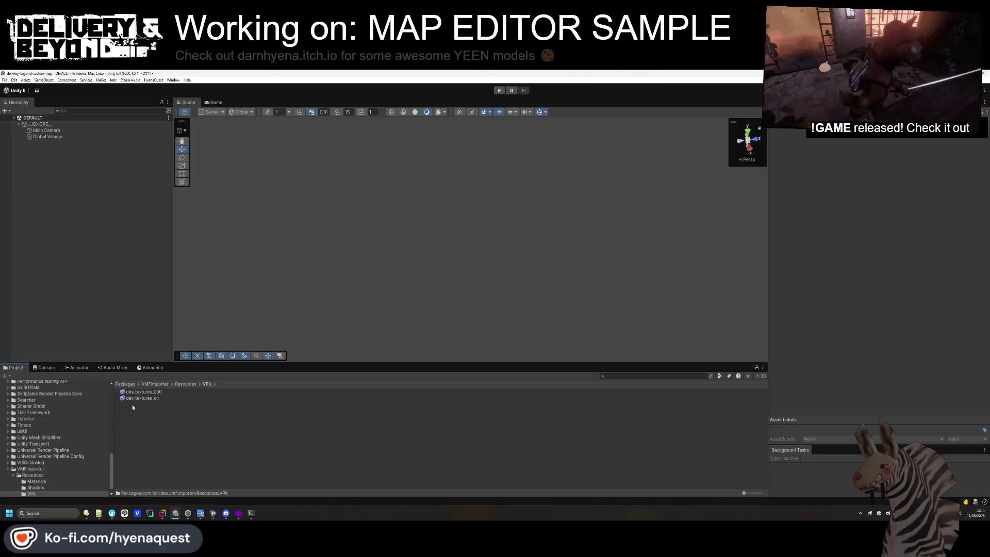
{"action": "right_click", "coordinate": [145, 396]}
{"action": "left_click", "coordinate": [174, 253]}
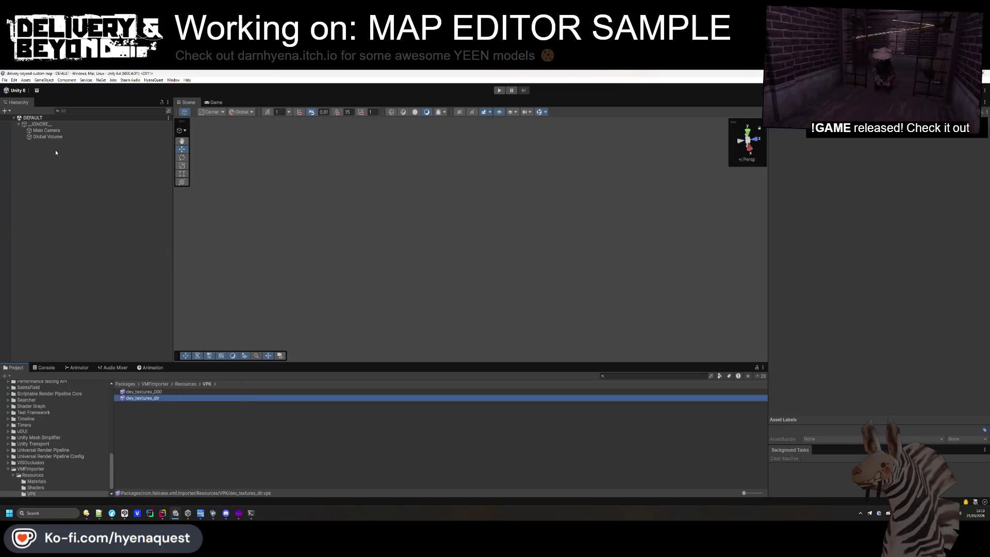
Reselect VMFImporterSettings in Assets and edit its first VPK file path
{"action": "left_click", "coordinate": [125, 384]}
{"action": "scroll", "coordinate": [42, 408], "scroll_direction": "up", "scroll_amount": 10}
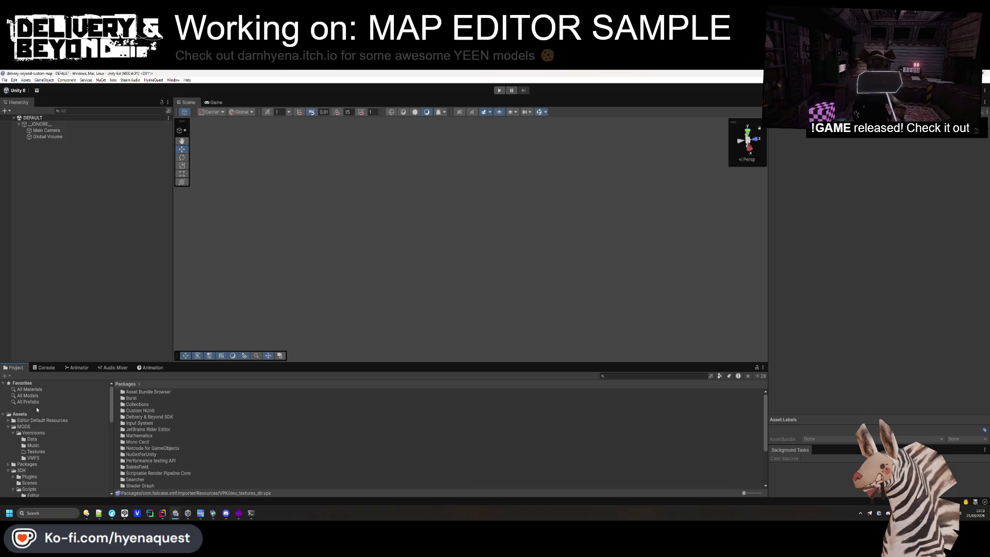
{"action": "left_click", "coordinate": [41, 413]}
{"action": "left_click", "coordinate": [141, 429]}
{"action": "left_click", "coordinate": [905, 163]}
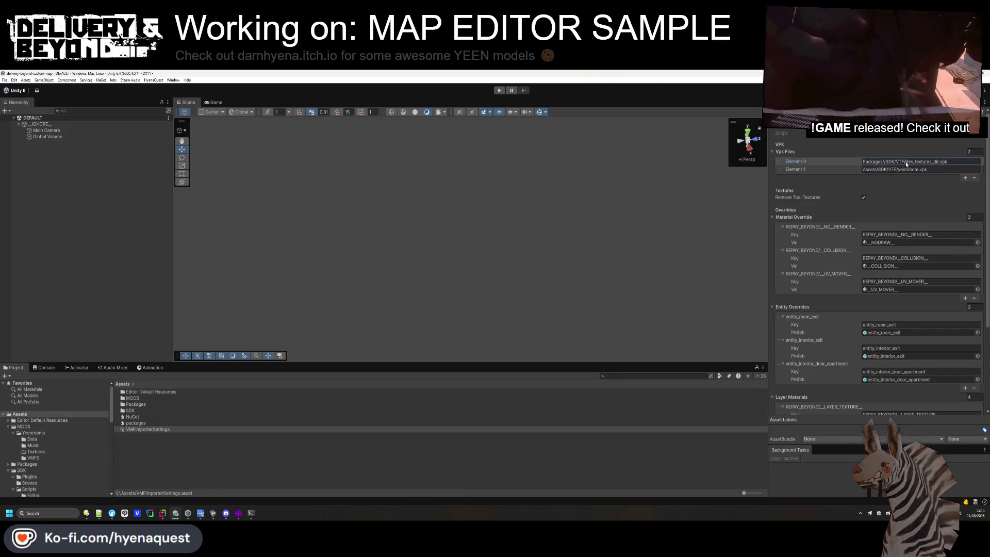
Paste the dev_textures_dir path into Vpk Files Element 0, then open Assets/MODS/Yeenrooms/VMFS
{"action": "key", "text": "ctrl+v"}
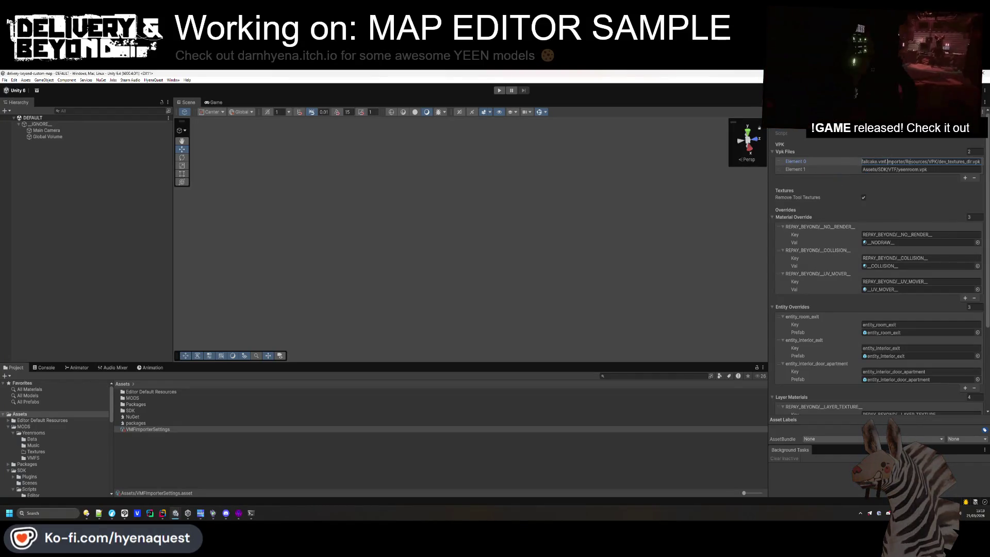
{"action": "left_click", "coordinate": [886, 169]}
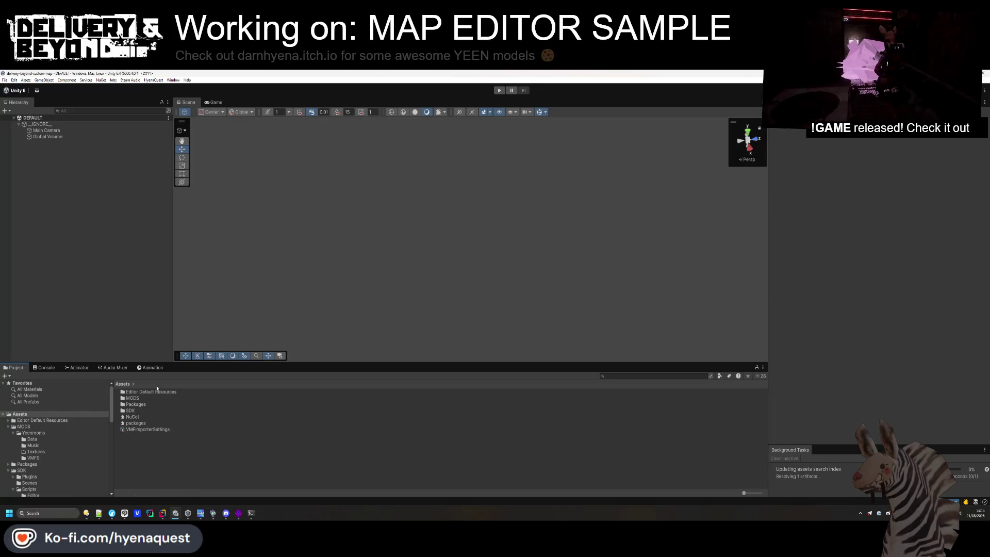
{"action": "double_click", "coordinate": [130, 410]}
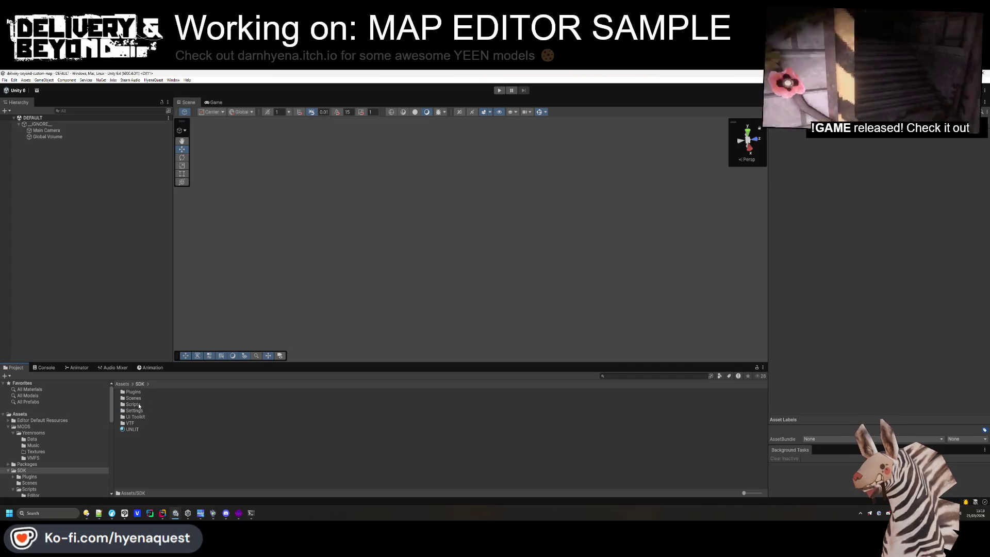
{"action": "left_click", "coordinate": [122, 384]}
{"action": "double_click", "coordinate": [128, 397]}
{"action": "double_click", "coordinate": [128, 394]}
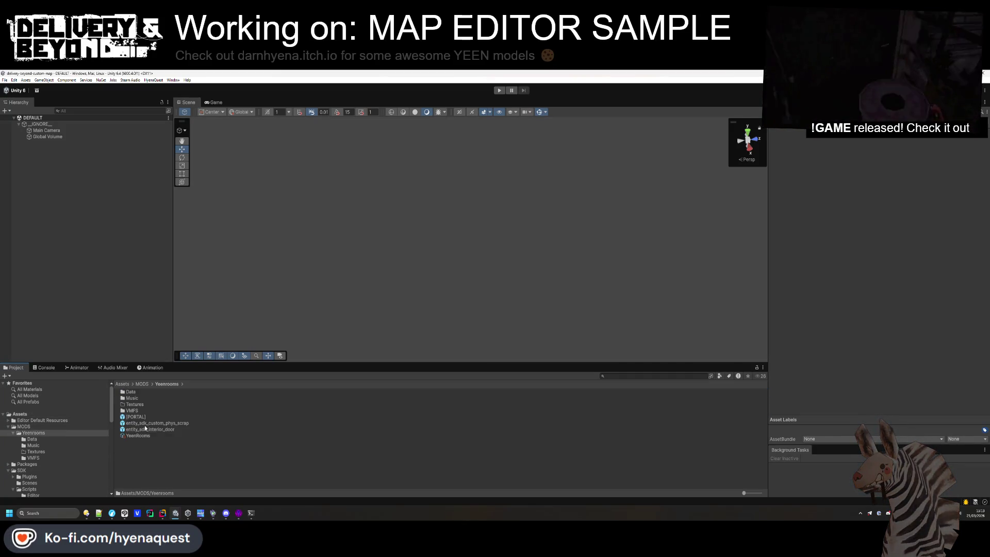
{"action": "left_click_drag", "start_coordinate": [744, 493], "coordinate": [755, 495]}
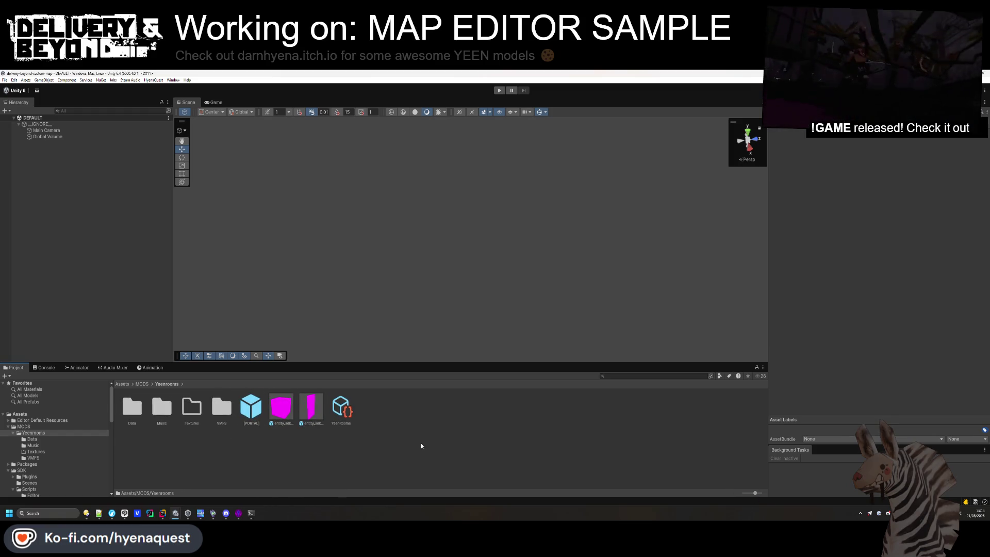
{"action": "left_click", "coordinate": [281, 407]}
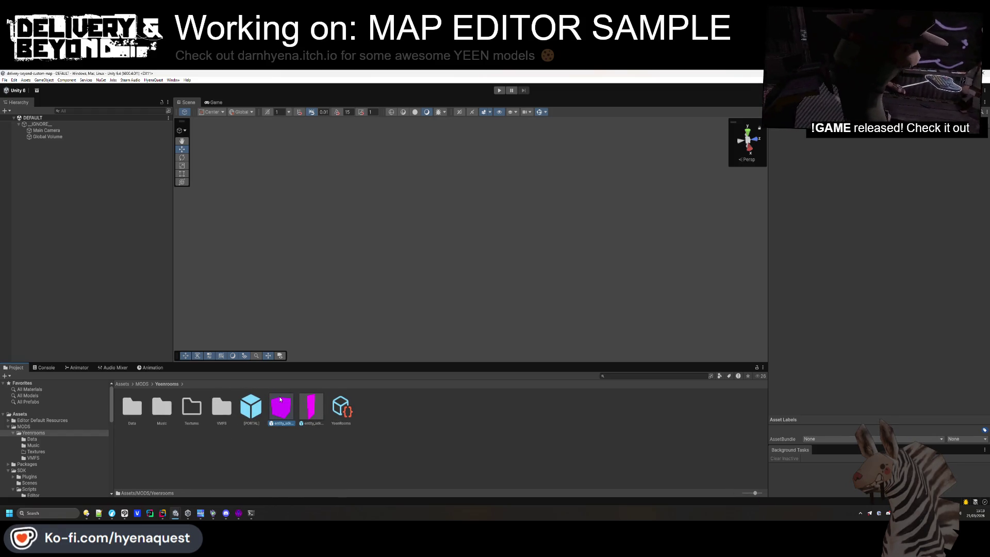
{"action": "left_click", "coordinate": [212, 405]}
{"action": "double_click", "coordinate": [213, 406]}
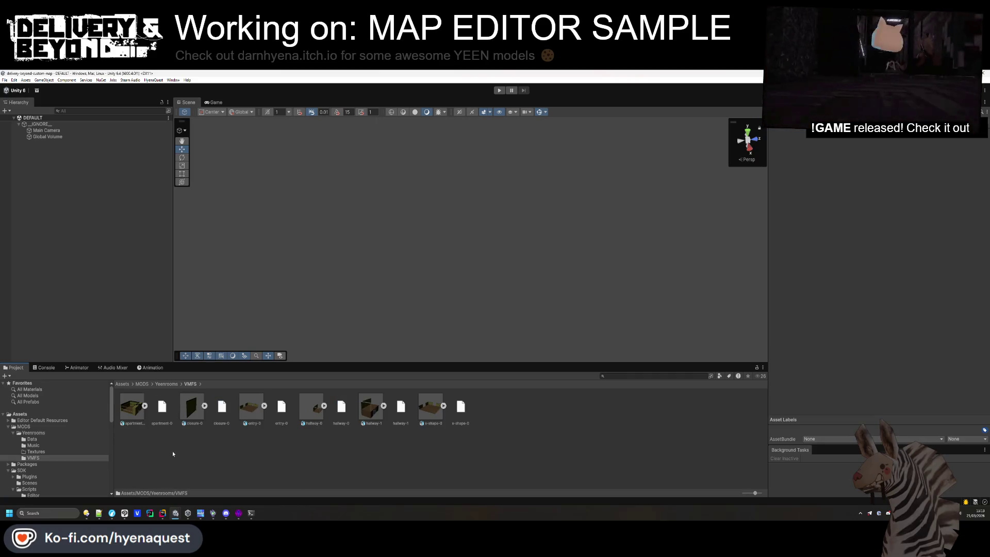
Reimport the maps in the VMFS folder
{"action": "left_click", "coordinate": [138, 413]}
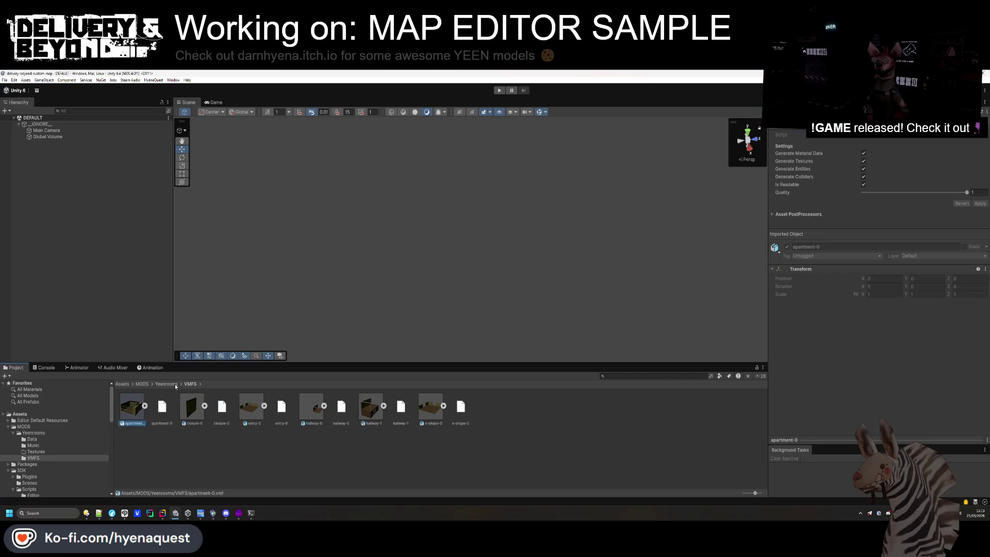
{"action": "key", "text": "BackSpace"}
{"action": "right_click", "coordinate": [221, 410]}
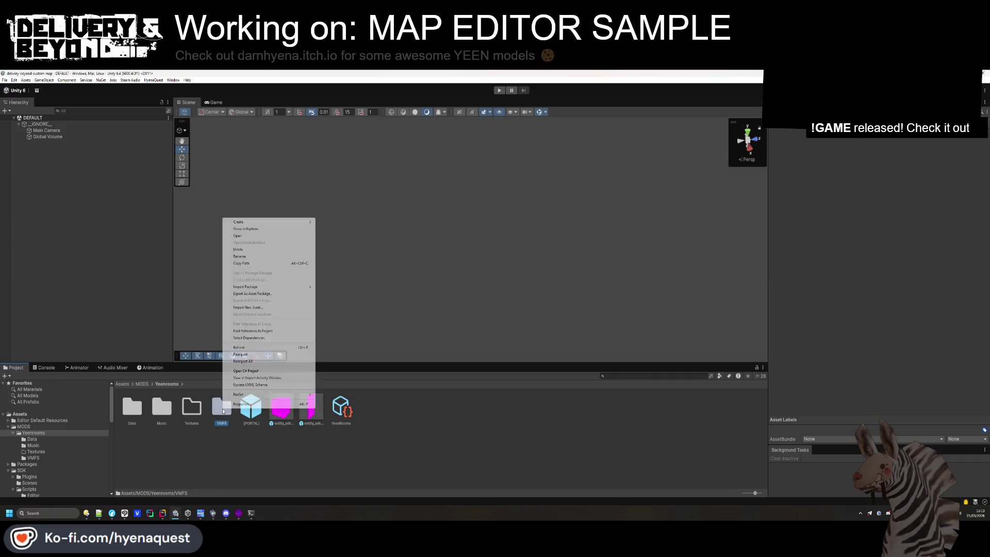
{"action": "left_click", "coordinate": [258, 356]}
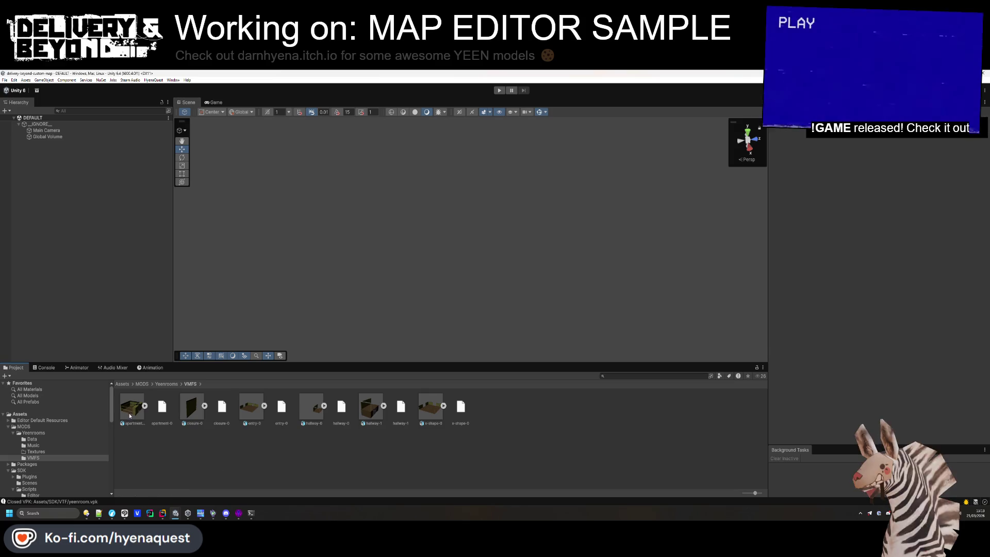
Drag entry-0 into the scene, set its position to 0, 0, 0, and frame it
{"action": "mouse_move", "coordinate": [131, 419]}
{"action": "left_mouse_down"}
{"action": "mouse_move", "coordinate": [172, 287]}
{"action": "mouse_move", "coordinate": [99, 256]}
{"action": "mouse_move", "coordinate": [390, 234]}
{"action": "left_mouse_up"}
{"action": "scroll", "coordinate": [413, 208], "scroll_direction": "up", "scroll_amount": 1}
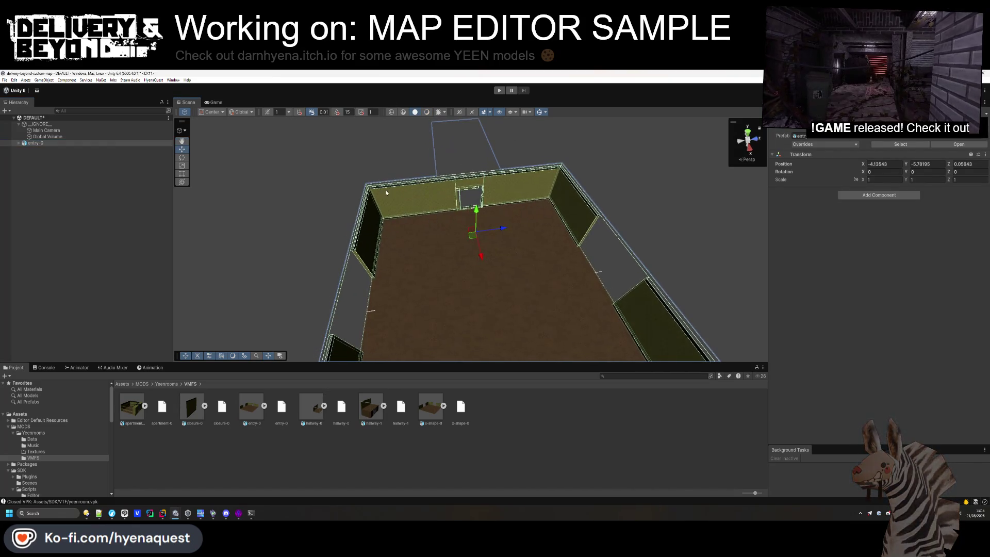
{"action": "type", "text": "0"}
{"action": "key", "text": "Tab"}
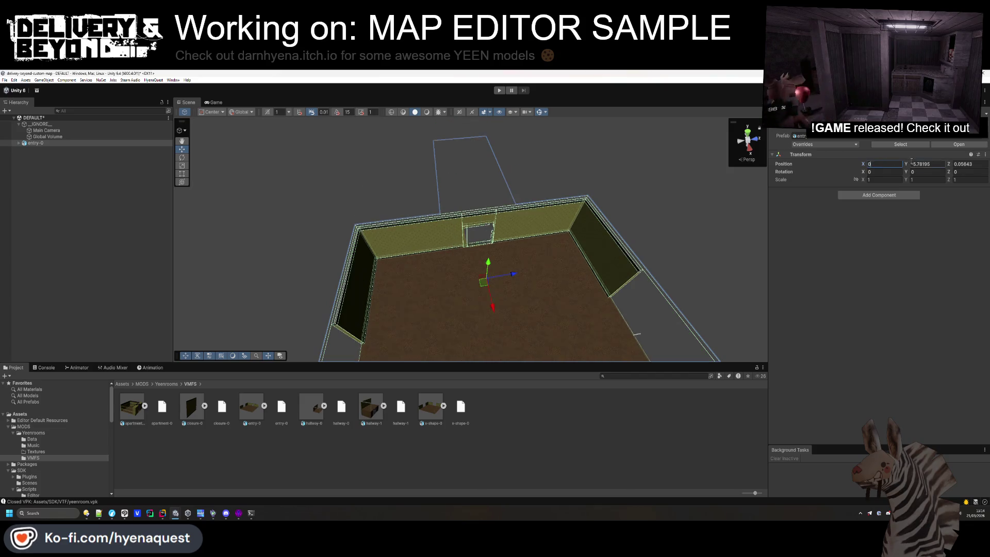
{"action": "type", "text": "0"}
{"action": "key", "text": "Tab"}
{"action": "type", "text": "0"}
{"action": "left_click", "coordinate": [85, 256]}
{"action": "mouse_move", "coordinate": [405, 223]}
{"action": "left_mouse_down"}
{"action": "mouse_move", "coordinate": [405, 175]}
{"action": "mouse_move", "coordinate": [515, 201]}
{"action": "mouse_move", "coordinate": [464, 232]}
{"action": "mouse_move", "coordinate": [415, 285]}
{"action": "mouse_move", "coordinate": [188, 302]}
{"action": "mouse_move", "coordinate": [320, 227]}
{"action": "left_mouse_up"}
{"action": "double_click", "coordinate": [35, 143]}
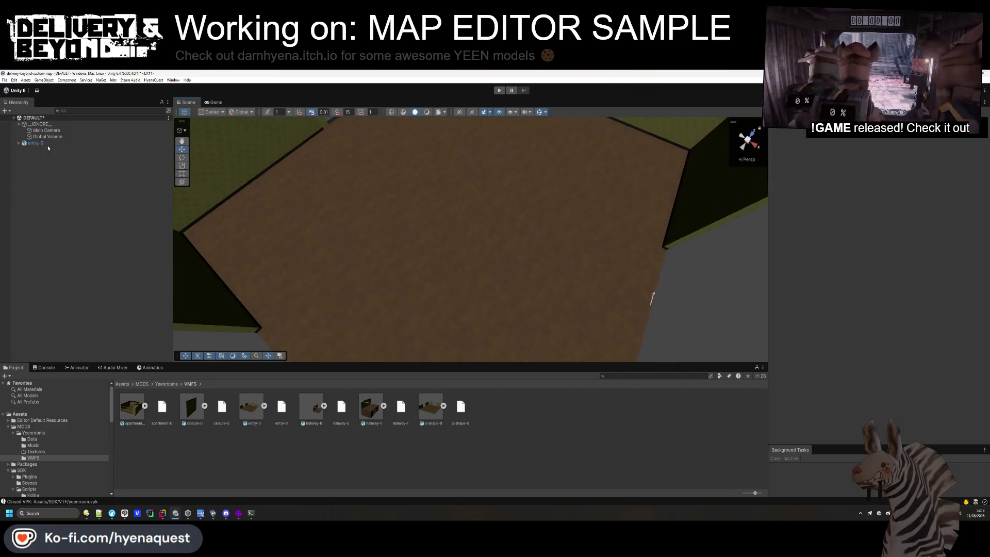
Add the Entity_room, Entity_vis_room and Steam Audio Dynamic Object components to entry-0
{"action": "left_click", "coordinate": [863, 196]}
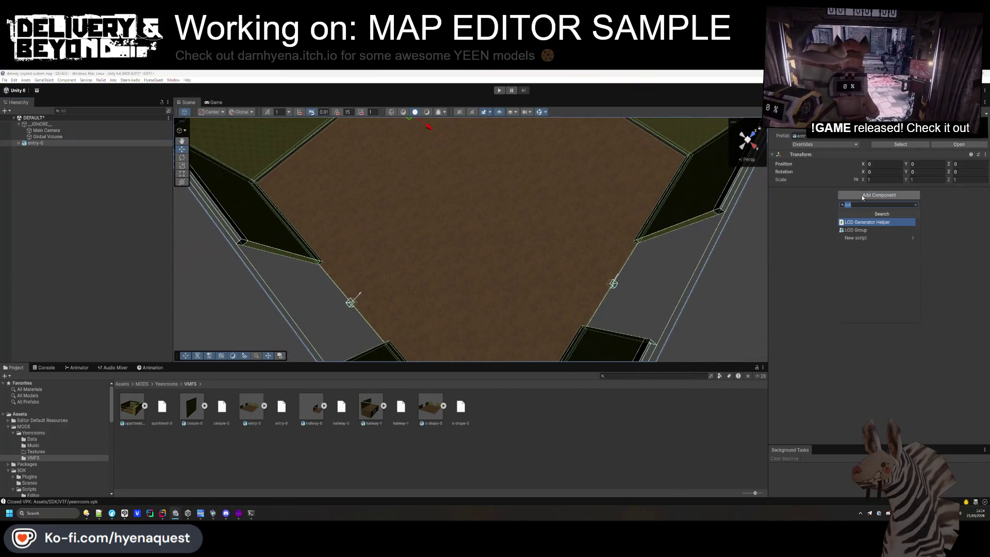
{"action": "type", "text": "entity"}
{"action": "key", "text": "Return"}
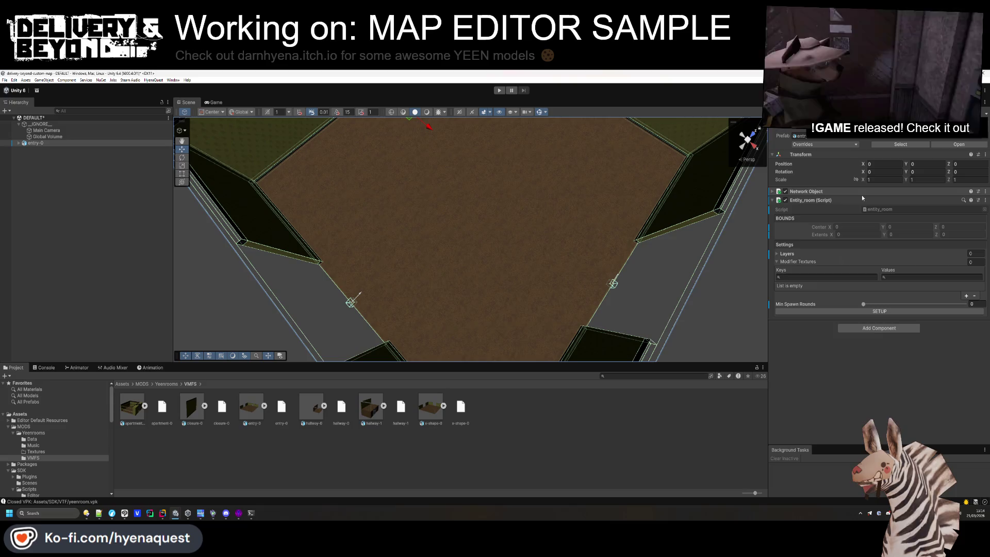
{"action": "left_click", "coordinate": [872, 329]}
{"action": "type", "text": "vis"}
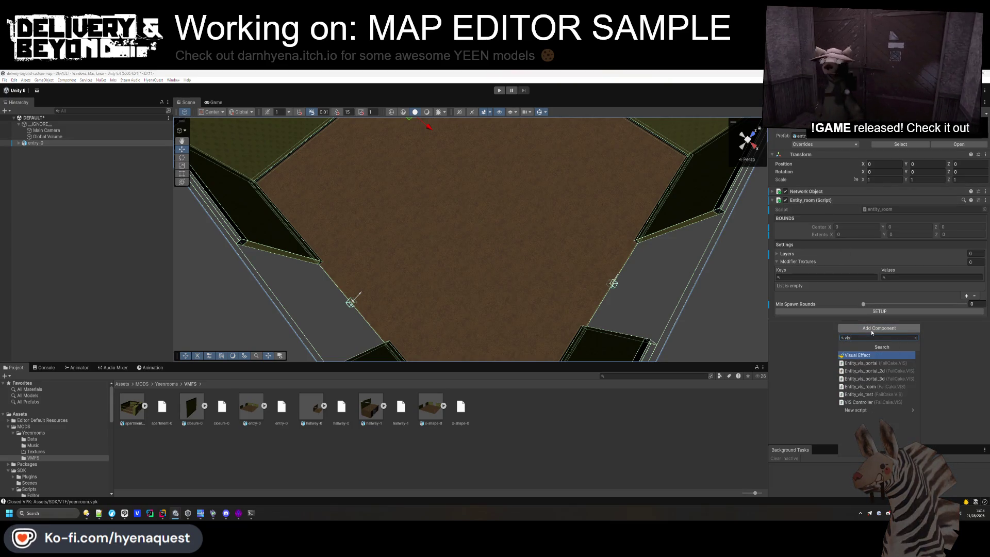
{"action": "key", "text": "Down"}
{"action": "key", "text": "Down"}
{"action": "key", "text": "Down"}
{"action": "key", "text": "Return"}
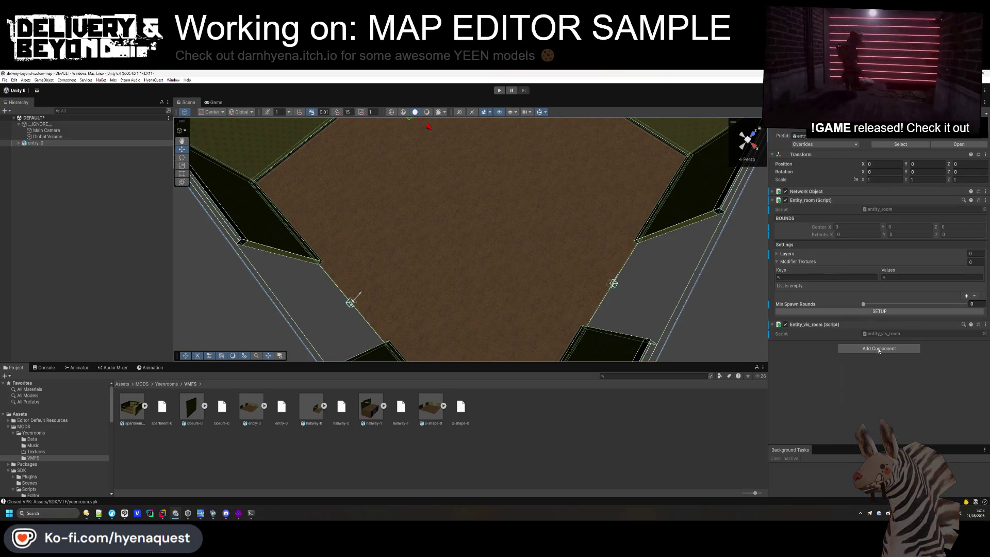
{"action": "left_click", "coordinate": [875, 349]}
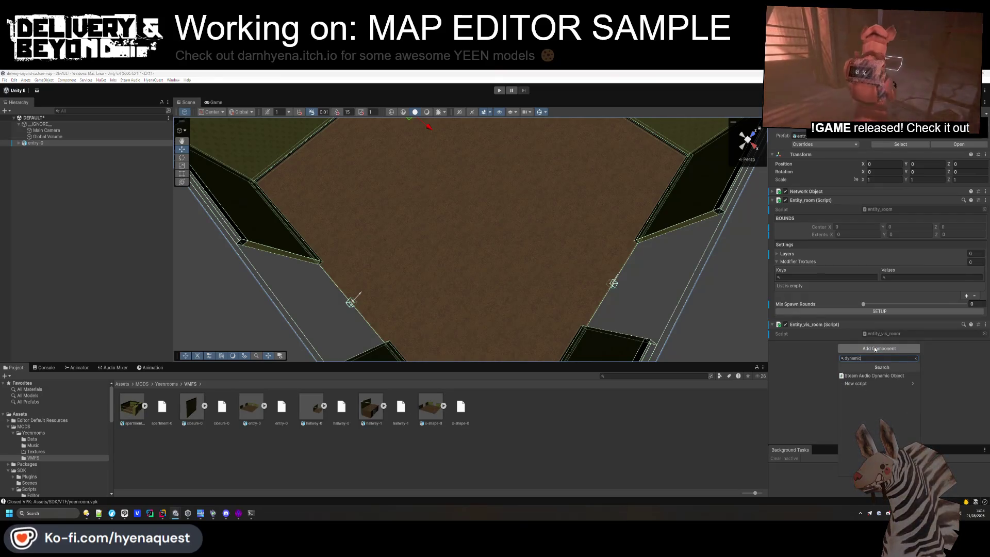
{"action": "key", "text": "Escape"}
Delete every asset inside the Yeenrooms Data folder
{"action": "left_click", "coordinate": [165, 384]}
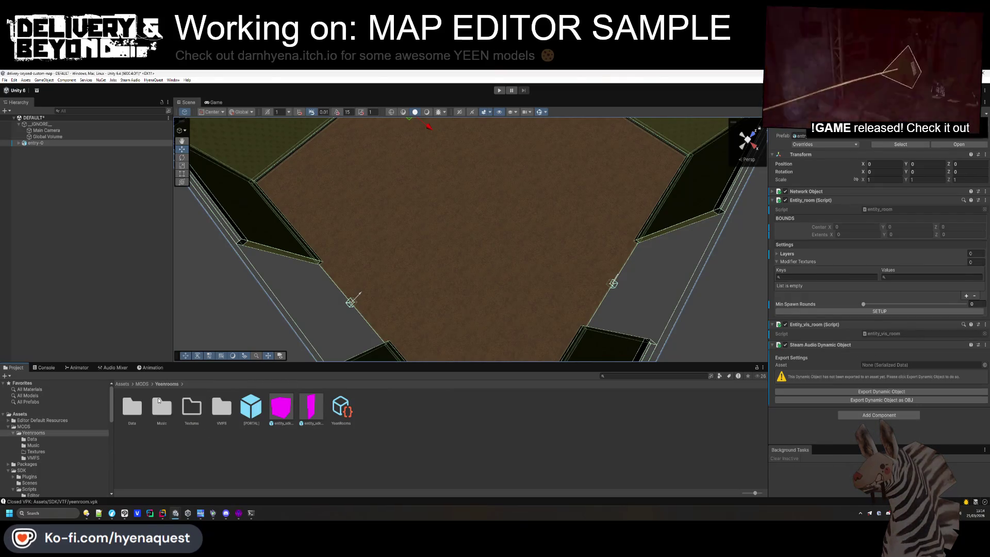
{"action": "double_click", "coordinate": [129, 412]}
{"action": "key", "text": "ctrl+a"}
{"action": "key", "text": "Delete"}
{"action": "key", "text": "Return"}
{"action": "left_click", "coordinate": [165, 385]}
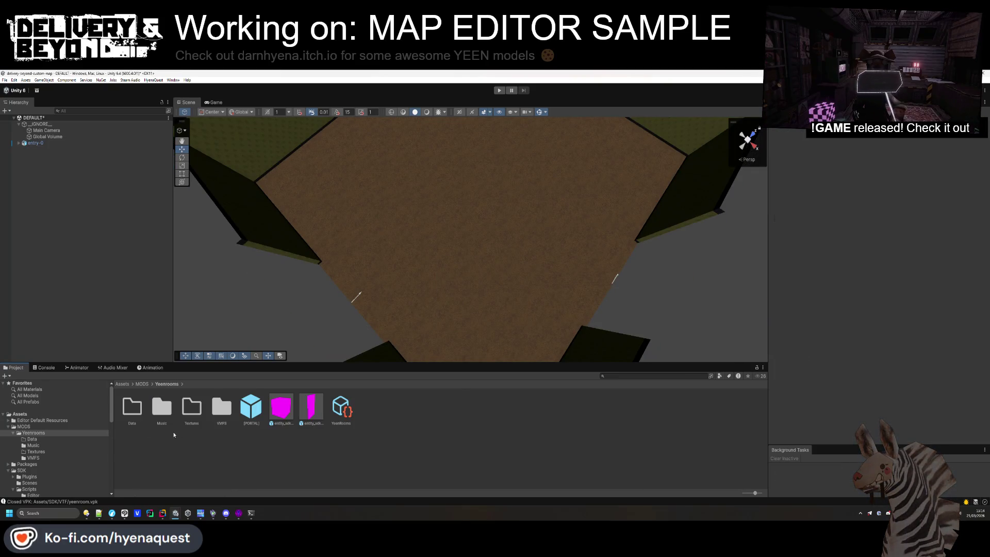
Create an empty child named [LAYERS] under entry-0, placed first among its children
{"action": "left_click", "coordinate": [51, 145]}
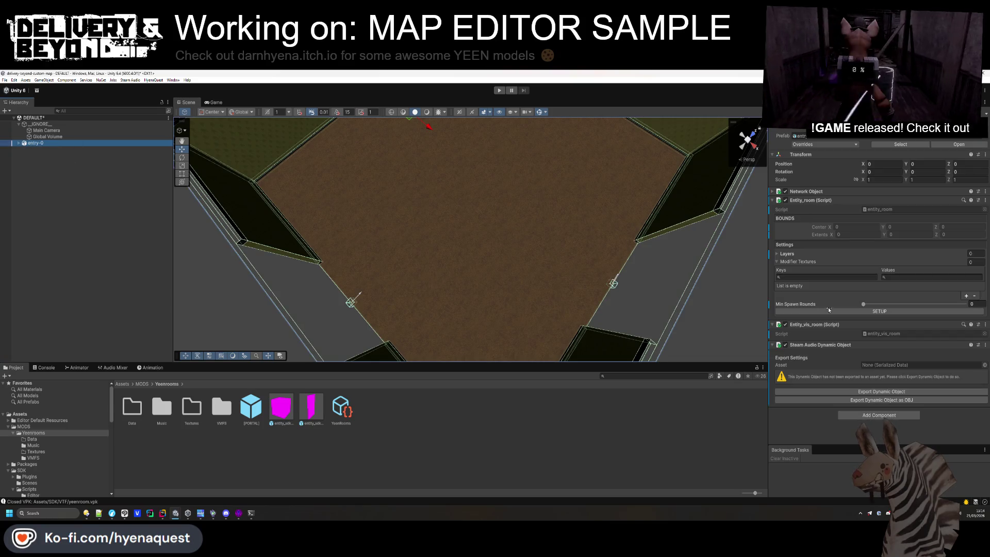
{"action": "left_click", "coordinate": [18, 142]}
{"action": "right_click", "coordinate": [33, 146]}
{"action": "left_click", "coordinate": [60, 260]}
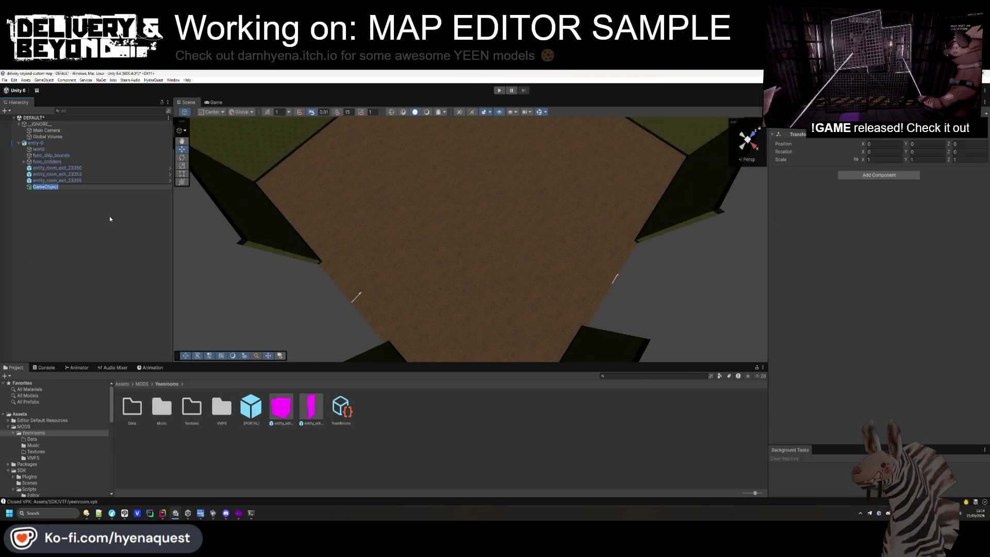
{"action": "type", "text": "LA"}
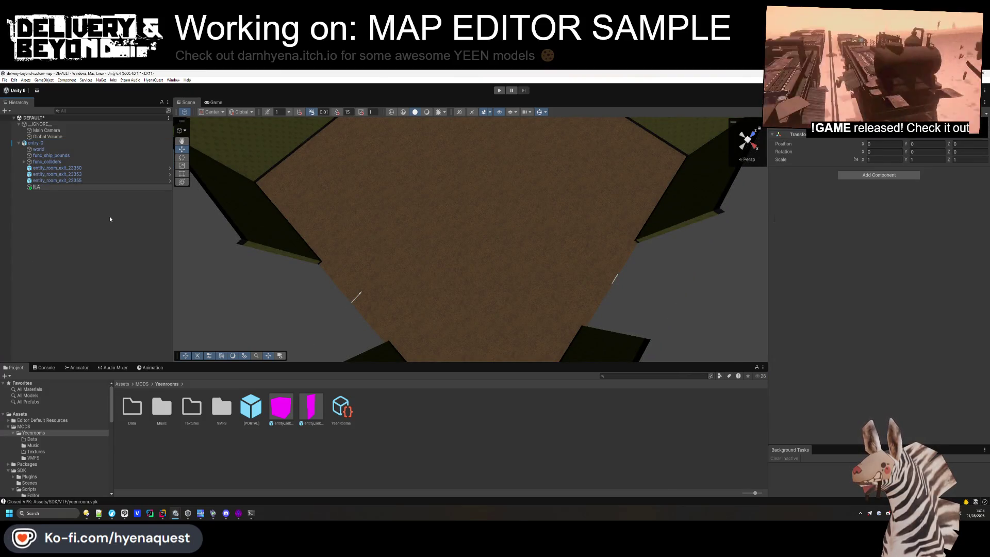
{"action": "type", "text": "YERS"}
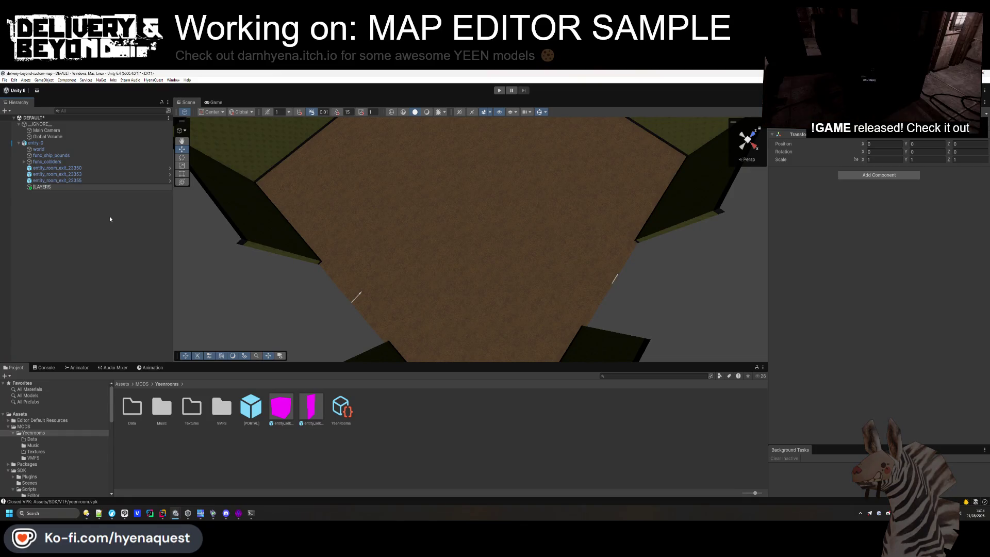
{"action": "key", "text": "Return"}
{"action": "left_click_drag", "start_coordinate": [45, 189], "coordinate": [47, 147]}
Duplicate [LAYERS], rename the copy [LAYER_0] and nest it inside [LAYERS]
{"action": "key", "text": "ctrl+d"}
{"action": "key", "text": "F2"}
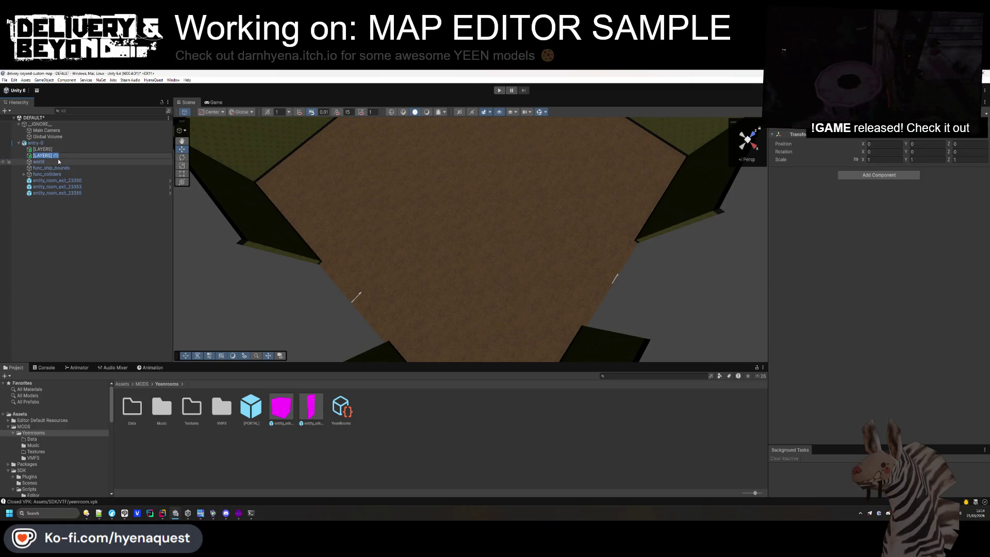
{"action": "type", "text": "[LAYER_0]"}
{"action": "key", "text": "Return"}
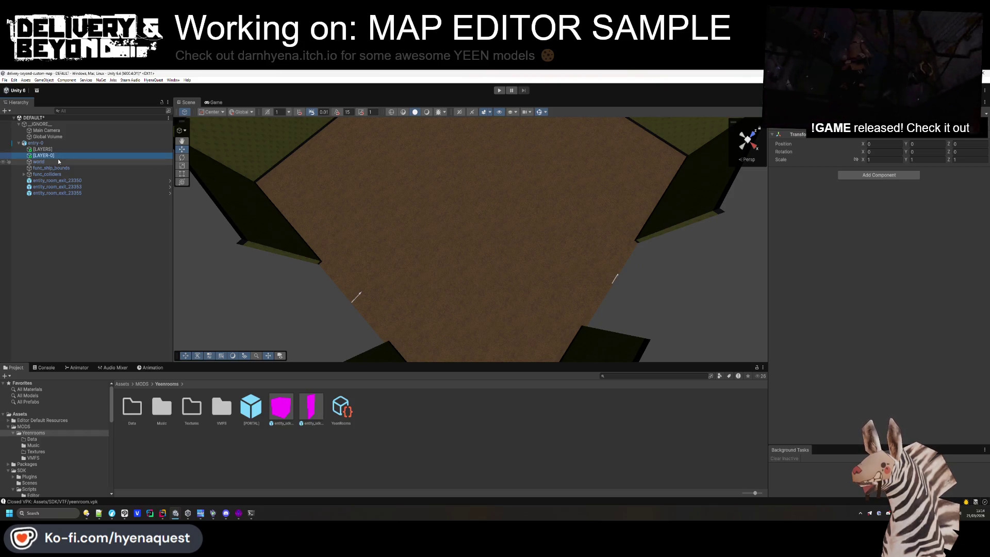
{"action": "left_click_drag", "start_coordinate": [43, 155], "coordinate": [37, 149]}
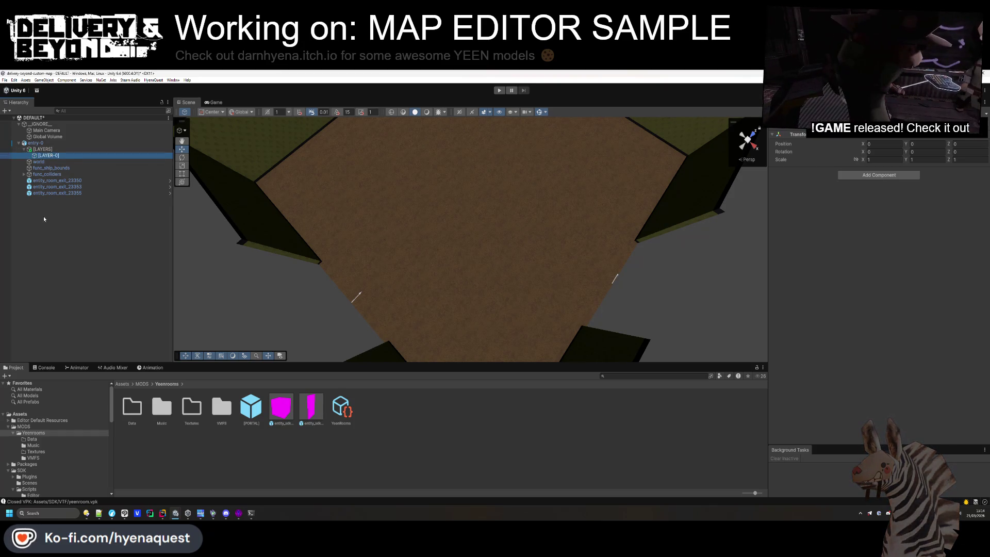
Create an empty [LIGHTS] object under entry-0, above [LAYERS]
{"action": "right_click", "coordinate": [37, 149]}
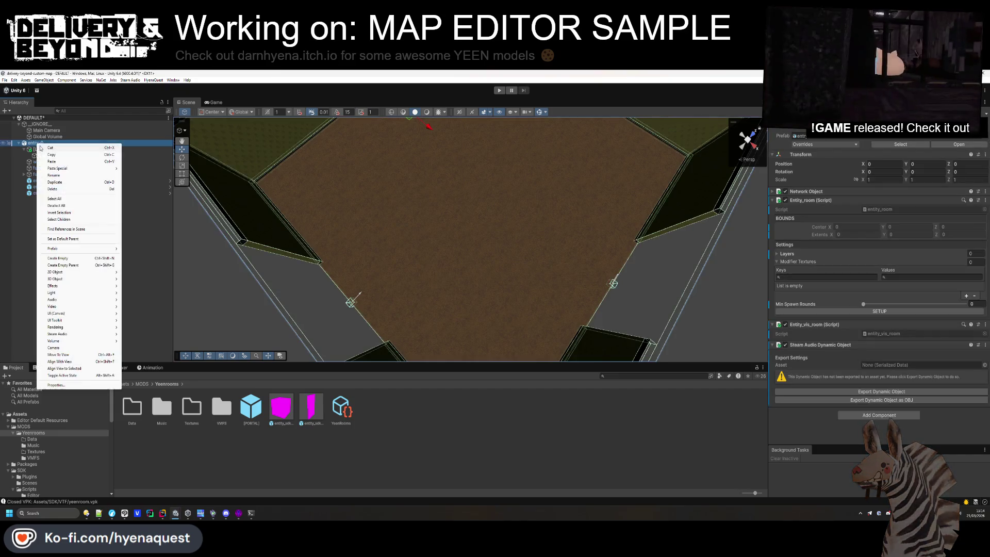
{"action": "left_click", "coordinate": [74, 259]}
{"action": "type", "text": "[LIGHTS]"}
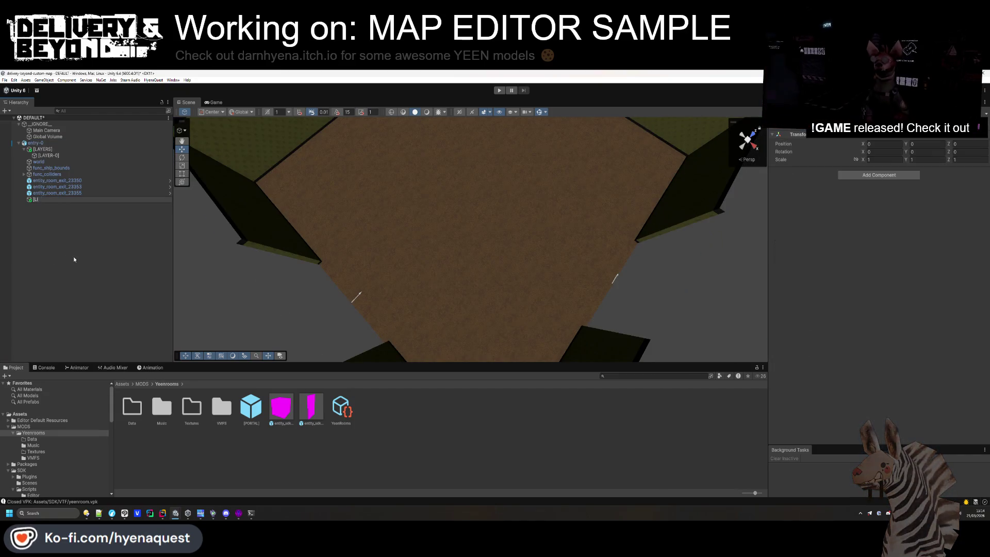
{"action": "key", "text": "Return"}
{"action": "left_click_drag", "start_coordinate": [58, 199], "coordinate": [58, 147]}
Set entity_room_exit_23353's Direction Y to 180
{"action": "left_click", "coordinate": [57, 187]}
{"action": "left_click", "coordinate": [67, 200]}
{"action": "left_click", "coordinate": [57, 193]}
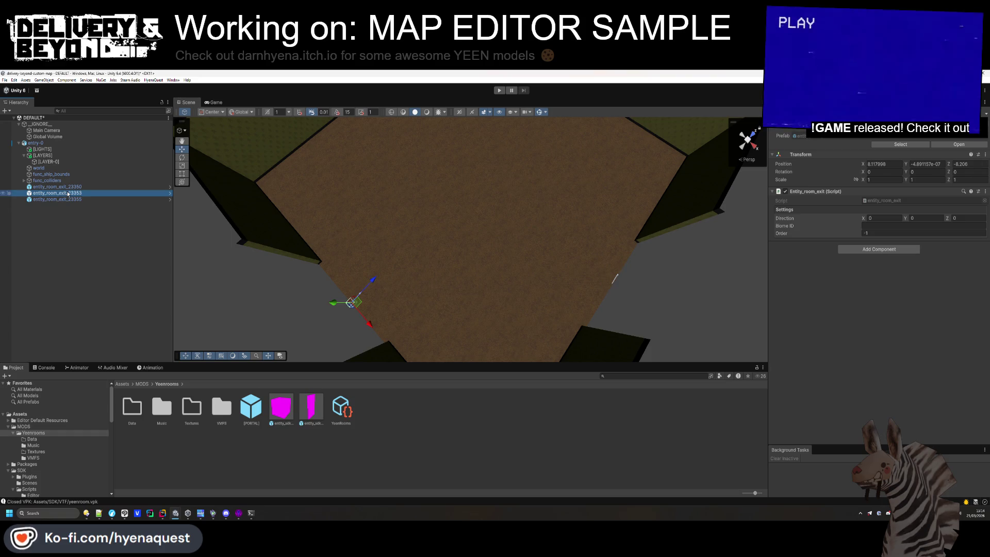
{"action": "left_click", "coordinate": [921, 218]}
{"action": "type", "text": "180"}
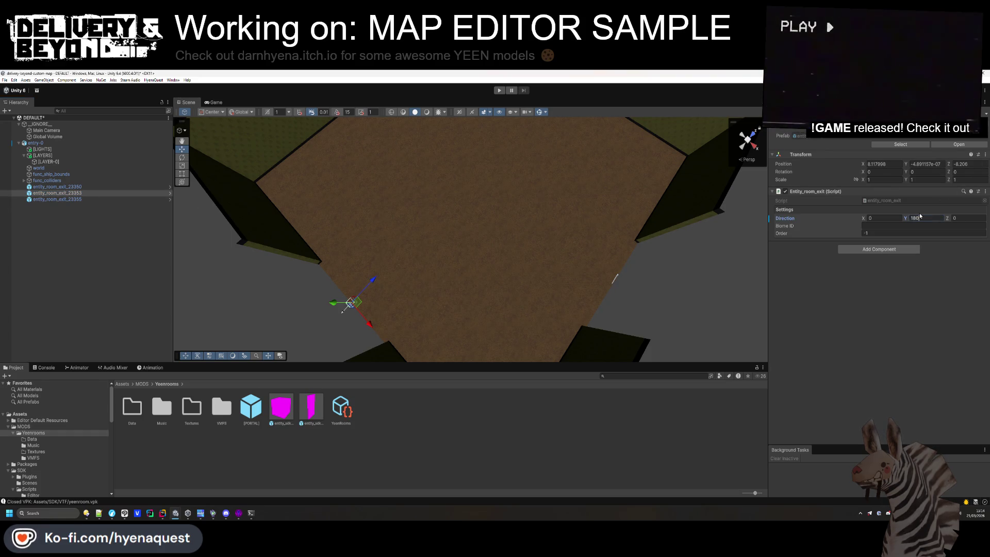
{"action": "left_click", "coordinate": [119, 200]}
{"action": "left_click", "coordinate": [921, 217]}
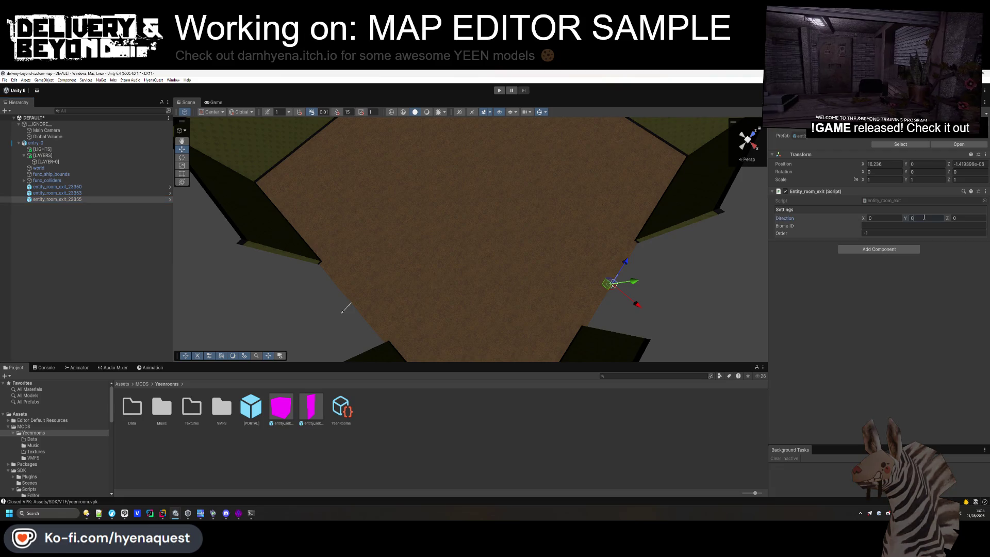
{"action": "type", "text": "90"}
{"action": "left_click", "coordinate": [460, 236]}
Save the scene with Ctrl+S and select entry-0 to view the whole room
{"action": "mouse_move", "coordinate": [459, 237]}
{"action": "left_mouse_down"}
{"action": "mouse_move", "coordinate": [462, 188]}
{"action": "mouse_move", "coordinate": [423, 242]}
{"action": "left_mouse_up"}
{"action": "key", "text": "ctrl+s"}
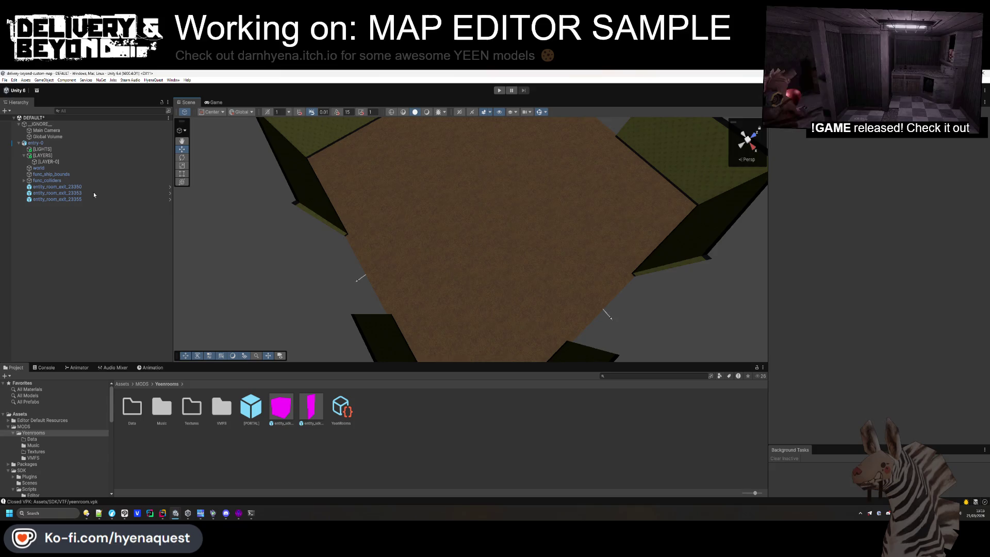
{"action": "left_click", "coordinate": [35, 144]}
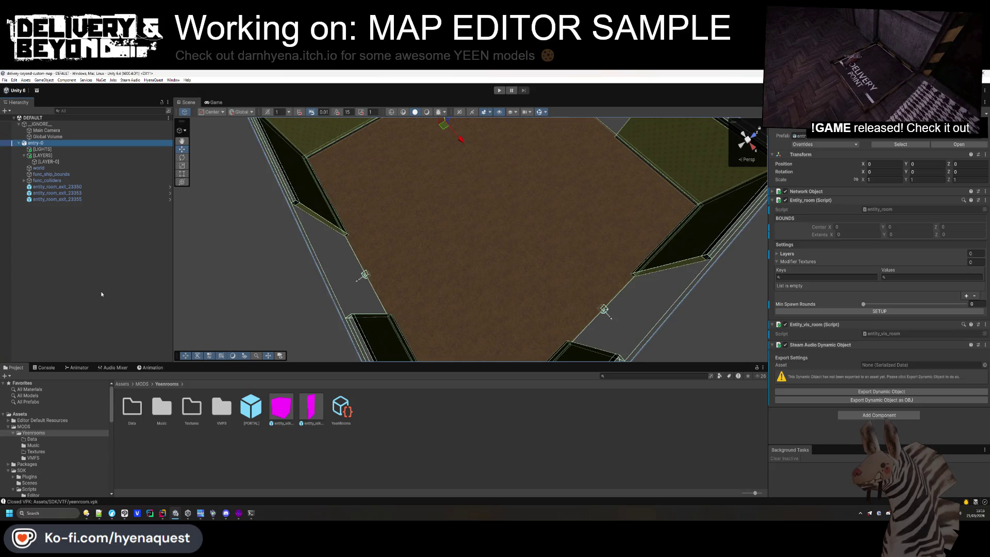
{"action": "left_click_drag", "start_coordinate": [444, 294], "coordinate": [453, 269]}
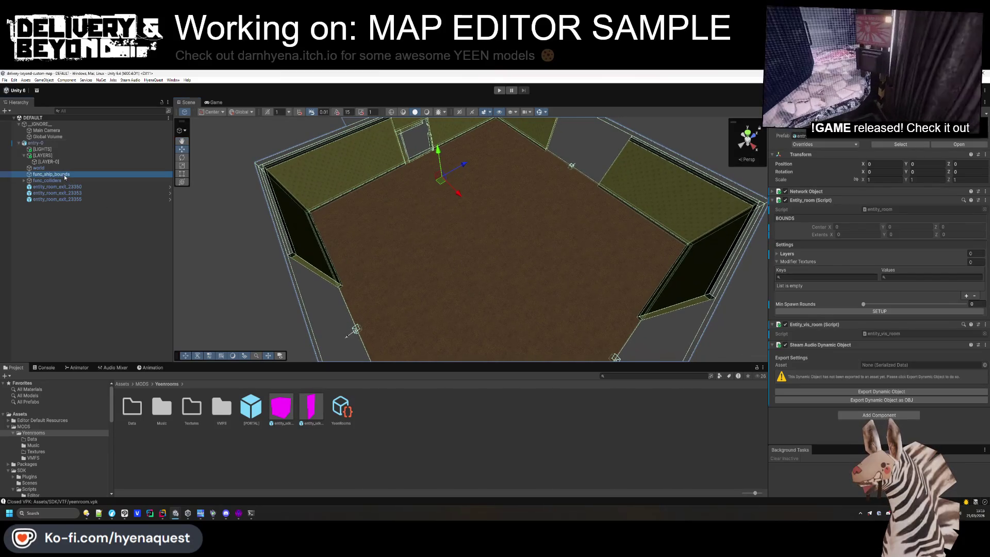
Remove func_ship_bounds' Mesh Renderer, Mesh Filter and VMF Materials, and change its layer
{"action": "left_click", "coordinate": [62, 174]}
{"action": "left_click", "coordinate": [878, 333]}
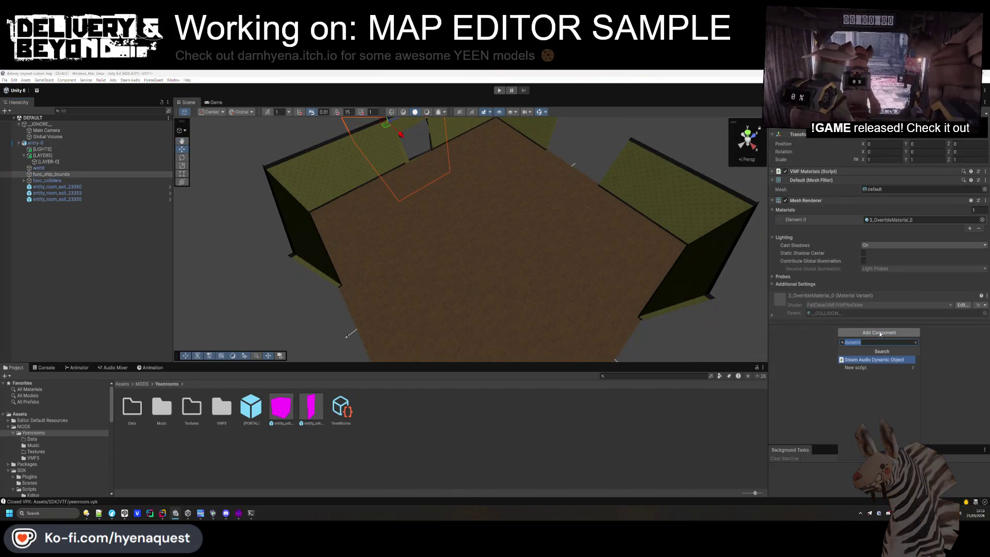
{"action": "key", "text": "BackSpace"}
{"action": "key", "text": "Escape"}
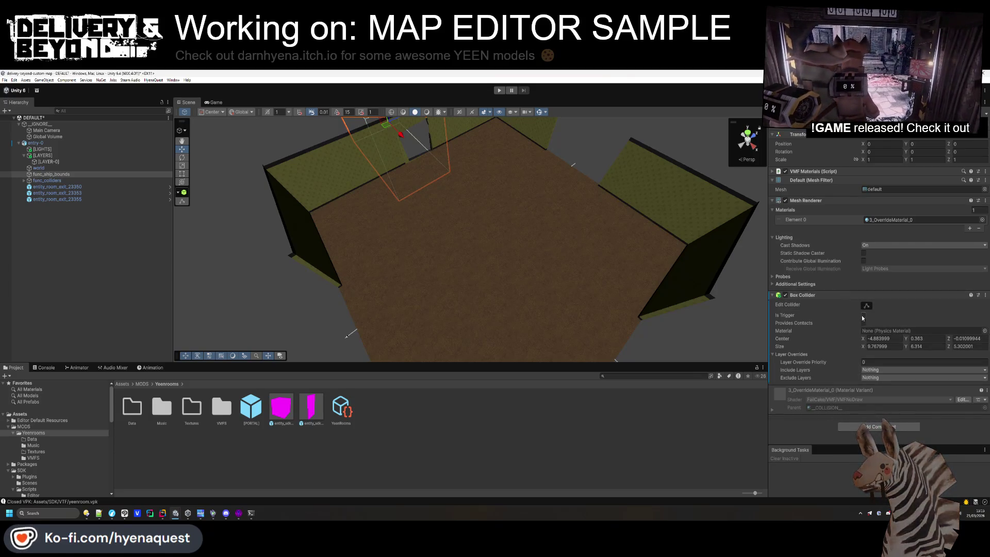
{"action": "right_click", "coordinate": [825, 201]}
{"action": "left_click", "coordinate": [850, 214]}
{"action": "right_click", "coordinate": [825, 180]}
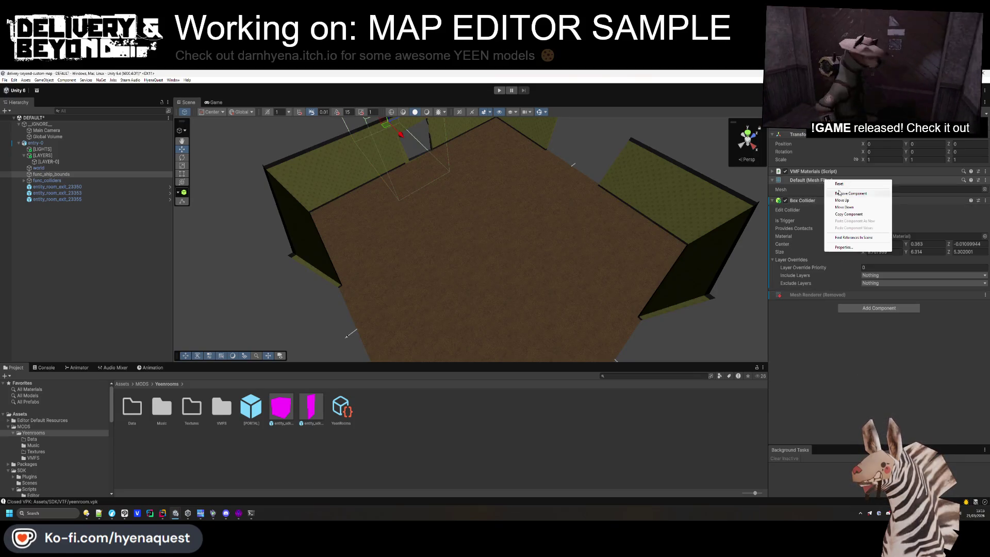
{"action": "left_click", "coordinate": [850, 193]}
{"action": "right_click", "coordinate": [840, 171]}
{"action": "left_click", "coordinate": [858, 190]}
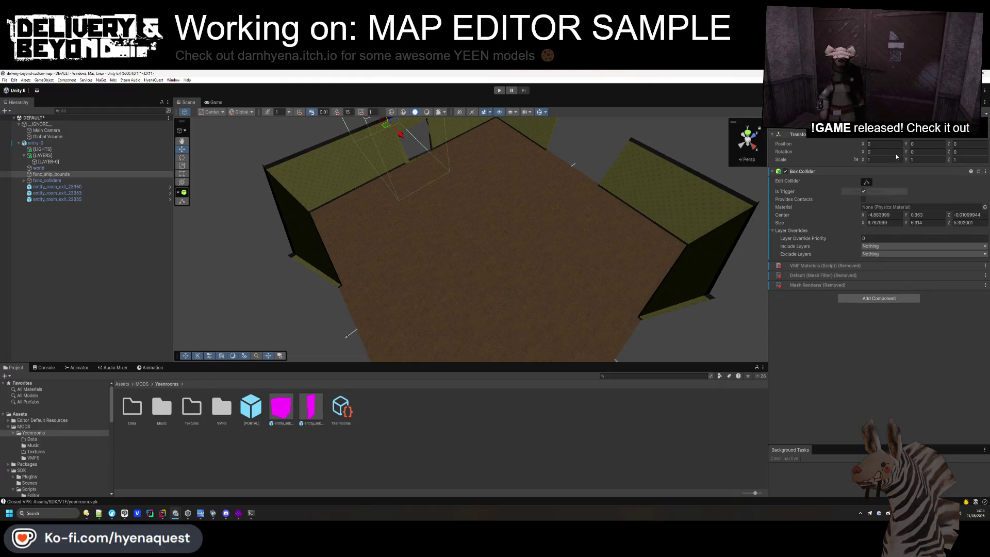
{"action": "left_click", "coordinate": [923, 131]}
{"action": "left_click", "coordinate": [929, 193]}
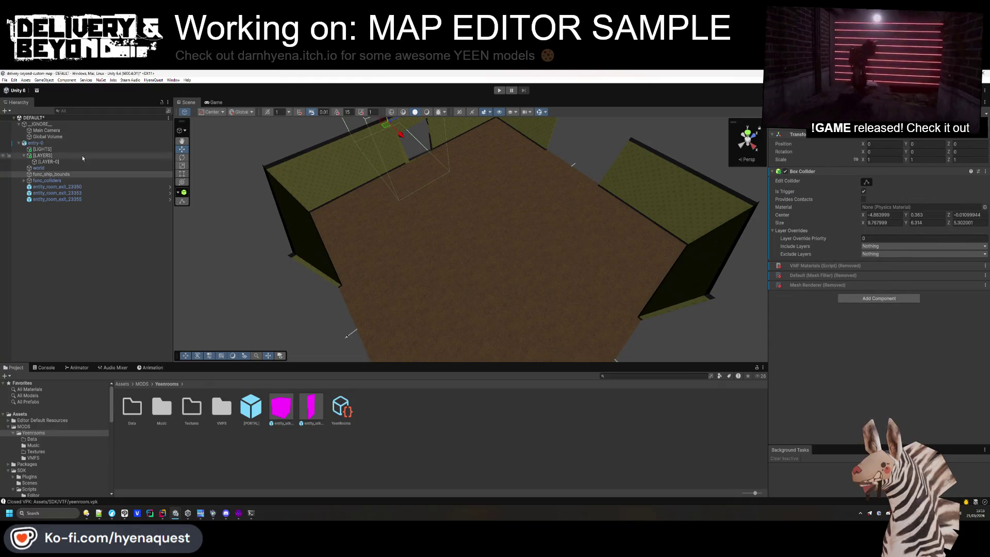
Mark entry-0 Static and apply it to all its children
{"action": "left_click", "coordinate": [36, 142]}
{"action": "left_click", "coordinate": [959, 116]}
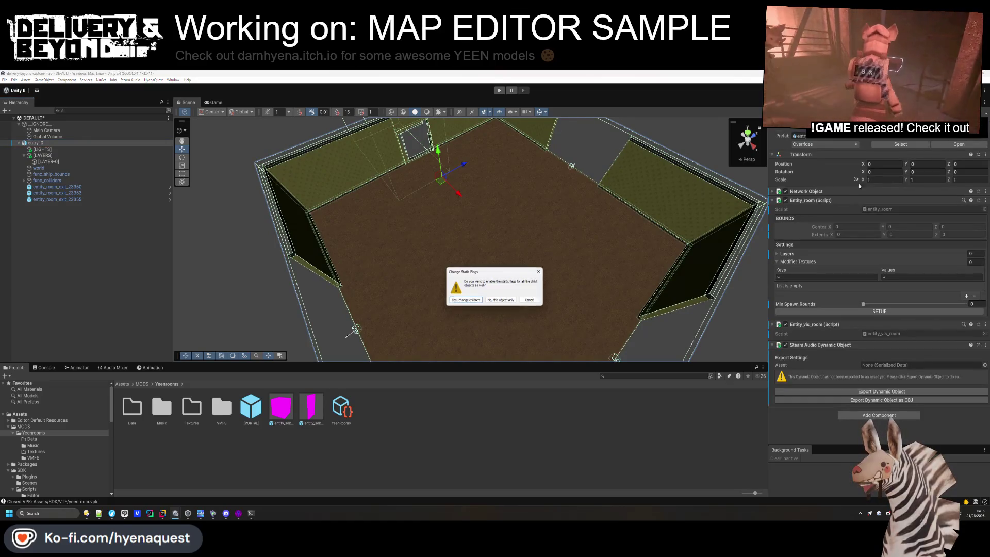
{"action": "left_click", "coordinate": [475, 299]}
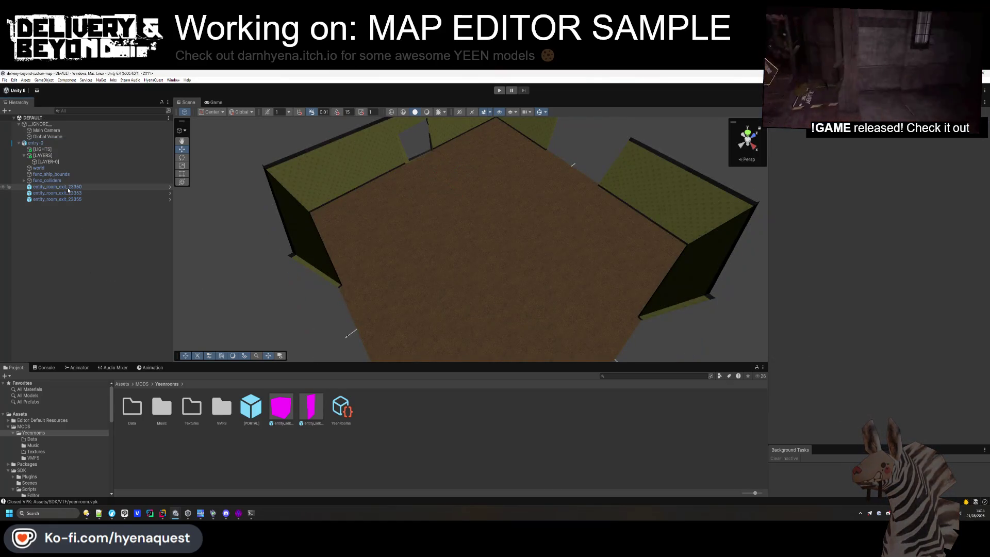
Move func_colliders and its children onto the chosen layer
{"action": "left_click", "coordinate": [939, 126]}
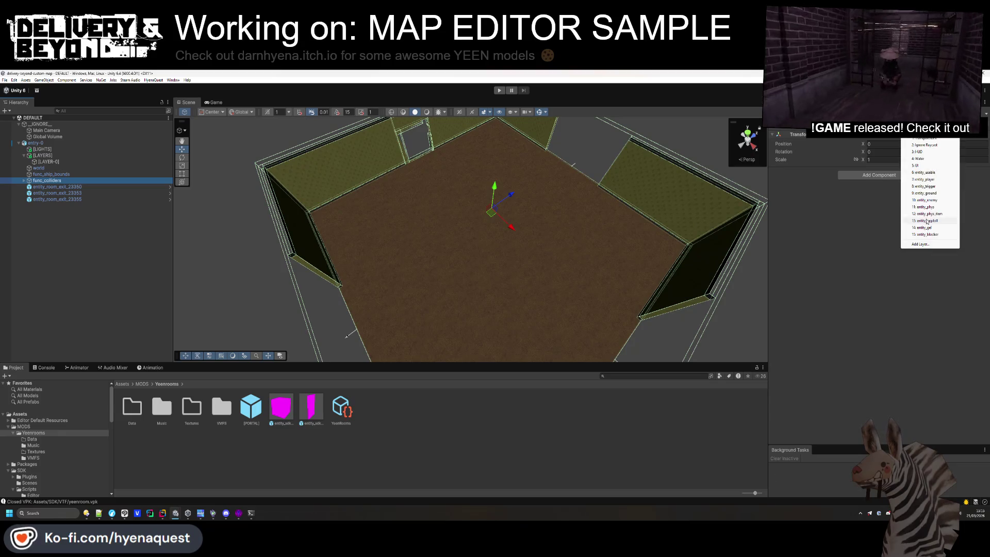
{"action": "left_click", "coordinate": [928, 192]}
{"action": "left_click", "coordinate": [465, 300]}
{"action": "mouse_move", "coordinate": [382, 307]}
{"action": "left_mouse_down"}
{"action": "mouse_move", "coordinate": [361, 247]}
{"action": "mouse_move", "coordinate": [309, 196]}
{"action": "left_mouse_up"}
Add a Steam Audio Geometry component to the world mesh, then reselect entry-0
{"action": "left_click", "coordinate": [515, 258]}
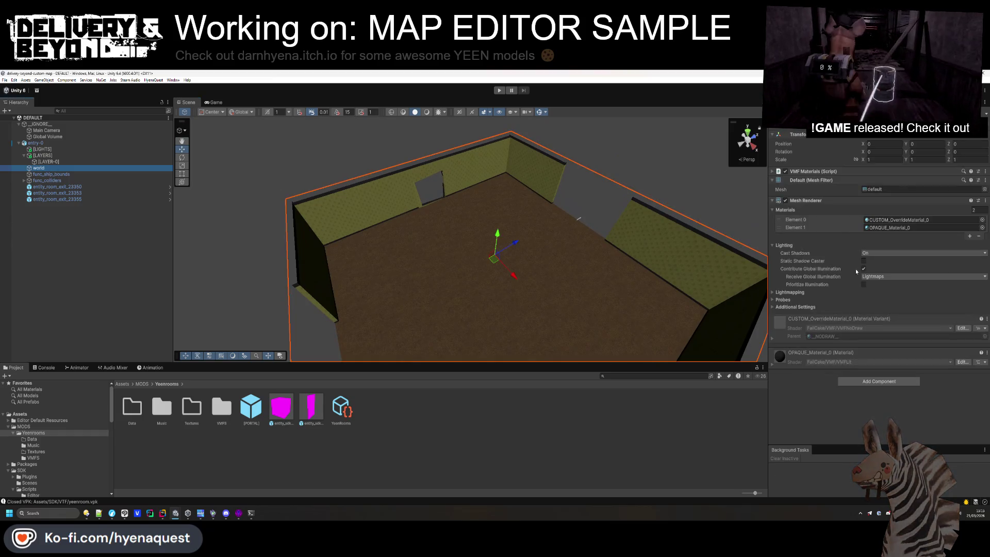
{"action": "left_click", "coordinate": [873, 381]}
{"action": "type", "text": "geome"}
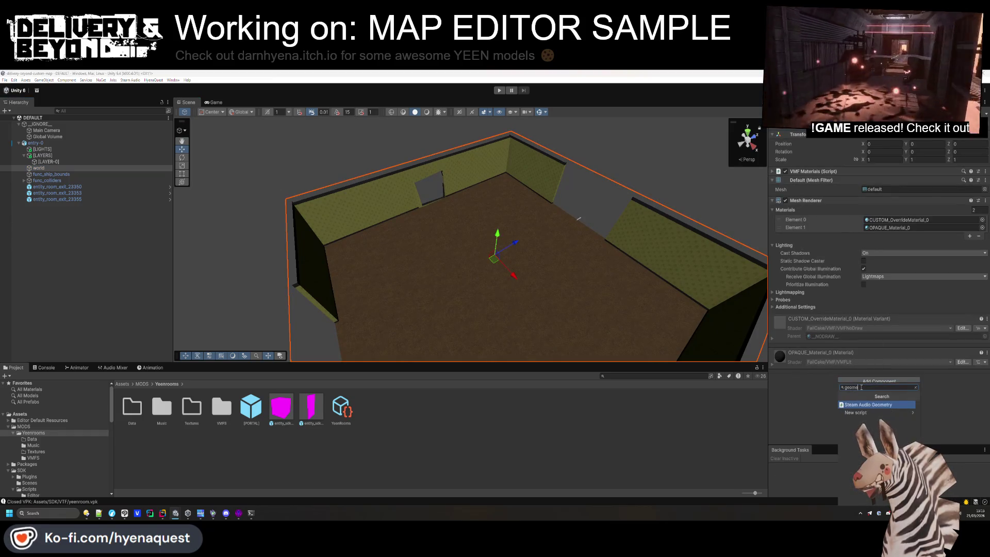
{"action": "left_click", "coordinate": [870, 403]}
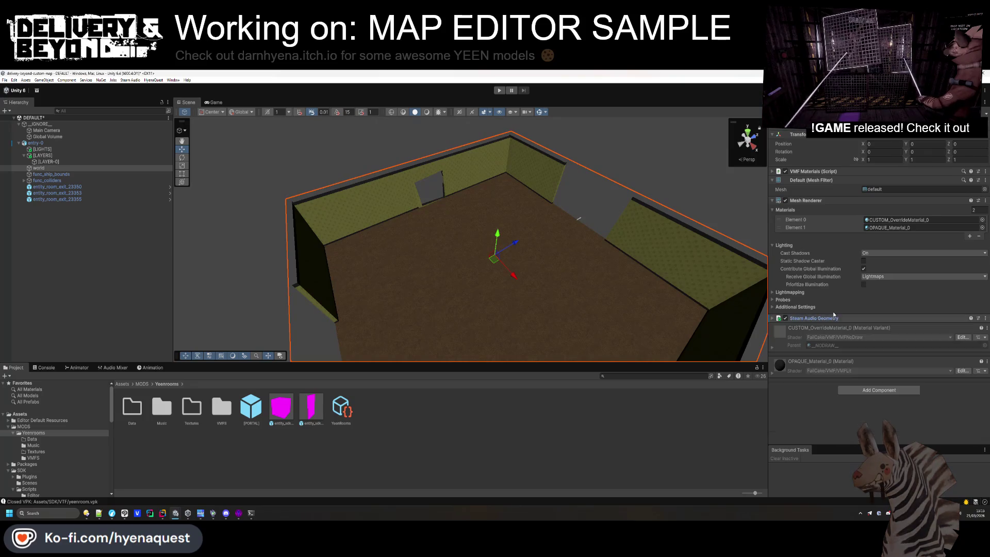
{"action": "left_click", "coordinate": [812, 199]}
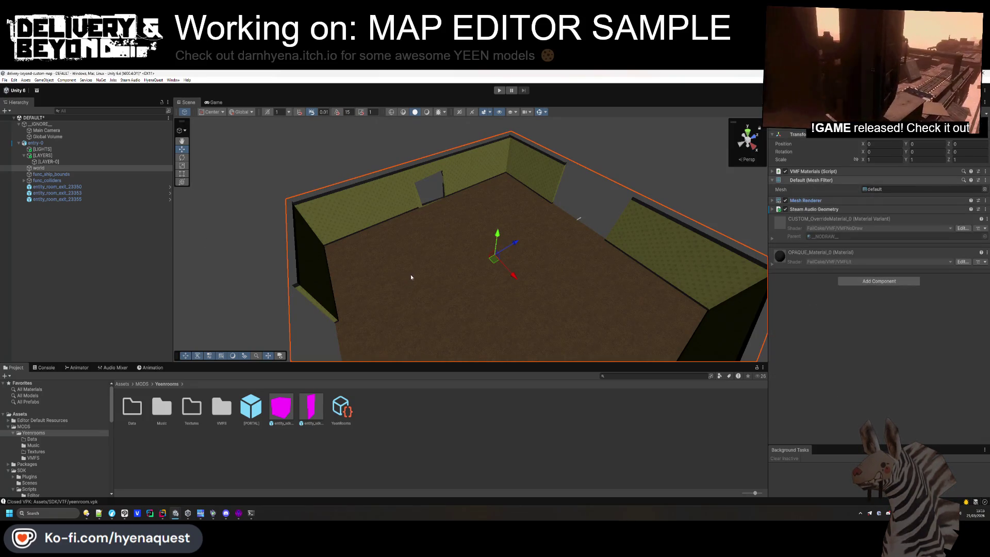
{"action": "right_click", "coordinate": [428, 282]}
{"action": "mouse_move", "coordinate": [428, 283]}
{"action": "left_mouse_down"}
{"action": "mouse_move", "coordinate": [465, 251]}
{"action": "mouse_move", "coordinate": [355, 245]}
{"action": "left_mouse_up"}
{"action": "scroll", "coordinate": [355, 245], "scroll_direction": "up", "scroll_amount": 3}
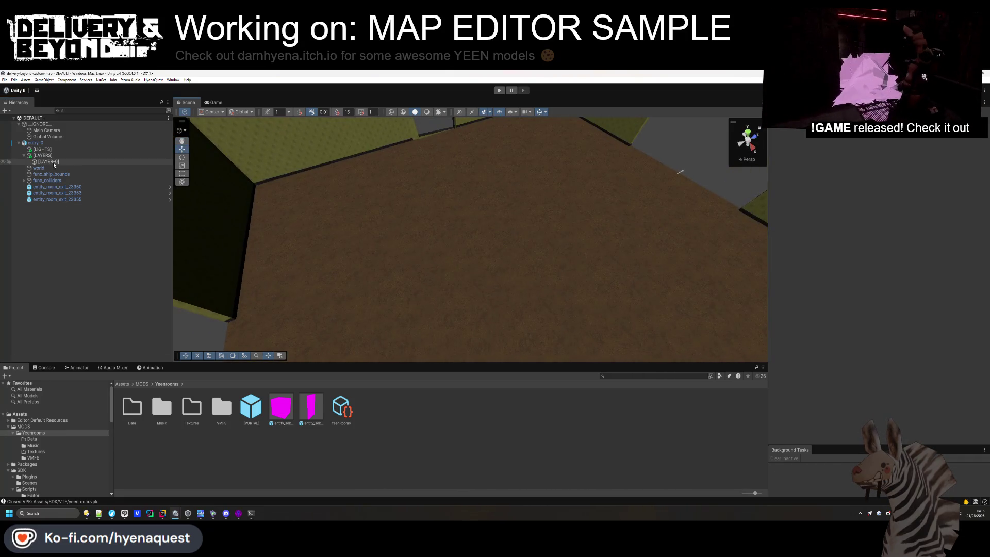
{"action": "left_click", "coordinate": [51, 142]}
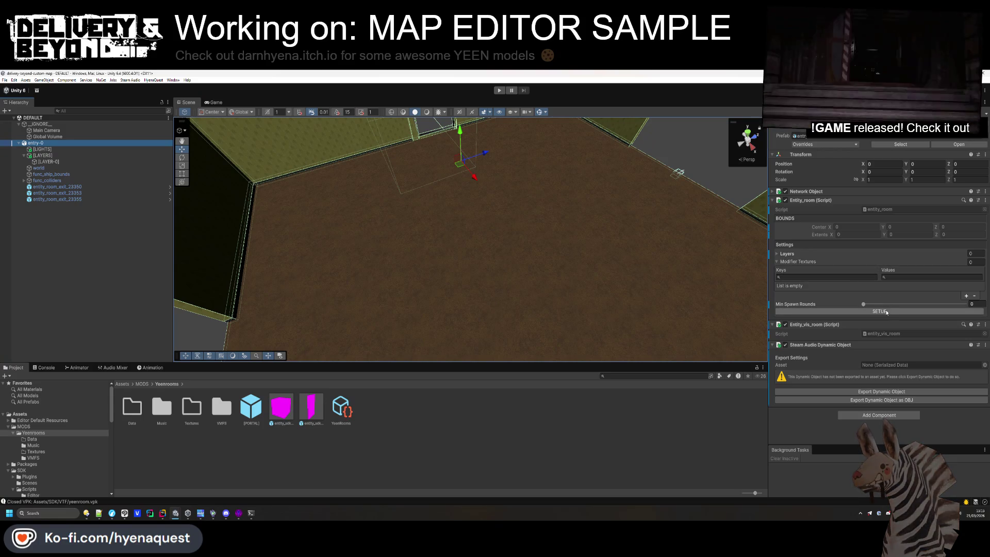
Add a Layers list entry in entry-0's Entity_room and assign [LAYER-0] to Element 0
{"action": "left_click", "coordinate": [945, 254]}
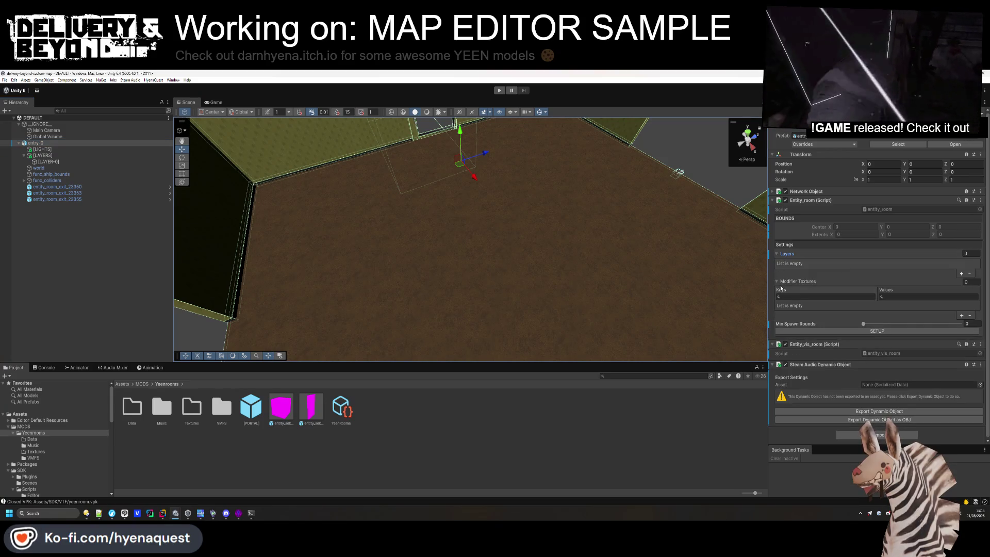
{"action": "left_click", "coordinate": [936, 281]}
{"action": "left_click", "coordinate": [965, 274]}
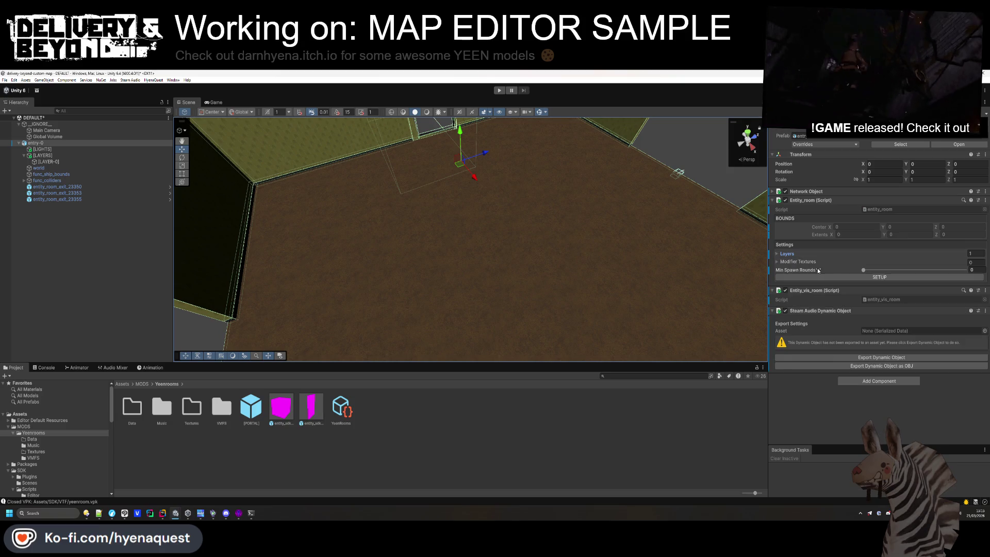
{"action": "left_click_drag", "start_coordinate": [56, 161], "coordinate": [869, 272]}
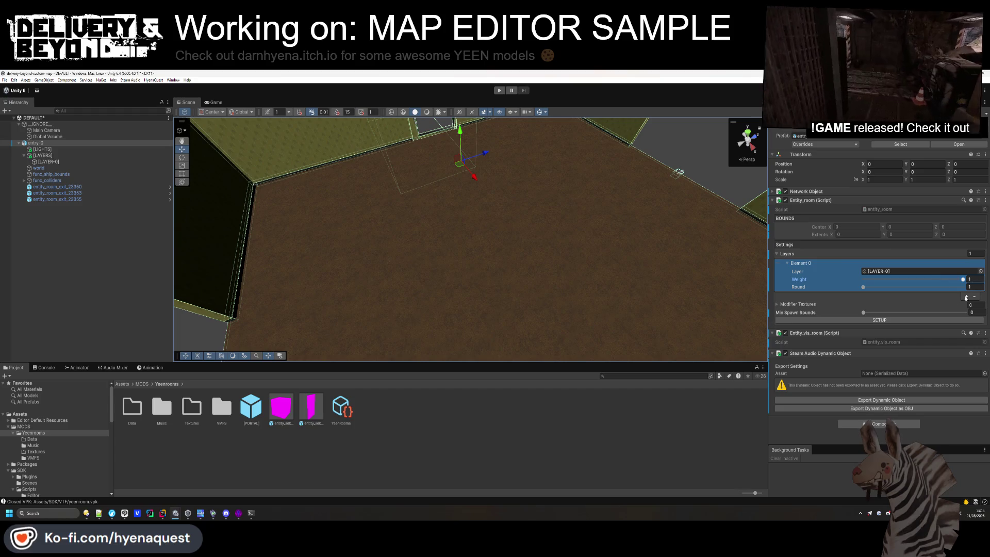
{"action": "left_click", "coordinate": [122, 249]}
{"action": "mouse_move", "coordinate": [283, 261]}
{"action": "left_mouse_down"}
{"action": "mouse_move", "coordinate": [394, 190]}
{"action": "mouse_move", "coordinate": [398, 204]}
{"action": "left_mouse_up"}
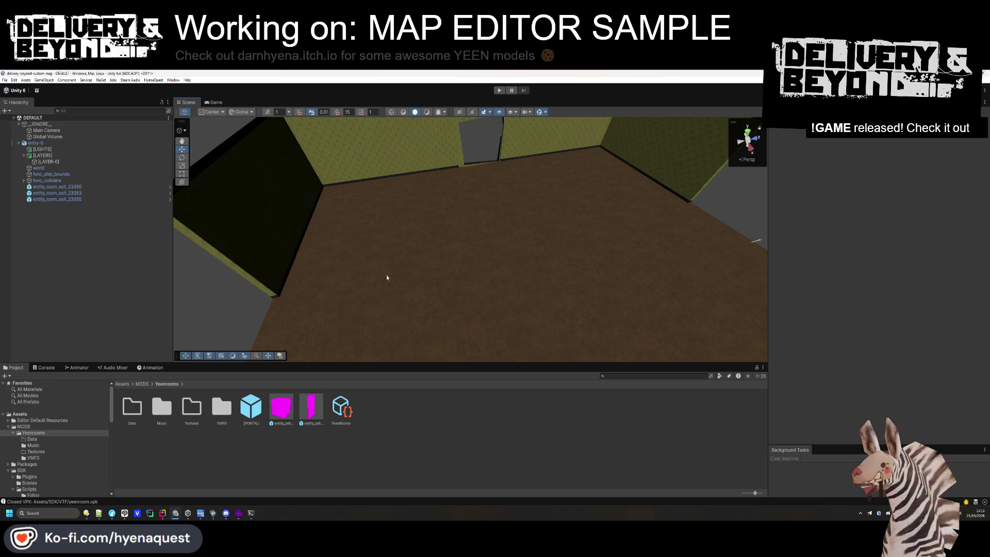
{"action": "mouse_move", "coordinate": [463, 298]}
{"action": "left_mouse_down"}
{"action": "mouse_move", "coordinate": [481, 239]}
{"action": "mouse_move", "coordinate": [466, 206]}
{"action": "mouse_move", "coordinate": [474, 150]}
{"action": "mouse_move", "coordinate": [476, 196]}
{"action": "mouse_move", "coordinate": [360, 93]}
{"action": "left_mouse_up"}
Create an empty root object named LIGHT with its position zeroed
{"action": "right_click", "coordinate": [50, 228]}
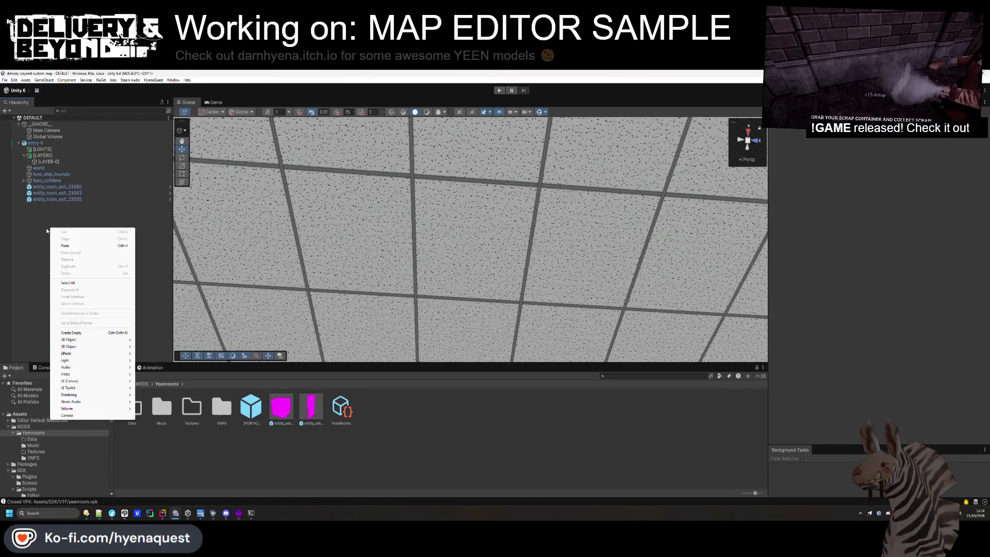
{"action": "left_click", "coordinate": [97, 262]}
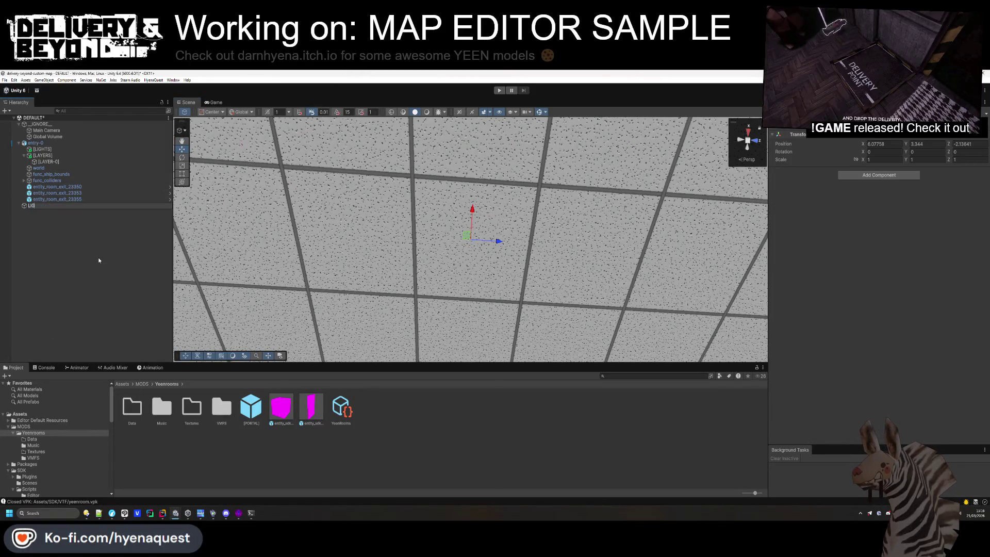
{"action": "type", "text": "LIGHT"}
{"action": "key", "text": "Return"}
{"action": "left_click", "coordinate": [884, 144]}
{"action": "type", "text": "0"}
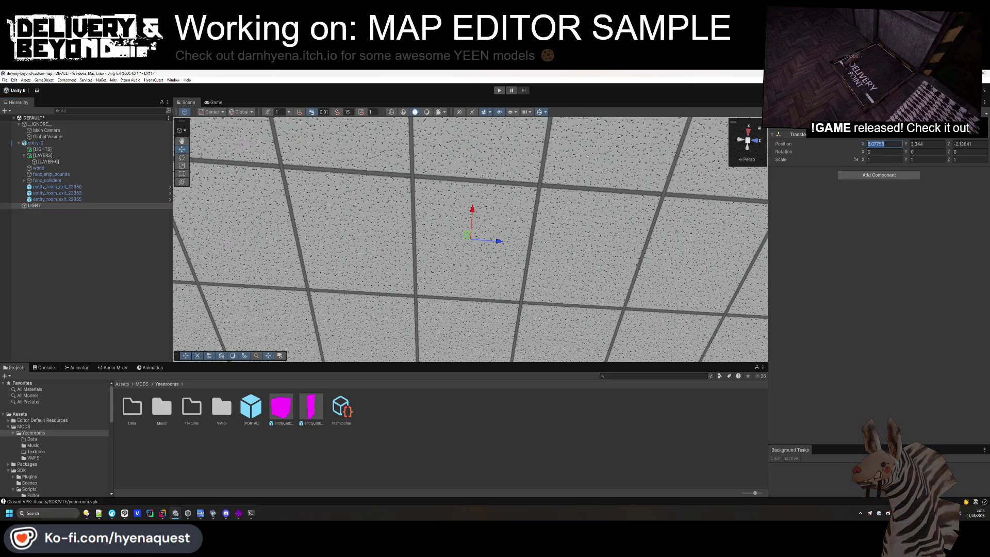
{"action": "key", "text": "Tab"}
{"action": "type", "text": "0"}
Add a Mesh Renderer and Mesh Filter to LIGHT, with the Mesh Filter first
{"action": "left_click", "coordinate": [911, 175]}
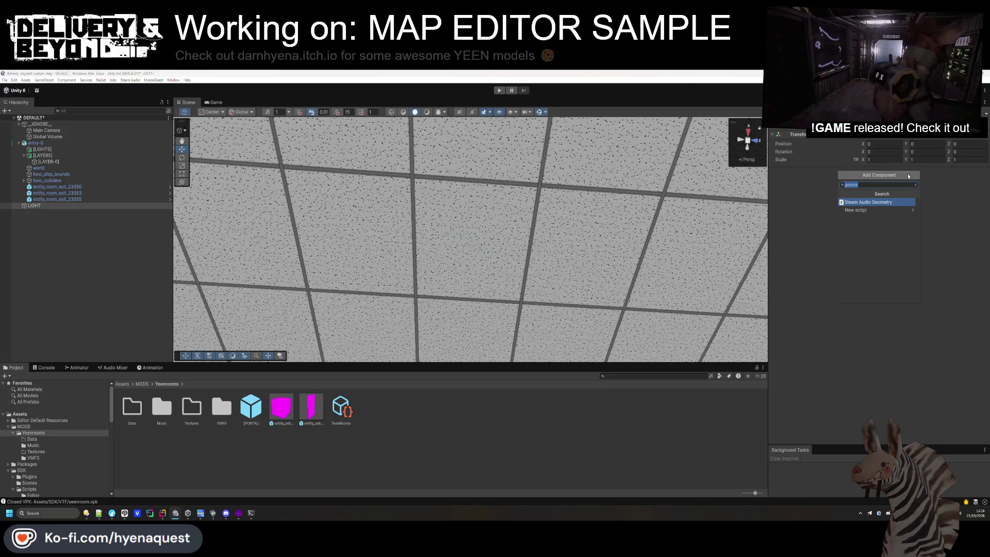
{"action": "type", "text": "render"}
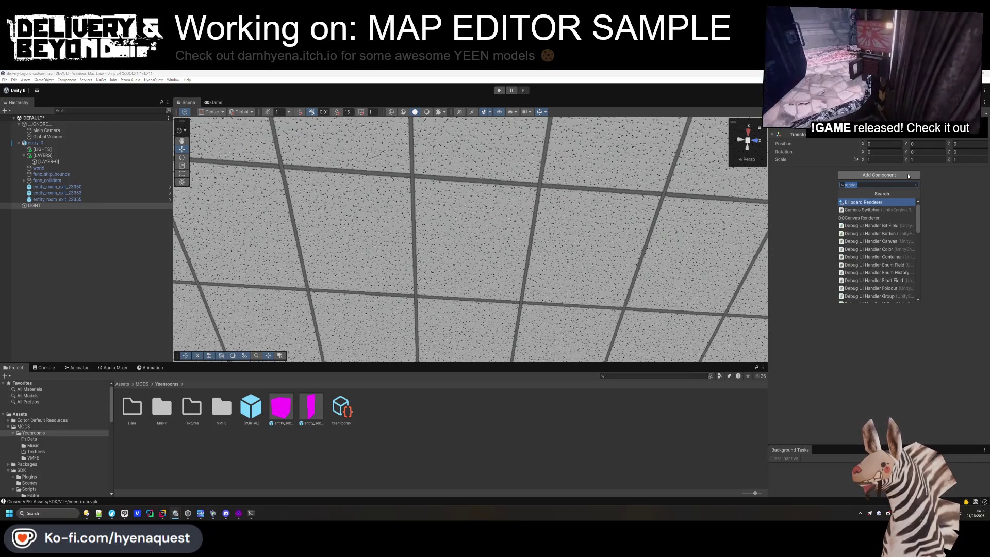
{"action": "type", "text": "mesh"}
{"action": "key", "text": "Down"}
{"action": "key", "text": "Down"}
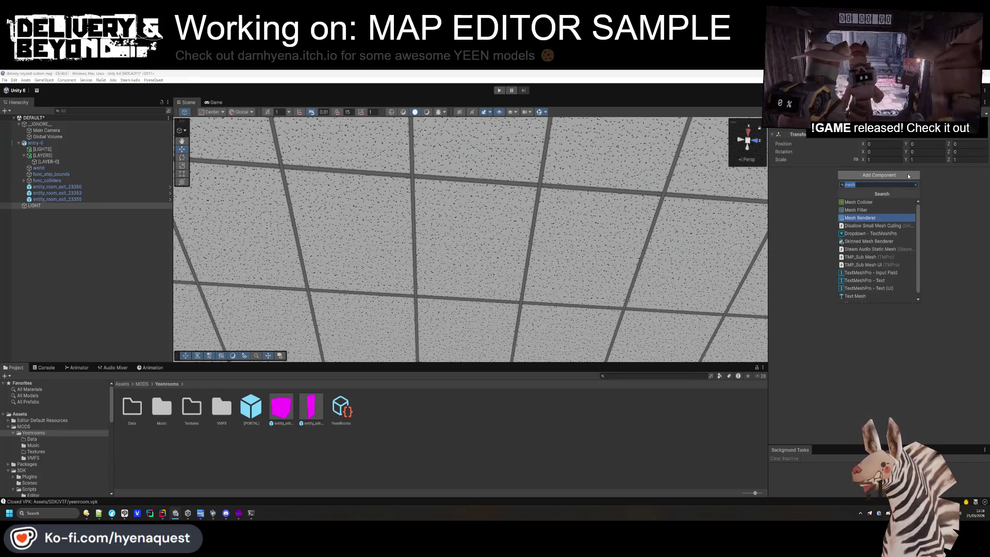
{"action": "key", "text": "Return"}
{"action": "left_click", "coordinate": [895, 181]}
{"action": "key", "text": "Up"}
{"action": "key", "text": "Return"}
{"action": "left_click_drag", "start_coordinate": [818, 175], "coordinate": [815, 169]}
Raise LIGHT to Y 1.3 and set its Mesh Filter to the Cube mesh
{"action": "key", "text": "f"}
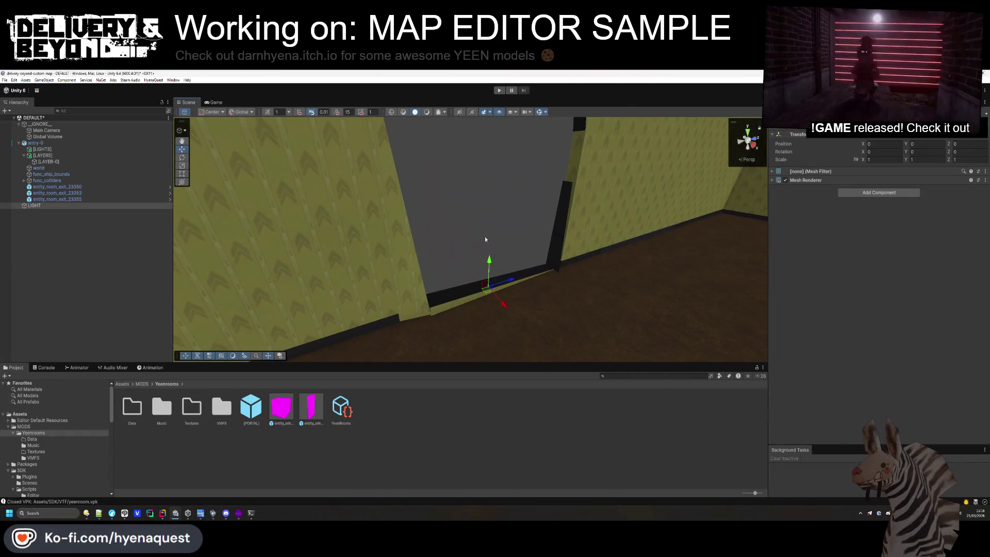
{"action": "left_click_drag", "start_coordinate": [488, 281], "coordinate": [487, 168]}
{"action": "left_click", "coordinate": [845, 171]}
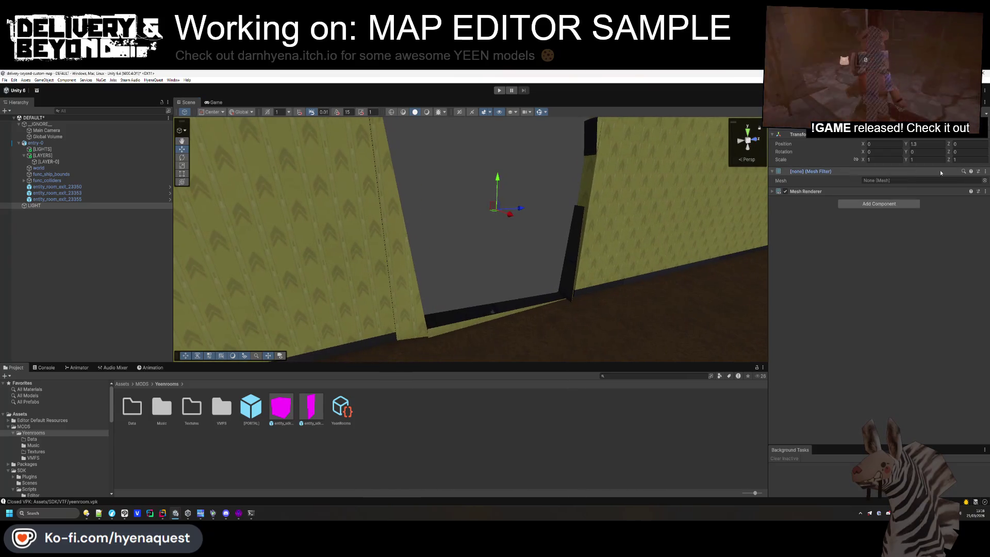
{"action": "left_click", "coordinate": [982, 180]}
{"action": "type", "text": "cube"}
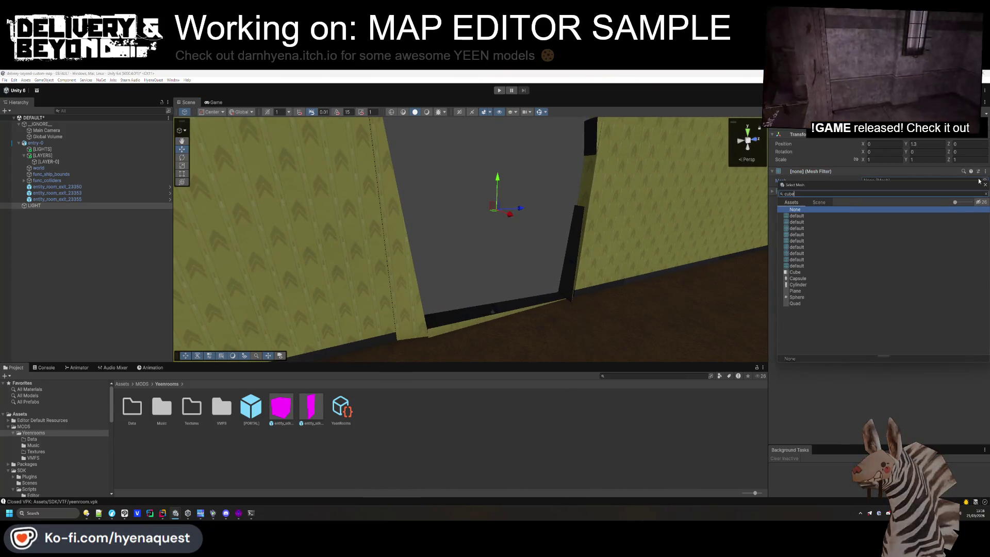
{"action": "double_click", "coordinate": [795, 272]}
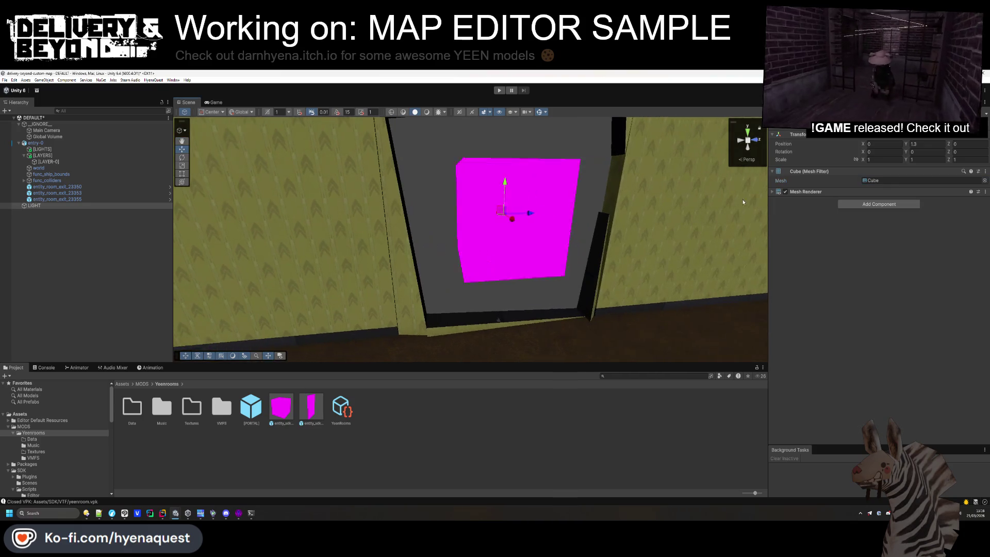
{"action": "left_click", "coordinate": [804, 191]}
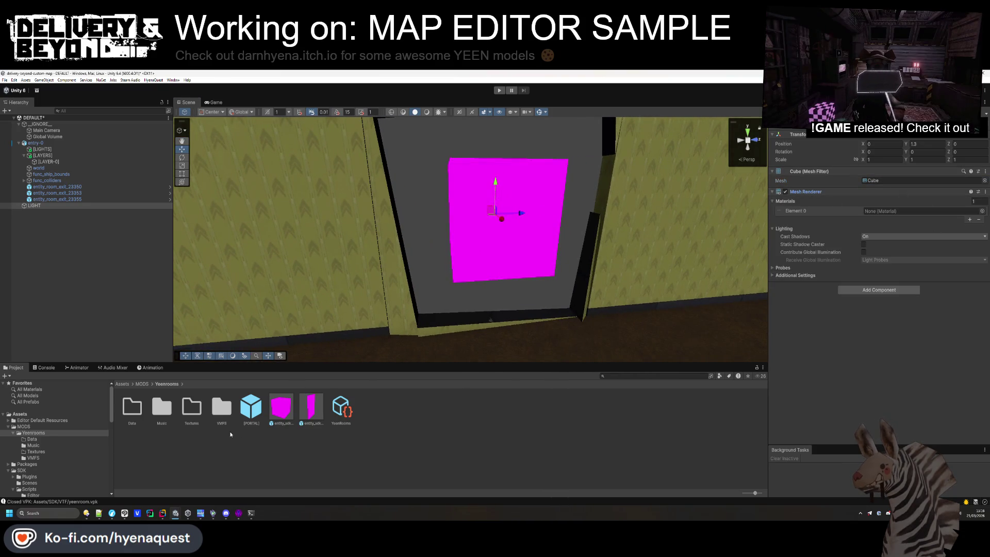
Create a new material named UNLIT_WHITE in the Yeenrooms folder
{"action": "right_click", "coordinate": [190, 449]}
{"action": "mouse_move", "coordinate": [237, 263]}
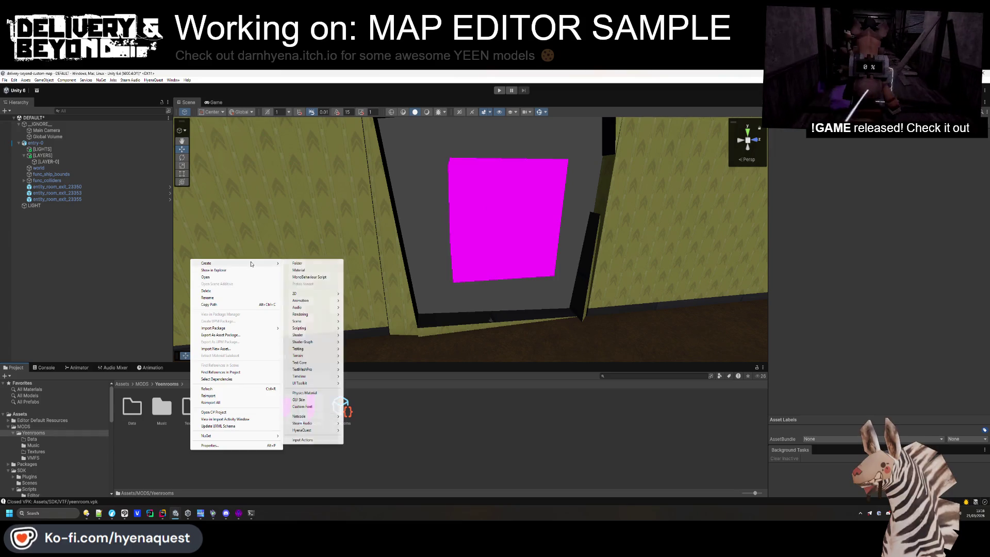
{"action": "left_click", "coordinate": [320, 269]}
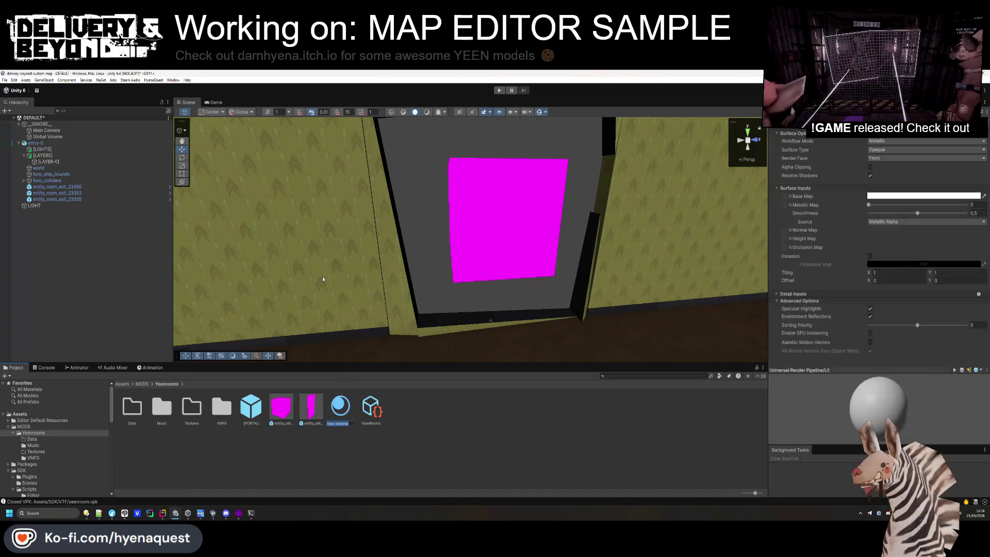
{"action": "type", "text": "UNLIT_WHITE"}
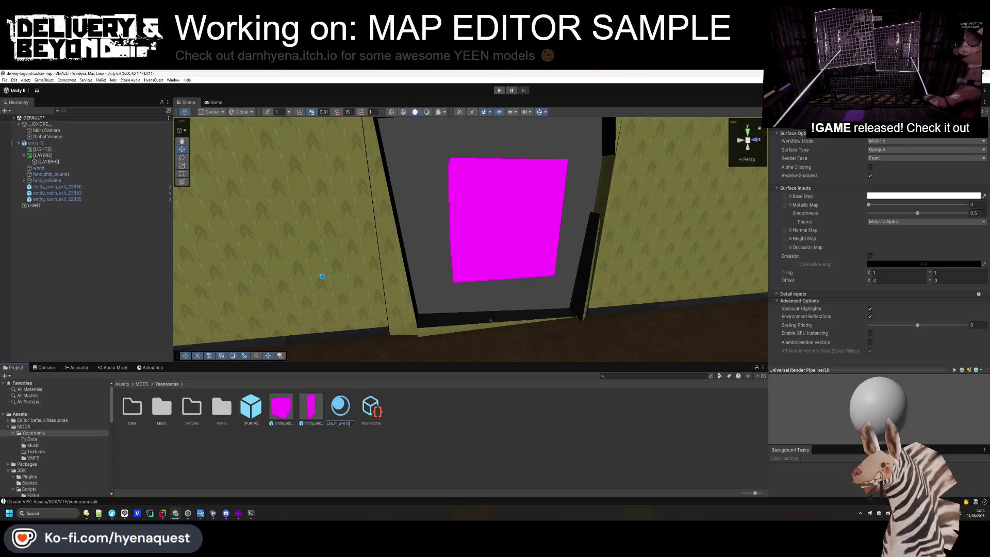
{"action": "key", "text": "Return"}
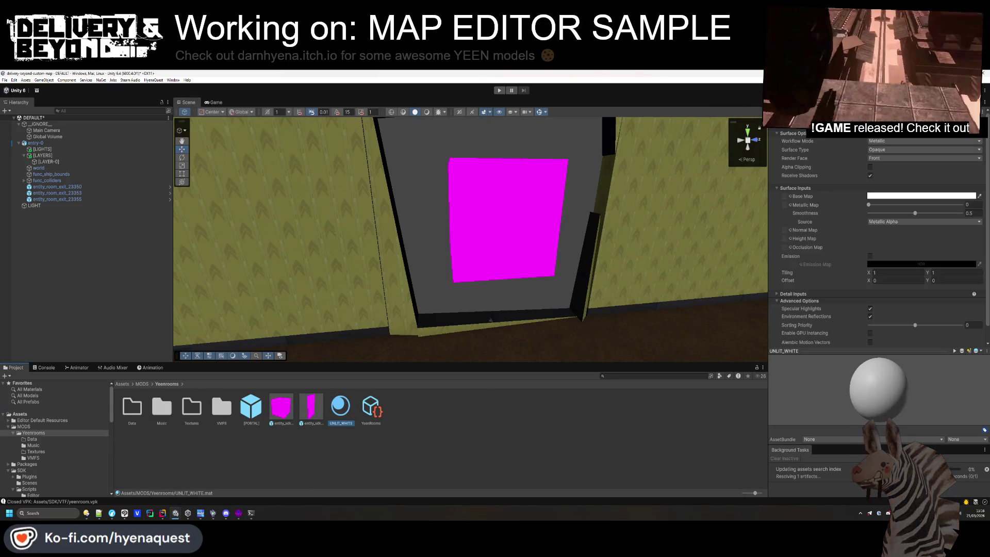
Switch UNLIT_WHITE's shader to the Unlit shader
{"action": "left_click", "coordinate": [890, 136]}
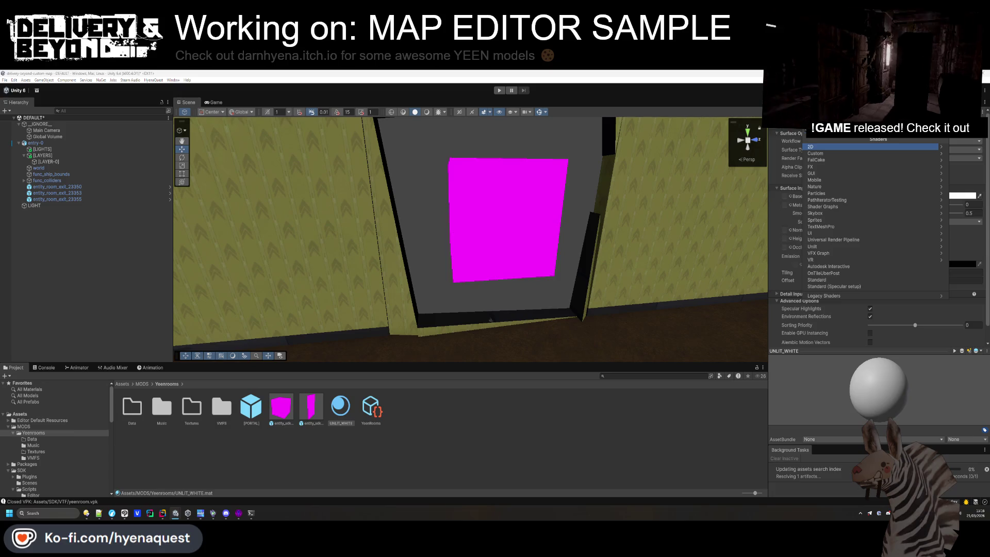
{"action": "type", "text": "unlit"}
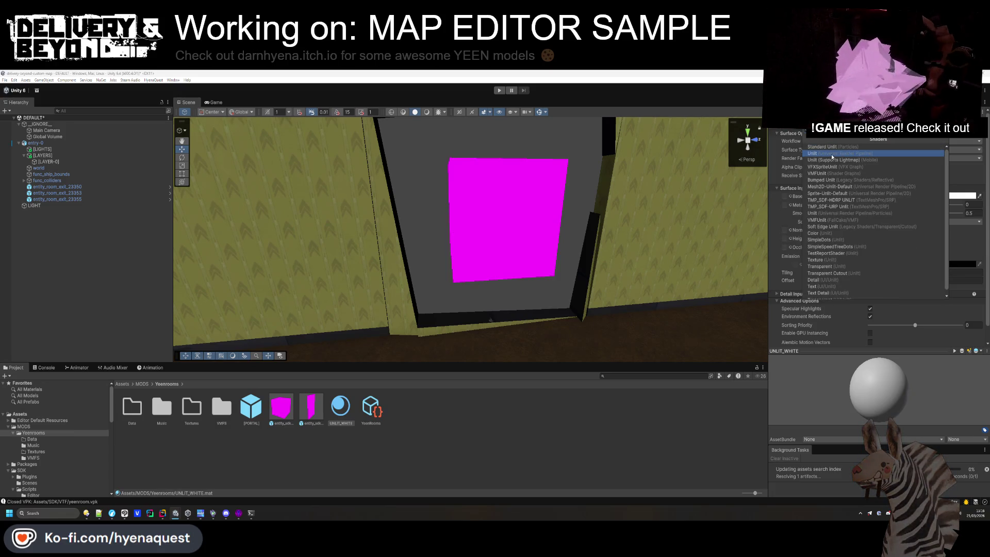
{"action": "left_click", "coordinate": [831, 154]}
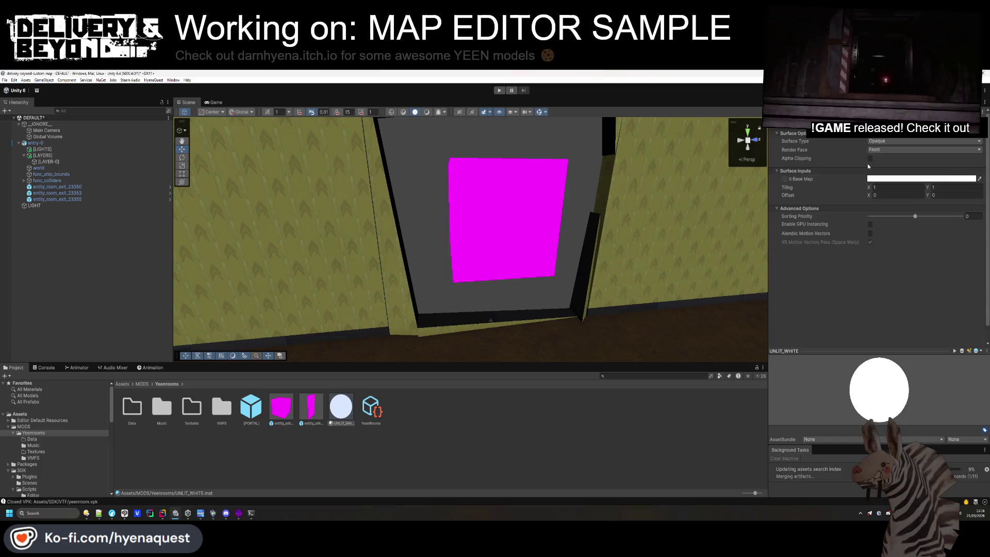
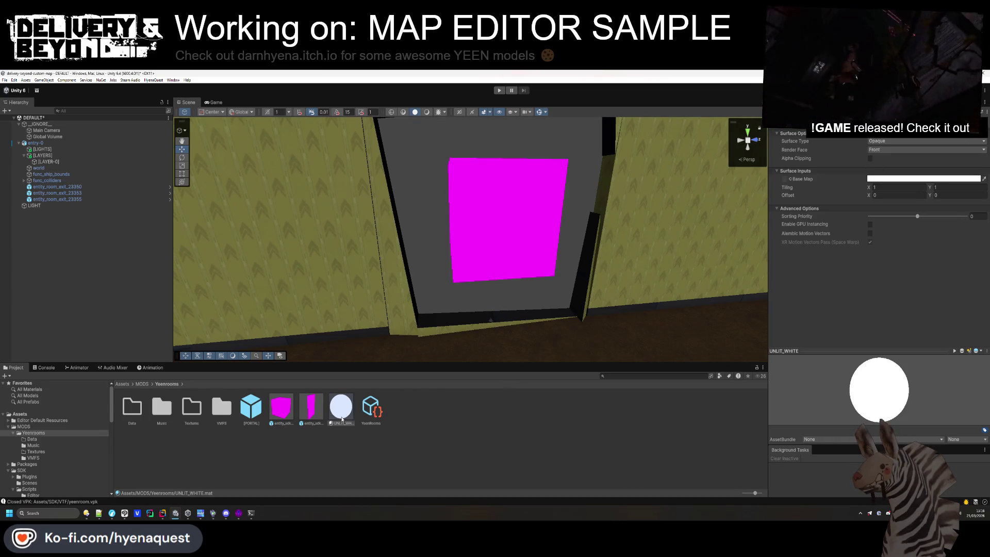
Apply the UNLIT_WHITE material to the magenta cube and set Cast Shadows to Off
{"action": "left_click_drag", "start_coordinate": [341, 418], "coordinate": [508, 231]}
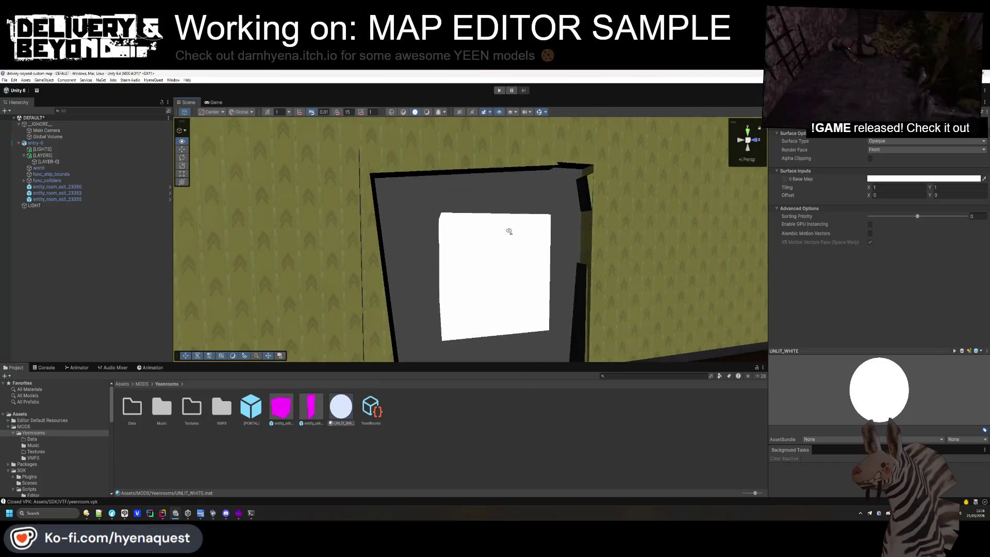
{"action": "left_click", "coordinate": [481, 279]}
{"action": "left_click_drag", "start_coordinate": [482, 279], "coordinate": [761, 258]}
{"action": "left_click", "coordinate": [887, 236]}
{"action": "left_click", "coordinate": [871, 231]}
{"action": "mouse_move", "coordinate": [530, 336]}
{"action": "left_mouse_down"}
{"action": "mouse_move", "coordinate": [526, 347]}
{"action": "mouse_move", "coordinate": [593, 312]}
{"action": "left_mouse_up"}
Flatten the slab to Scale Y -0.02 and raise it into the ceiling at Y 3.55
{"action": "left_click_drag", "start_coordinate": [903, 160], "coordinate": [892, 156]}
{"action": "mouse_move", "coordinate": [490, 257]}
{"action": "left_mouse_down"}
{"action": "mouse_move", "coordinate": [461, 284]}
{"action": "mouse_move", "coordinate": [447, 181]}
{"action": "mouse_move", "coordinate": [479, 212]}
{"action": "mouse_move", "coordinate": [433, 175]}
{"action": "mouse_move", "coordinate": [448, 171]}
{"action": "left_mouse_up"}
{"action": "mouse_move", "coordinate": [524, 221]}
{"action": "left_mouse_down"}
{"action": "mouse_move", "coordinate": [515, 197]}
{"action": "mouse_move", "coordinate": [516, 210]}
{"action": "mouse_move", "coordinate": [495, 217]}
{"action": "left_mouse_up"}
{"action": "mouse_move", "coordinate": [435, 254]}
{"action": "left_mouse_down"}
{"action": "mouse_move", "coordinate": [526, 200]}
{"action": "mouse_move", "coordinate": [539, 205]}
{"action": "mouse_move", "coordinate": [438, 250]}
{"action": "mouse_move", "coordinate": [502, 214]}
{"action": "left_mouse_up"}
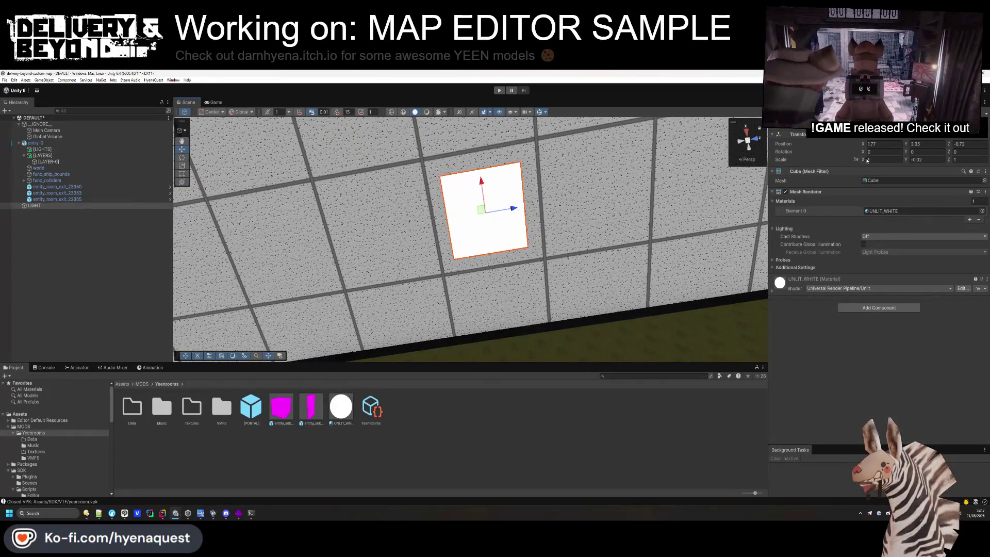
Scale the white ceiling slab to 1.38 in X and Z, then deselect it
{"action": "left_click_drag", "start_coordinate": [865, 161], "coordinate": [877, 162]}
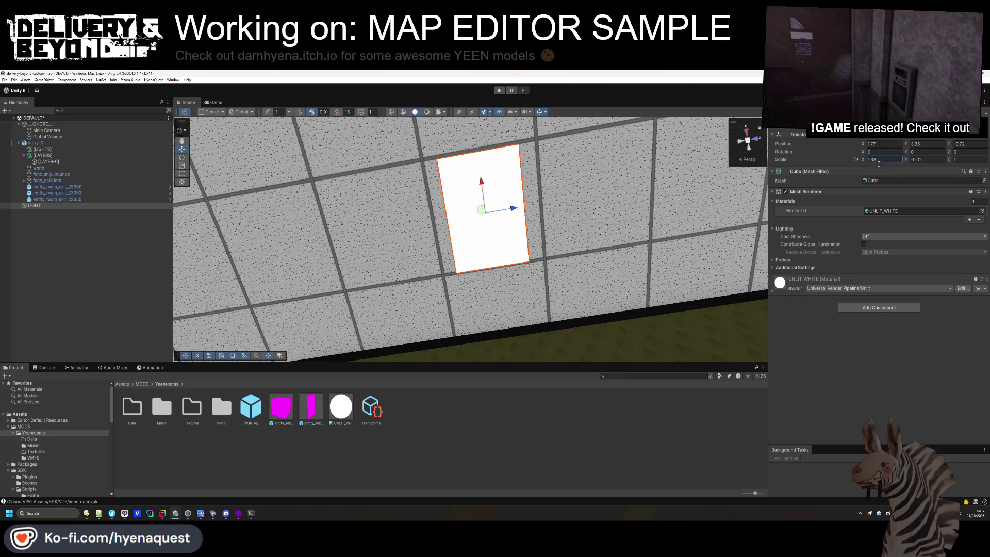
{"action": "type", "text": "1.38"}
{"action": "key", "text": "Return"}
{"action": "left_click_drag", "start_coordinate": [567, 235], "coordinate": [549, 231]}
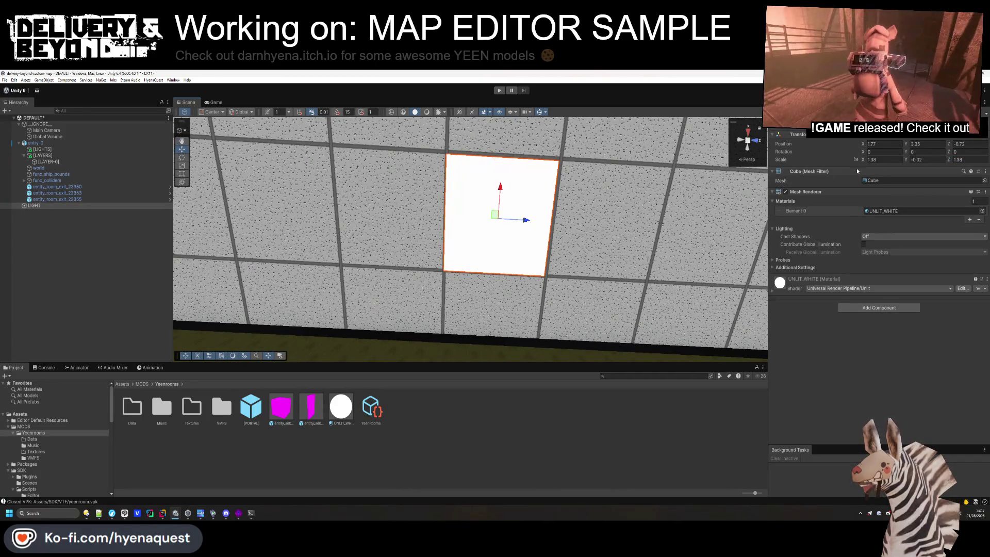
{"action": "left_click", "coordinate": [962, 161]}
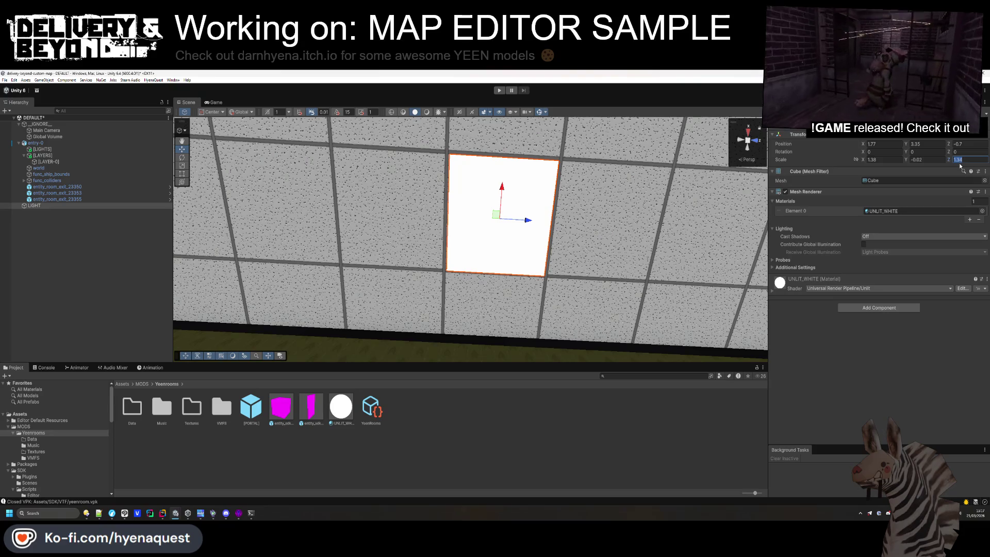
{"action": "mouse_move", "coordinate": [625, 235]}
{"action": "left_mouse_down"}
{"action": "mouse_move", "coordinate": [605, 246]}
{"action": "mouse_move", "coordinate": [616, 252]}
{"action": "left_mouse_up"}
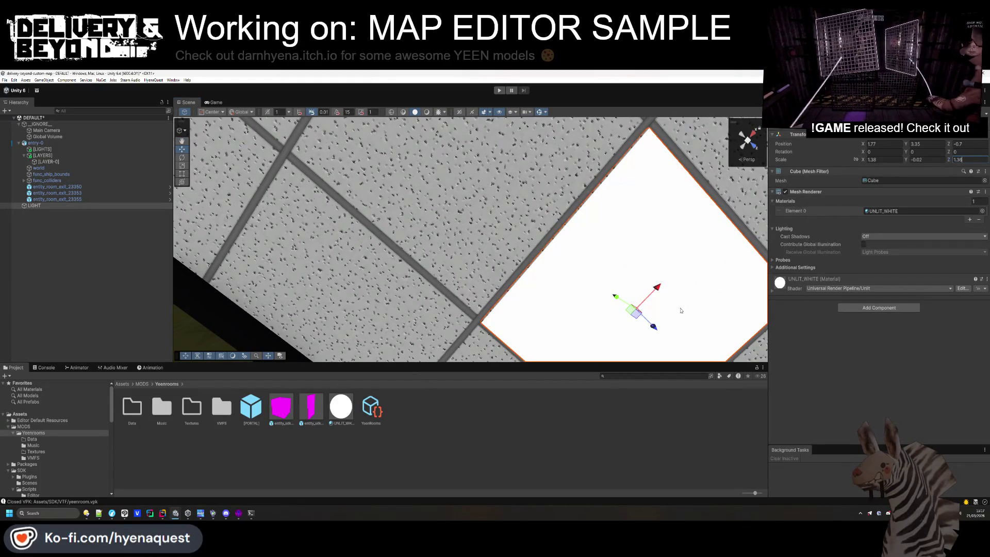
{"action": "mouse_move", "coordinate": [654, 327]}
{"action": "left_mouse_down"}
{"action": "mouse_move", "coordinate": [568, 245]}
{"action": "mouse_move", "coordinate": [610, 253]}
{"action": "mouse_move", "coordinate": [564, 269]}
{"action": "mouse_move", "coordinate": [596, 254]}
{"action": "mouse_move", "coordinate": [608, 260]}
{"action": "left_mouse_up"}
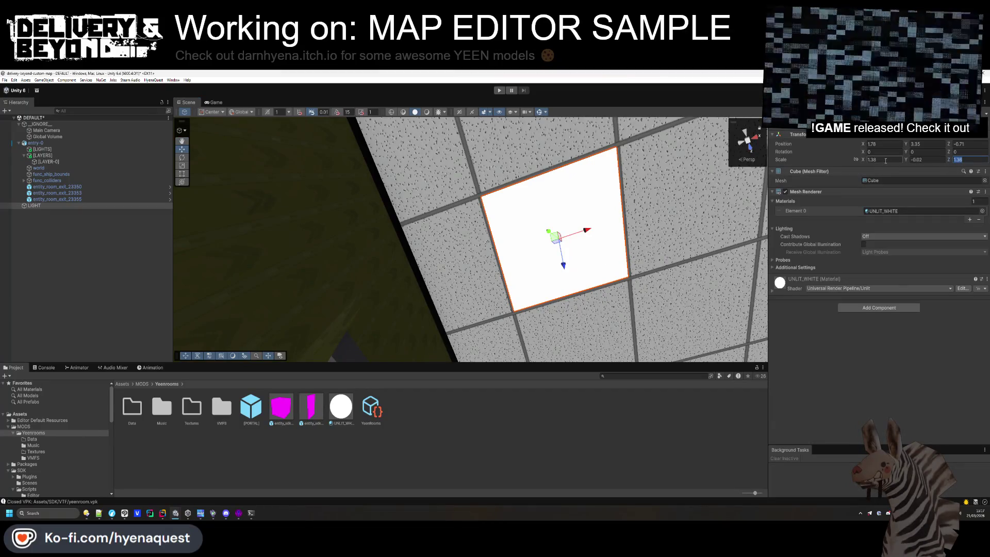
{"action": "left_click_drag", "start_coordinate": [531, 208], "coordinate": [522, 335]}
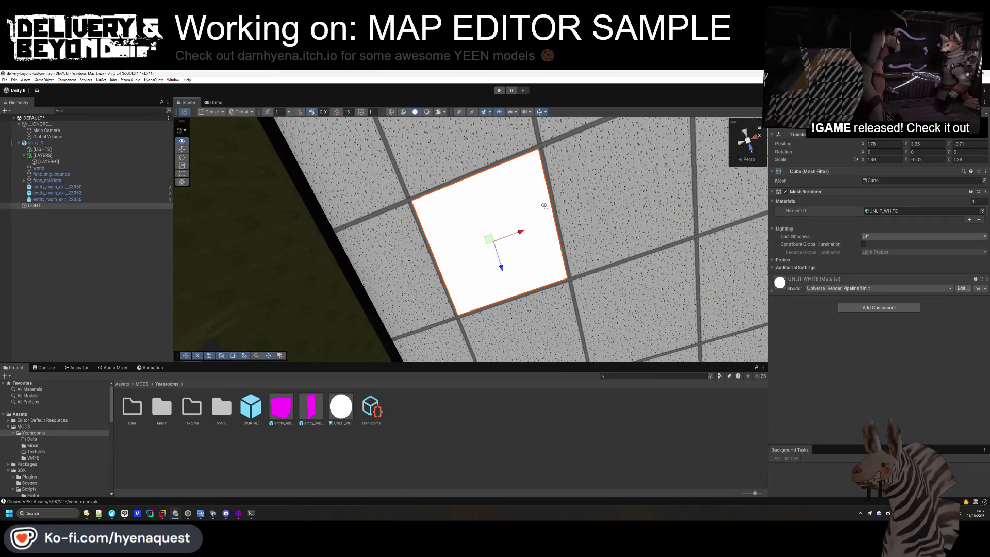
{"action": "left_click", "coordinate": [502, 426]}
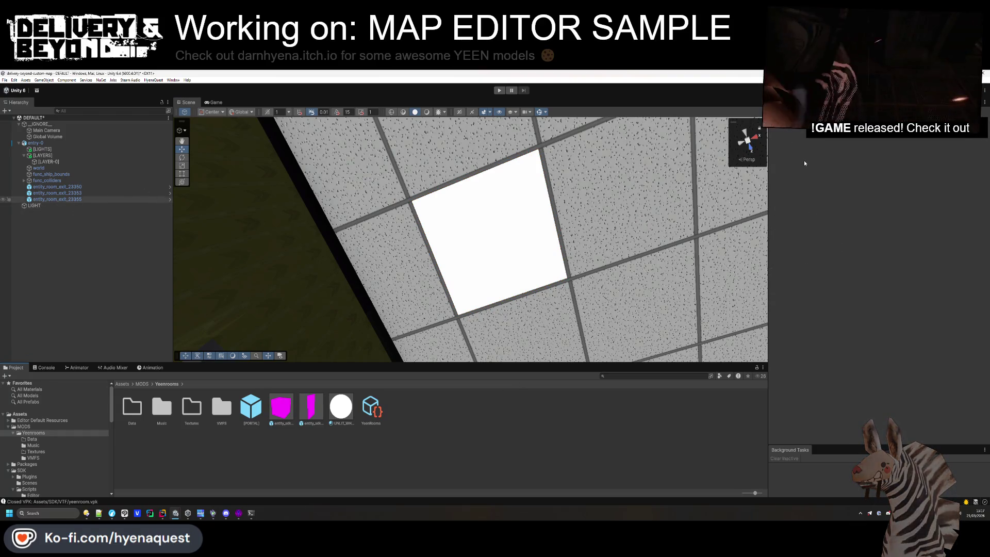
Add the entity_light prefab from SDK Prefabs as a child of LIGHT
{"action": "left_click", "coordinate": [41, 206]}
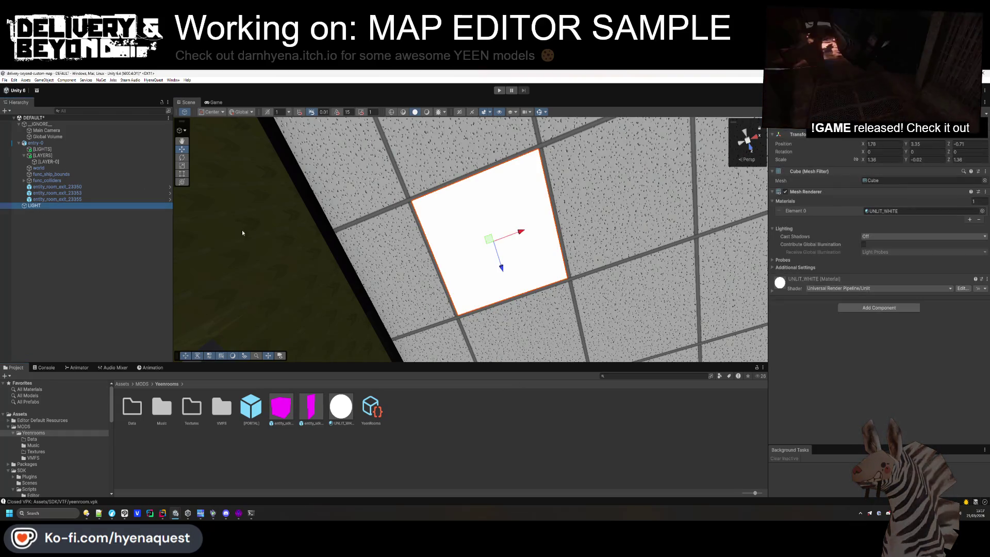
{"action": "right_click", "coordinate": [31, 205]}
{"action": "left_click", "coordinate": [54, 321]}
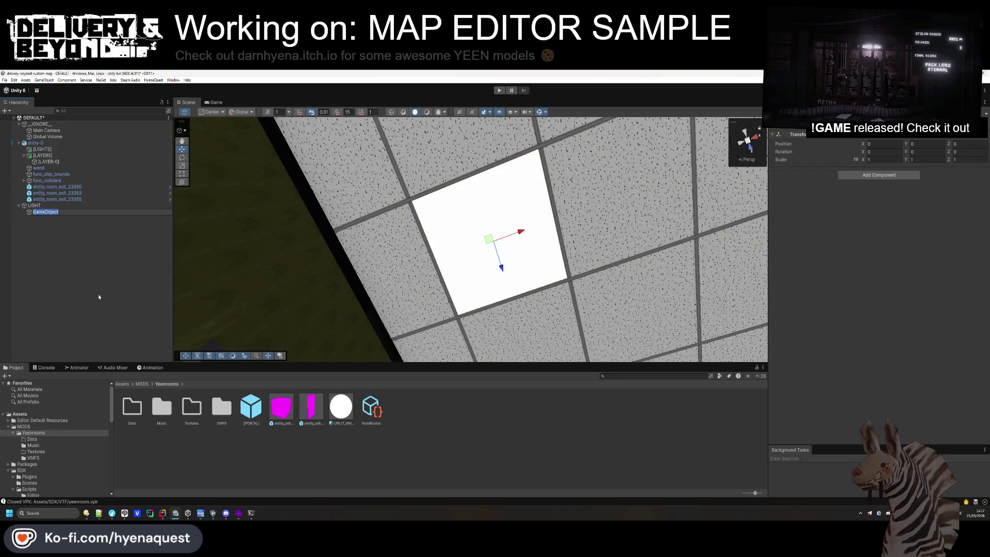
{"action": "left_click", "coordinate": [99, 297]}
{"action": "key", "text": "ctrl+z"}
{"action": "scroll", "coordinate": [56, 430], "scroll_direction": "down", "scroll_amount": 10}
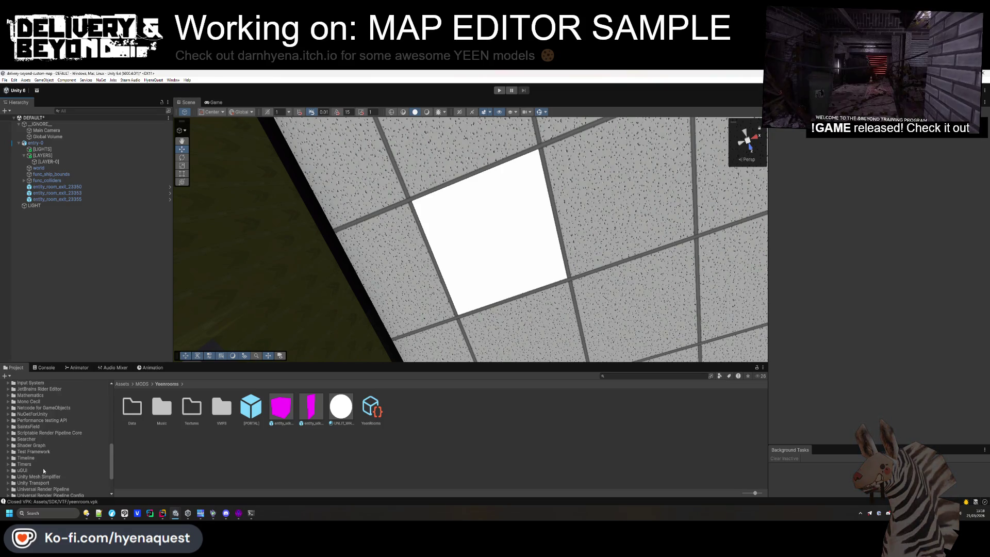
{"action": "scroll", "coordinate": [42, 468], "scroll_direction": "up", "scroll_amount": 4}
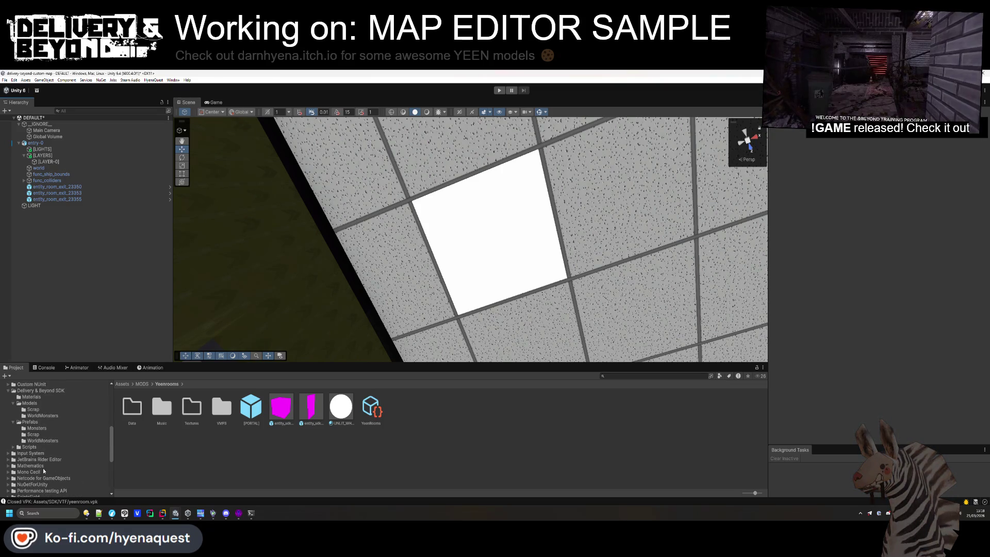
{"action": "left_click", "coordinate": [30, 422]}
{"action": "left_click_drag", "start_coordinate": [281, 407], "coordinate": [34, 205]}
Set the entity_light shadow resolution to Low
{"action": "left_click", "coordinate": [875, 164]}
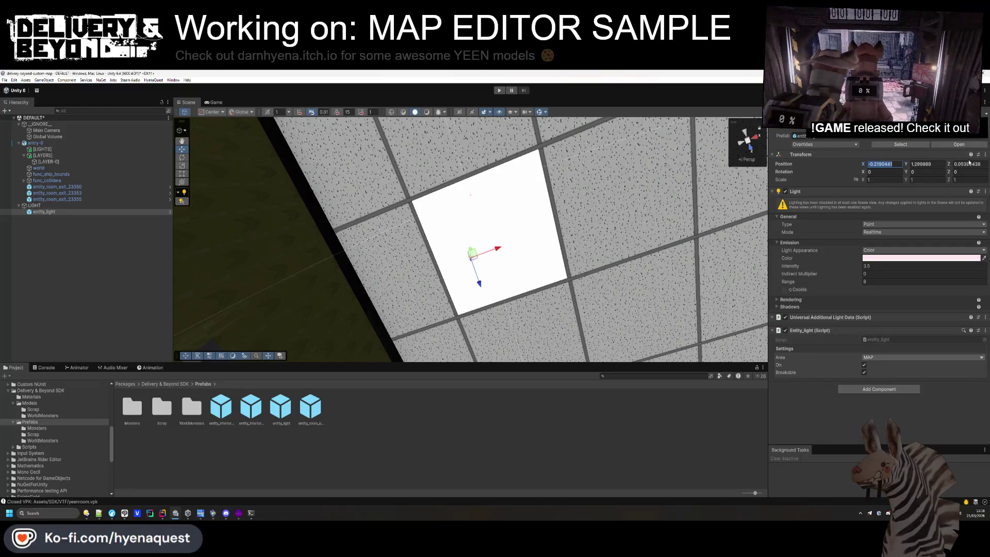
{"action": "mouse_move", "coordinate": [534, 266]}
{"action": "left_mouse_down"}
{"action": "mouse_move", "coordinate": [423, 232]}
{"action": "mouse_move", "coordinate": [426, 195]}
{"action": "mouse_move", "coordinate": [464, 155]}
{"action": "mouse_move", "coordinate": [525, 206]}
{"action": "mouse_move", "coordinate": [520, 216]}
{"action": "left_mouse_up"}
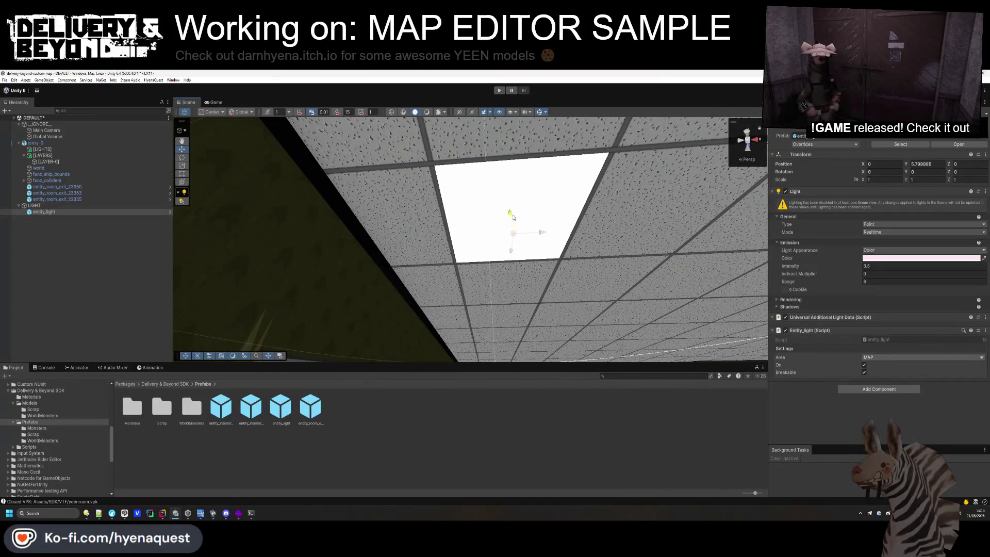
{"action": "left_click", "coordinate": [917, 259]}
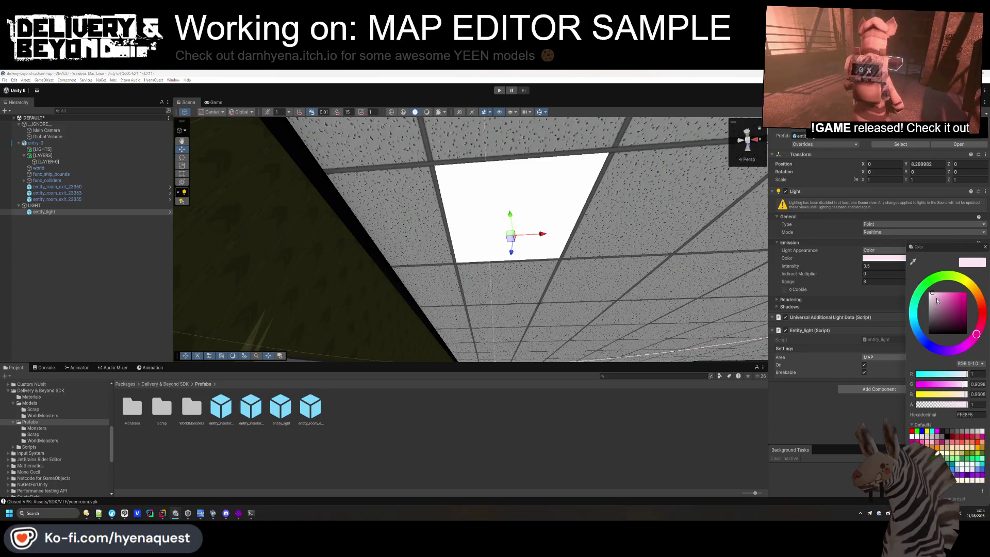
{"action": "left_click", "coordinate": [803, 307]}
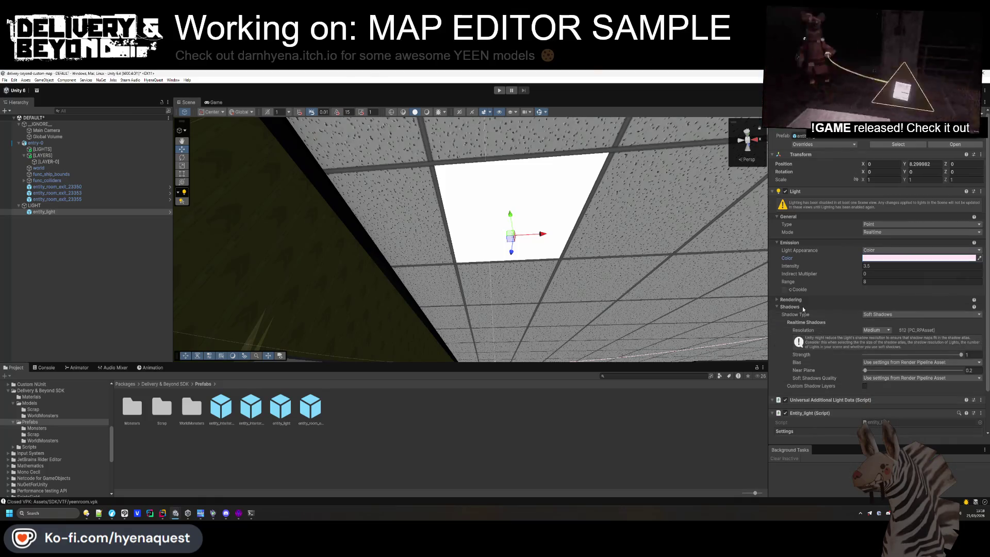
{"action": "left_click", "coordinate": [875, 330]}
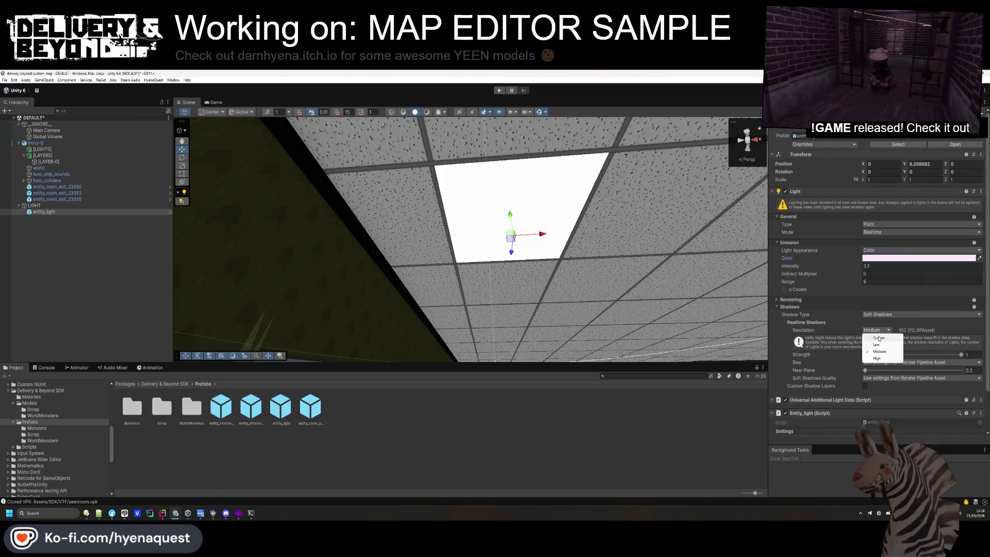
{"action": "left_click", "coordinate": [831, 307]}
{"action": "left_click", "coordinate": [812, 190]}
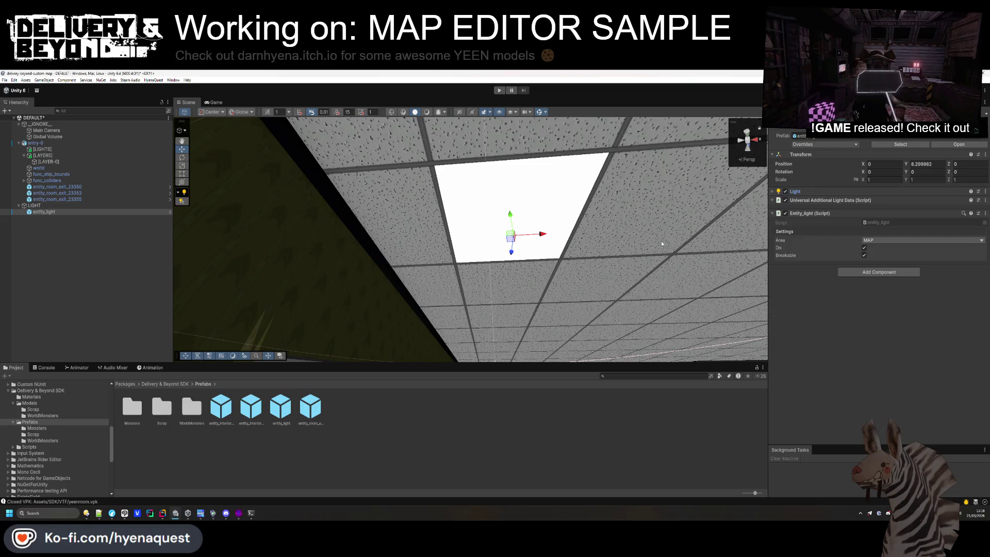
{"action": "left_click", "coordinate": [68, 298]}
Save LIGHT as a prefab in the Yeenrooms folder and enable Scene view lighting
{"action": "left_click", "coordinate": [40, 205]}
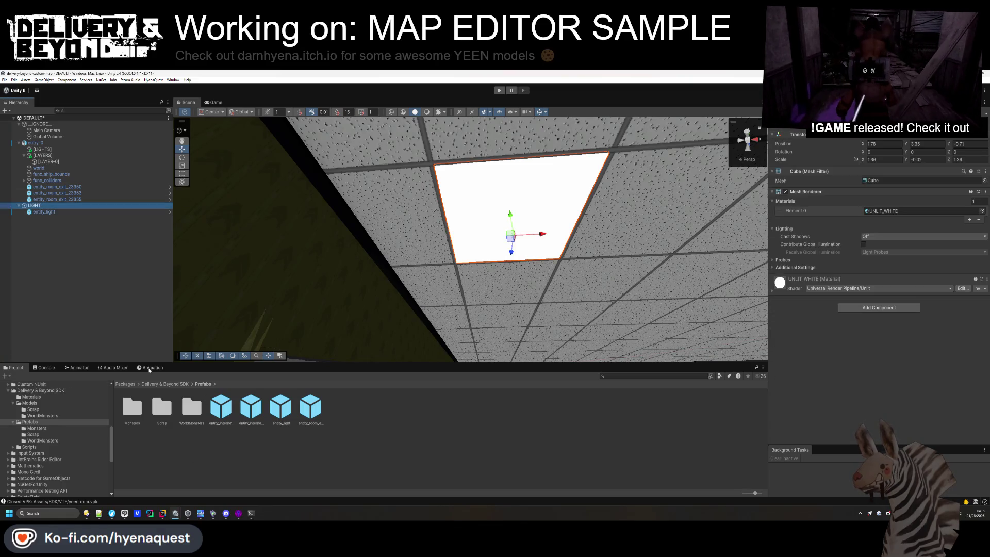
{"action": "scroll", "coordinate": [65, 408], "scroll_direction": "up", "scroll_amount": 10}
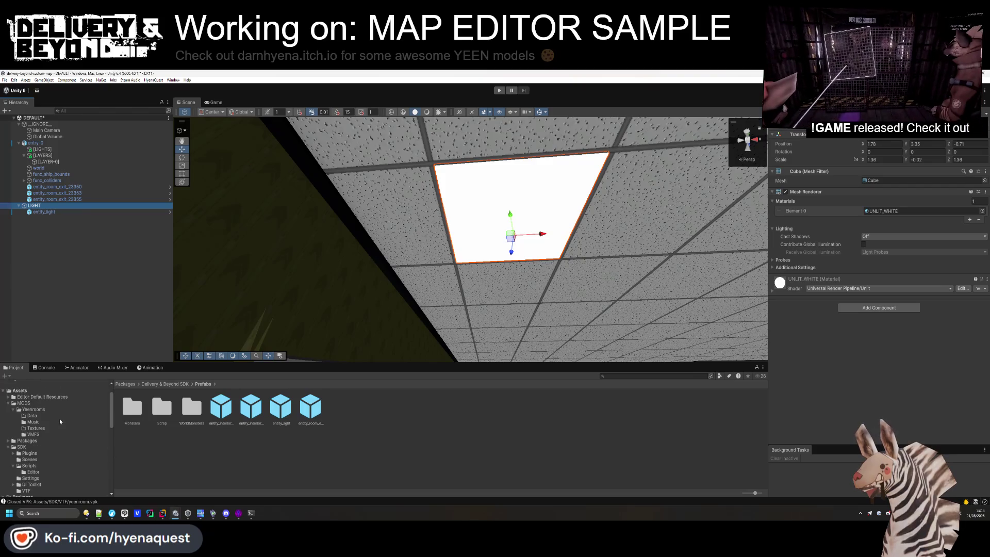
{"action": "left_click", "coordinate": [31, 410]}
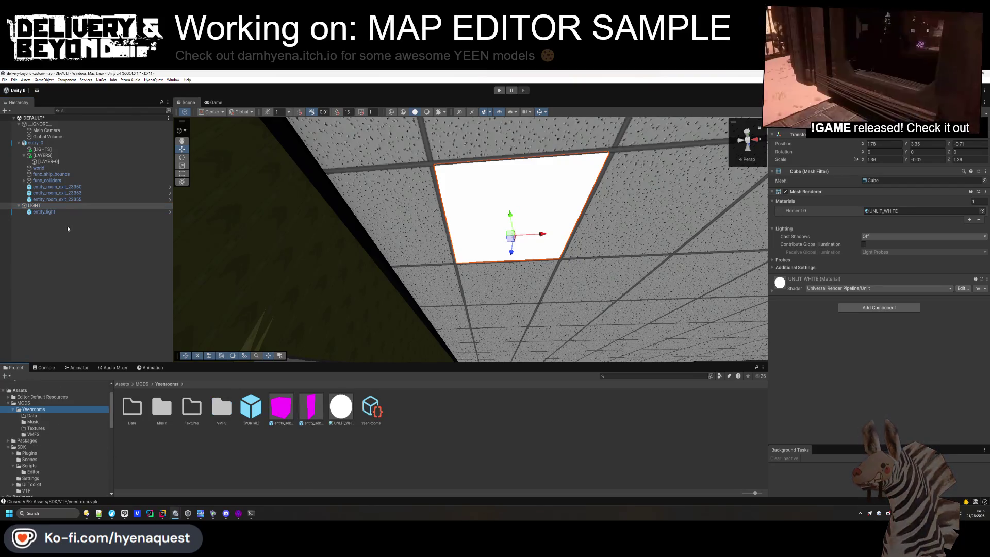
{"action": "left_click", "coordinate": [268, 462]}
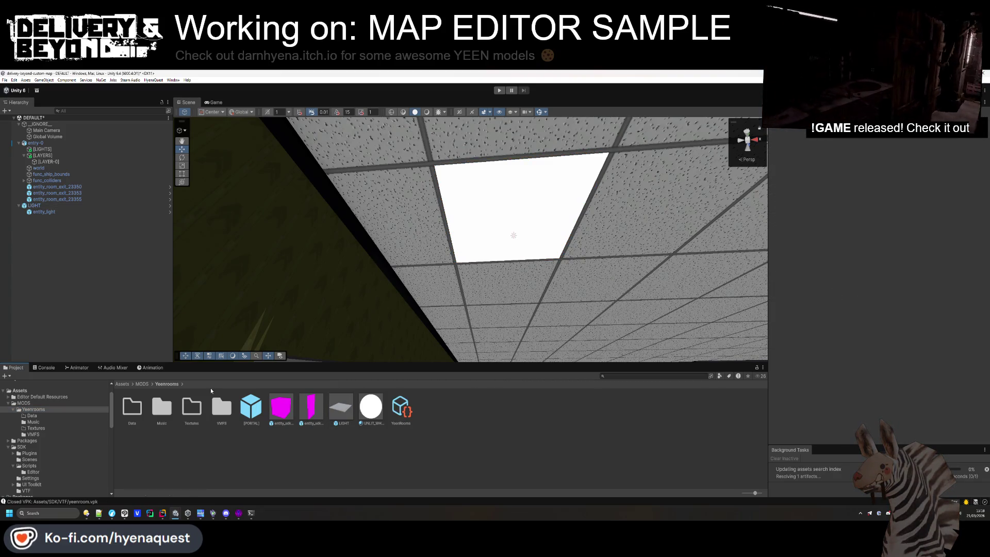
{"action": "left_click", "coordinate": [426, 112]}
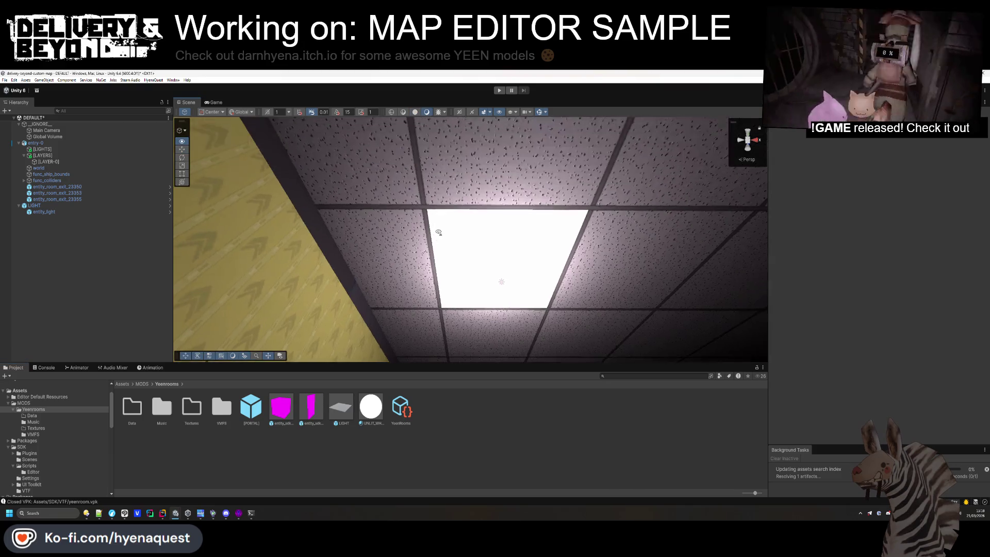
Move LIGHT into the [LIGHTS] group and duplicate it, placing the copy at X 9.48
{"action": "left_click_drag", "start_coordinate": [400, 332], "coordinate": [382, 331]}
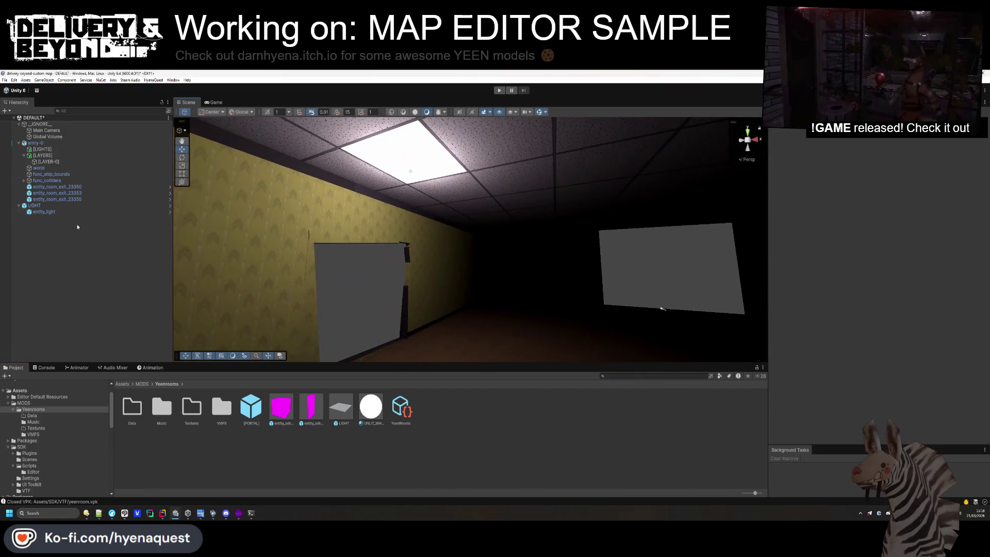
{"action": "left_click_drag", "start_coordinate": [44, 204], "coordinate": [54, 153]}
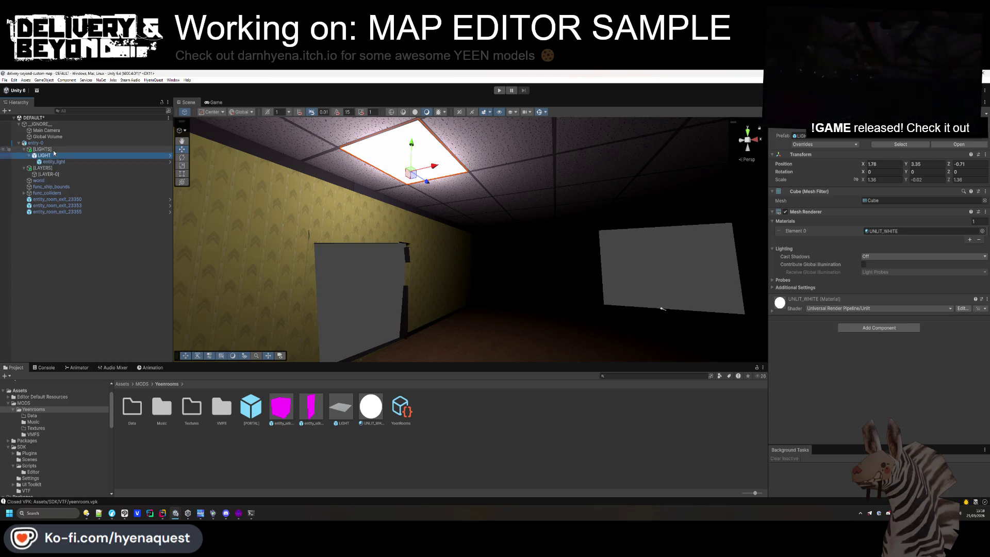
{"action": "key", "text": "ctrl+d"}
{"action": "scroll", "coordinate": [429, 160], "scroll_direction": "down", "scroll_amount": 3}
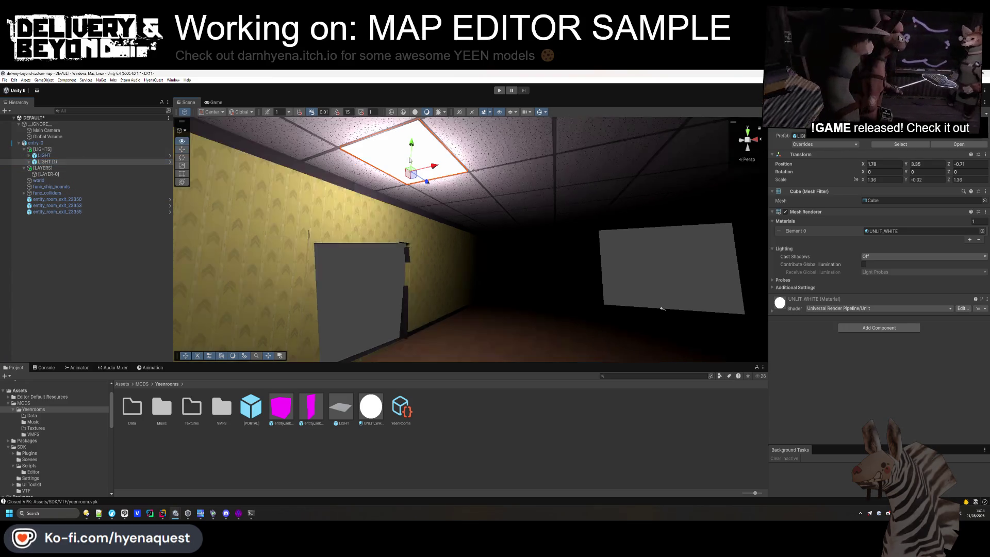
{"action": "mouse_move", "coordinate": [441, 213]}
{"action": "left_mouse_down"}
{"action": "mouse_move", "coordinate": [694, 227]}
{"action": "mouse_move", "coordinate": [541, 243]}
{"action": "mouse_move", "coordinate": [607, 248]}
{"action": "mouse_move", "coordinate": [743, 224]}
{"action": "mouse_move", "coordinate": [648, 193]}
{"action": "mouse_move", "coordinate": [593, 217]}
{"action": "mouse_move", "coordinate": [471, 231]}
{"action": "left_mouse_up"}
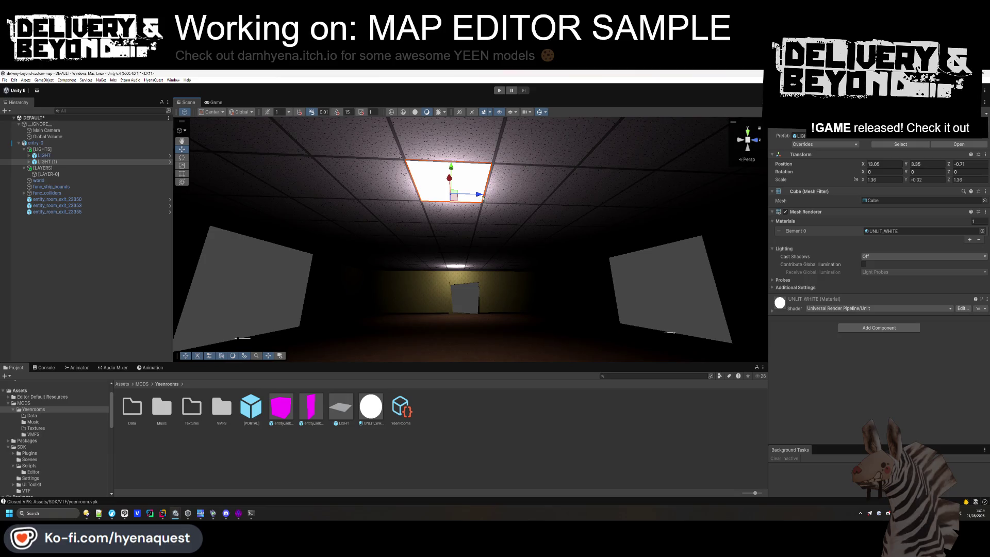
Add two more light copies, positioned at Z 4.84 and Z -4.49
{"action": "key", "text": "ctrl+d"}
{"action": "left_click_drag", "start_coordinate": [573, 199], "coordinate": [749, 219]}
{"action": "mouse_move", "coordinate": [587, 240]}
{"action": "left_mouse_down"}
{"action": "mouse_move", "coordinate": [602, 250]}
{"action": "mouse_move", "coordinate": [566, 207]}
{"action": "left_mouse_up"}
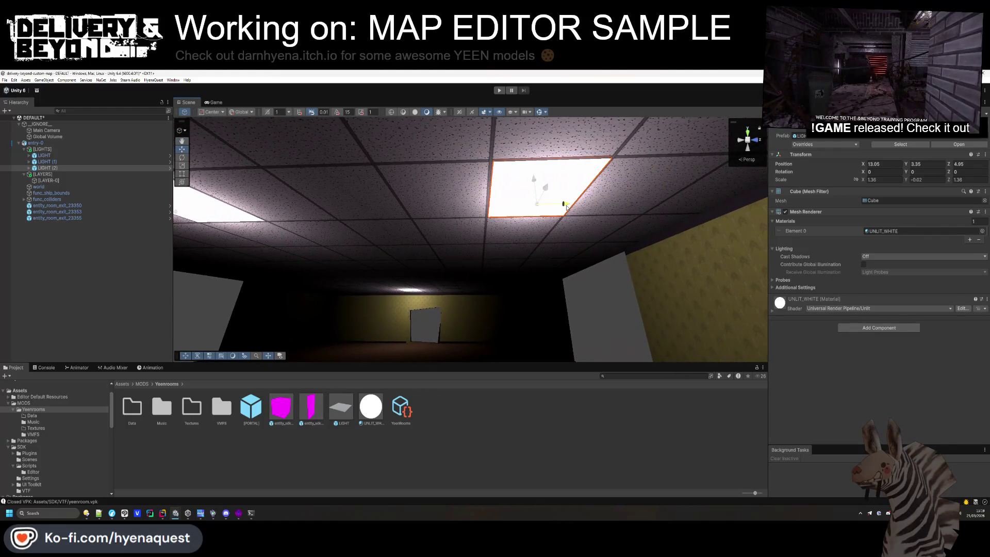
{"action": "scroll", "coordinate": [567, 209], "scroll_direction": "down", "scroll_amount": 10}
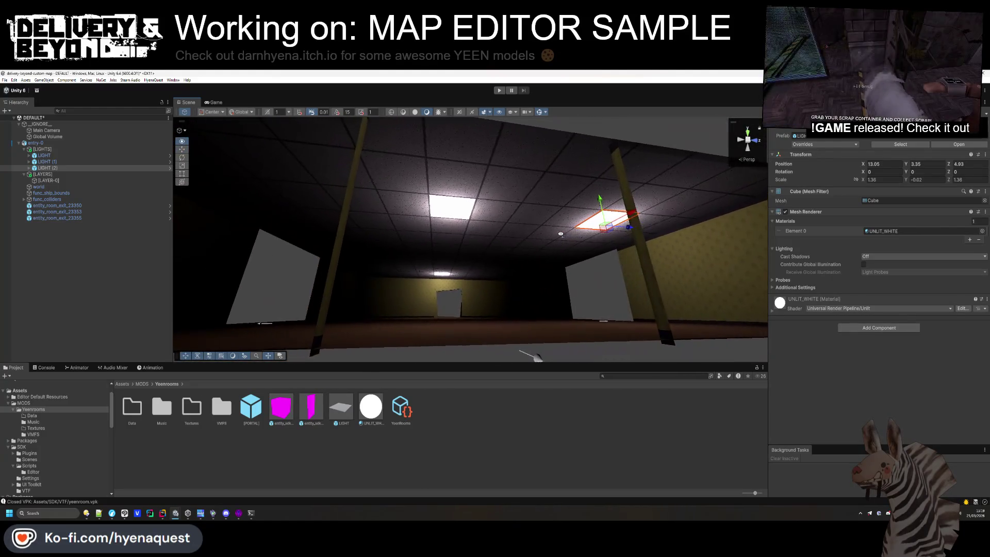
{"action": "key", "text": "ctrl+d"}
{"action": "mouse_move", "coordinate": [638, 230]}
{"action": "left_mouse_down"}
{"action": "mouse_move", "coordinate": [490, 222]}
{"action": "mouse_move", "coordinate": [342, 238]}
{"action": "mouse_move", "coordinate": [335, 191]}
{"action": "mouse_move", "coordinate": [392, 204]}
{"action": "left_mouse_up"}
{"action": "scroll", "coordinate": [335, 230], "scroll_direction": "up", "scroll_amount": 5}
{"action": "left_click_drag", "start_coordinate": [536, 218], "coordinate": [540, 219]}
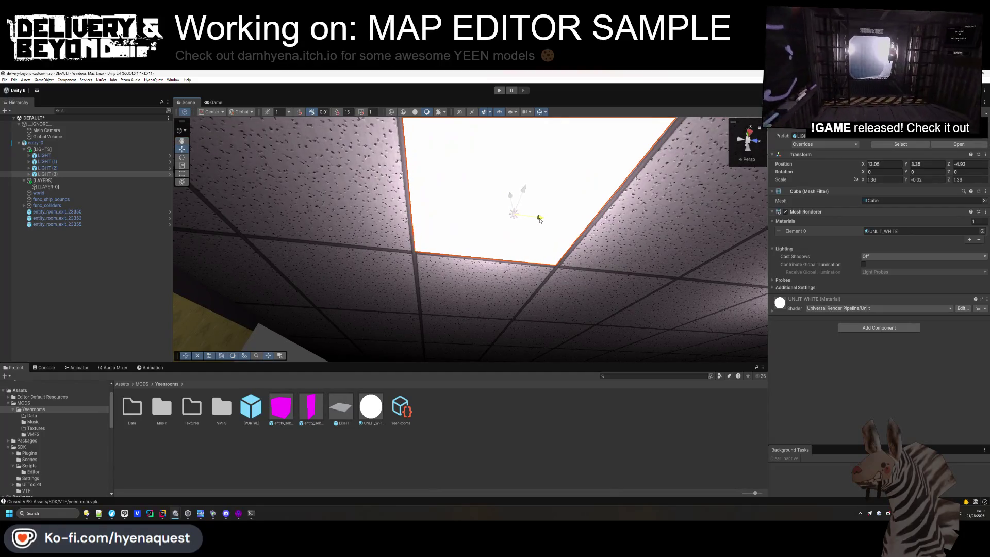
{"action": "scroll", "coordinate": [516, 217], "scroll_direction": "down", "scroll_amount": 5}
{"action": "left_click_drag", "start_coordinate": [637, 283], "coordinate": [650, 288]}
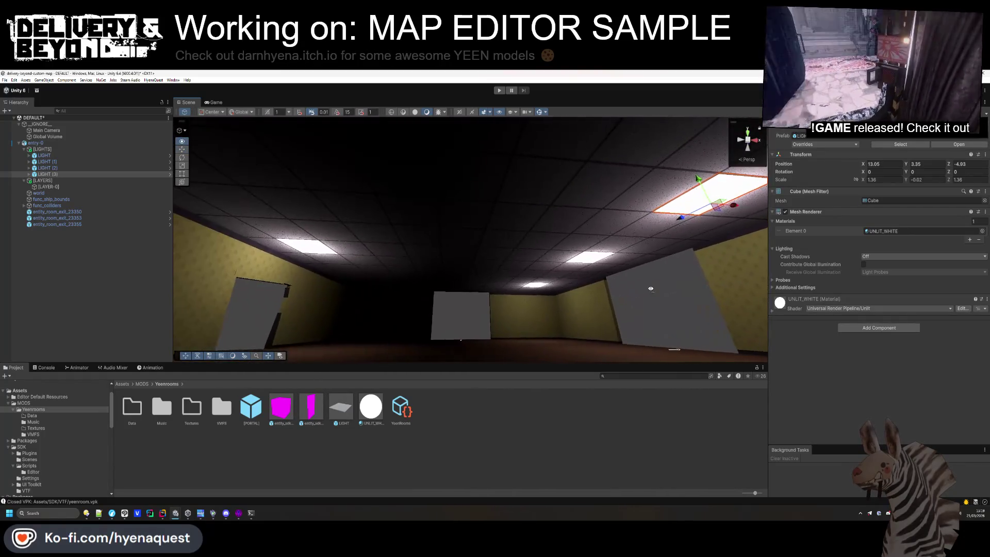
Add two more light copies spread toward the left and centre-left of the ceiling
{"action": "key", "text": "ctrl+d"}
{"action": "mouse_move", "coordinate": [732, 205]}
{"action": "left_mouse_down"}
{"action": "mouse_move", "coordinate": [456, 214]}
{"action": "mouse_move", "coordinate": [288, 235]}
{"action": "left_mouse_up"}
{"action": "scroll", "coordinate": [296, 235], "scroll_direction": "down", "scroll_amount": 5}
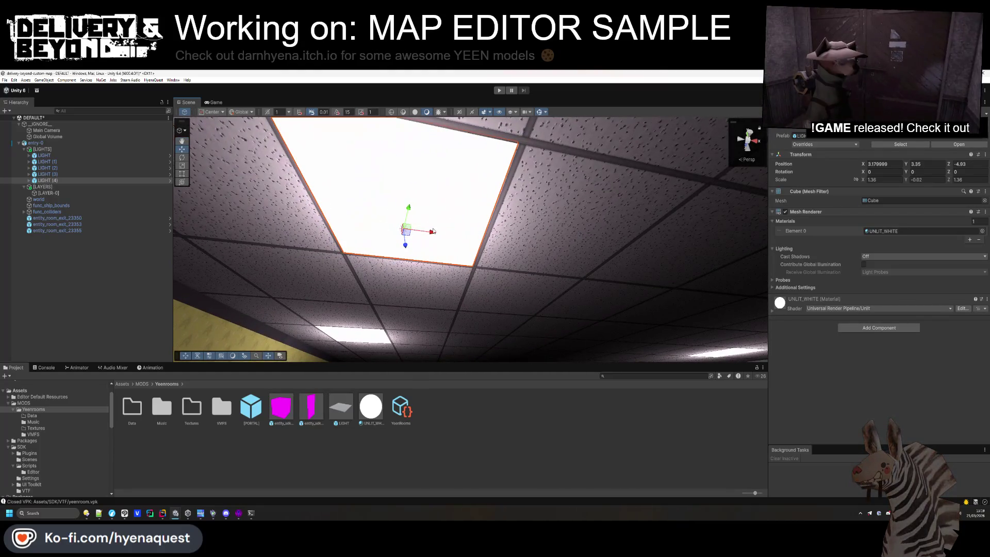
{"action": "scroll", "coordinate": [532, 259], "scroll_direction": "up", "scroll_amount": 5}
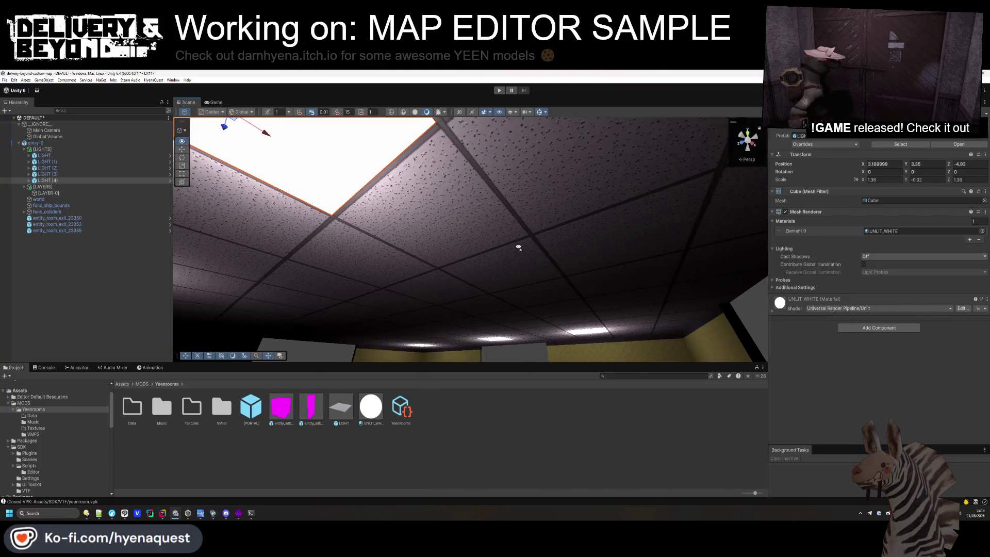
{"action": "key", "text": "ctrl+d"}
{"action": "left_click_drag", "start_coordinate": [700, 242], "coordinate": [252, 234]}
{"action": "scroll", "coordinate": [292, 206], "scroll_direction": "down", "scroll_amount": 3}
{"action": "scroll", "coordinate": [291, 186], "scroll_direction": "up", "scroll_amount": 4}
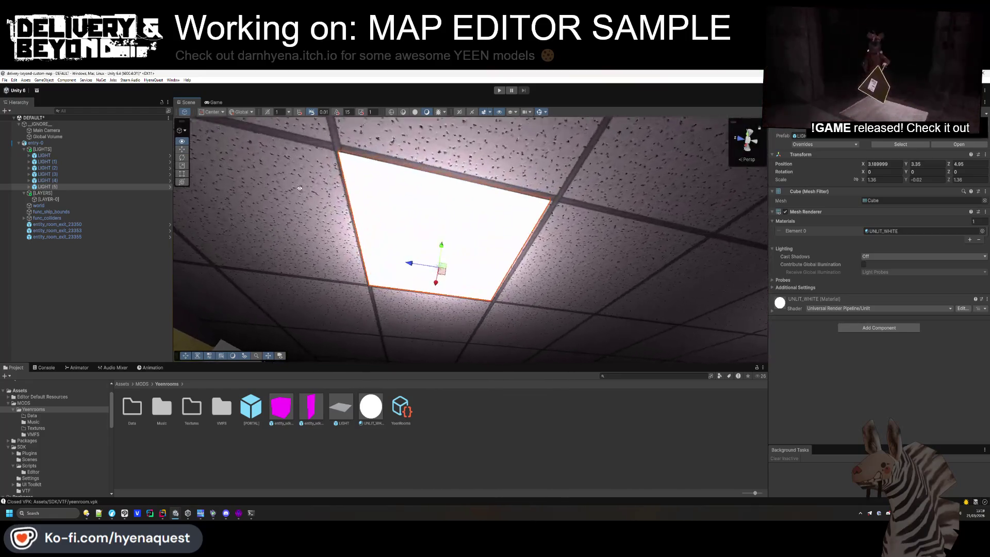
{"action": "left_click", "coordinate": [473, 223]}
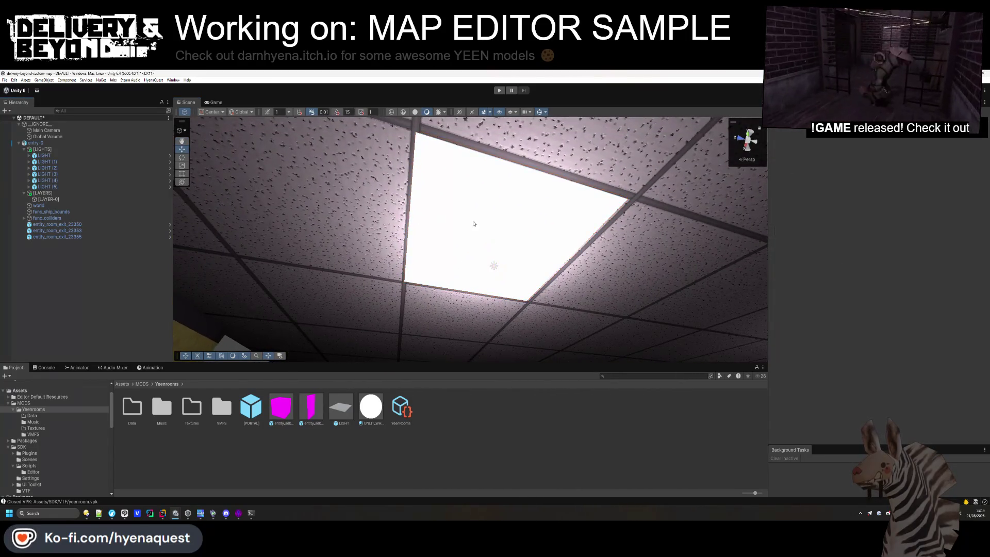
{"action": "mouse_move", "coordinate": [474, 223]}
{"action": "left_mouse_down"}
{"action": "mouse_move", "coordinate": [565, 331]}
{"action": "mouse_move", "coordinate": [629, 332]}
{"action": "mouse_move", "coordinate": [615, 318]}
{"action": "left_mouse_up"}
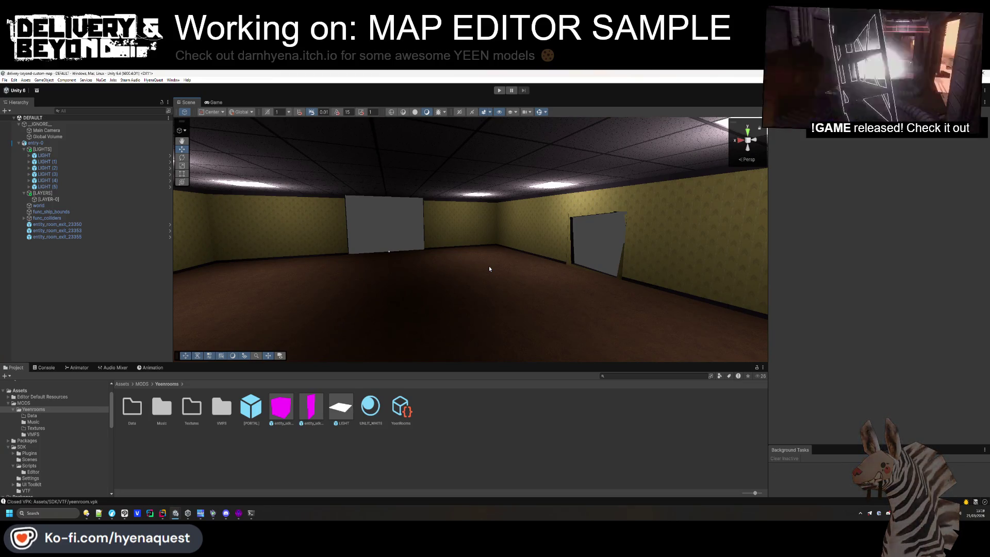
Save entry-0 as a prefab in the Yeenrooms folder and delete it from the scene
{"action": "mouse_move", "coordinate": [491, 270]}
{"action": "left_mouse_down"}
{"action": "mouse_move", "coordinate": [481, 294]}
{"action": "mouse_move", "coordinate": [593, 271]}
{"action": "left_mouse_up"}
{"action": "left_click", "coordinate": [23, 149]}
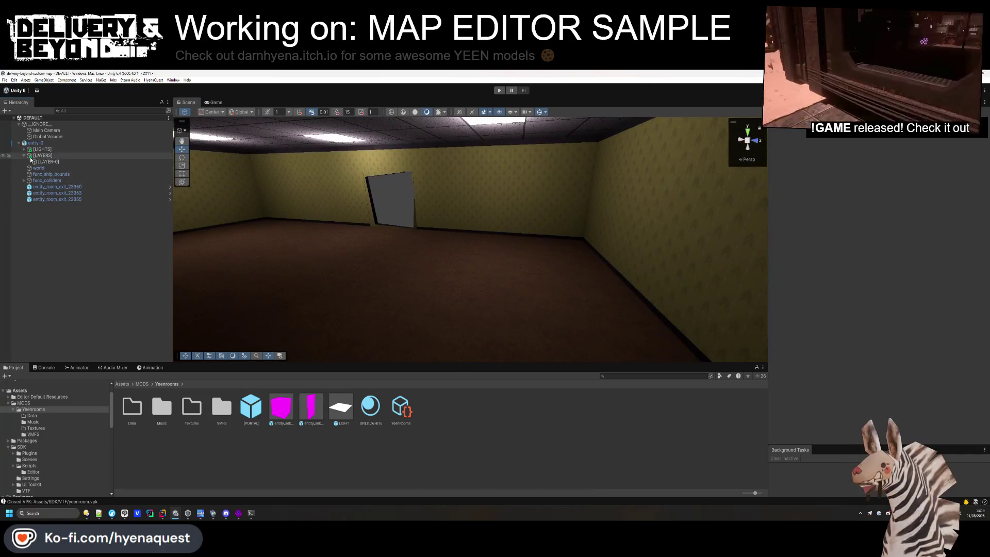
{"action": "left_click", "coordinate": [24, 155]}
{"action": "left_click", "coordinate": [36, 143]}
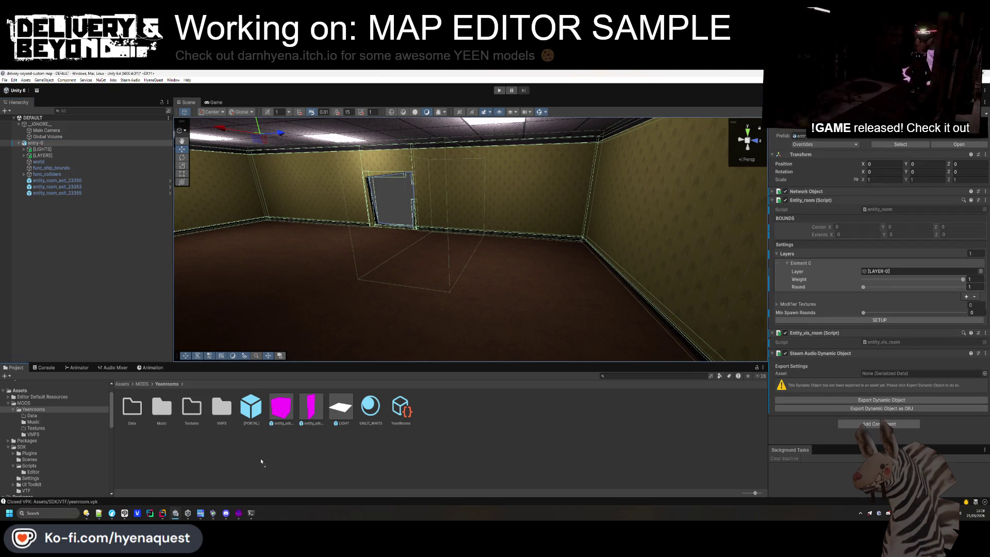
{"action": "left_click_drag", "start_coordinate": [261, 462], "coordinate": [262, 461]}
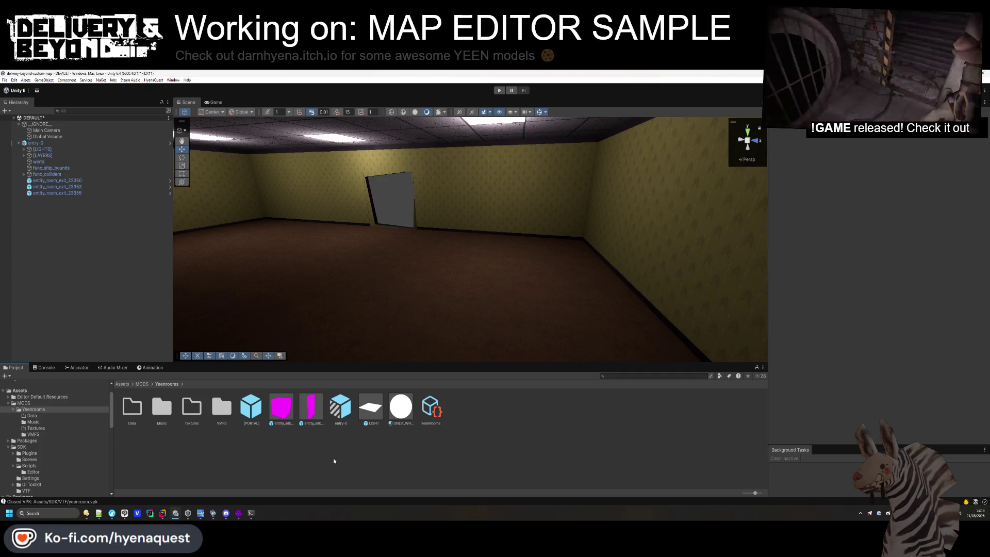
{"action": "left_click", "coordinate": [28, 144]}
{"action": "key", "text": "Delete"}
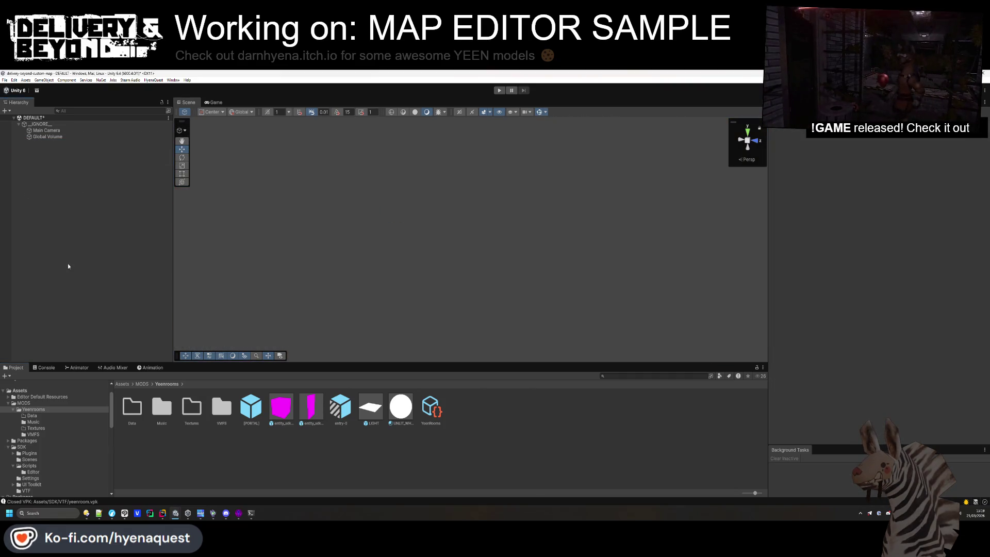
Open the entry-0 prefab and run SETUP to fill in its bounds
{"action": "double_click", "coordinate": [336, 412]}
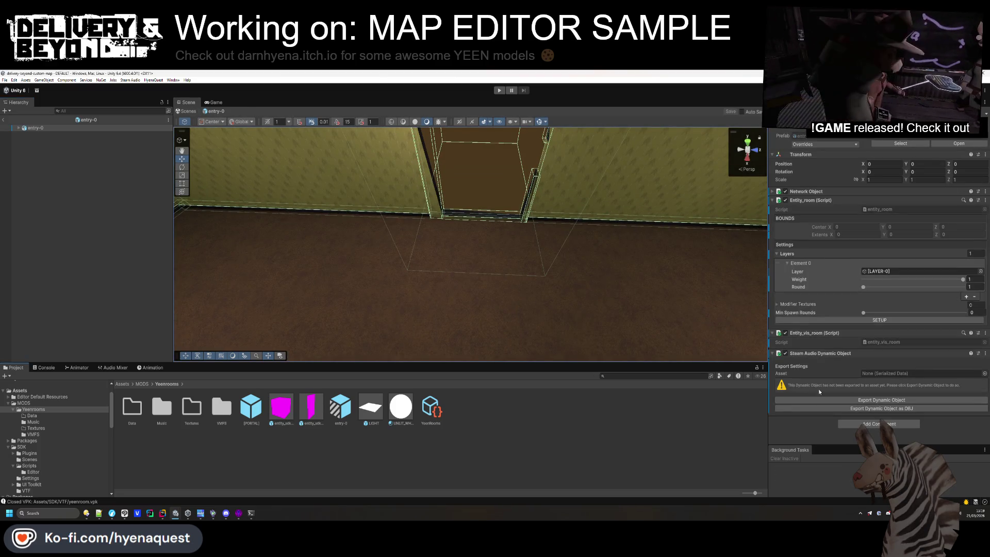
{"action": "left_click", "coordinate": [844, 319]}
{"action": "scroll", "coordinate": [581, 256], "scroll_direction": "down", "scroll_amount": 3}
{"action": "left_click_drag", "start_coordinate": [581, 256], "coordinate": [567, 176]}
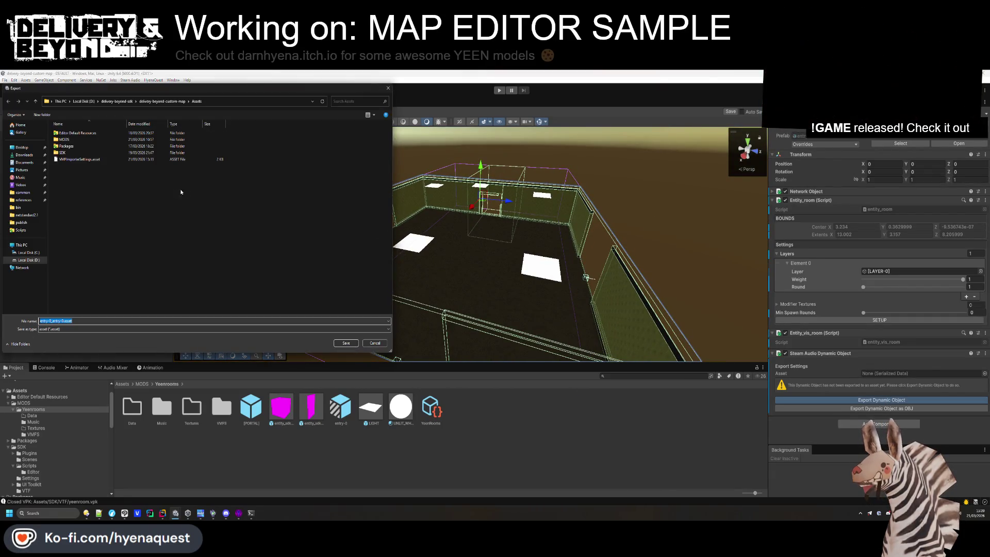
Export entry-0's dynamic object into the MODS/Yeenrooms/Data folder
{"action": "double_click", "coordinate": [63, 140]}
{"action": "double_click", "coordinate": [72, 133]}
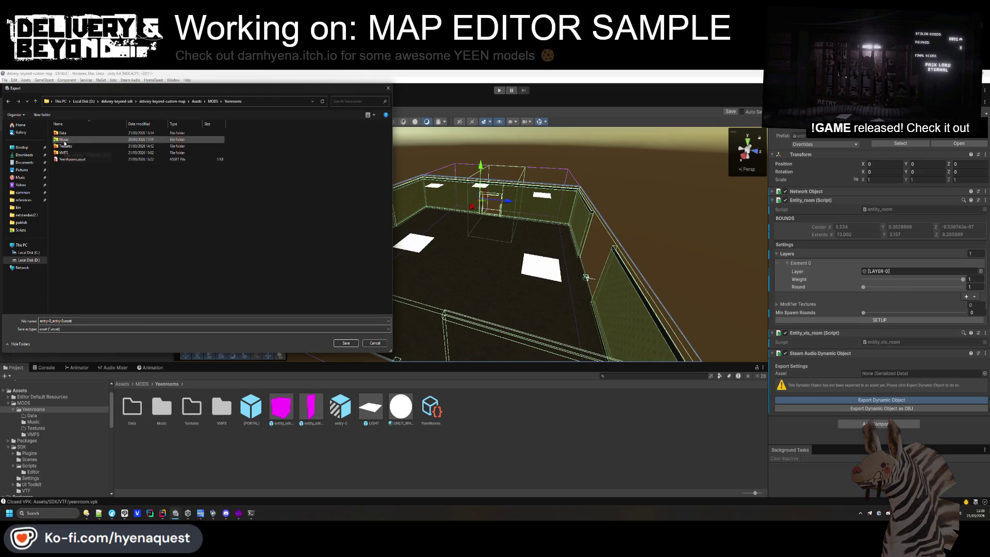
{"action": "double_click", "coordinate": [66, 136]}
{"action": "left_click", "coordinate": [334, 345]}
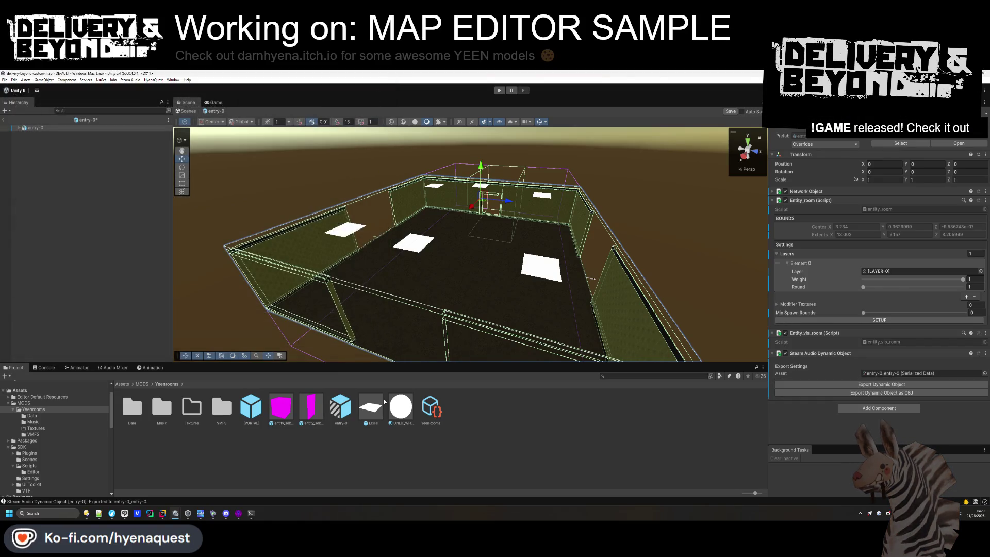
{"action": "left_click", "coordinate": [53, 178]}
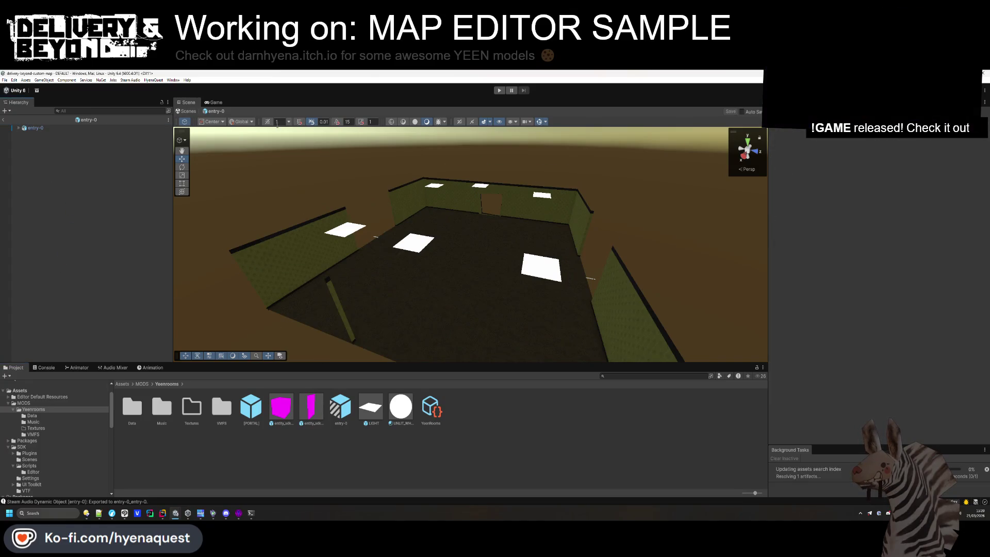
{"action": "mouse_move", "coordinate": [419, 124]}
{"action": "left_mouse_down"}
{"action": "mouse_move", "coordinate": [393, 237]}
{"action": "mouse_move", "coordinate": [377, 174]}
{"action": "mouse_move", "coordinate": [461, 326]}
{"action": "mouse_move", "coordinate": [457, 181]}
{"action": "mouse_move", "coordinate": [483, 92]}
{"action": "mouse_move", "coordinate": [498, 78]}
{"action": "left_mouse_up"}
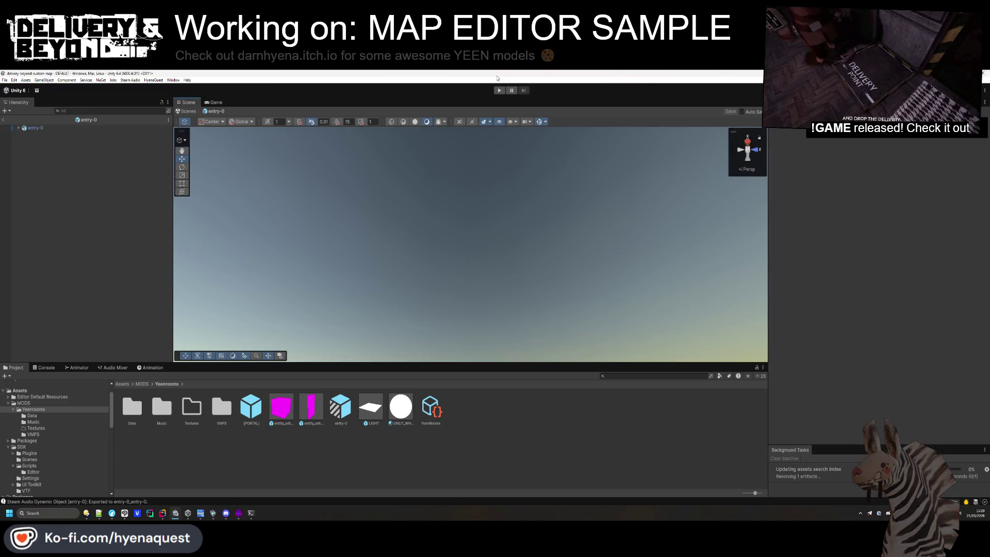
{"action": "mouse_move", "coordinate": [524, 201]}
{"action": "left_mouse_down"}
{"action": "mouse_move", "coordinate": [513, 301]}
{"action": "mouse_move", "coordinate": [524, 316]}
{"action": "mouse_move", "coordinate": [531, 308]}
{"action": "mouse_move", "coordinate": [466, 358]}
{"action": "left_mouse_up"}
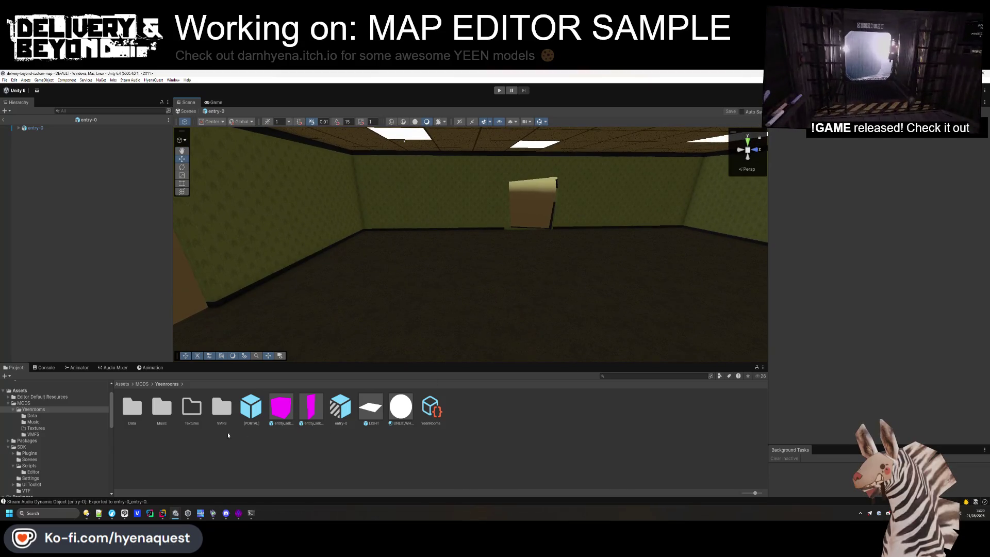
Open painted_wall_2_color.png from backrooms.tar.gz > backrooms > painted_wall_2 in Clip Studio Paint
{"action": "double_click", "coordinate": [191, 407]}
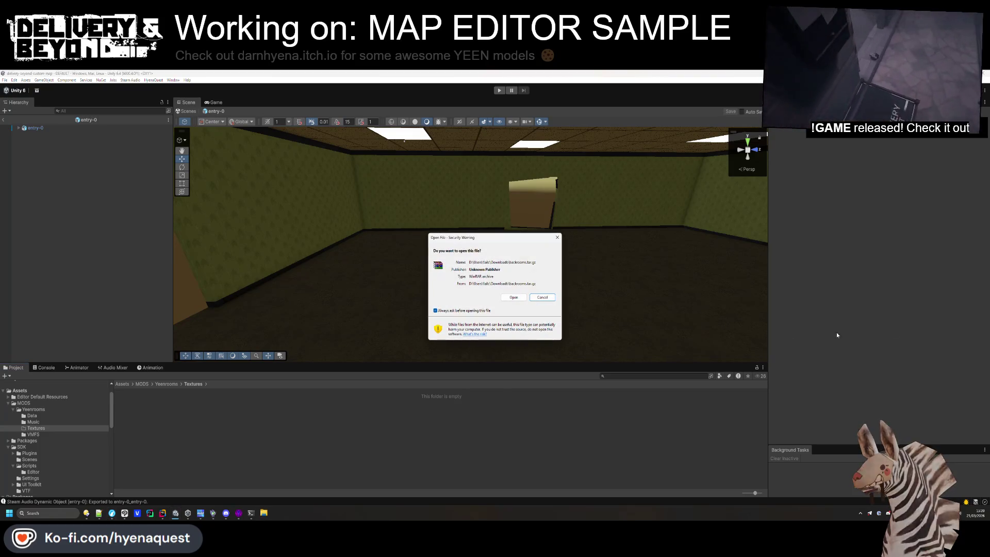
{"action": "left_click", "coordinate": [541, 297]}
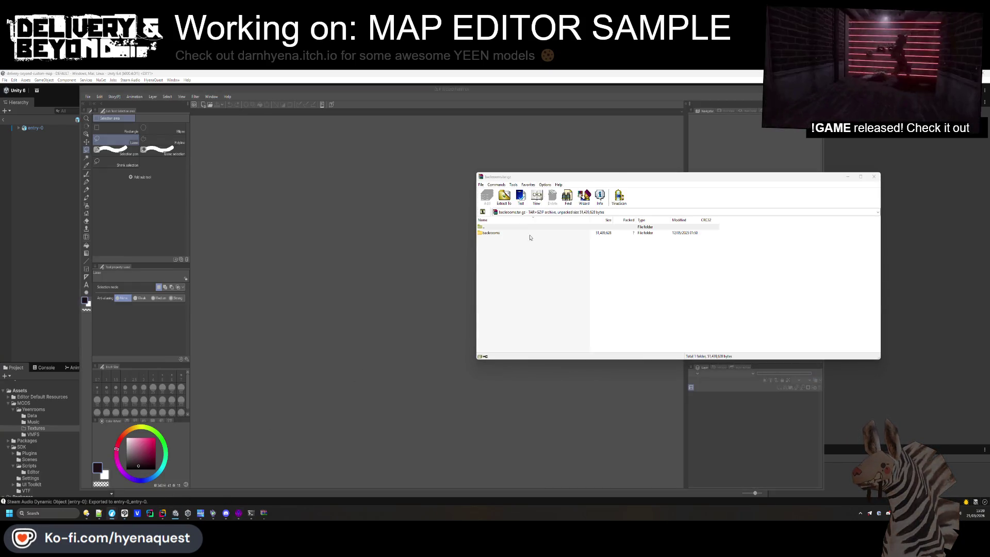
{"action": "double_click", "coordinate": [506, 234]}
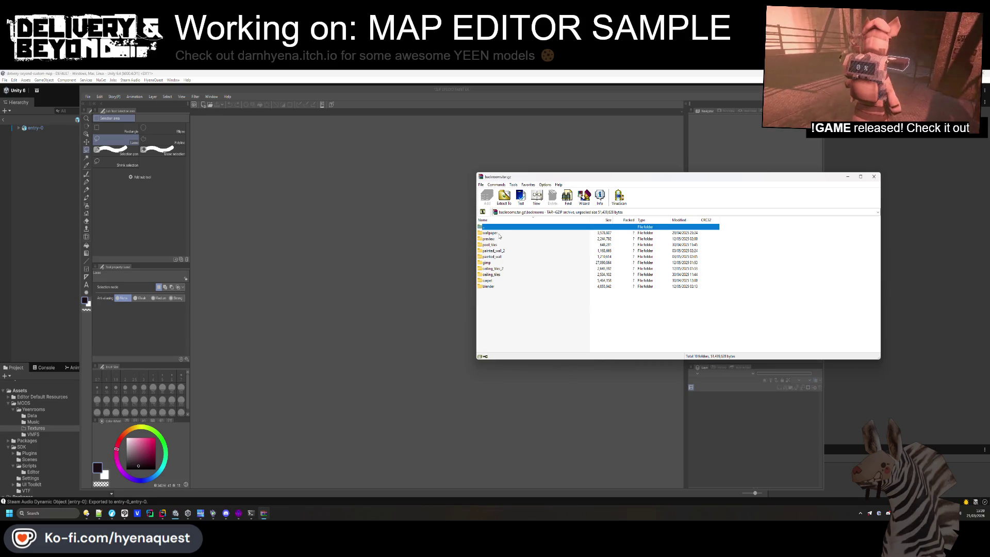
{"action": "double_click", "coordinate": [495, 251]}
{"action": "double_click", "coordinate": [496, 247]}
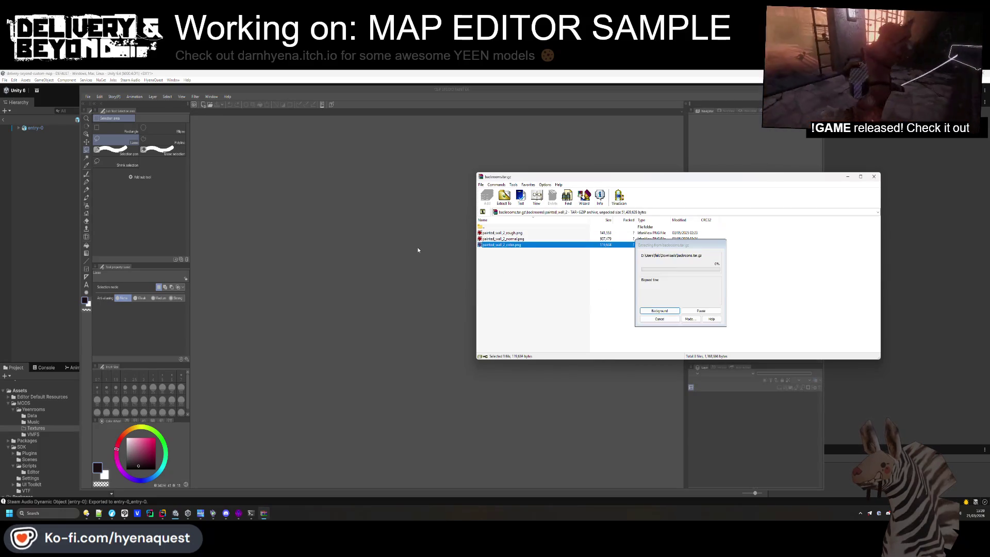
{"action": "left_click", "coordinate": [103, 97]}
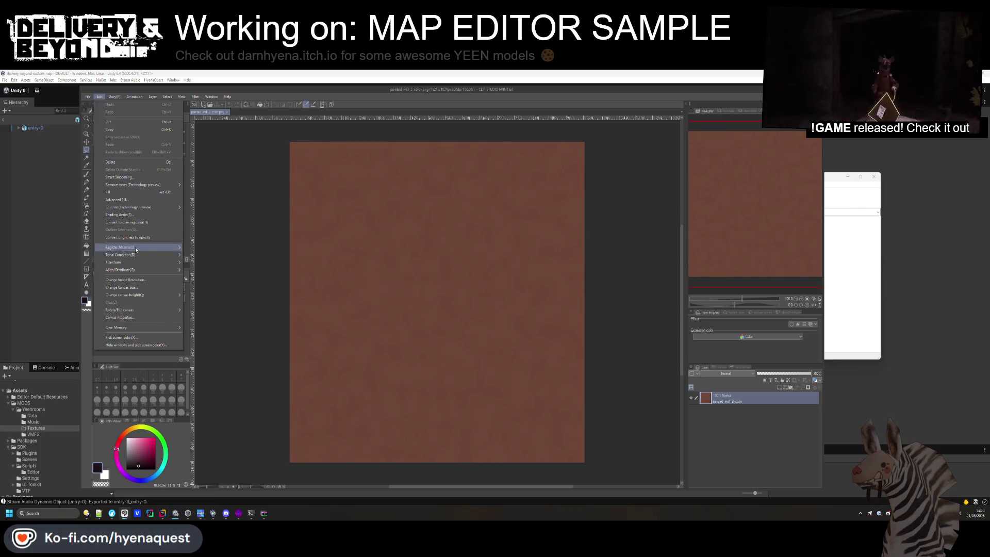
Change the image resolution to 512x512 and start a single-layer PNG export
{"action": "left_click", "coordinate": [126, 279]}
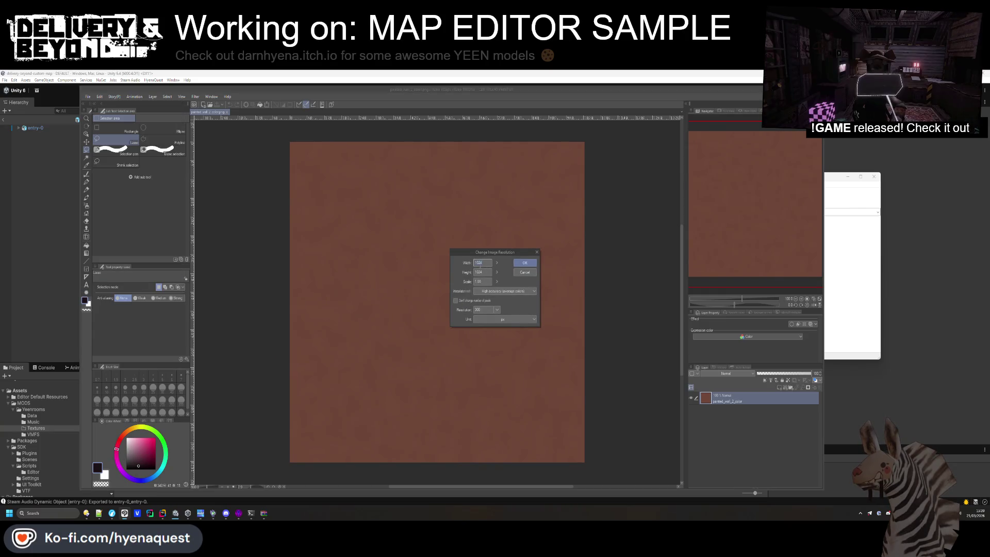
{"action": "left_click", "coordinate": [524, 263]}
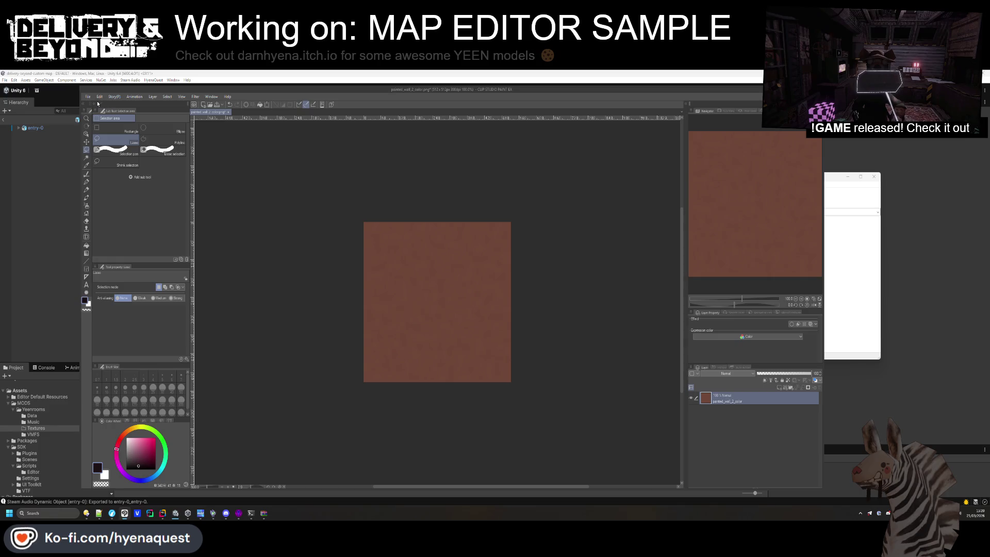
{"action": "left_click", "coordinate": [87, 97]}
{"action": "left_click", "coordinate": [195, 193]}
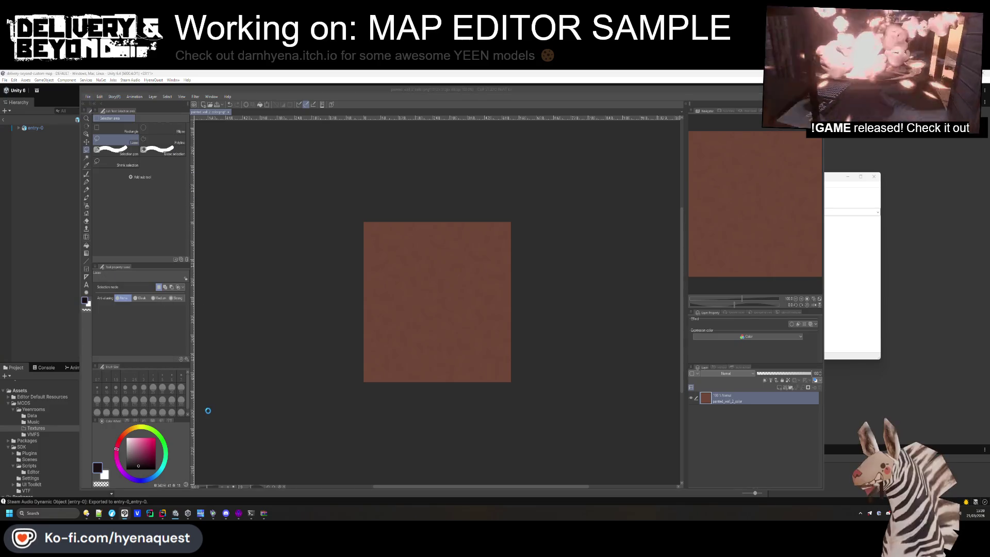
Copy the Yeenrooms Textures folder path from Unity's Project panel
{"action": "left_click", "coordinate": [148, 417]}
{"action": "left_click", "coordinate": [166, 384]}
{"action": "right_click", "coordinate": [192, 407]}
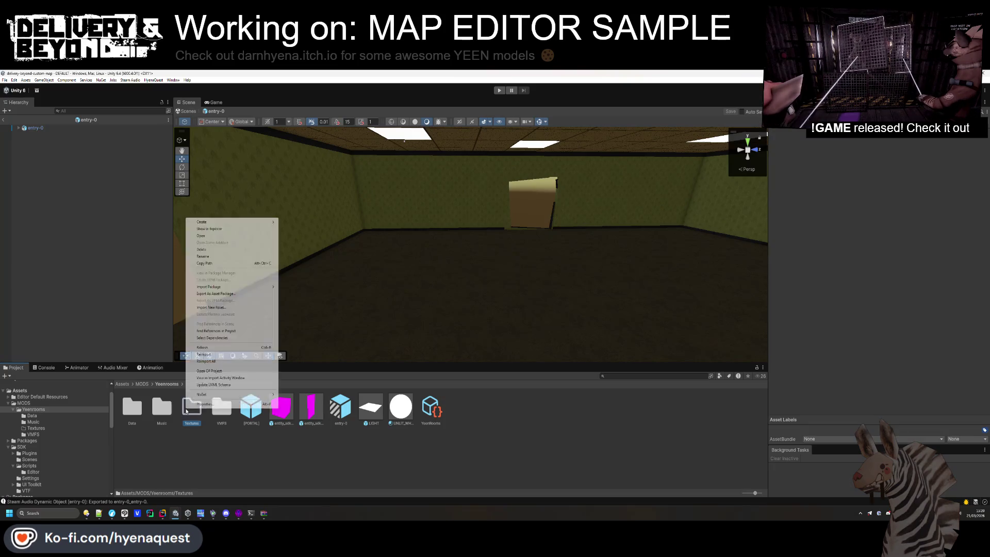
{"action": "left_click", "coordinate": [209, 264]}
{"action": "key", "text": "alt+Tab"}
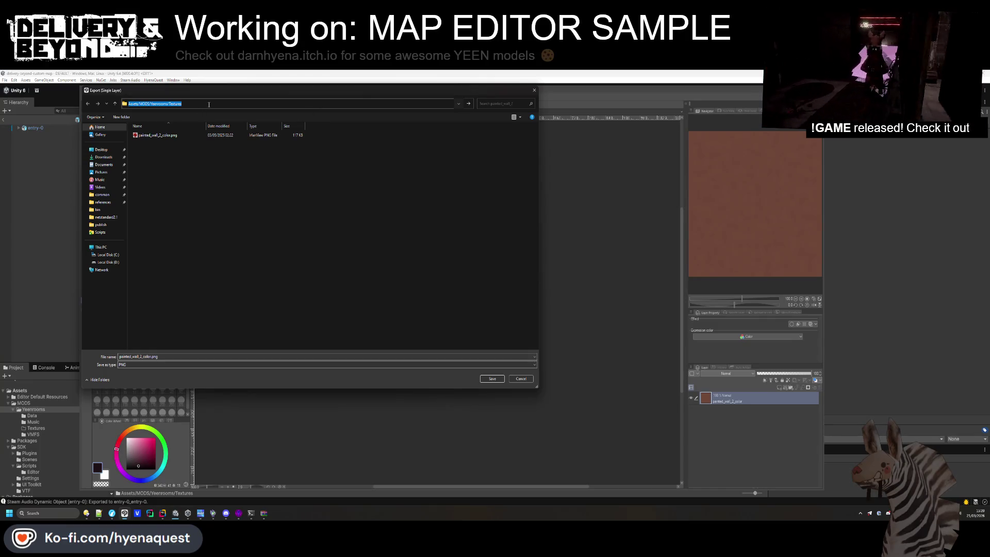
{"action": "key", "text": "alt+Tab"}
{"action": "right_click", "coordinate": [204, 416]}
{"action": "left_click", "coordinate": [243, 236]}
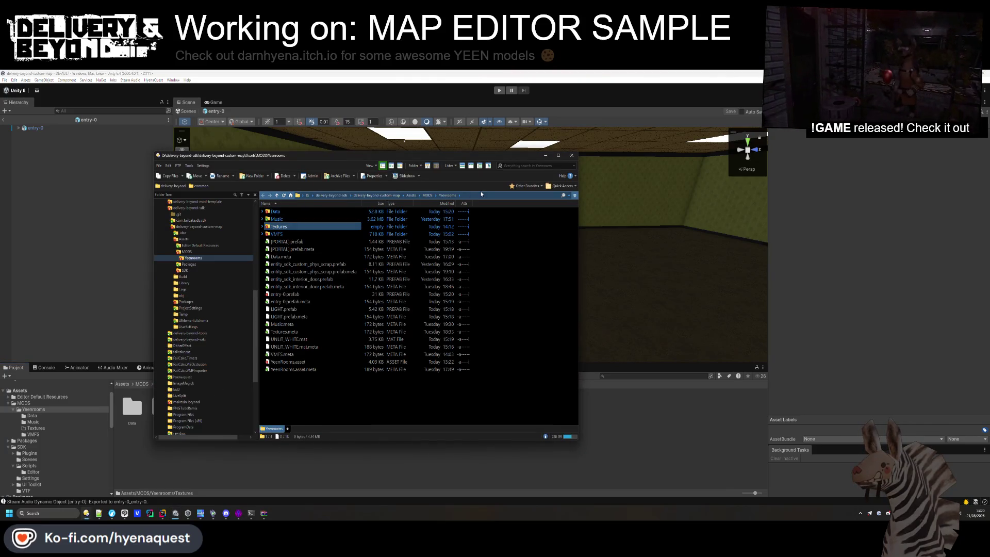
{"action": "key", "text": "alt+Tab"}
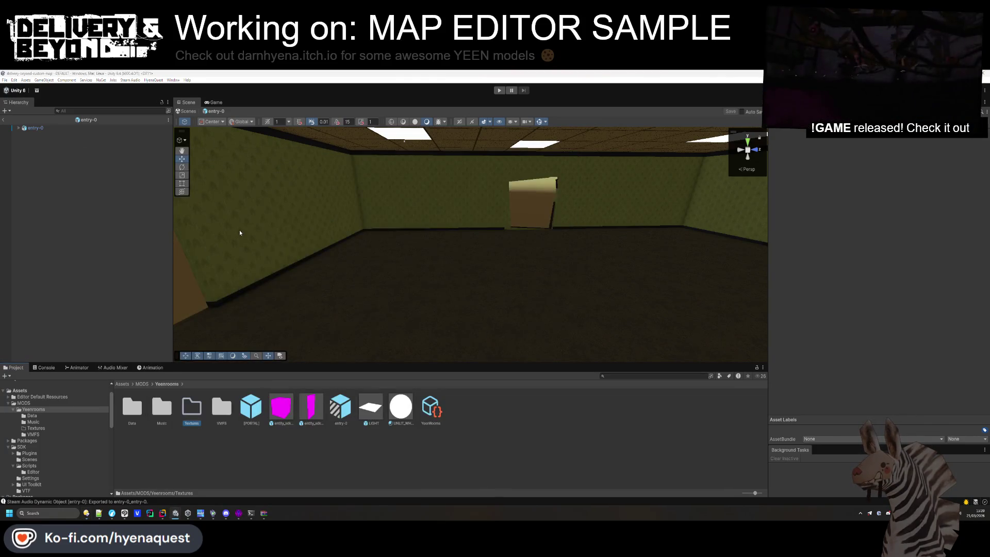
{"action": "key", "text": "alt+Tab"}
{"action": "key", "text": "alt+Tab"}
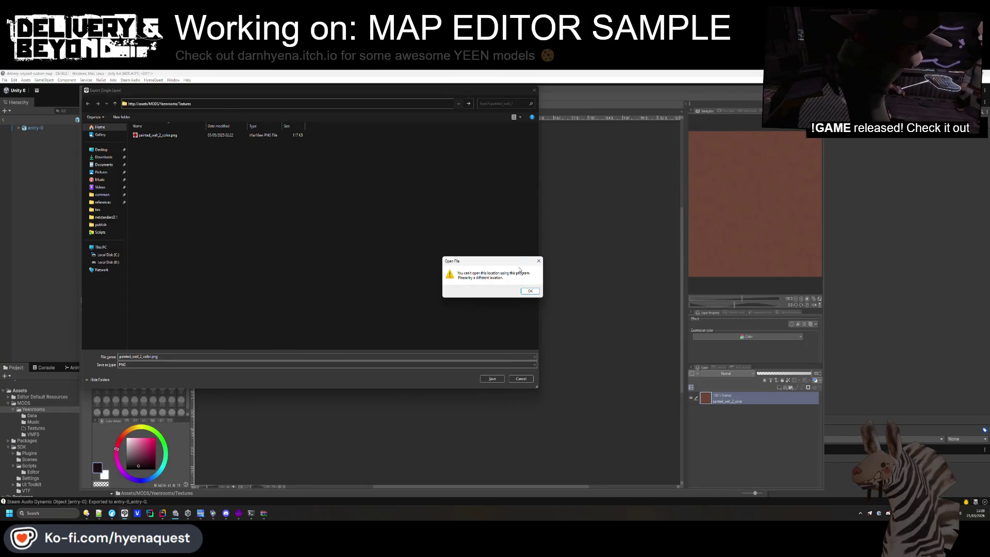
Save painted_wall_2_color.png into Assets/MODS/Yeenrooms/Textures with the default PNG settings
{"action": "left_click", "coordinate": [525, 292]}
{"action": "key", "text": "Return"}
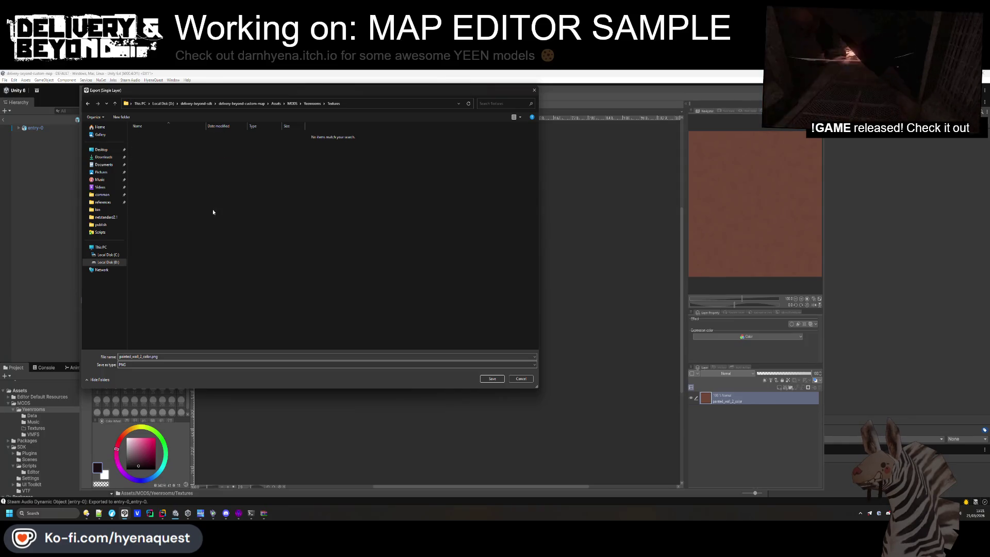
{"action": "left_click", "coordinate": [499, 381]}
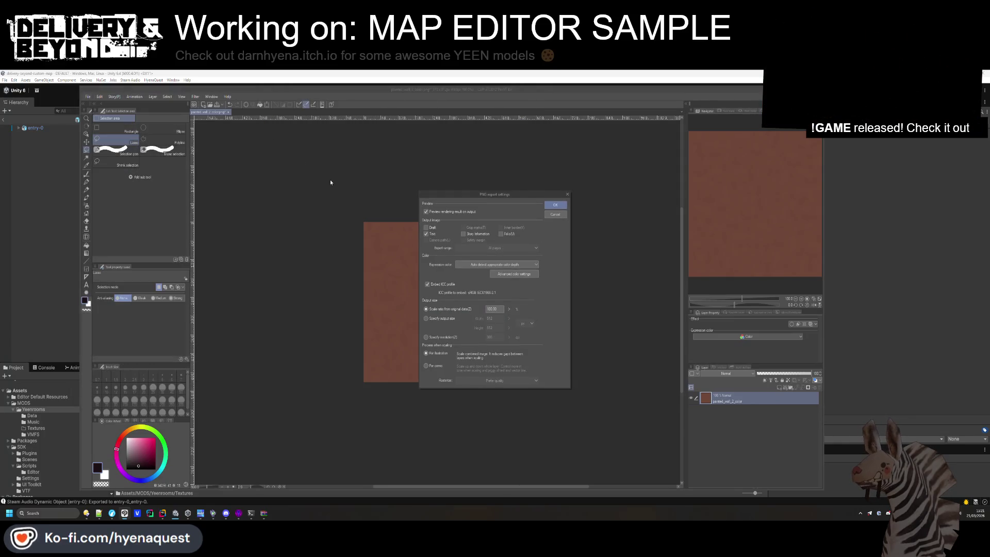
{"action": "left_click", "coordinate": [560, 206]}
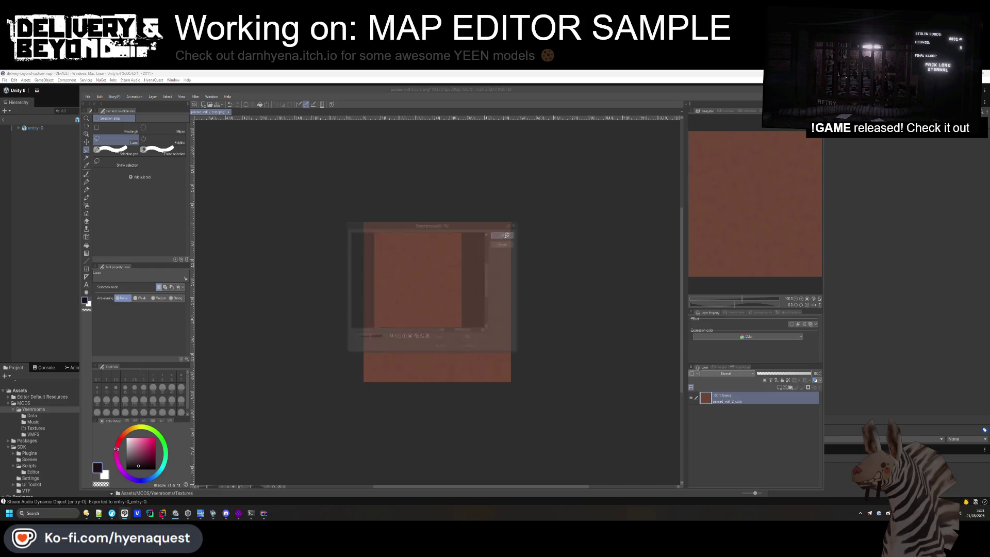
{"action": "left_click", "coordinate": [264, 512]}
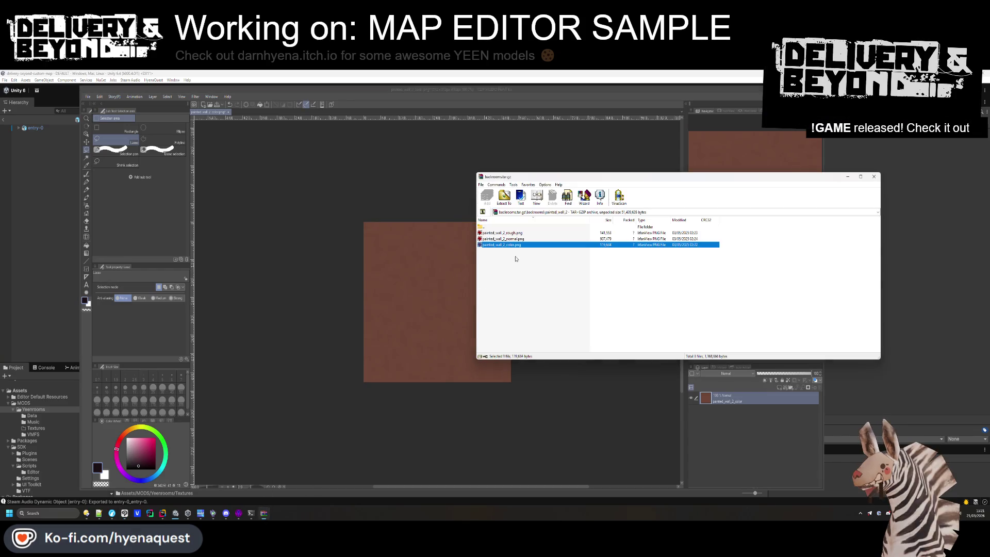
Open painted_wall_color.png from the archive and resize it to 512x512
{"action": "double_click", "coordinate": [485, 227]}
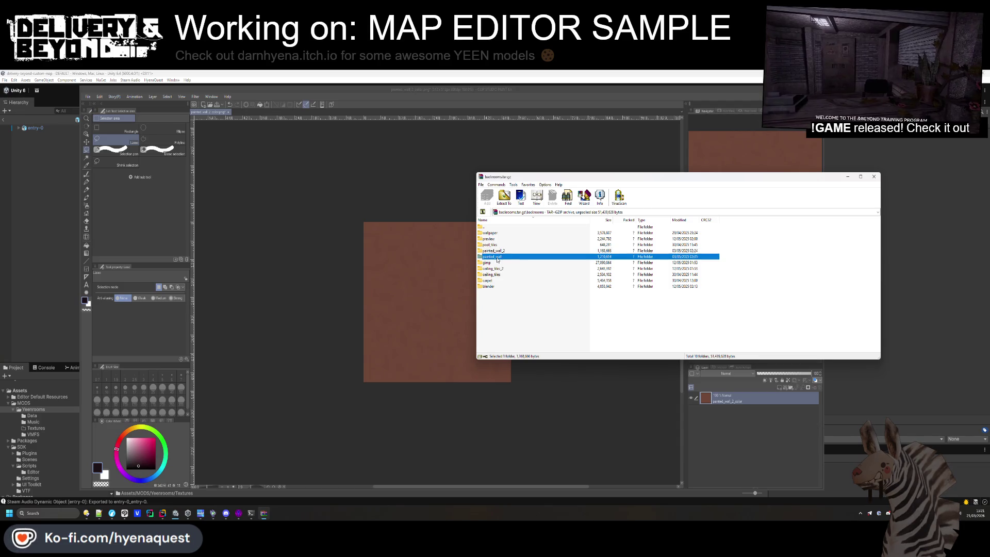
{"action": "double_click", "coordinate": [492, 257]}
{"action": "left_click_drag", "start_coordinate": [500, 244], "coordinate": [358, 245]}
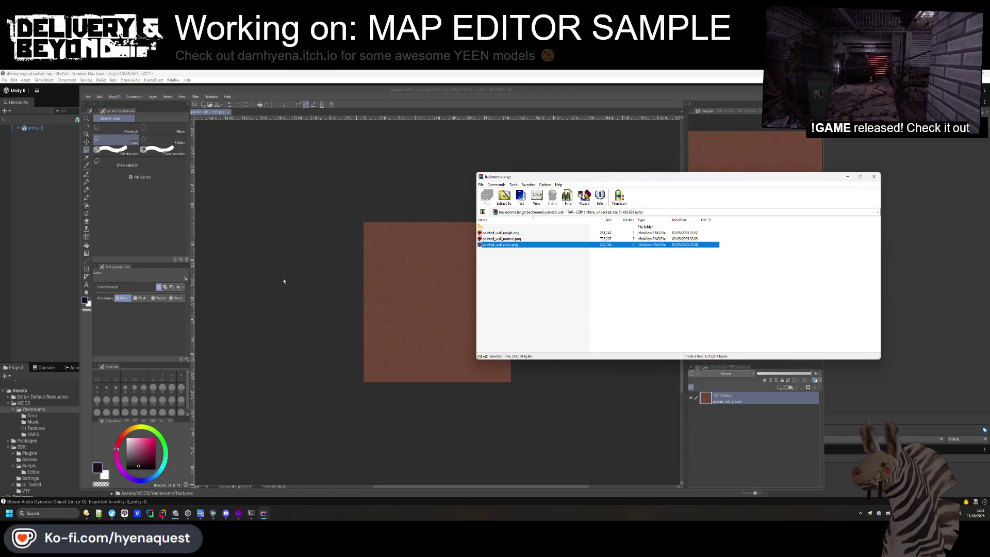
{"action": "left_click", "coordinate": [99, 96]}
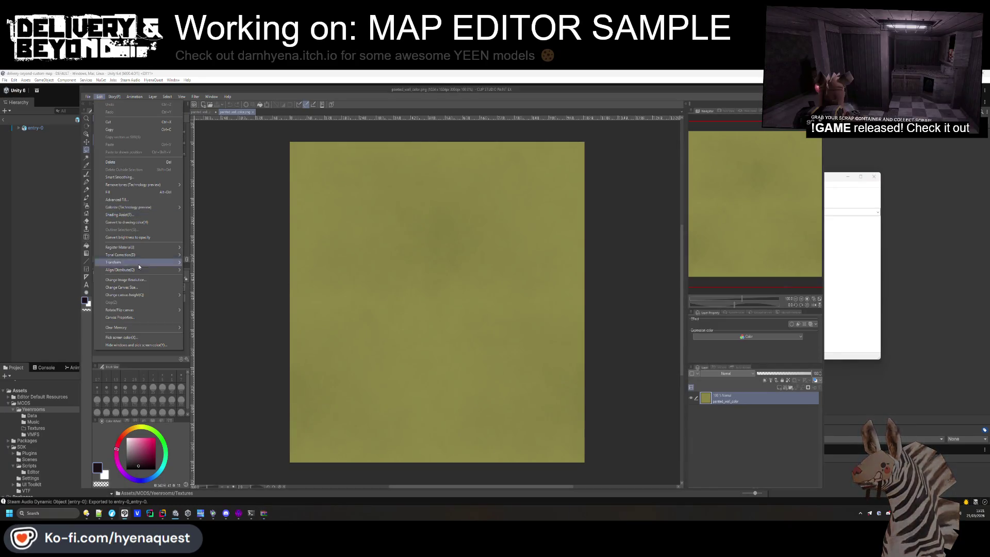
{"action": "left_click", "coordinate": [126, 279]}
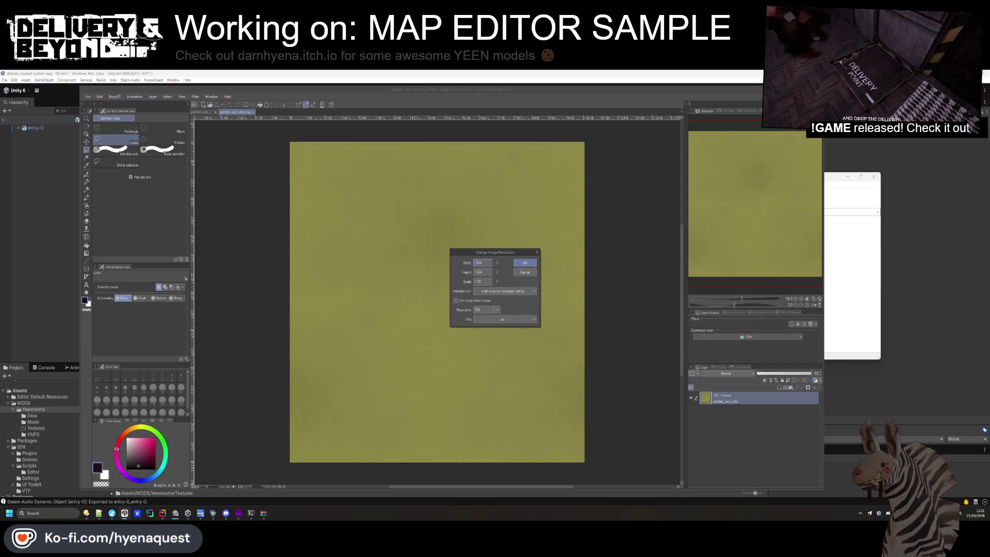
{"action": "left_click", "coordinate": [524, 262]}
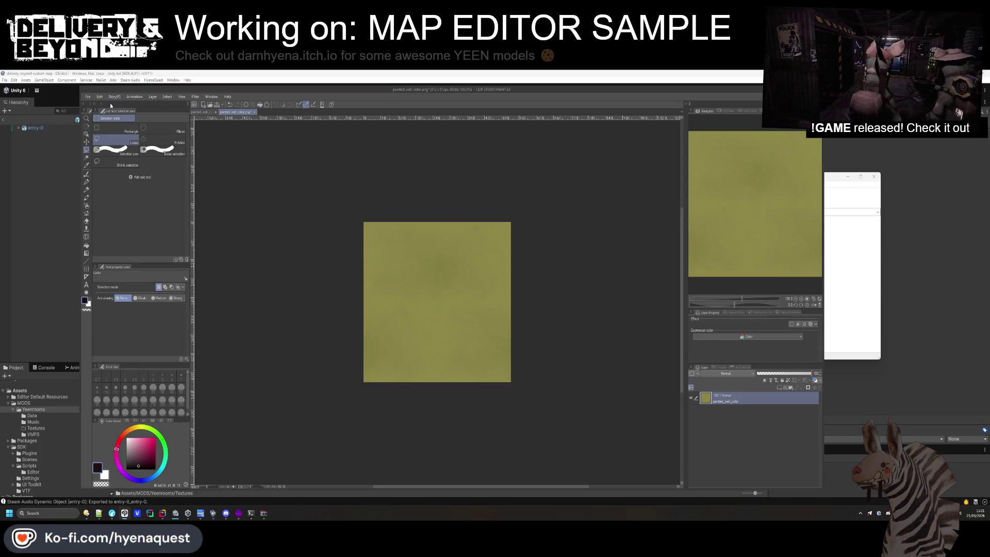
Export it as painted_wall_color.png into the Yeenrooms Textures folder
{"action": "left_click", "coordinate": [88, 96]}
{"action": "mouse_move", "coordinate": [127, 182]}
{"action": "left_click", "coordinate": [213, 188]}
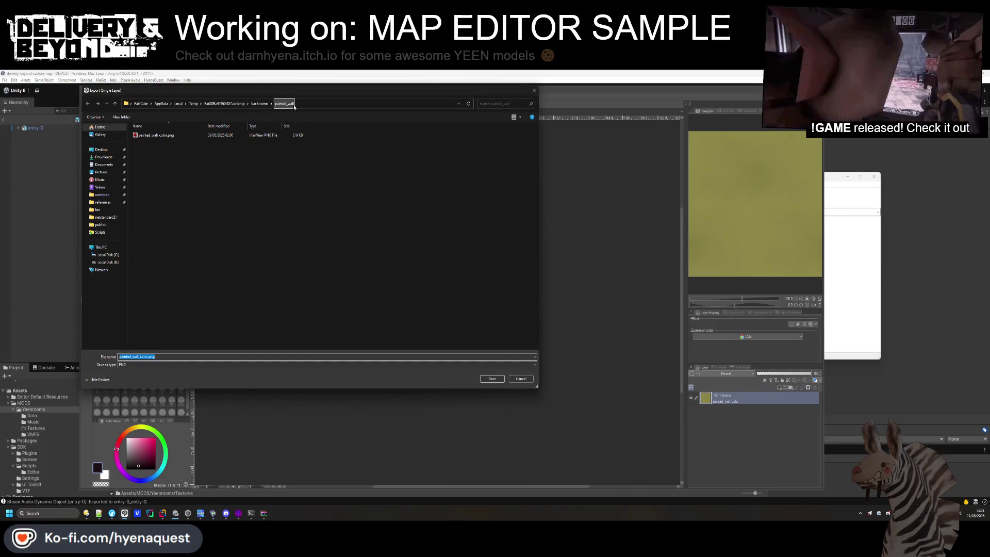
{"action": "key", "text": "Return"}
{"action": "left_click", "coordinate": [170, 149]}
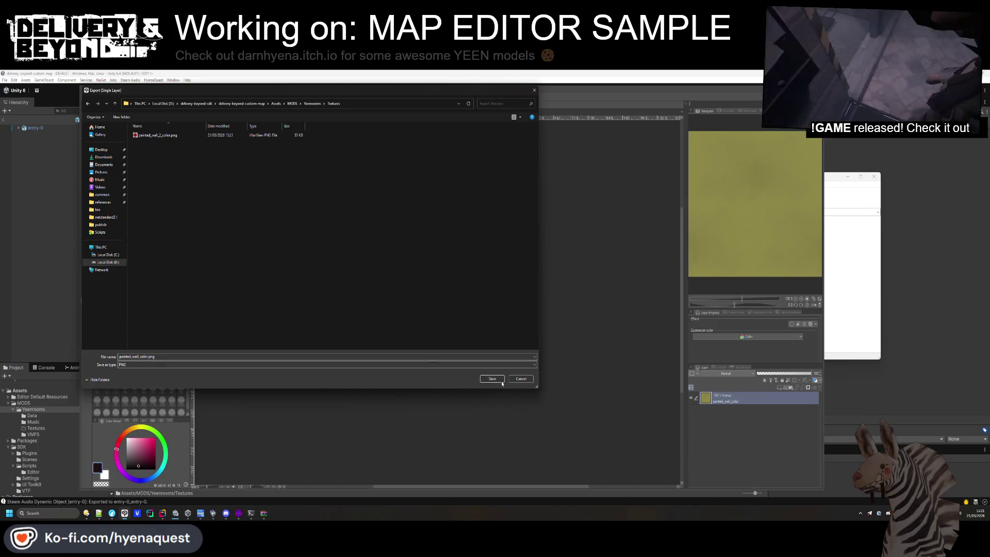
{"action": "left_click", "coordinate": [500, 381]}
{"action": "left_click", "coordinate": [547, 206]}
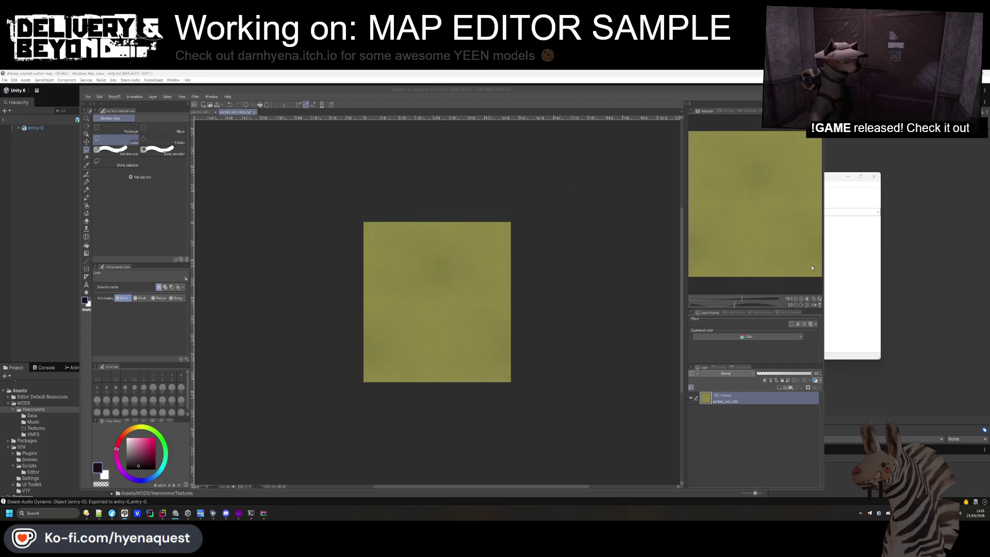
{"action": "left_click", "coordinate": [840, 247]}
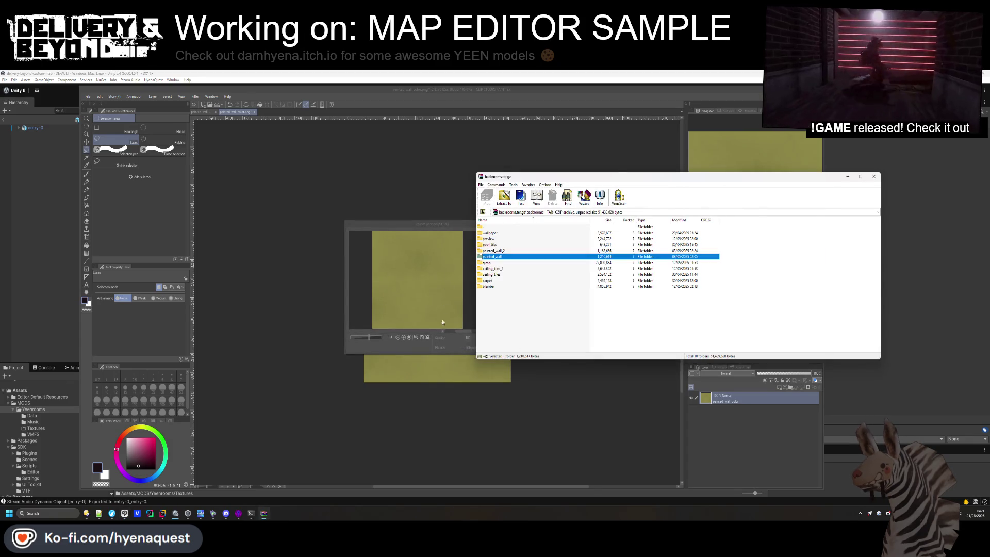
Confirm the pending export preview
{"action": "left_click", "coordinate": [442, 319]}
{"action": "left_click", "coordinate": [504, 233]}
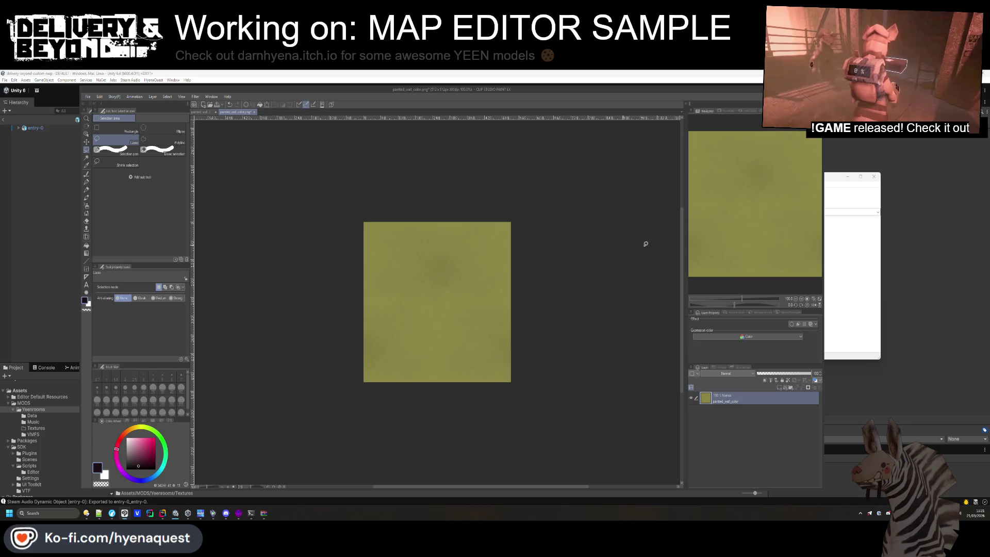
{"action": "left_click", "coordinate": [875, 259]}
Open wallpaper_color.png from the texture archive's wallpaper folder as a new canvas
{"action": "key", "text": "alt+Tab"}
{"action": "key", "text": "alt+Tab"}
{"action": "key", "text": "Tab"}
{"action": "left_click", "coordinate": [503, 269]}
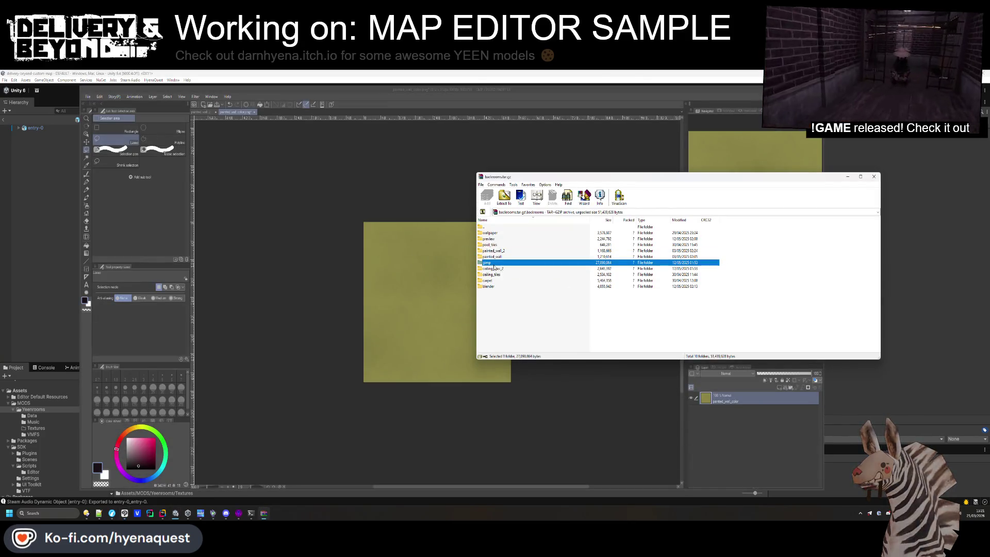
{"action": "double_click", "coordinate": [491, 233]}
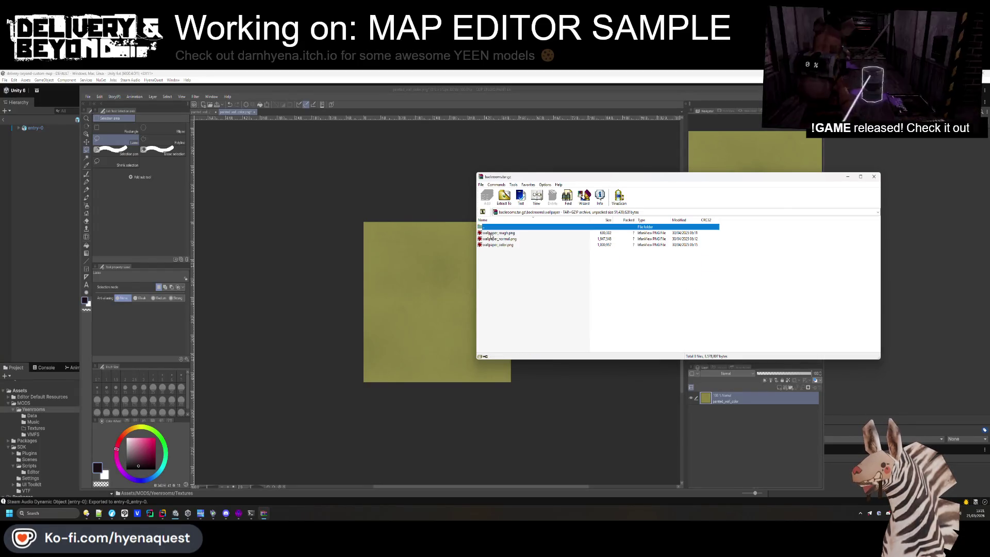
{"action": "mouse_move", "coordinate": [496, 244]}
{"action": "left_mouse_down"}
{"action": "mouse_move", "coordinate": [374, 286]}
{"action": "mouse_move", "coordinate": [303, 325]}
{"action": "left_mouse_up"}
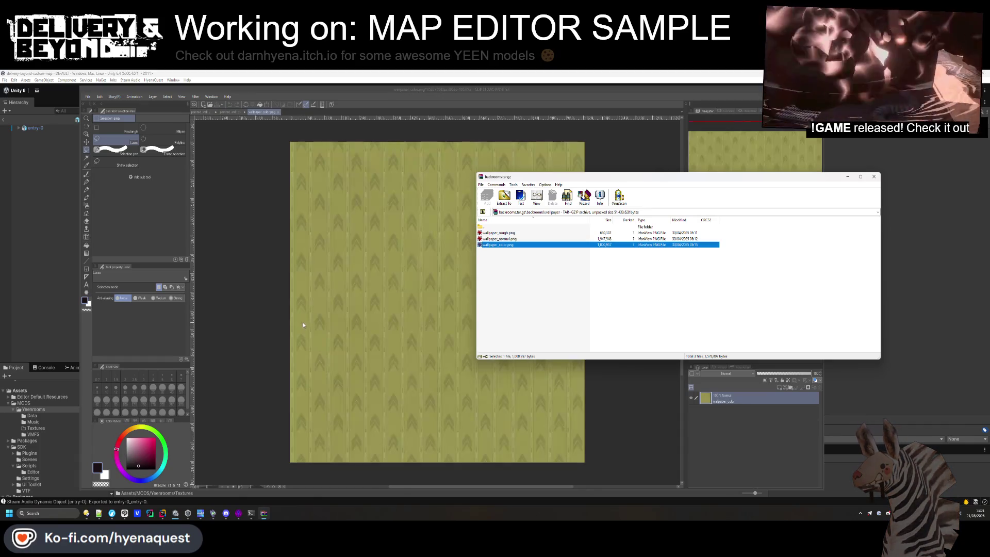
Choose the Copy stamp retouching tool for cloning clean wallpaper
{"action": "left_click", "coordinate": [444, 306]}
{"action": "scroll", "coordinate": [309, 146], "scroll_direction": "up", "scroll_amount": 5}
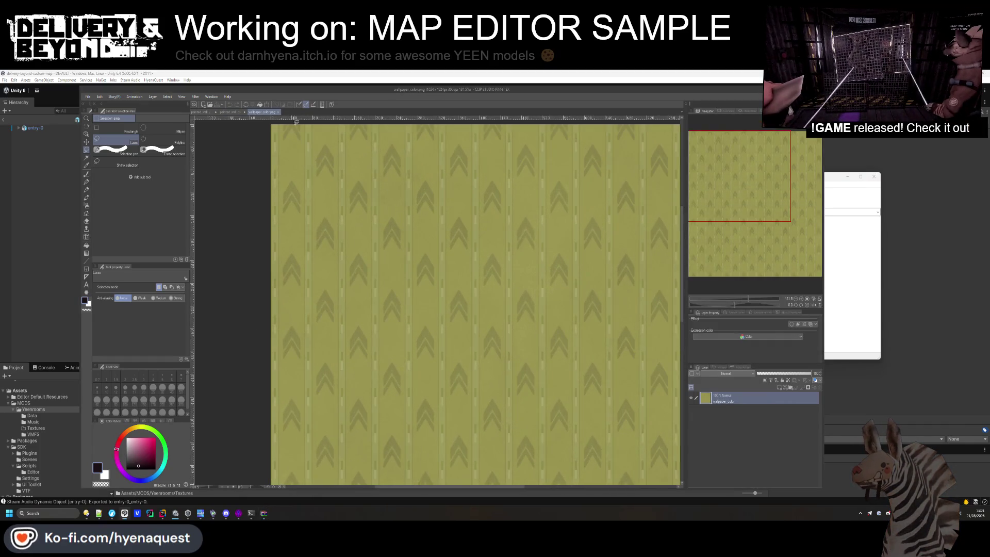
{"action": "scroll", "coordinate": [309, 146], "scroll_direction": "up", "scroll_amount": 3}
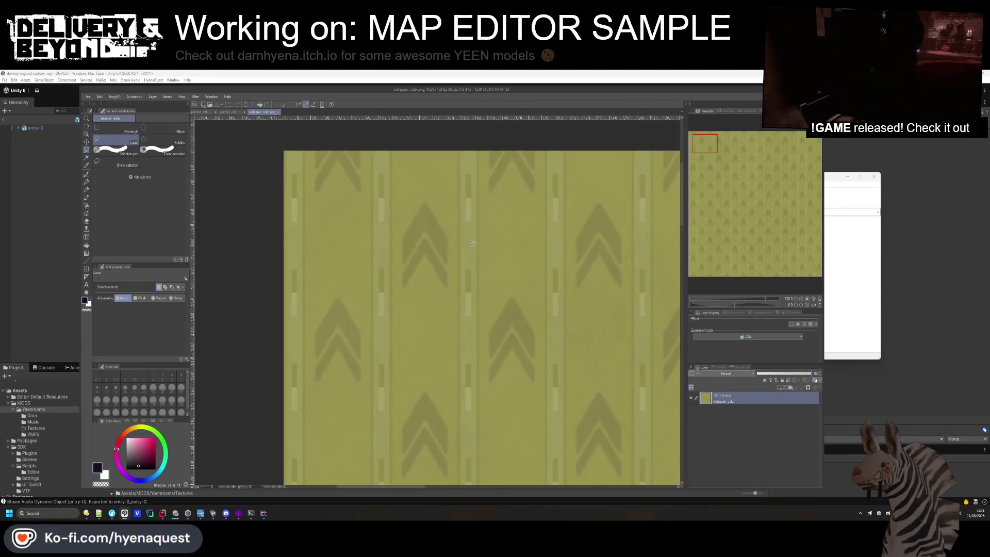
{"action": "scroll", "coordinate": [417, 231], "scroll_direction": "down", "scroll_amount": 8}
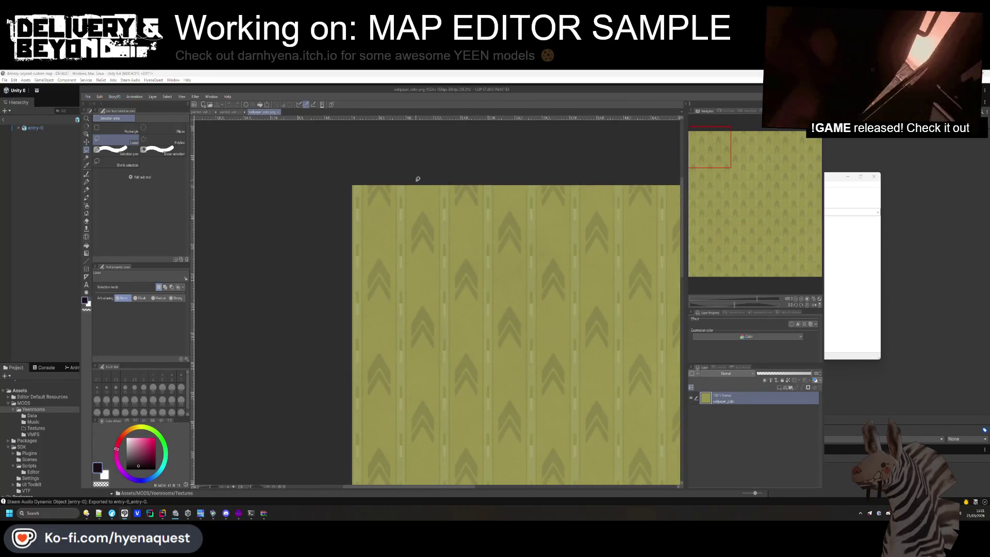
{"action": "scroll", "coordinate": [413, 194], "scroll_direction": "down", "scroll_amount": 3}
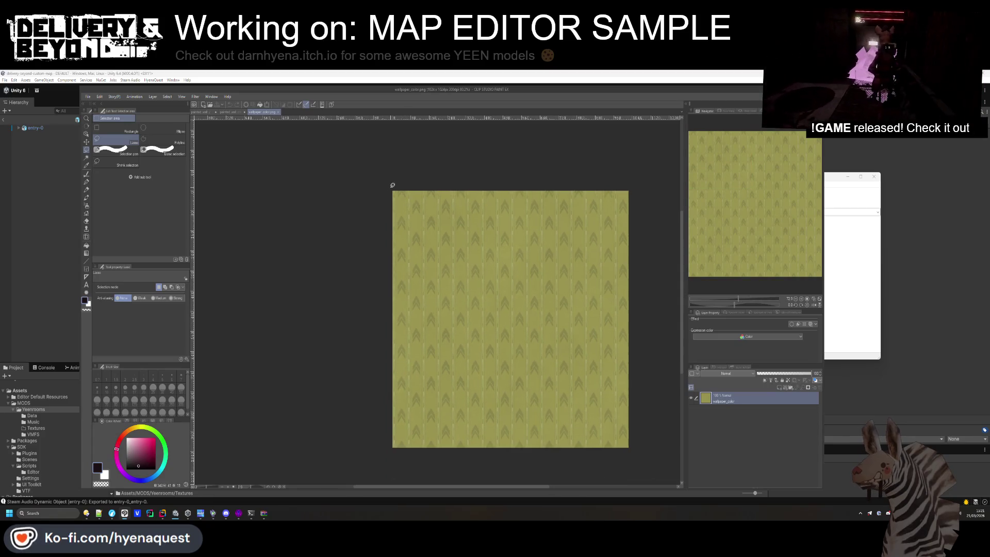
{"action": "scroll", "coordinate": [396, 222], "scroll_direction": "up", "scroll_amount": 8}
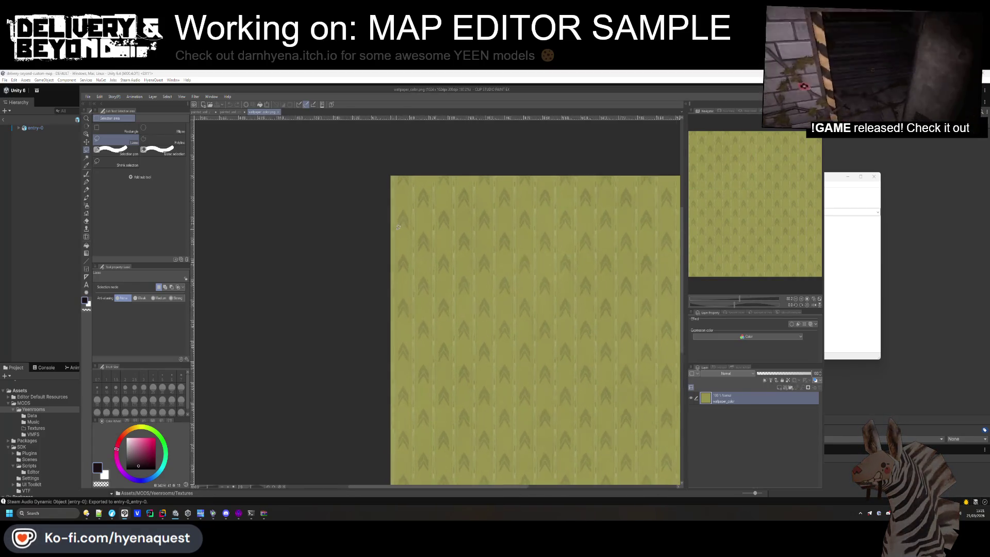
{"action": "scroll", "coordinate": [397, 137], "scroll_direction": "up", "scroll_amount": 2}
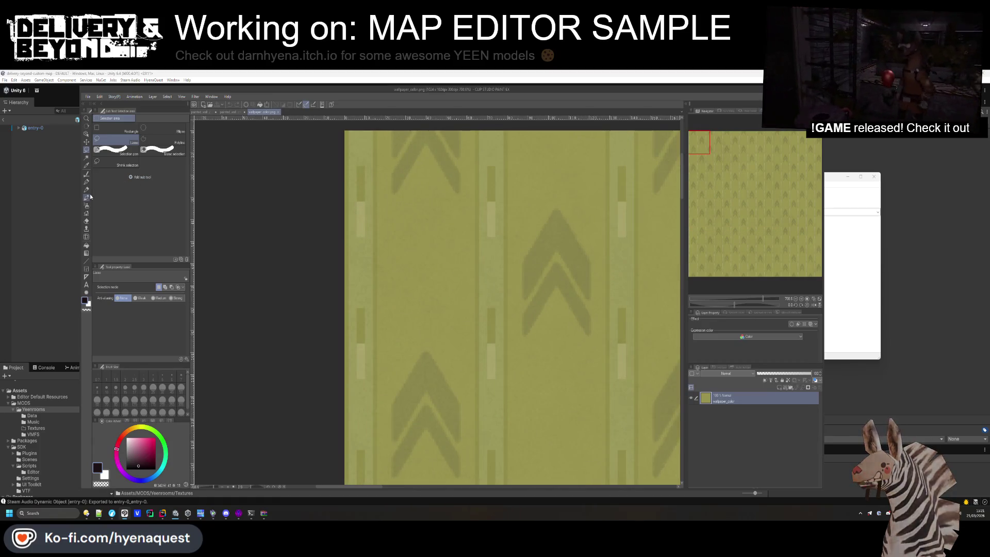
{"action": "left_click", "coordinate": [86, 214]}
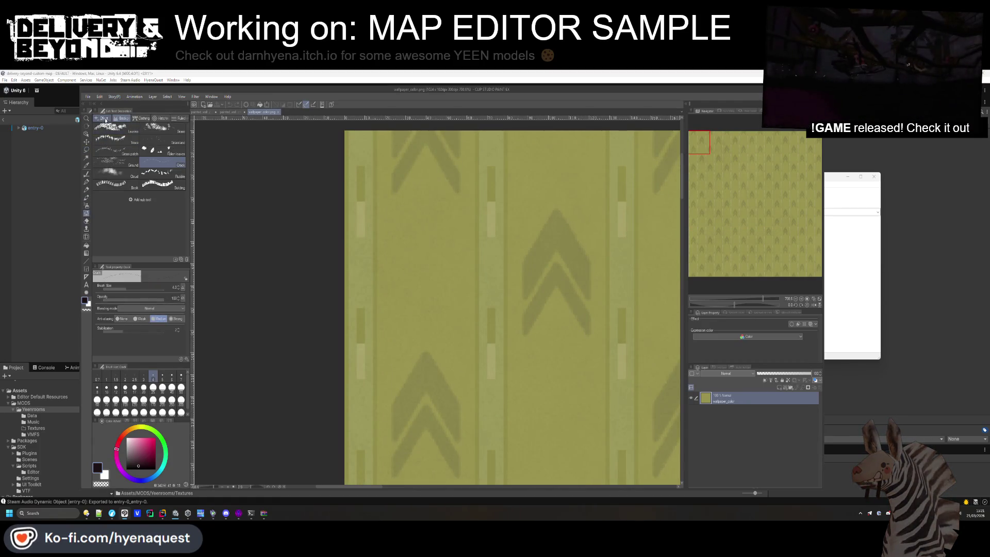
{"action": "left_click", "coordinate": [86, 229]}
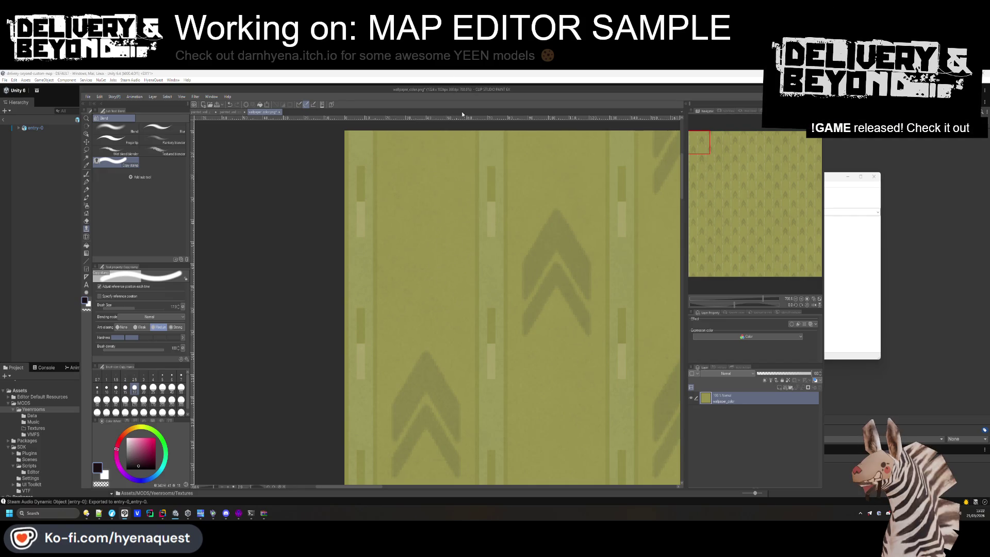
Clone clean wallpaper over the faint dark smudge near the left edge
{"action": "scroll", "coordinate": [429, 297], "scroll_direction": "down", "scroll_amount": 4}
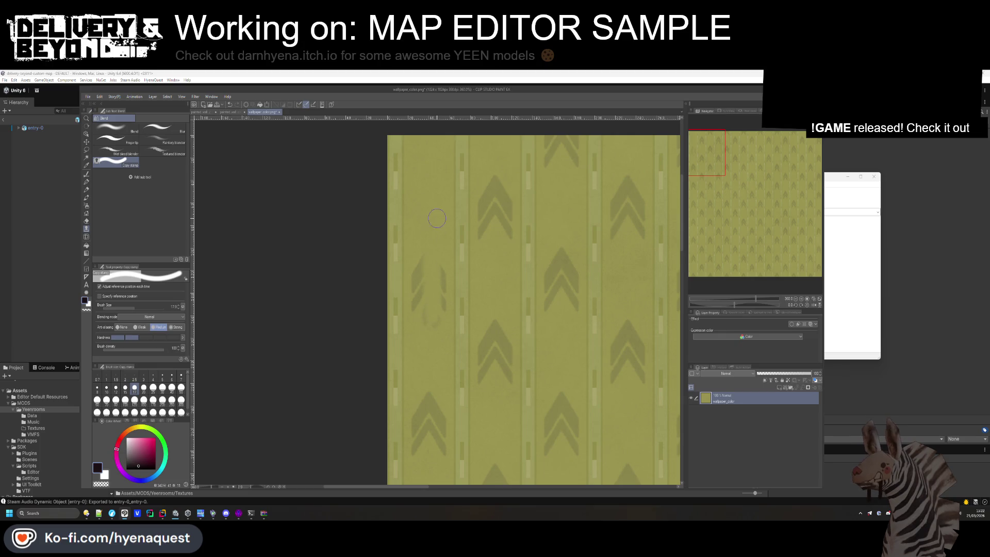
{"action": "mouse_move", "coordinate": [443, 269]}
{"action": "left_mouse_down"}
{"action": "mouse_move", "coordinate": [444, 291]}
{"action": "mouse_move", "coordinate": [420, 287]}
{"action": "left_mouse_up"}
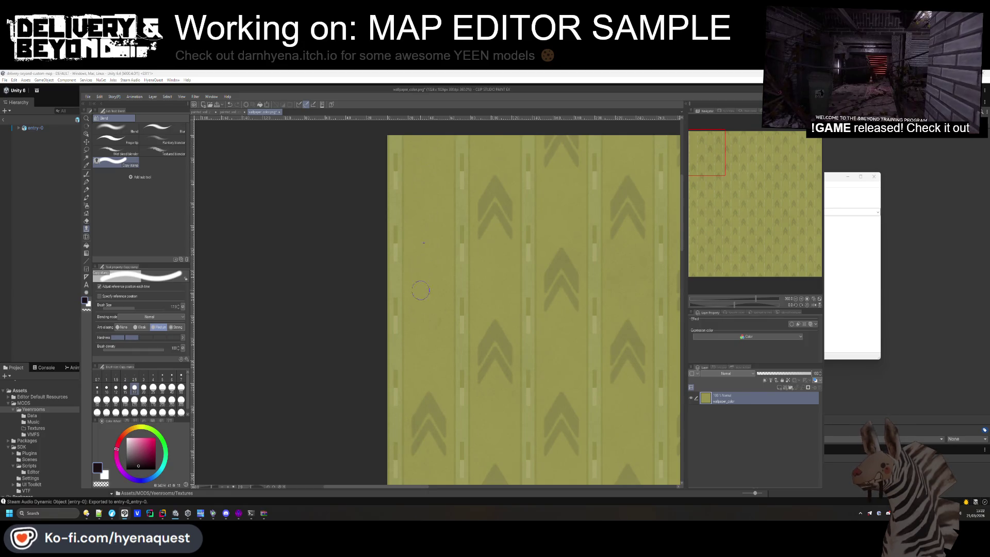
{"action": "scroll", "coordinate": [424, 248], "scroll_direction": "down", "scroll_amount": 3}
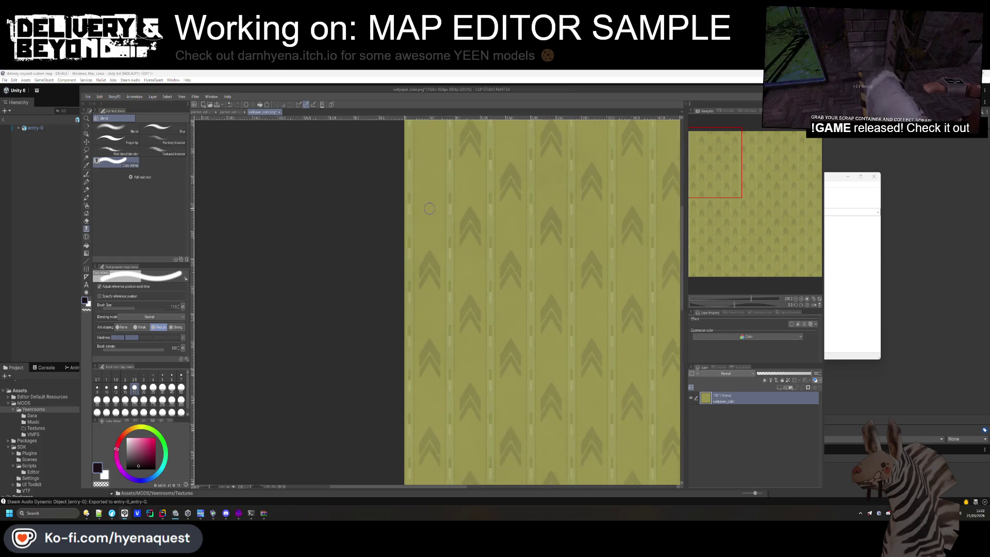
{"action": "scroll", "coordinate": [430, 212], "scroll_direction": "up", "scroll_amount": 3}
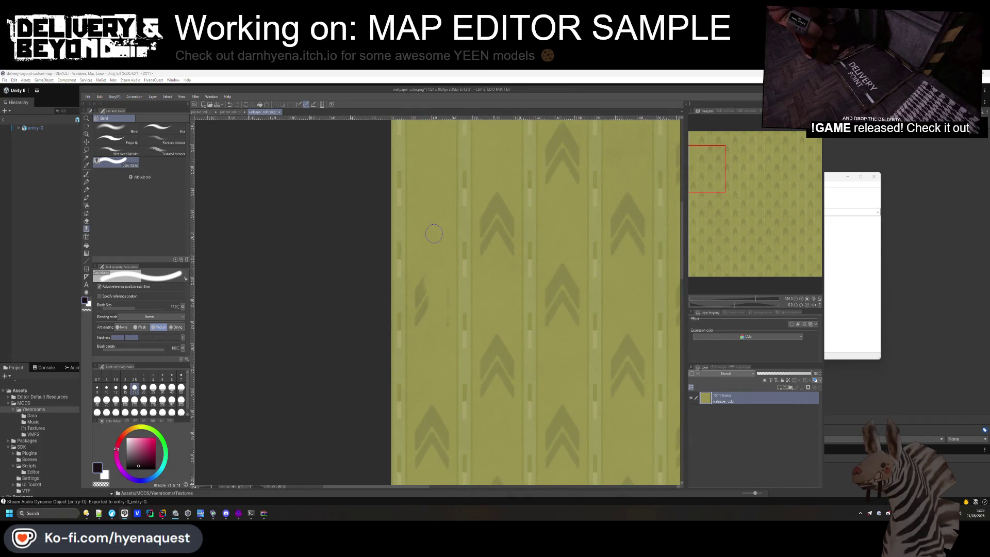
{"action": "mouse_move", "coordinate": [425, 286]}
{"action": "left_mouse_down"}
{"action": "mouse_move", "coordinate": [418, 314]}
{"action": "mouse_move", "coordinate": [420, 280]}
{"action": "left_mouse_up"}
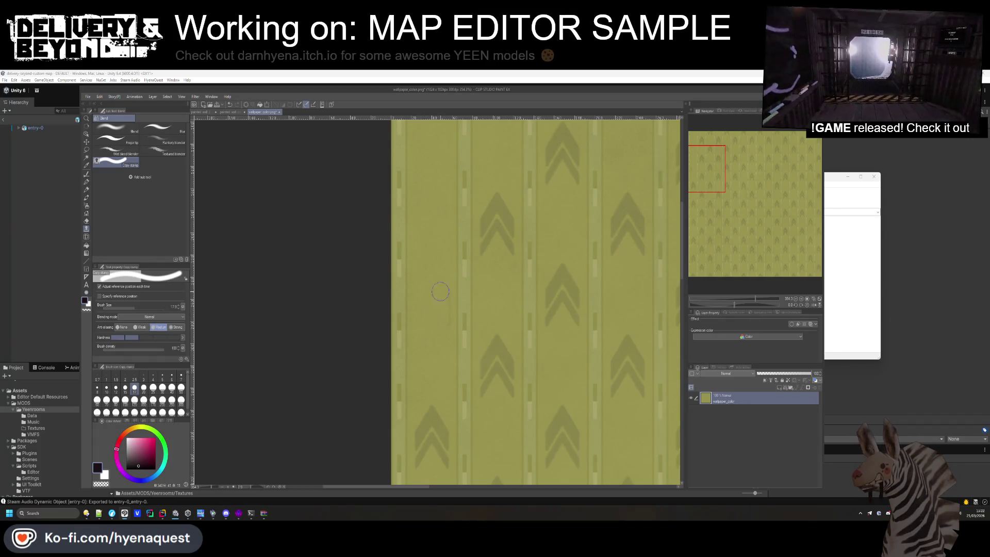
{"action": "scroll", "coordinate": [418, 173], "scroll_direction": "up", "scroll_amount": 1}
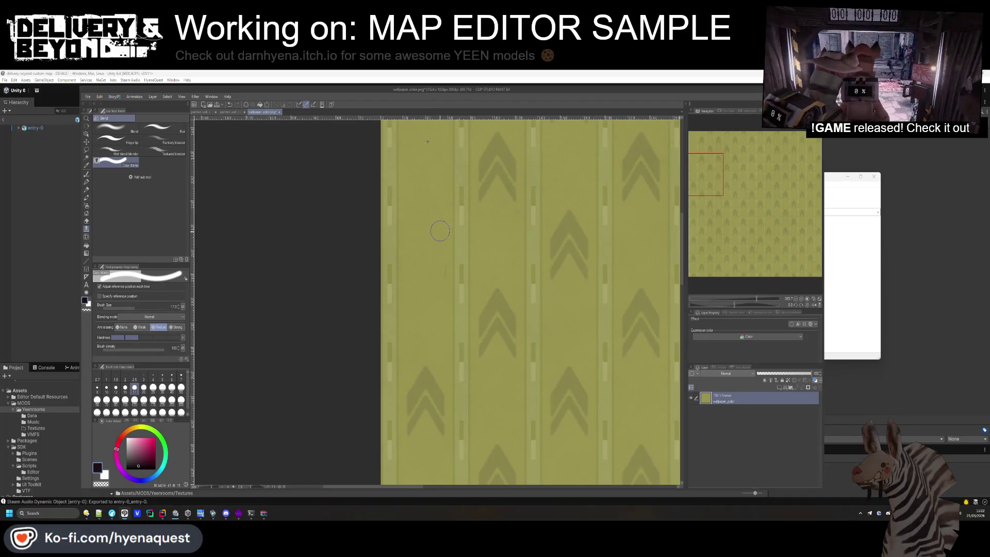
{"action": "scroll", "coordinate": [432, 232], "scroll_direction": "down", "scroll_amount": 2}
{"action": "scroll", "coordinate": [427, 261], "scroll_direction": "up", "scroll_amount": 2}
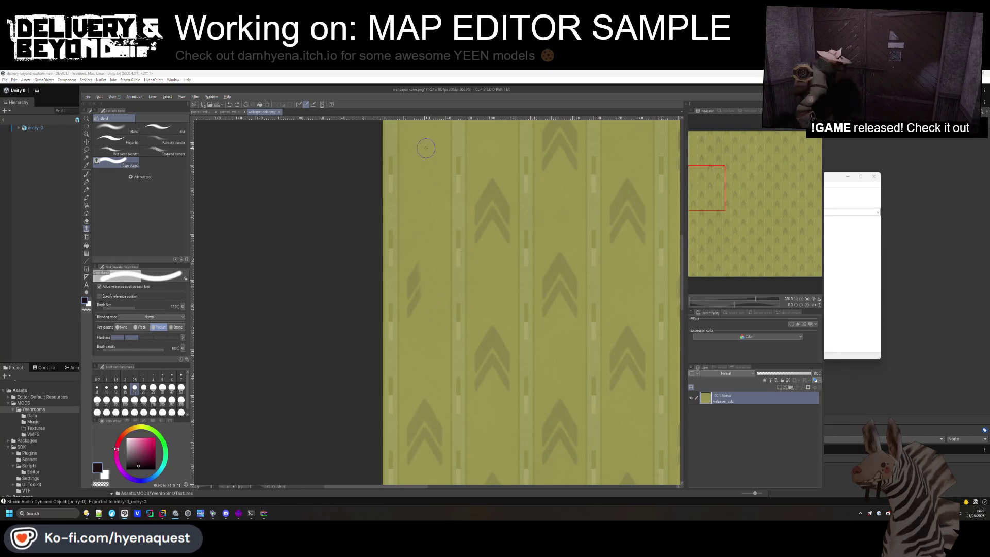
{"action": "scroll", "coordinate": [418, 194], "scroll_direction": "down", "scroll_amount": 2}
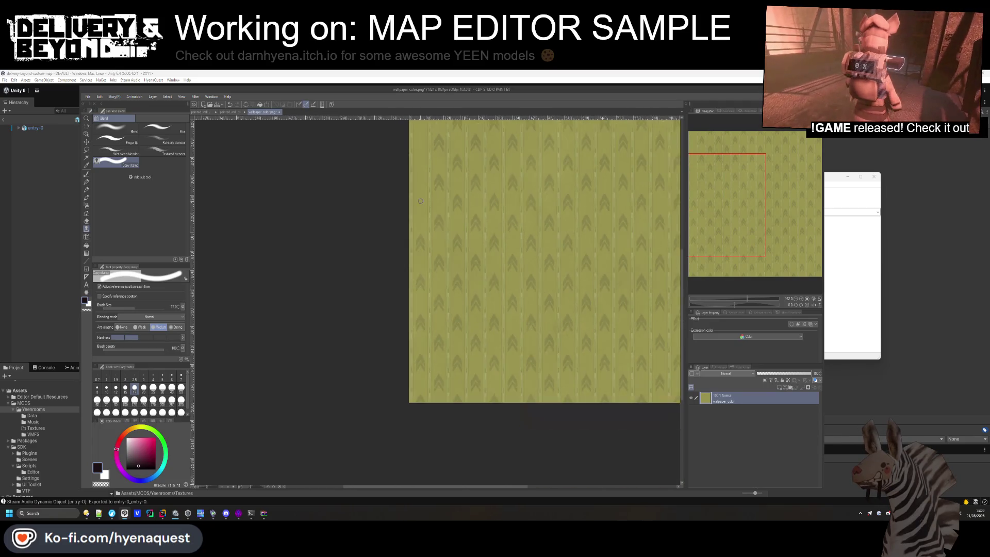
{"action": "scroll", "coordinate": [420, 155], "scroll_direction": "up", "scroll_amount": 2}
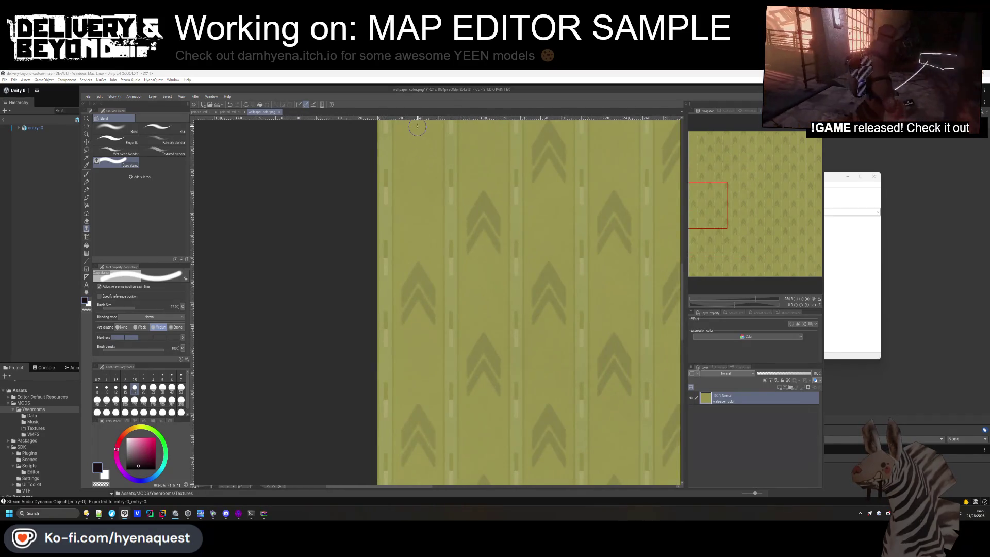
Set fresh clone sources and paint plain texture over the left-edge chevron marks
{"action": "left_click_drag", "start_coordinate": [420, 248], "coordinate": [424, 309]}
{"action": "left_click", "coordinate": [400, 222], "text": "alt"}
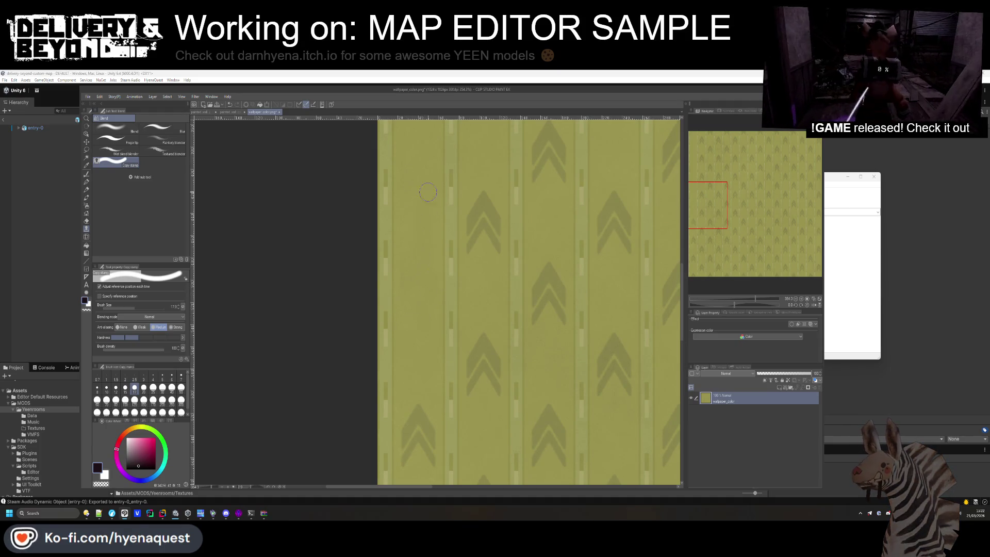
{"action": "scroll", "coordinate": [428, 192], "scroll_direction": "down", "scroll_amount": 2}
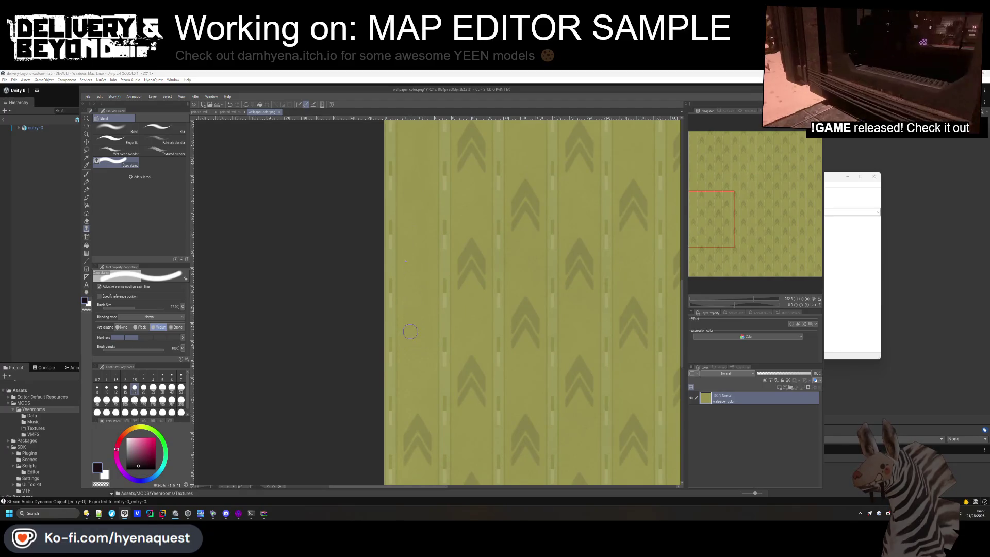
{"action": "scroll", "coordinate": [422, 208], "scroll_direction": "up", "scroll_amount": 1}
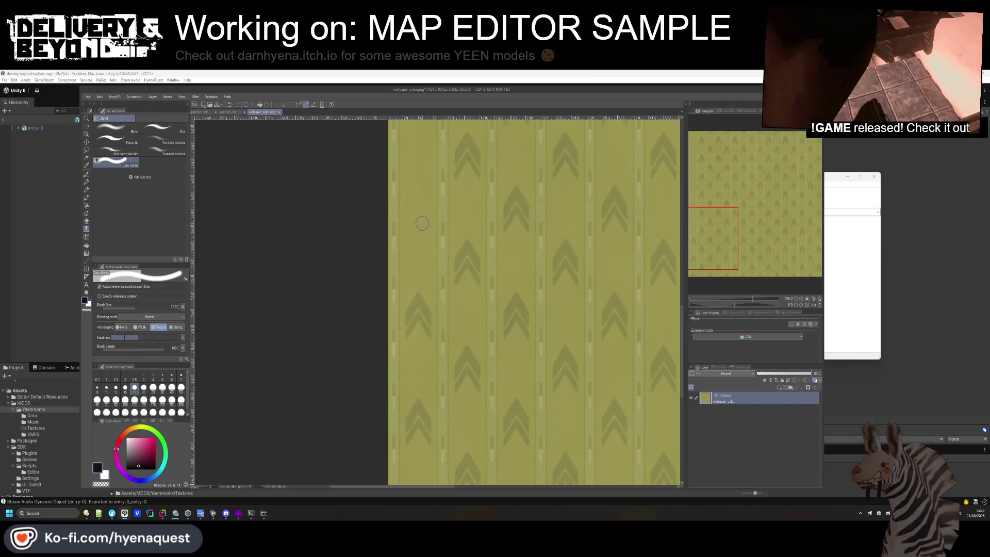
{"action": "left_click_drag", "start_coordinate": [421, 316], "coordinate": [421, 289]}
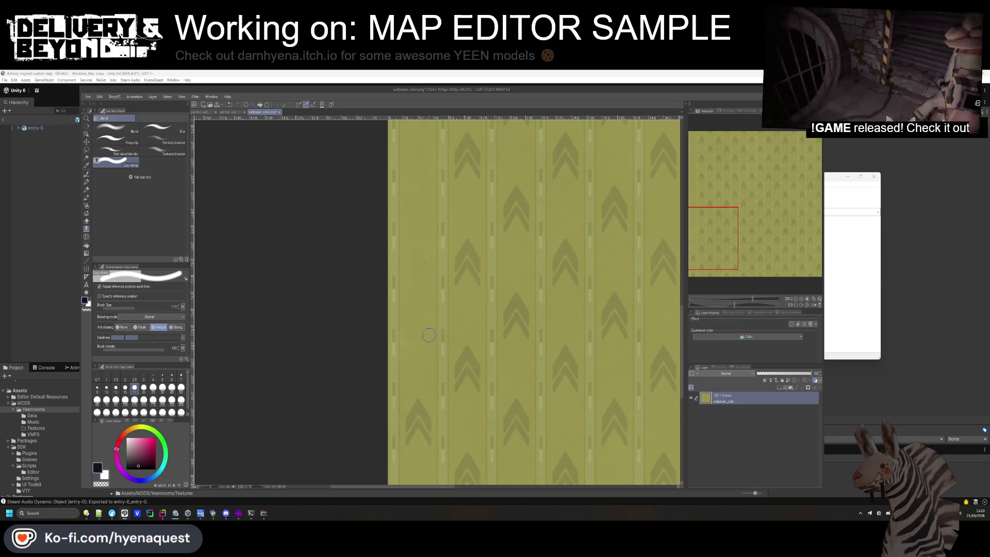
{"action": "scroll", "coordinate": [404, 155], "scroll_direction": "down", "scroll_amount": 2}
{"action": "scroll", "coordinate": [404, 155], "scroll_direction": "up", "scroll_amount": 1}
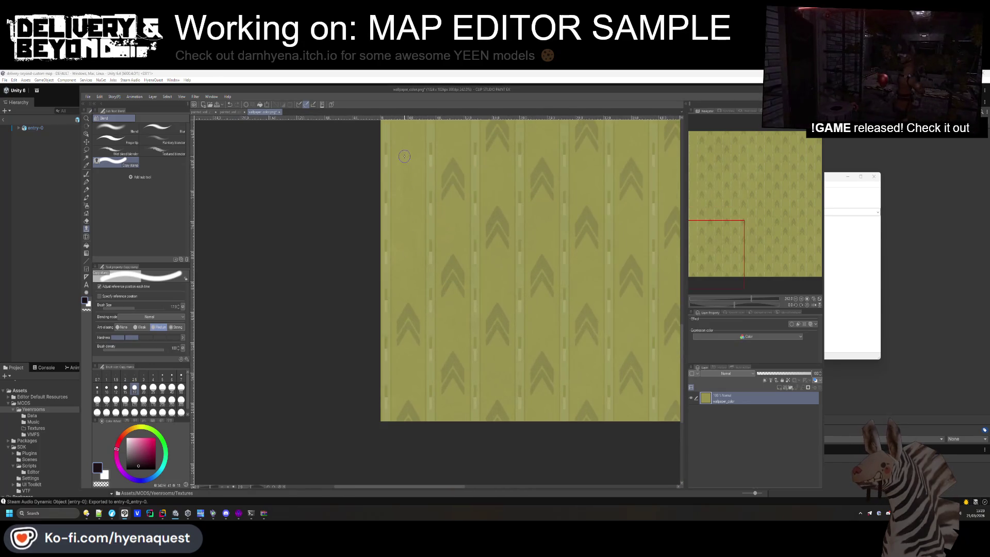
{"action": "left_click", "coordinate": [404, 225], "text": "alt"}
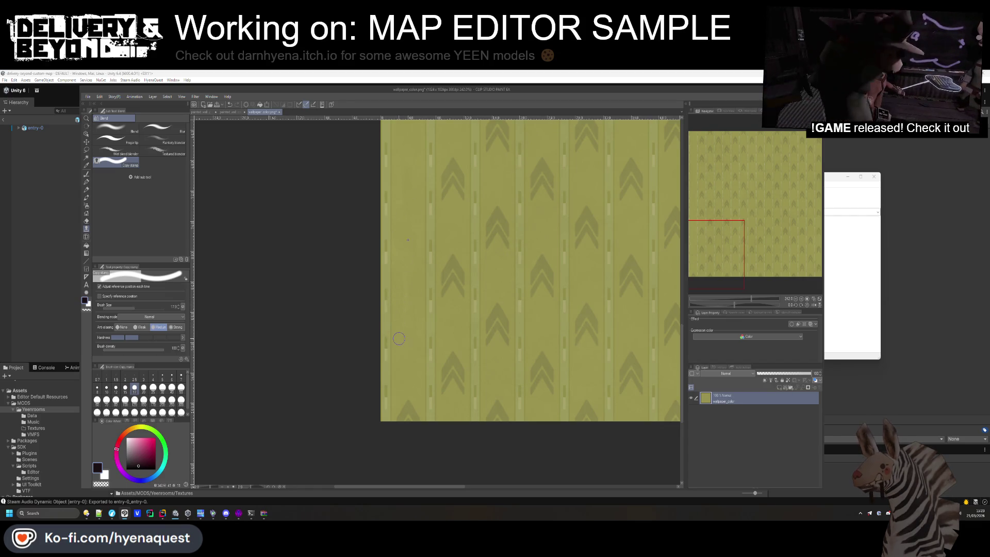
{"action": "scroll", "coordinate": [403, 206], "scroll_direction": "down", "scroll_amount": 1}
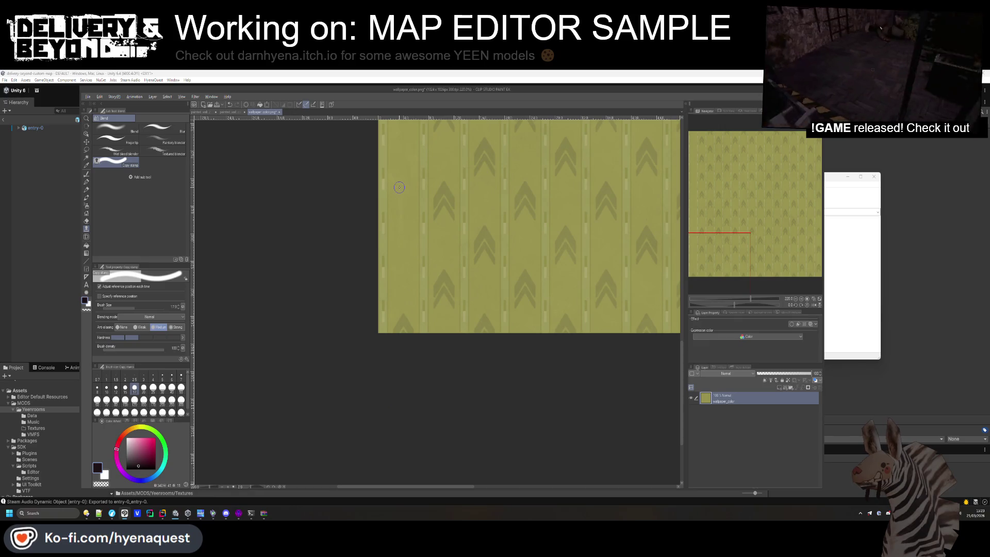
{"action": "left_click", "coordinate": [404, 249], "text": "alt"}
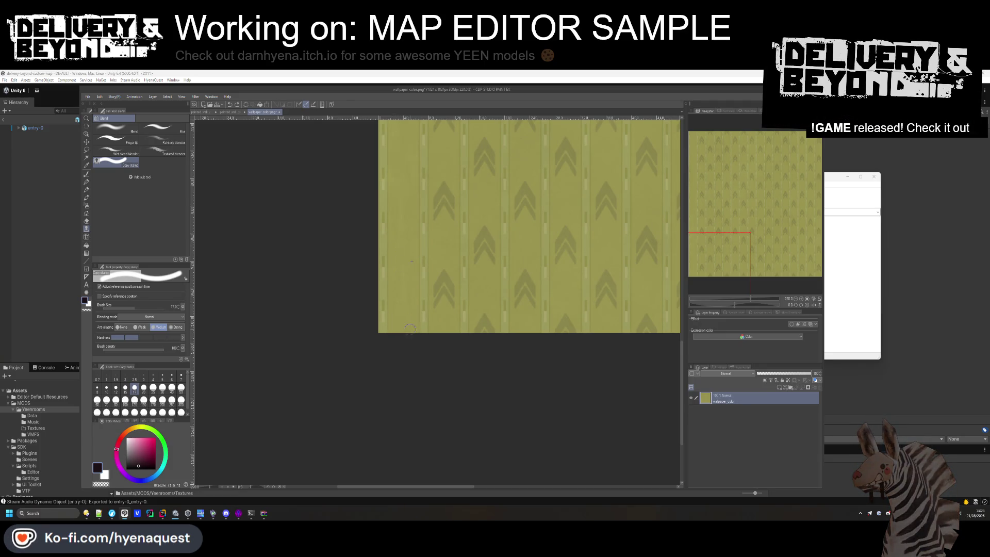
{"action": "scroll", "coordinate": [401, 329], "scroll_direction": "down", "scroll_amount": 5}
{"action": "scroll", "coordinate": [407, 158], "scroll_direction": "up", "scroll_amount": 5}
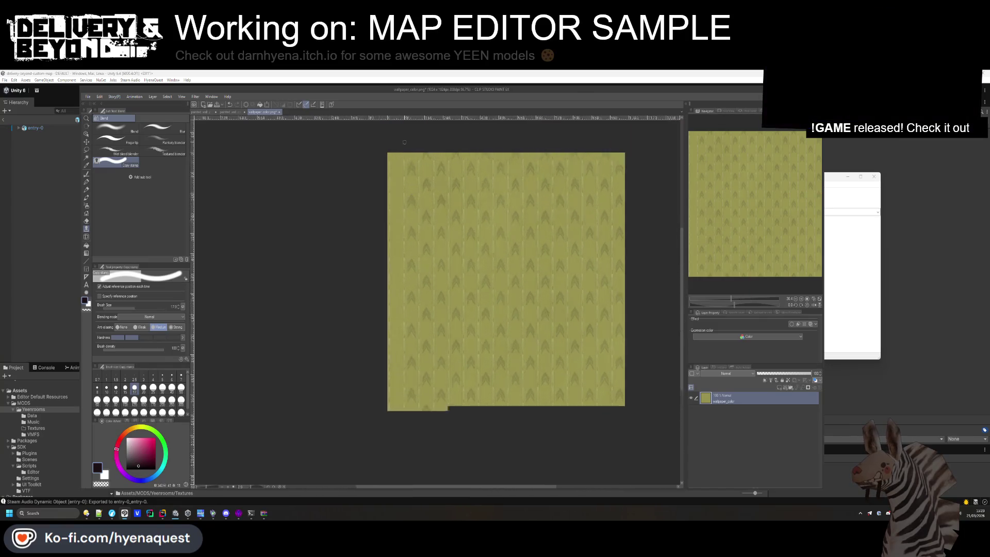
{"action": "scroll", "coordinate": [409, 159], "scroll_direction": "up", "scroll_amount": 2}
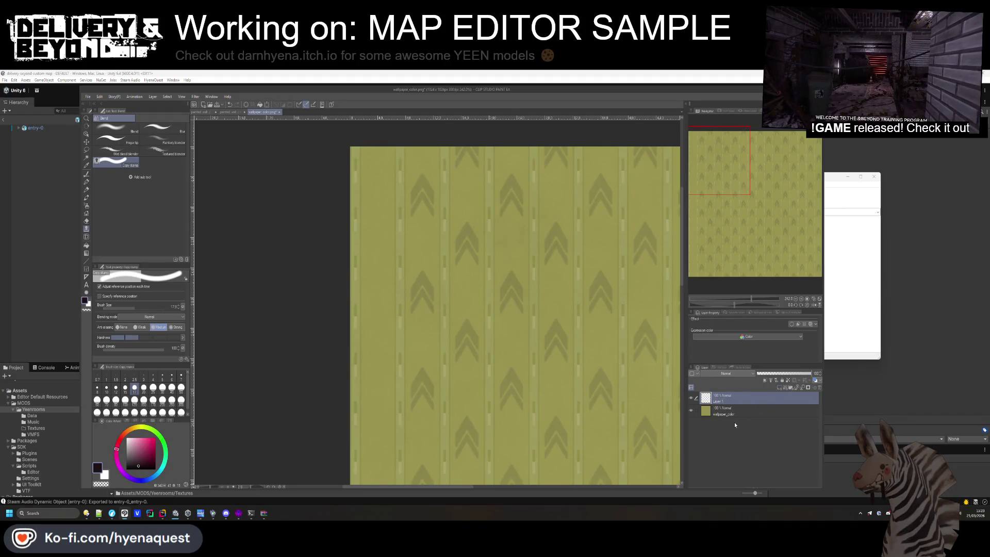
Copy a narrow strip at the wallpaper's top-left and paste it as its own layer
{"action": "left_click", "coordinate": [86, 150]}
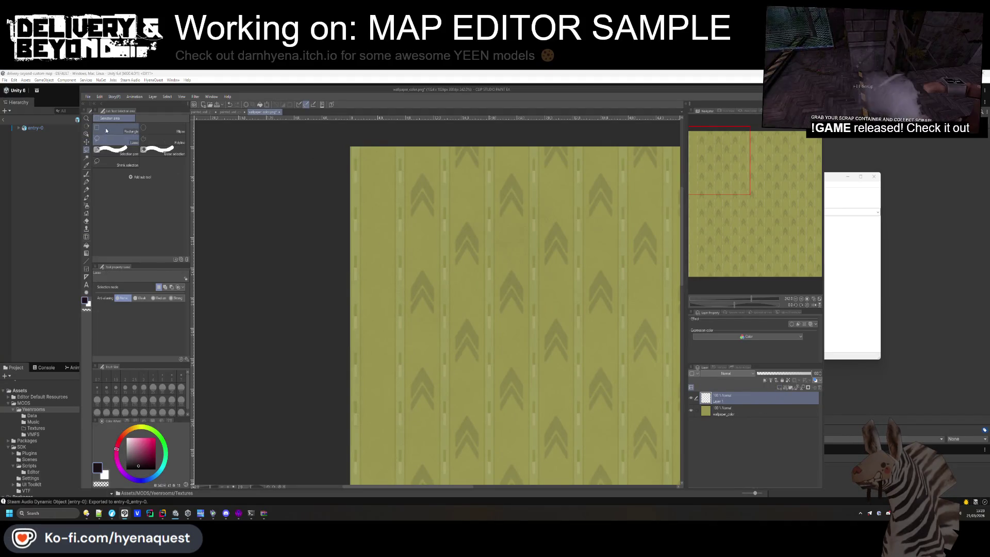
{"action": "left_click", "coordinate": [732, 411]}
{"action": "scroll", "coordinate": [384, 153], "scroll_direction": "up", "scroll_amount": 5}
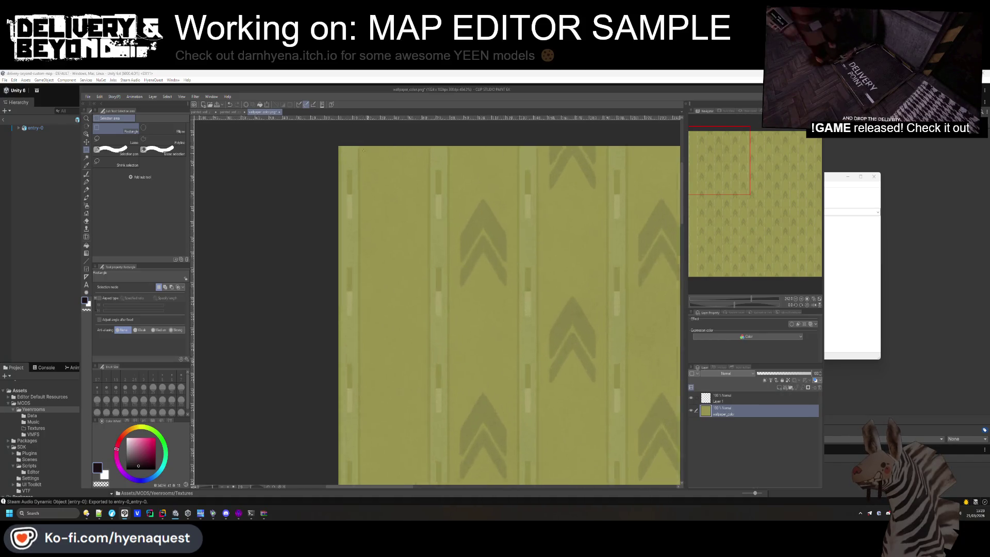
{"action": "mouse_move", "coordinate": [376, 227]}
{"action": "left_mouse_down"}
{"action": "mouse_move", "coordinate": [408, 301]}
{"action": "mouse_move", "coordinate": [514, 458]}
{"action": "mouse_move", "coordinate": [526, 508]}
{"action": "left_mouse_up"}
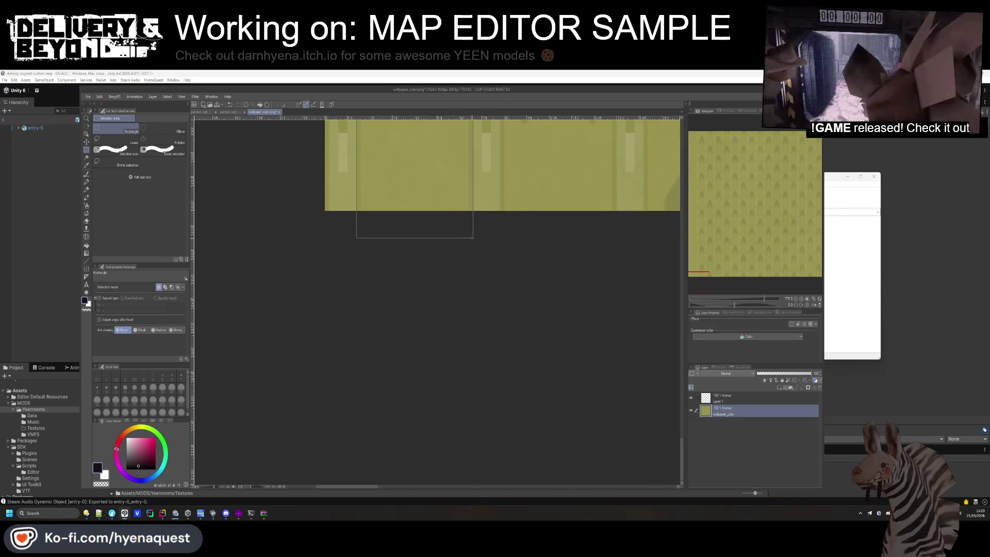
{"action": "scroll", "coordinate": [445, 299], "scroll_direction": "down", "scroll_amount": 5}
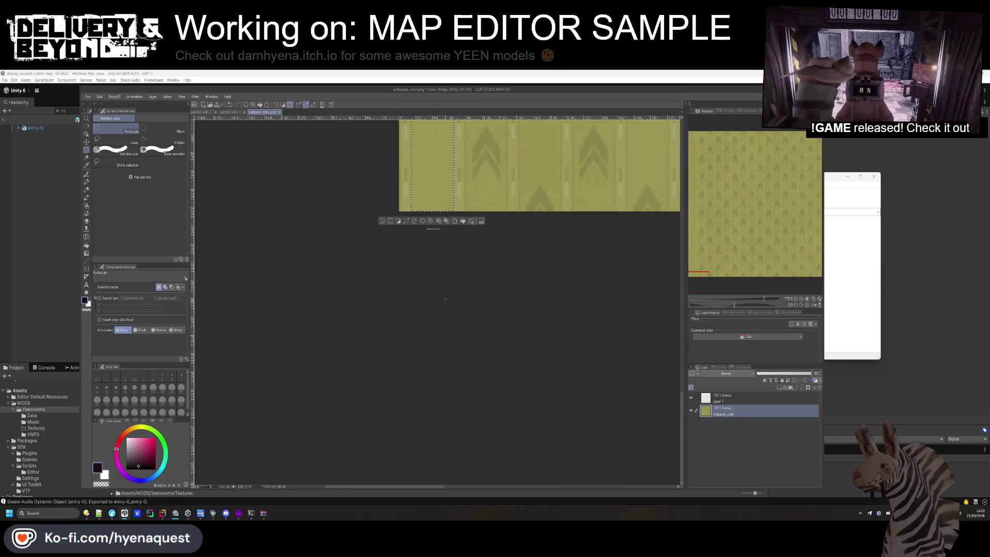
{"action": "left_click", "coordinate": [440, 221]}
{"action": "left_click", "coordinate": [803, 395]}
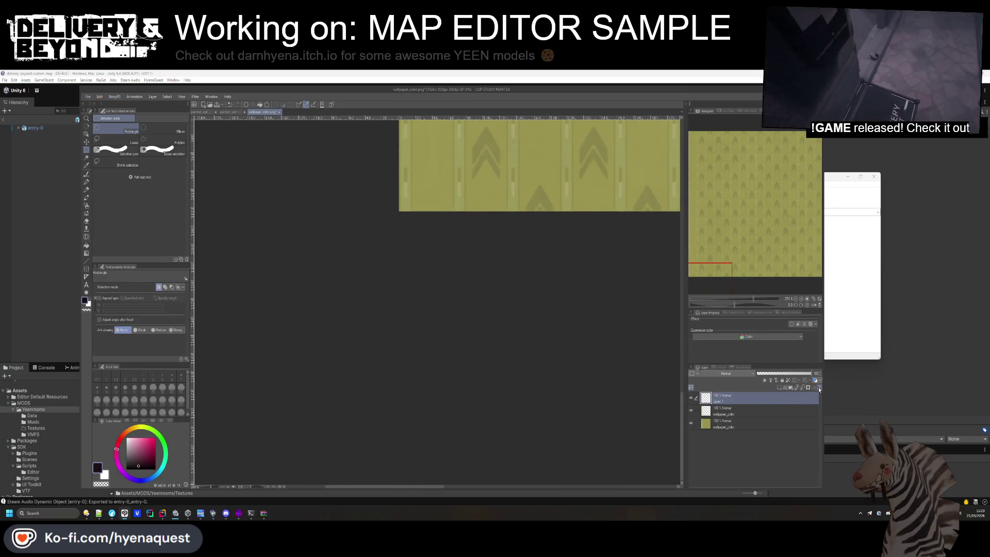
Delete Layer 1, add a new layer, and paste a screen-captured hyena photo onto it
{"action": "left_click", "coordinate": [819, 389]}
{"action": "scroll", "coordinate": [534, 253], "scroll_direction": "down", "scroll_amount": 6}
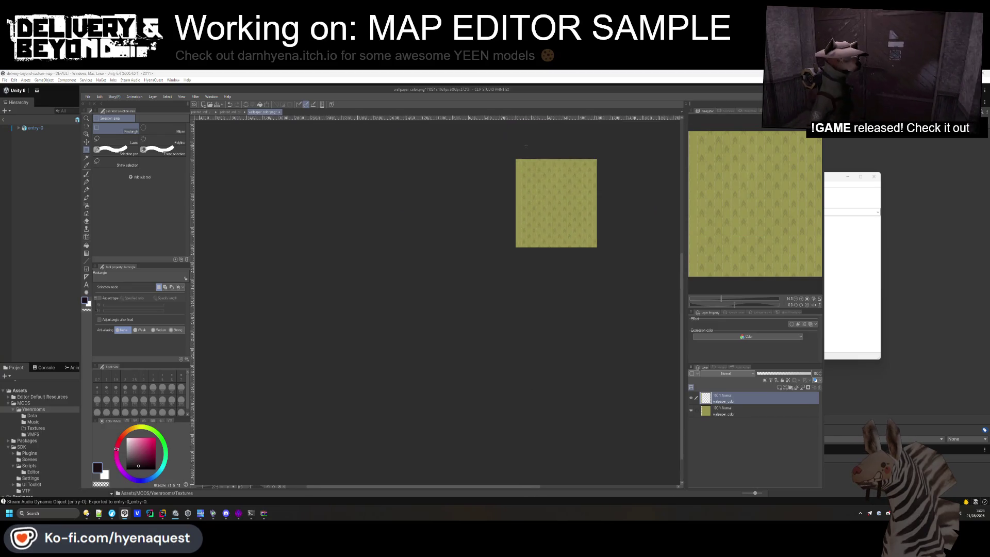
{"action": "scroll", "coordinate": [525, 145], "scroll_direction": "up", "scroll_amount": 5}
{"action": "left_click", "coordinate": [778, 390]}
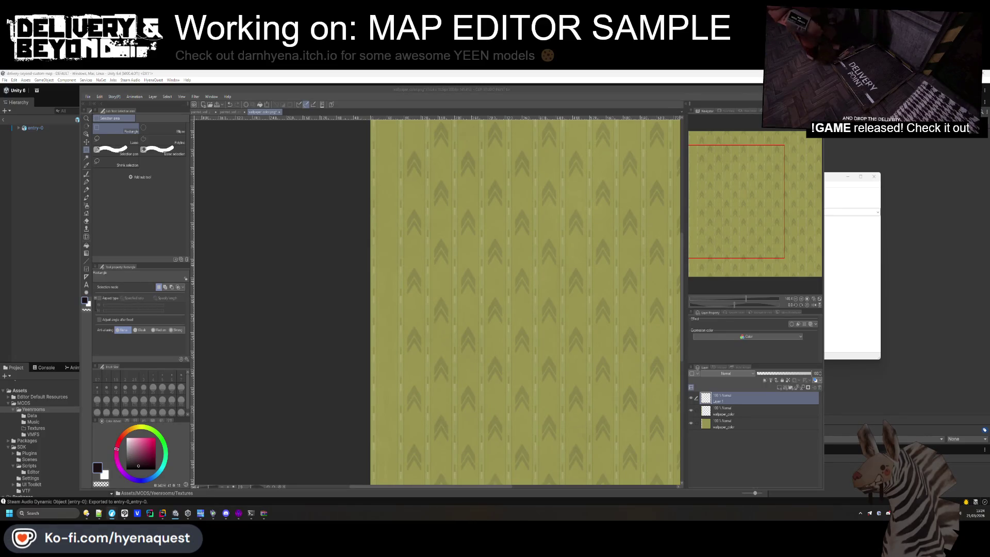
{"action": "key", "text": "super+shift+s"}
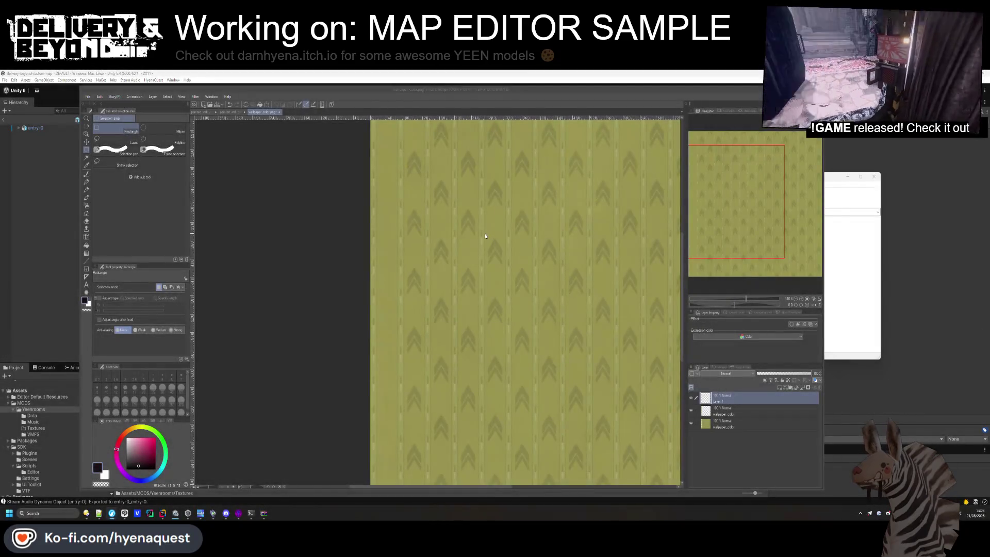
{"action": "key", "text": "ctrl+v"}
Move the hyena photo layer toward the canvas centre
{"action": "key", "text": "k"}
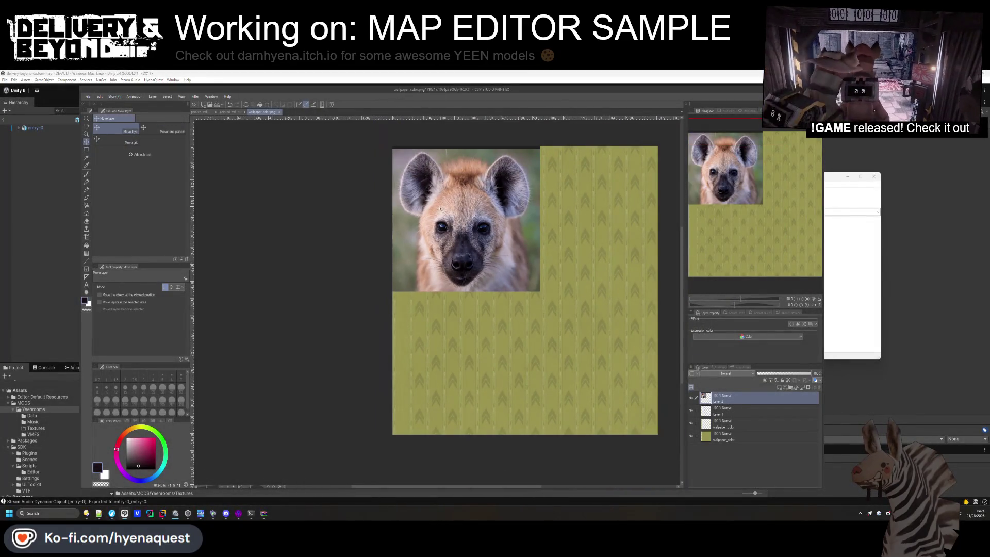
{"action": "left_click_drag", "start_coordinate": [423, 186], "coordinate": [462, 219]}
{"action": "scroll", "coordinate": [463, 219], "scroll_direction": "up", "scroll_amount": 3}
Start a polyline selection around the hyena's left ear and across the top of the head
{"action": "key", "text": "m"}
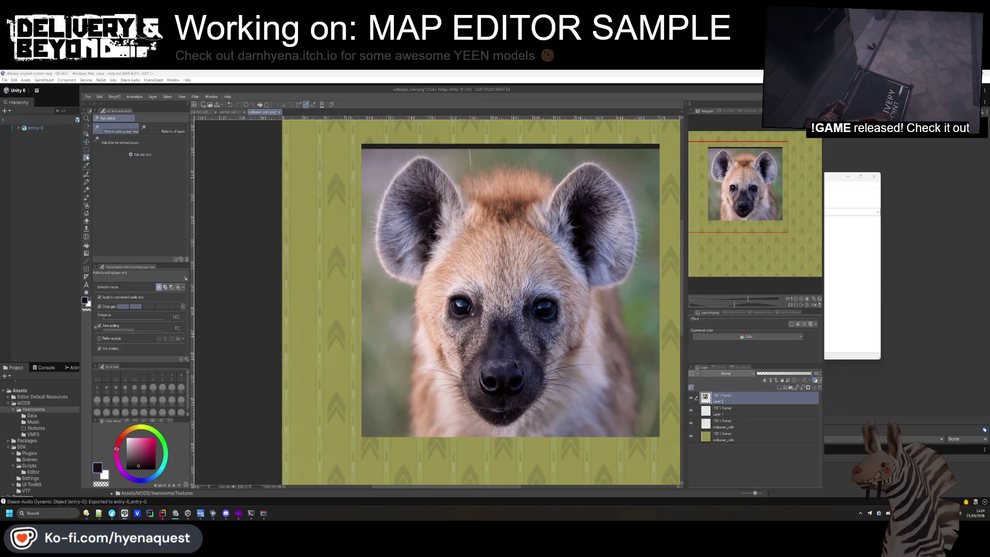
{"action": "scroll", "coordinate": [427, 225], "scroll_direction": "up", "scroll_amount": 2}
{"action": "left_click", "coordinate": [367, 279]}
{"action": "left_click", "coordinate": [380, 291]}
{"action": "left_click", "coordinate": [357, 225]}
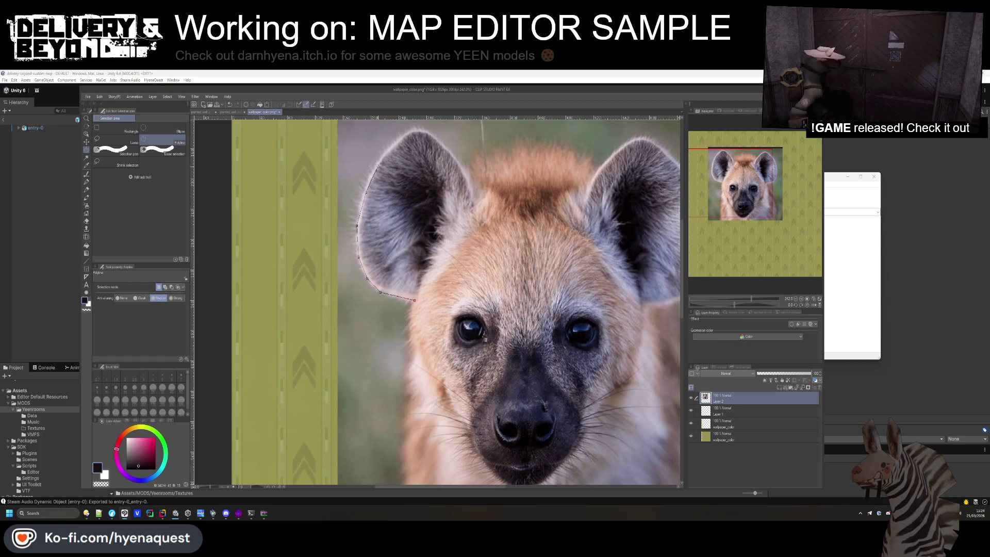
{"action": "left_click", "coordinate": [375, 170]}
{"action": "left_click", "coordinate": [392, 148]}
{"action": "left_click", "coordinate": [412, 131]}
{"action": "left_click", "coordinate": [459, 165]}
{"action": "left_click", "coordinate": [473, 187]}
{"action": "left_click", "coordinate": [479, 205]}
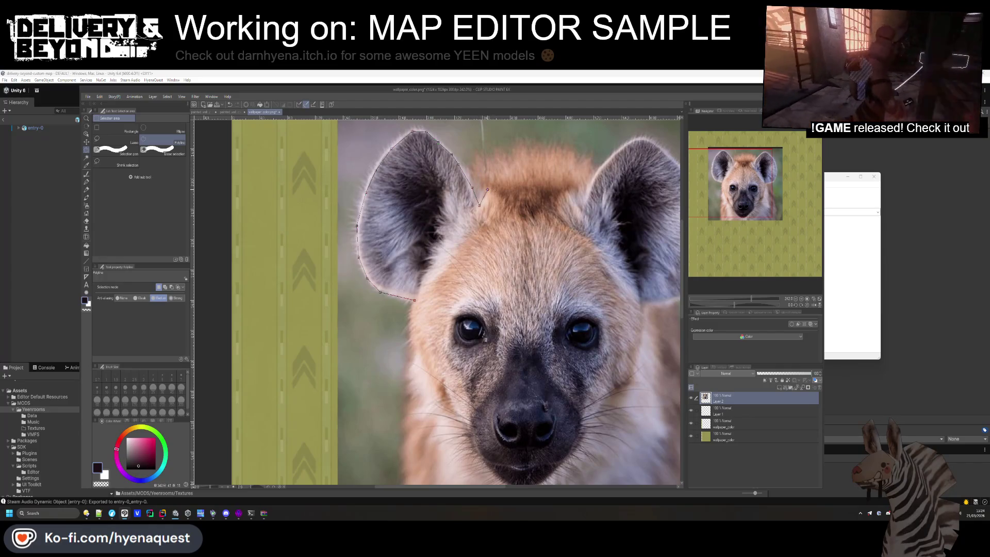
{"action": "left_click", "coordinate": [583, 208]}
Trace down the right cheek, around the chin and up the left cheek to close the head selection
{"action": "scroll", "coordinate": [639, 139], "scroll_direction": "down", "scroll_amount": 4}
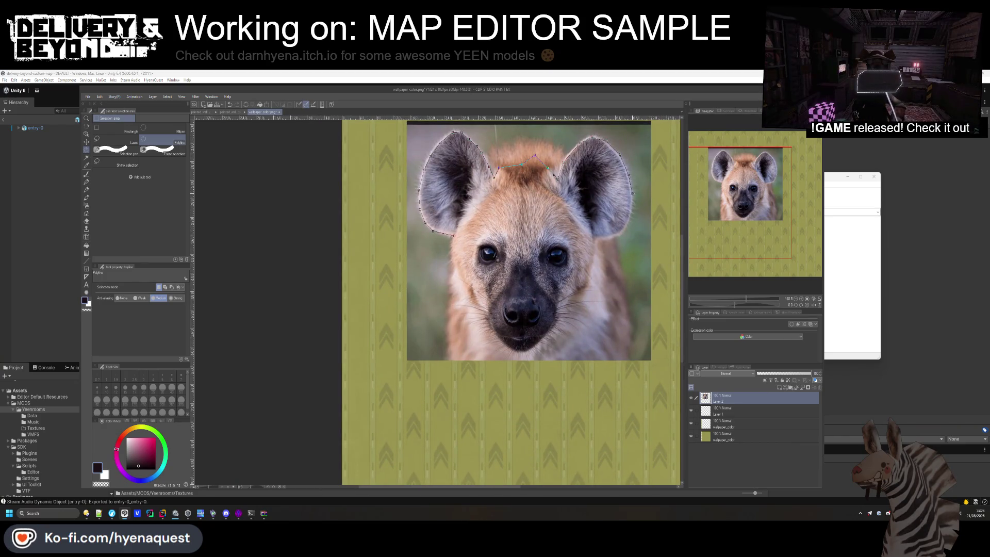
{"action": "left_click", "coordinate": [590, 257]}
{"action": "left_click", "coordinate": [589, 280]}
{"action": "left_click", "coordinate": [587, 296]}
{"action": "left_click", "coordinate": [576, 322]}
{"action": "left_click", "coordinate": [568, 343]}
{"action": "left_click", "coordinate": [540, 353]}
{"action": "left_click", "coordinate": [520, 357]}
{"action": "left_click", "coordinate": [507, 351]}
{"action": "left_click", "coordinate": [482, 329]}
{"action": "left_click", "coordinate": [474, 311]}
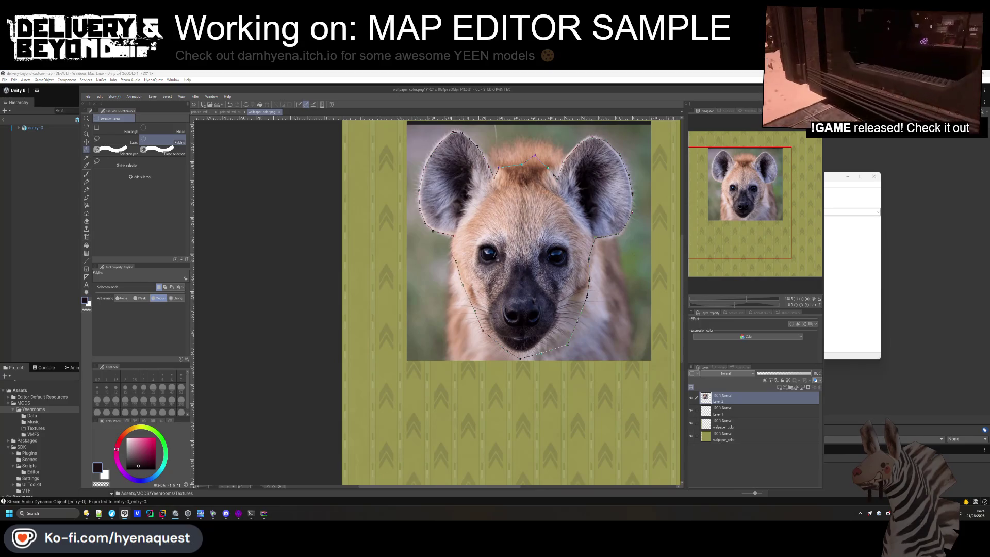
{"action": "left_click", "coordinate": [547, 167]}
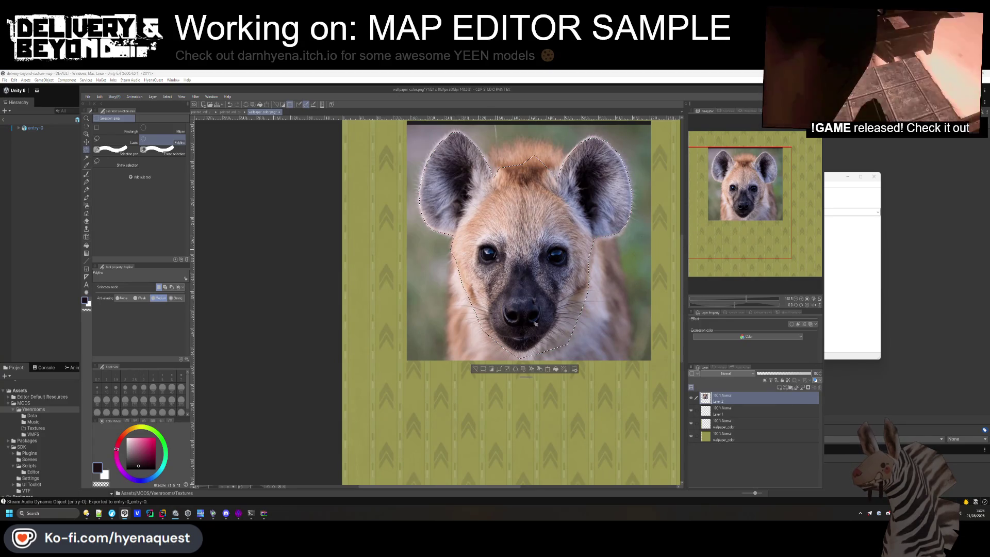
{"action": "key", "text": "Delete"}
{"action": "key", "text": "ctrl+z"}
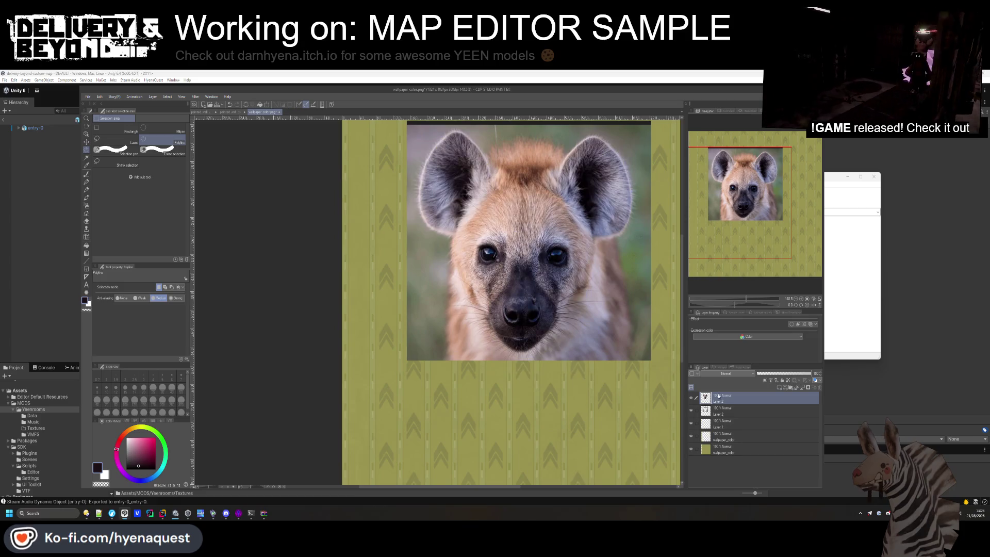
Delete the photo background around the selected hyena head
{"action": "left_click", "coordinate": [747, 410]}
{"action": "key", "text": "Delete"}
{"action": "scroll", "coordinate": [525, 271], "scroll_direction": "up", "scroll_amount": 1}
Soften the hyena's right cheek and chin edges with the soft eraser
{"action": "left_click", "coordinate": [86, 221]}
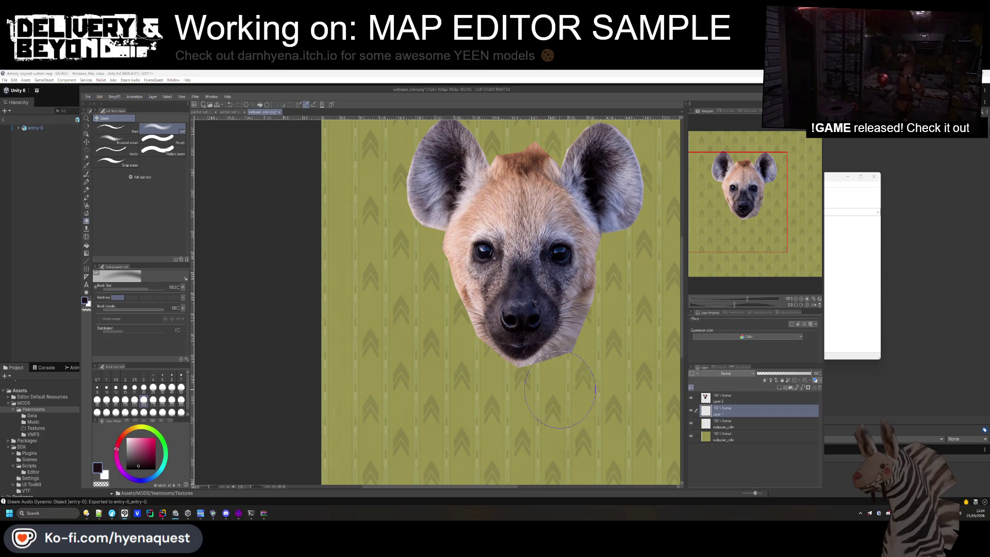
{"action": "left_click", "coordinate": [737, 400]}
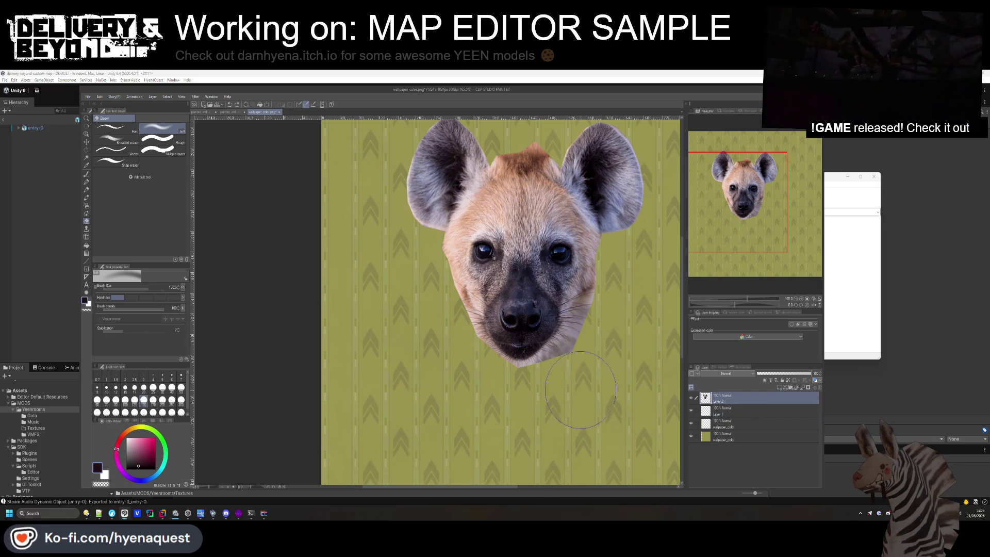
{"action": "left_click_drag", "start_coordinate": [585, 290], "coordinate": [611, 342]}
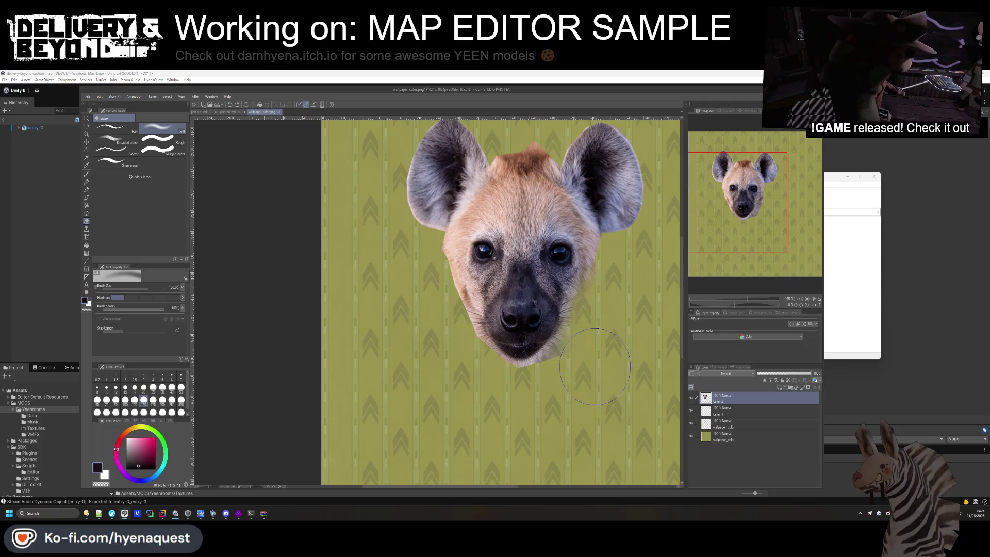
{"action": "mouse_move", "coordinate": [565, 392]}
{"action": "left_mouse_down"}
{"action": "mouse_move", "coordinate": [500, 395]}
{"action": "mouse_move", "coordinate": [457, 276]}
{"action": "left_mouse_up"}
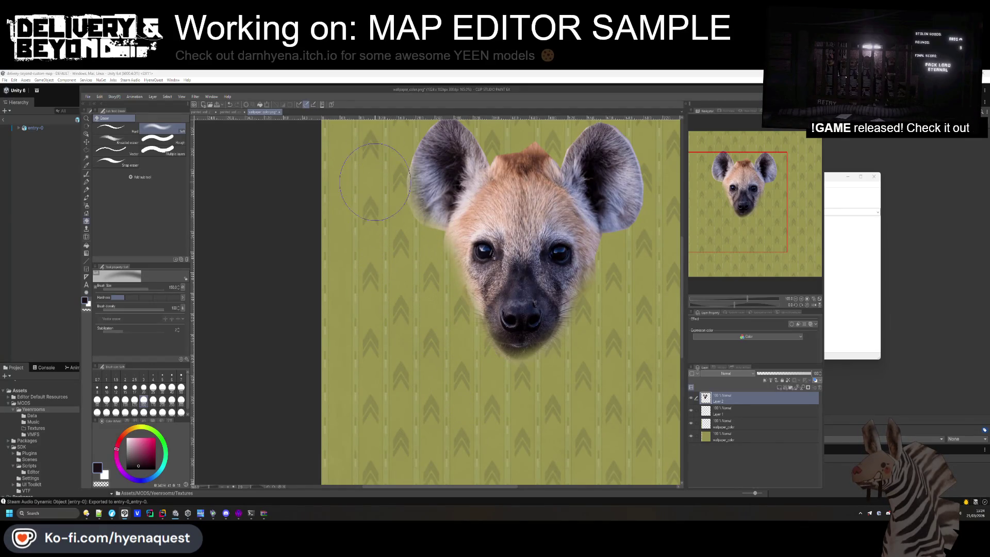
Raise the hyena layer opacity to 100%
{"action": "scroll", "coordinate": [399, 249], "scroll_direction": "down", "scroll_amount": 1}
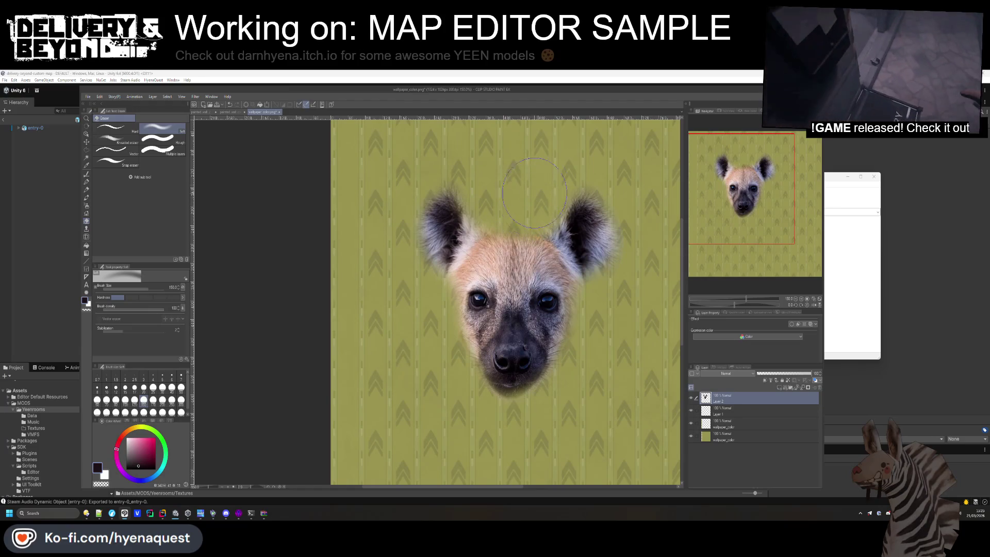
{"action": "scroll", "coordinate": [619, 186], "scroll_direction": "down", "scroll_amount": 2}
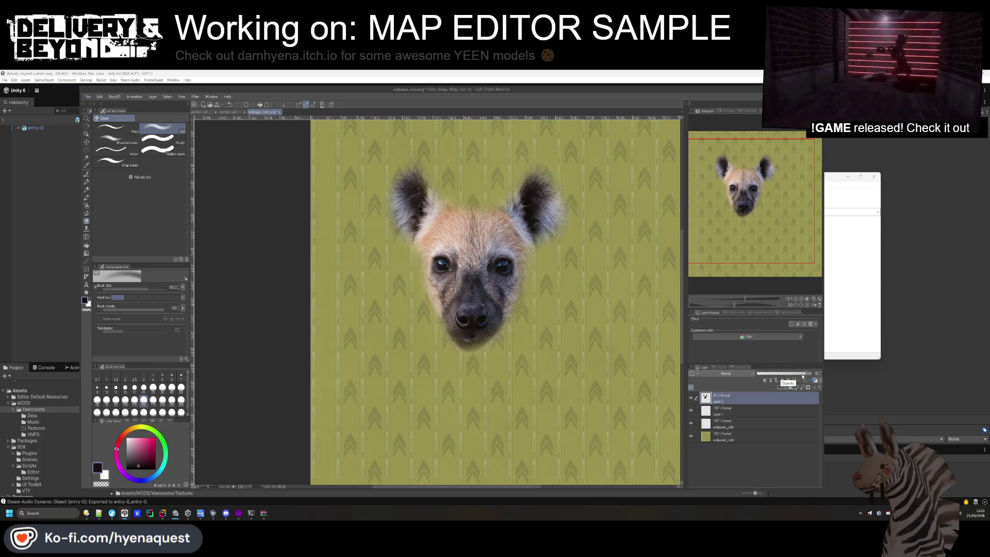
{"action": "left_click_drag", "start_coordinate": [802, 374], "coordinate": [816, 378]}
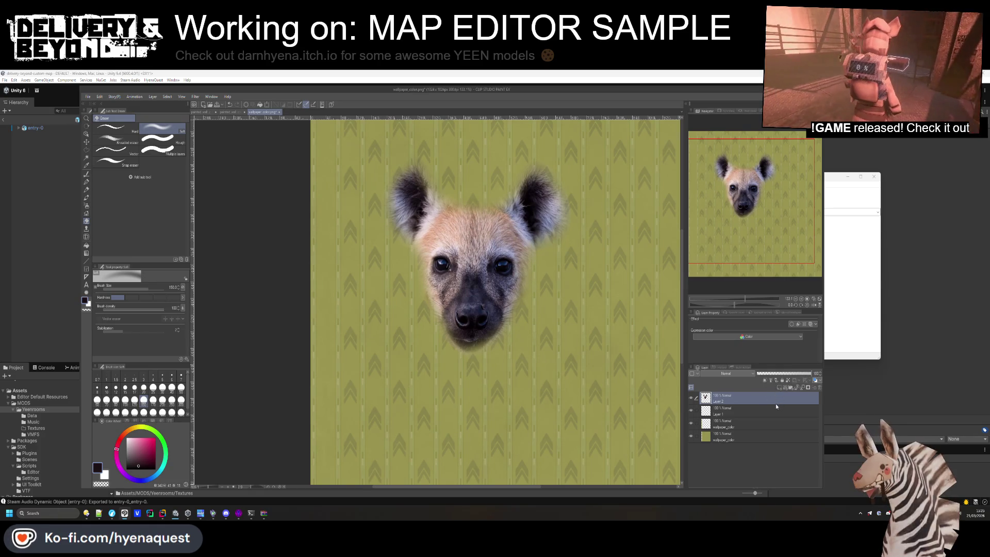
{"action": "scroll", "coordinate": [730, 374], "scroll_direction": "down", "scroll_amount": 10}
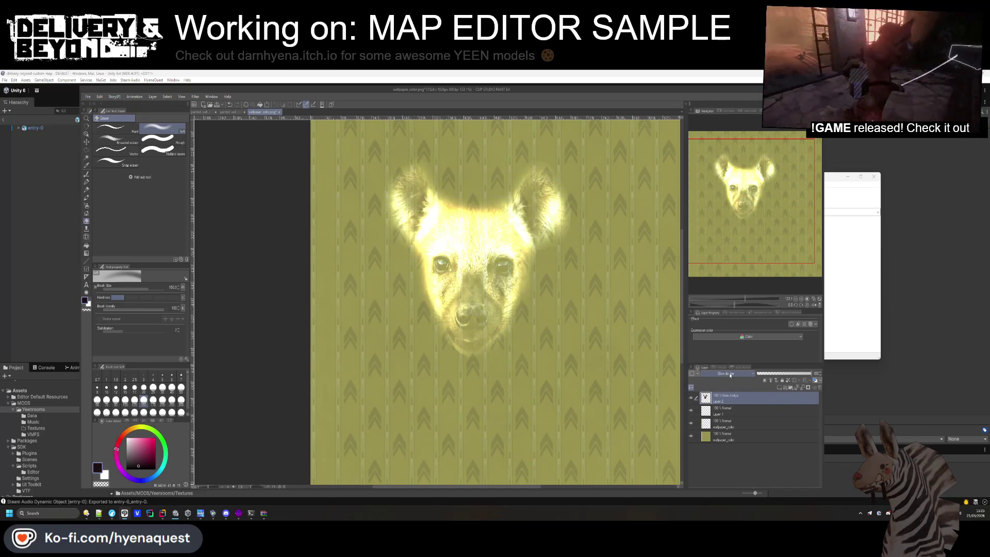
{"action": "scroll", "coordinate": [730, 373], "scroll_direction": "down", "scroll_amount": 15}
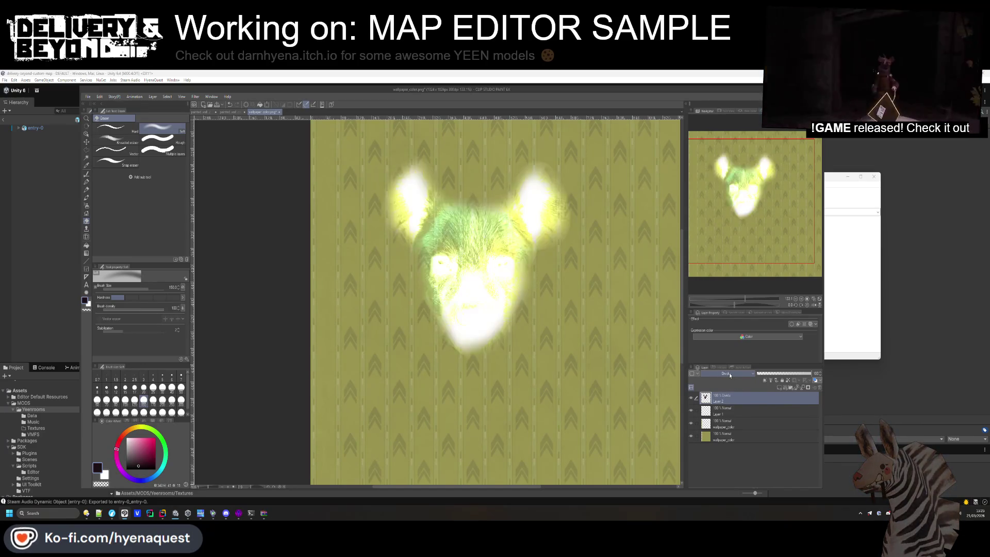
Set the hyena layer to Brightness at 73 opacity and scale it down toward the top-left
{"action": "scroll", "coordinate": [729, 374], "scroll_direction": "down", "scroll_amount": 4}
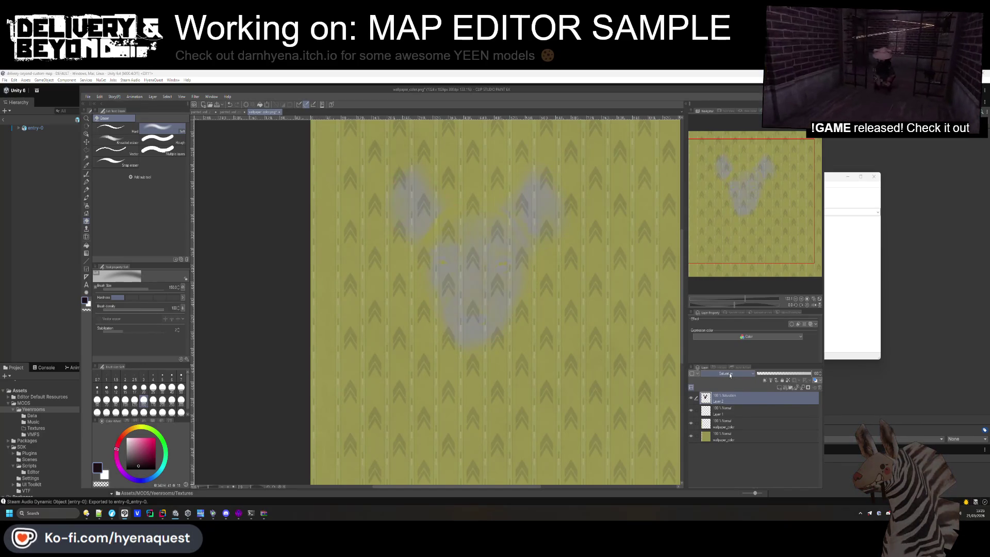
{"action": "left_click", "coordinate": [764, 374]}
{"action": "left_click_drag", "start_coordinate": [768, 374], "coordinate": [794, 379]}
{"action": "key", "text": "ctrl+t"}
{"action": "mouse_move", "coordinate": [570, 153]}
{"action": "left_mouse_down"}
{"action": "mouse_move", "coordinate": [397, 338]}
{"action": "mouse_move", "coordinate": [325, 128]}
{"action": "left_mouse_up"}
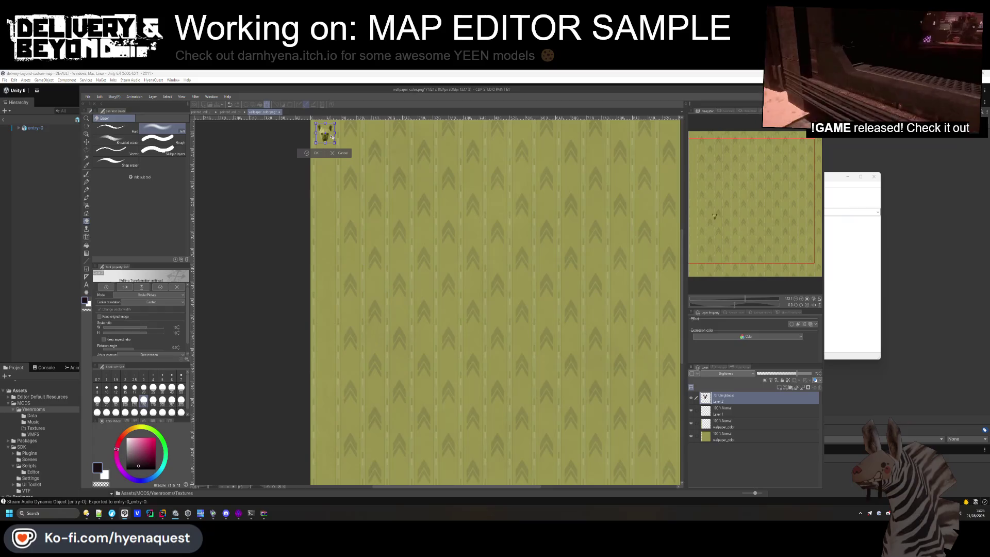
Commit the hyena face resize
{"action": "scroll", "coordinate": [323, 125], "scroll_direction": "up", "scroll_amount": 3}
{"action": "scroll", "coordinate": [323, 125], "scroll_direction": "up", "scroll_amount": 2}
{"action": "scroll", "coordinate": [356, 222], "scroll_direction": "down", "scroll_amount": 2}
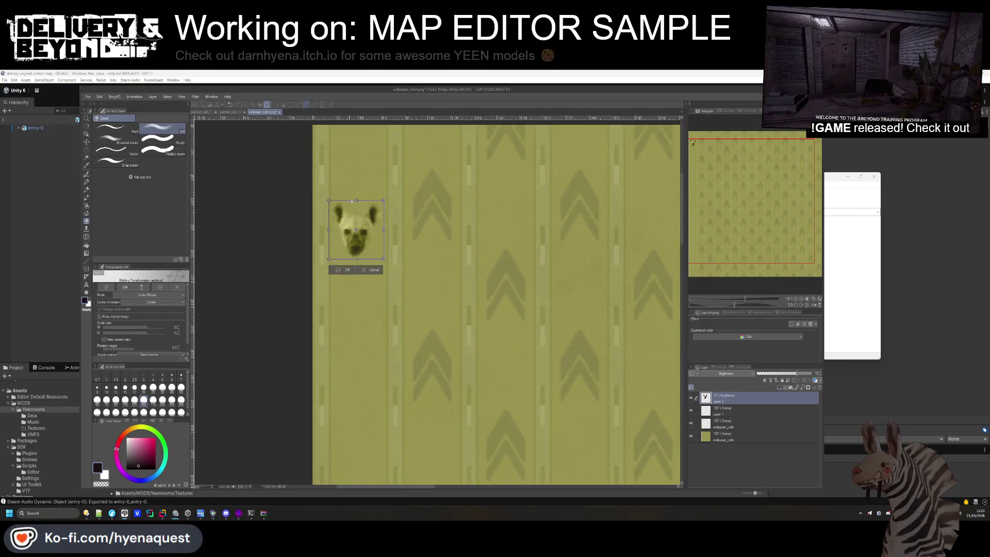
{"action": "scroll", "coordinate": [361, 221], "scroll_direction": "up", "scroll_amount": 4}
{"action": "key", "text": "Return"}
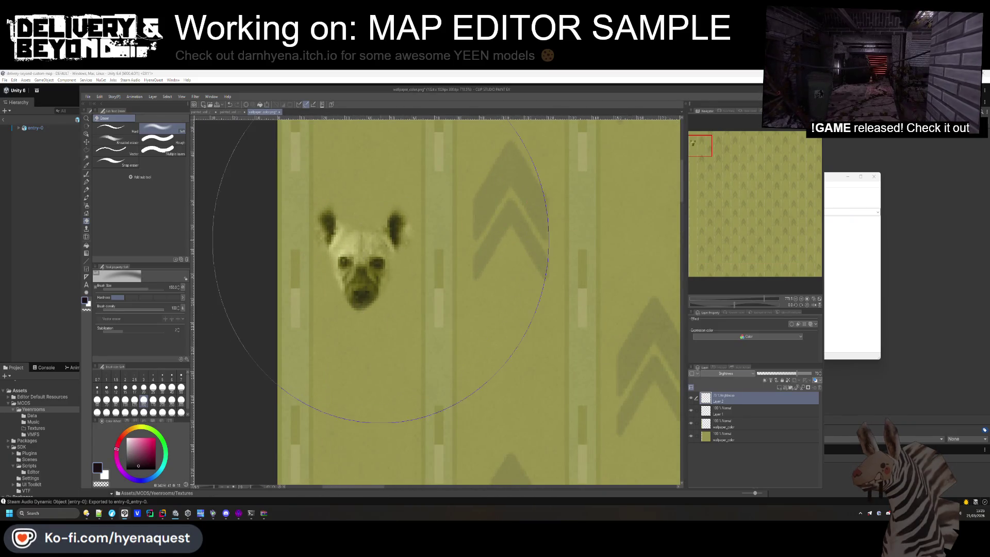
Enable Layer color on the hyena layer with an olive tint and white sub color
{"action": "left_click", "coordinate": [811, 324]}
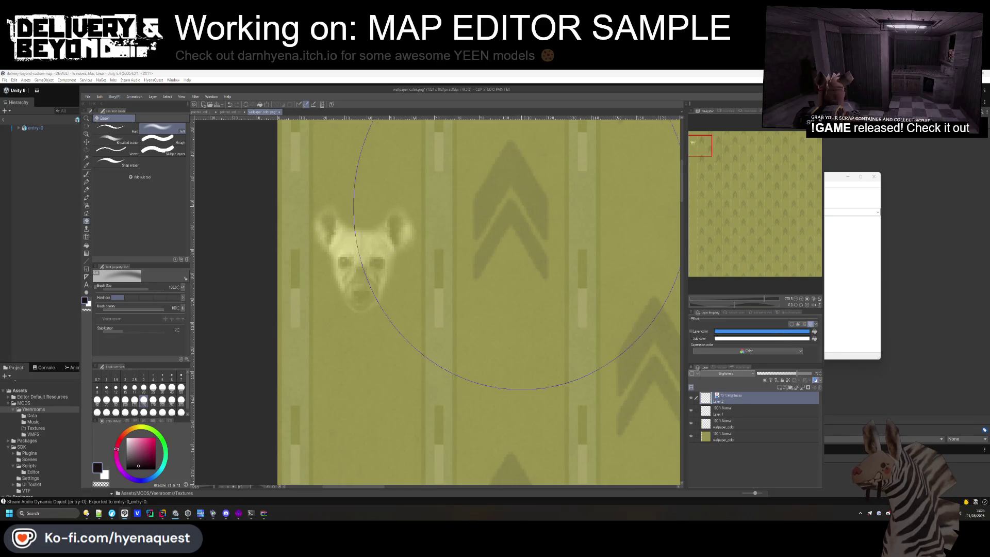
{"action": "left_click", "coordinate": [815, 339]}
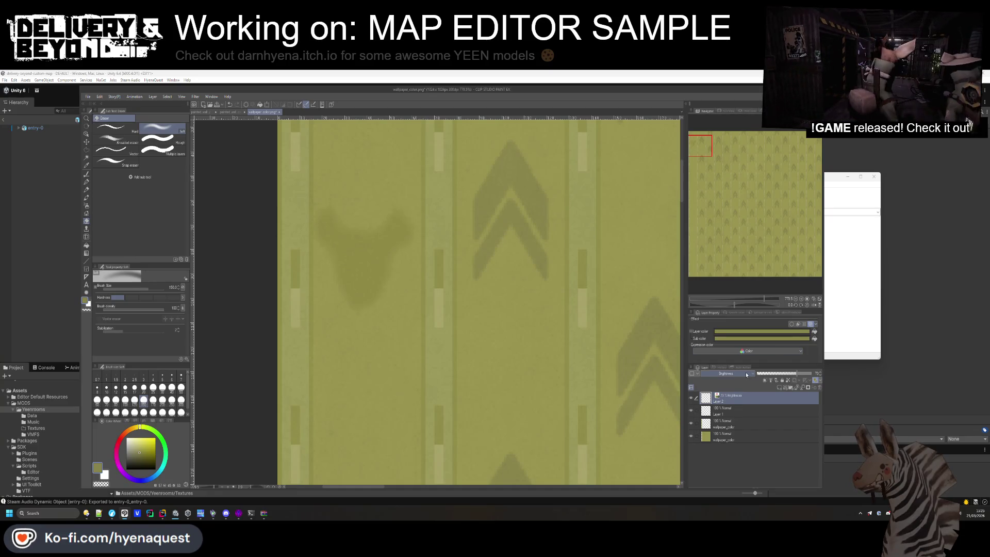
{"action": "scroll", "coordinate": [741, 374], "scroll_direction": "up", "scroll_amount": 20}
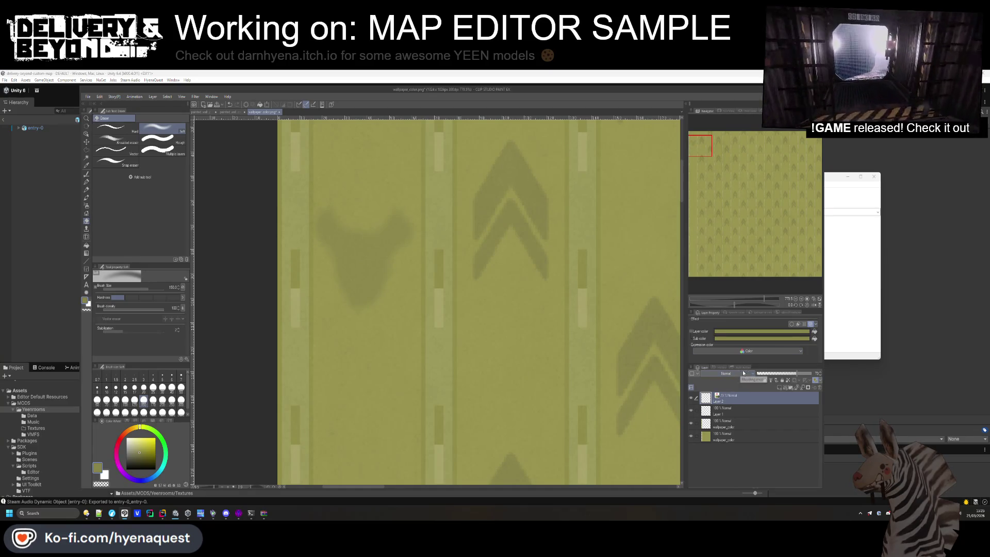
{"action": "left_click", "coordinate": [788, 339]}
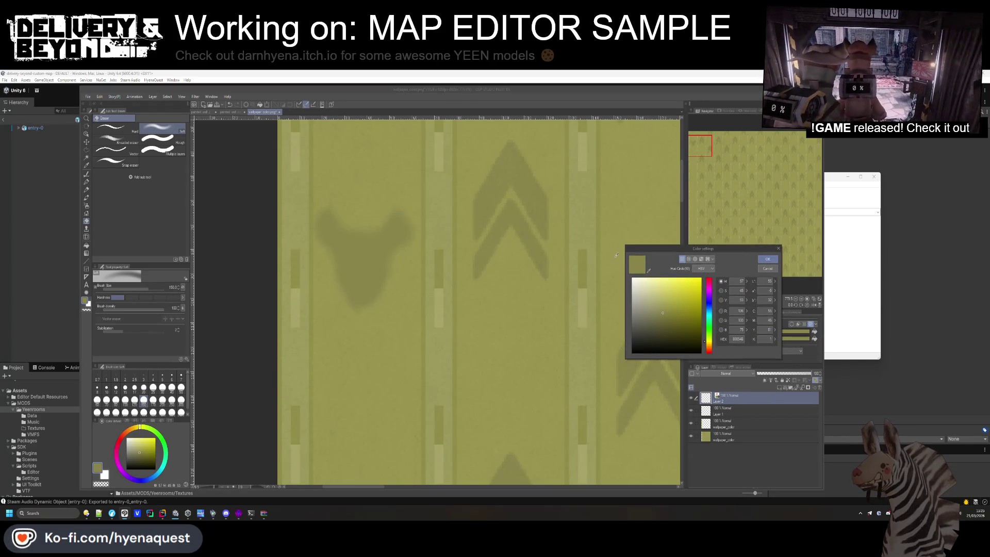
{"action": "left_click", "coordinate": [766, 258]}
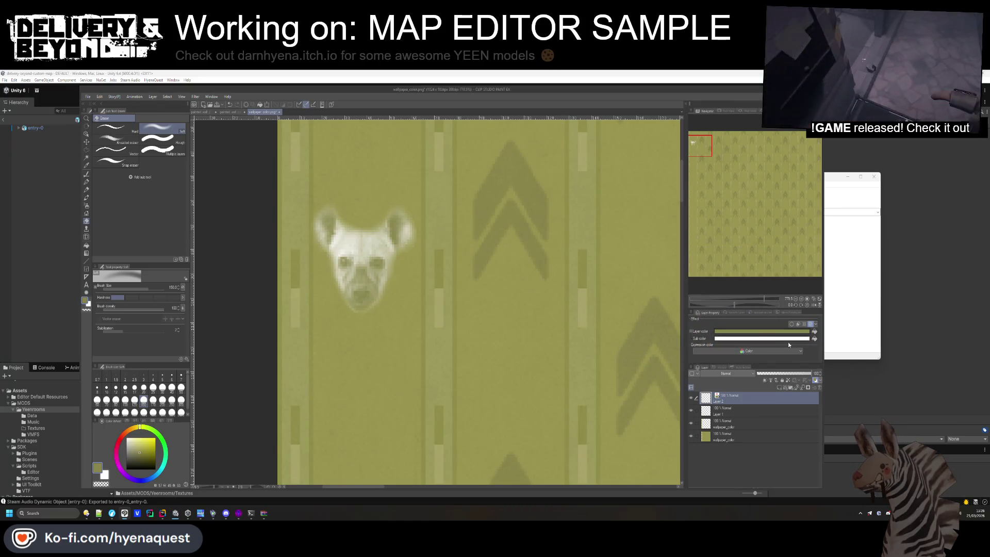
Lower the hyena layer to 50% opacity in Multiply blend mode
{"action": "left_click", "coordinate": [776, 373]}
{"action": "left_click_drag", "start_coordinate": [770, 373], "coordinate": [786, 373]}
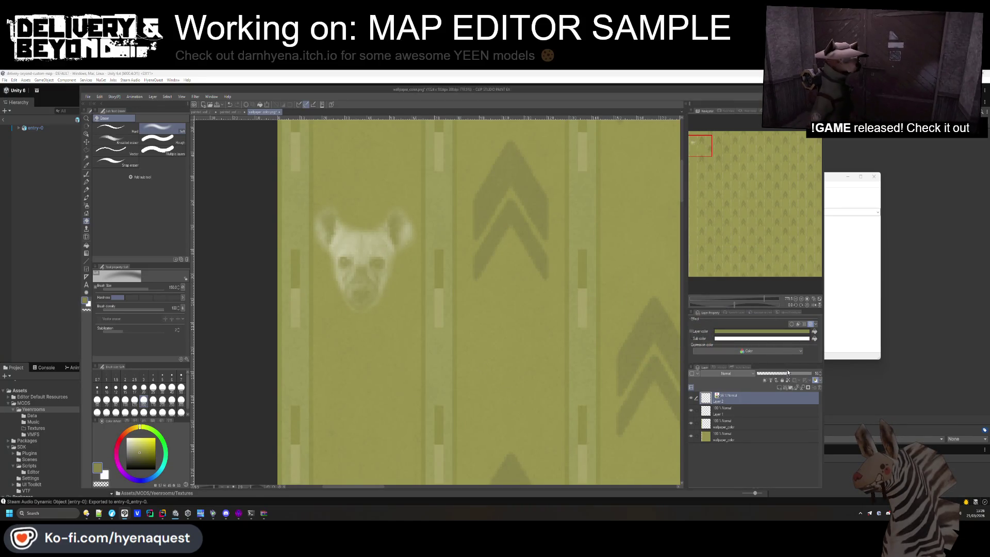
{"action": "scroll", "coordinate": [470, 317], "scroll_direction": "down", "scroll_amount": 5}
{"action": "scroll", "coordinate": [470, 317], "scroll_direction": "up", "scroll_amount": 2}
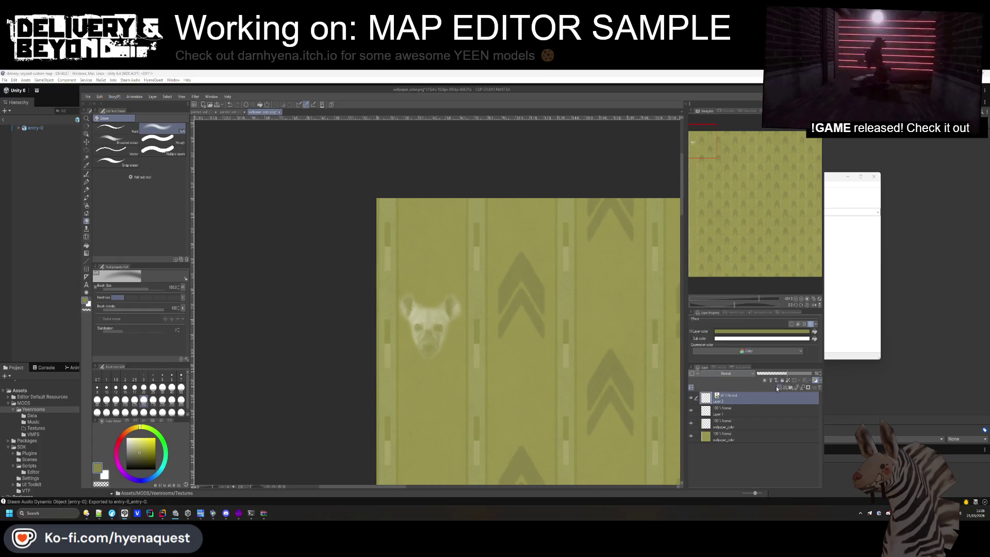
{"action": "scroll", "coordinate": [738, 374], "scroll_direction": "down", "scroll_amount": 3}
{"action": "scroll", "coordinate": [737, 374], "scroll_direction": "up", "scroll_amount": 1}
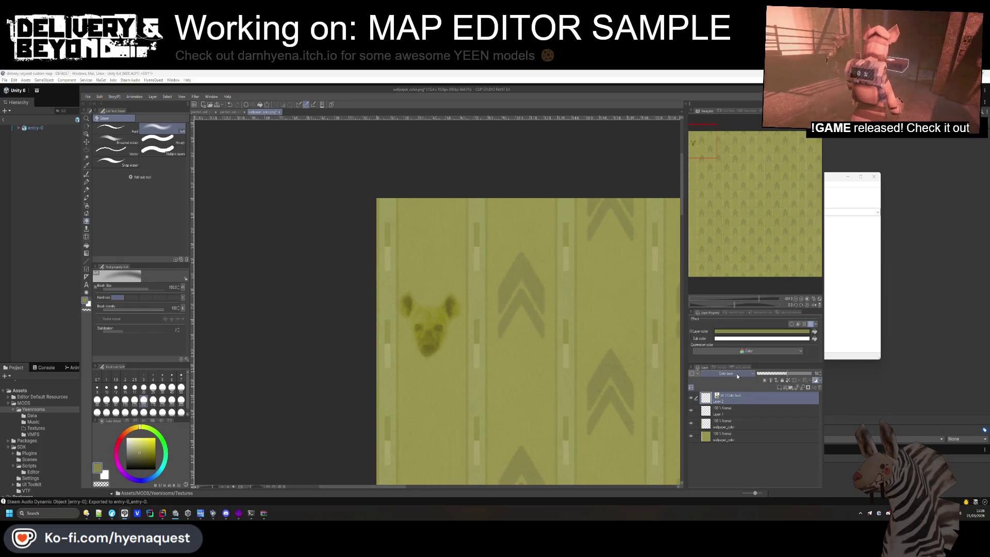
{"action": "left_click", "coordinate": [87, 142]}
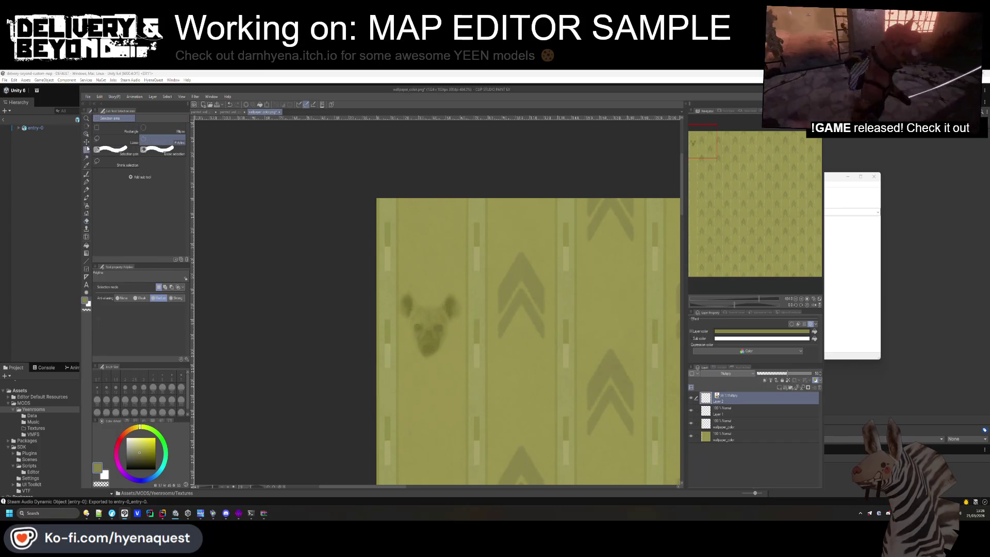
Move the faint hyena face up near the top of the wallpaper's left side
{"action": "mouse_move", "coordinate": [428, 330]}
{"action": "left_mouse_down"}
{"action": "mouse_move", "coordinate": [425, 232]}
{"action": "mouse_move", "coordinate": [405, 214]}
{"action": "left_mouse_up"}
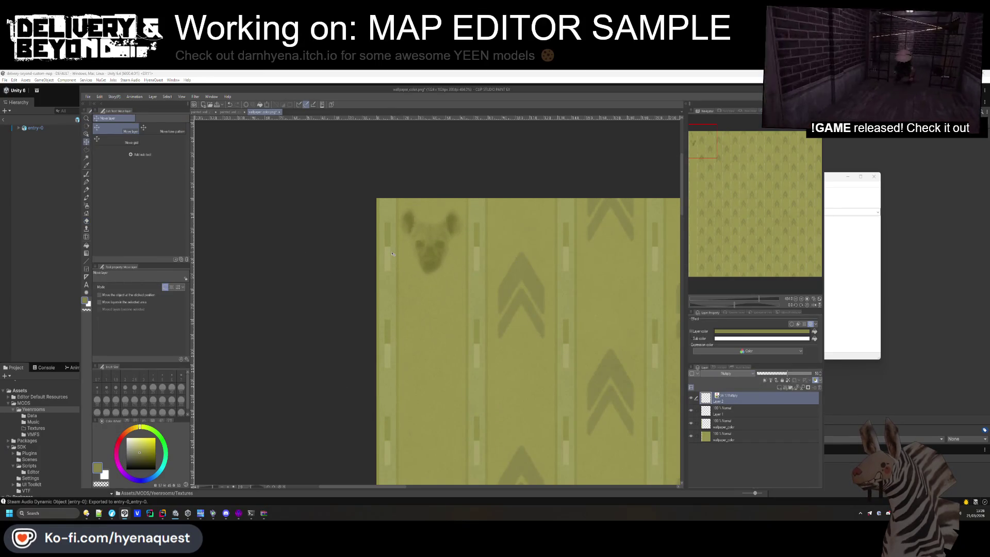
{"action": "scroll", "coordinate": [405, 214], "scroll_direction": "down", "scroll_amount": 3}
{"action": "scroll", "coordinate": [405, 214], "scroll_direction": "up", "scroll_amount": 1}
{"action": "key", "text": "ctrl+t"}
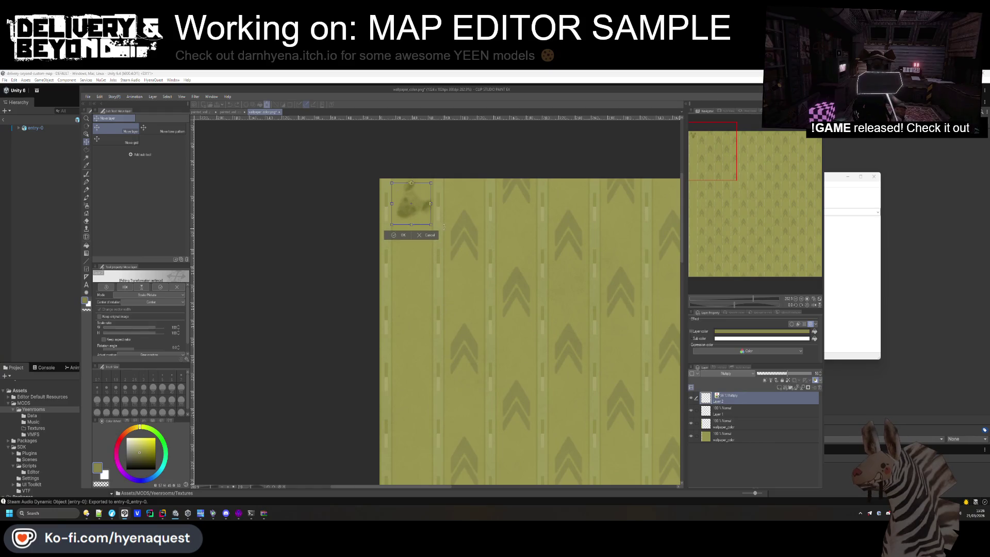
{"action": "left_click", "coordinate": [405, 235]}
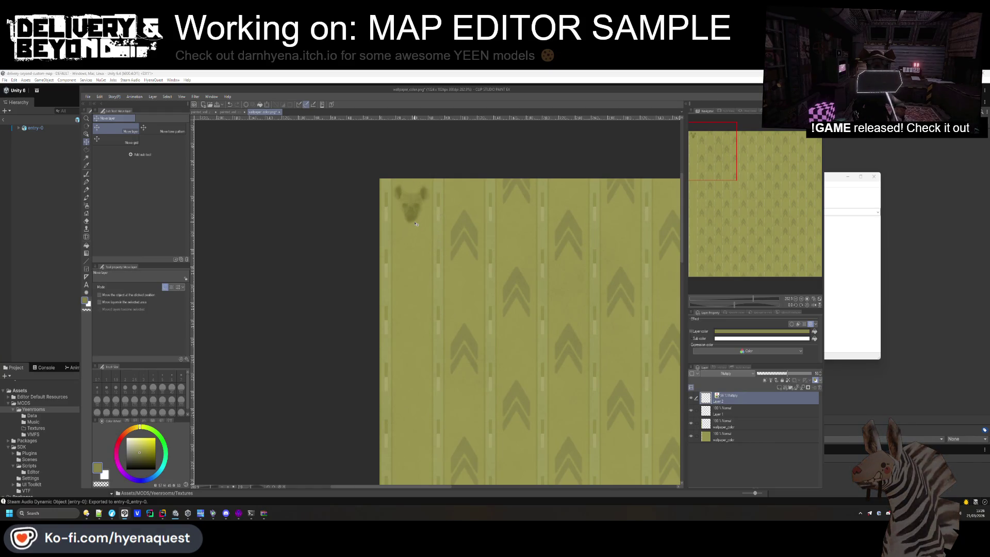
Copy the hyena face and paste duplicates stepping down the wallpaper to the bottom
{"action": "key", "text": "ctrl+c"}
{"action": "key", "text": "ctrl+v"}
{"action": "left_click_drag", "start_coordinate": [417, 223], "coordinate": [427, 318]}
{"action": "key", "text": "ctrl+v"}
{"action": "mouse_move", "coordinate": [413, 207]}
{"action": "left_mouse_down"}
{"action": "mouse_move", "coordinate": [412, 397]}
{"action": "mouse_move", "coordinate": [412, 356]}
{"action": "left_mouse_up"}
{"action": "scroll", "coordinate": [413, 397], "scroll_direction": "down", "scroll_amount": 2}
{"action": "key", "text": "ctrl+v"}
{"action": "mouse_move", "coordinate": [470, 311]}
{"action": "left_mouse_down"}
{"action": "mouse_move", "coordinate": [470, 402]}
{"action": "mouse_move", "coordinate": [499, 352]}
{"action": "left_mouse_up"}
{"action": "scroll", "coordinate": [470, 402], "scroll_direction": "down", "scroll_amount": 5}
{"action": "scroll", "coordinate": [499, 353], "scroll_direction": "down", "scroll_amount": 3}
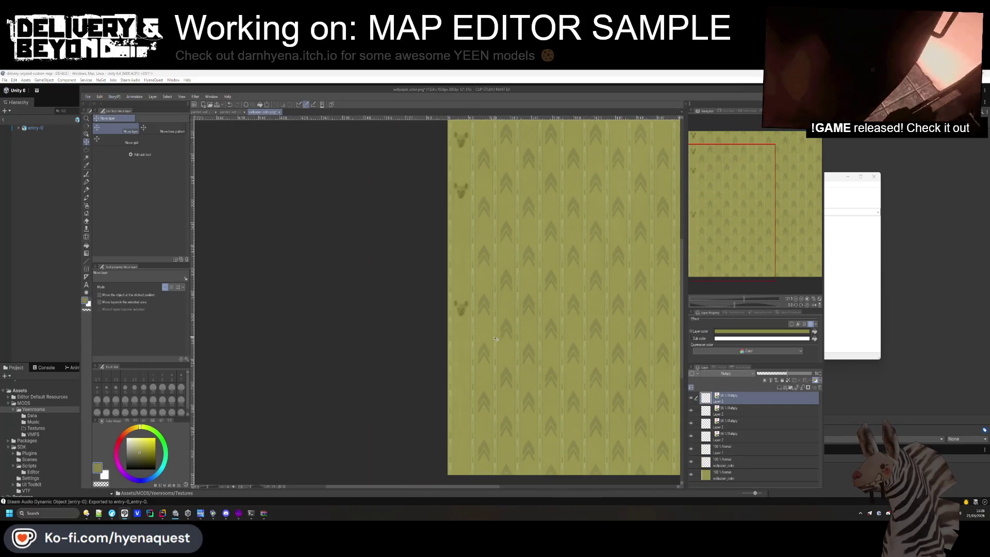
{"action": "key", "text": "ctrl+v"}
{"action": "left_click_drag", "start_coordinate": [516, 306], "coordinate": [581, 402]}
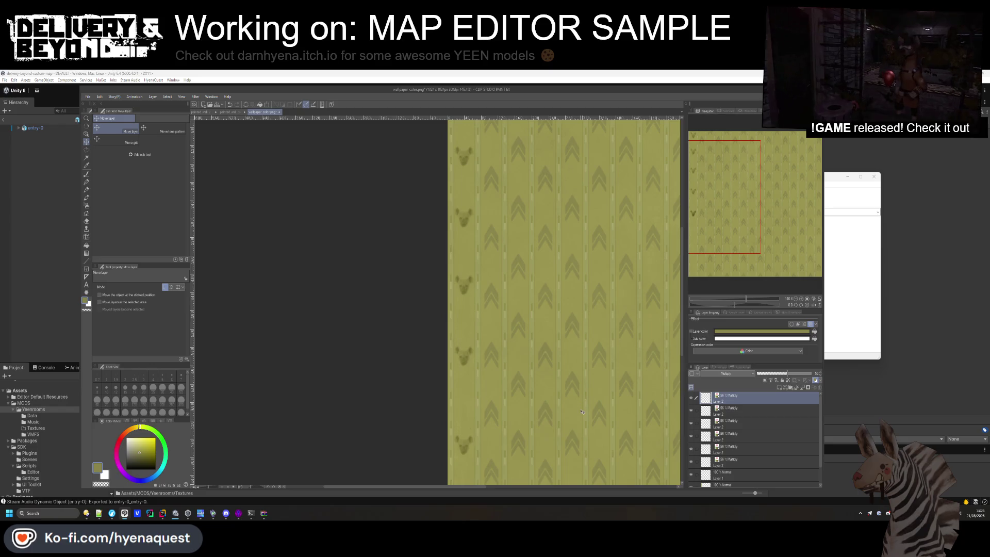
{"action": "scroll", "coordinate": [582, 412], "scroll_direction": "down", "scroll_amount": 2}
{"action": "key", "text": "ctrl+v"}
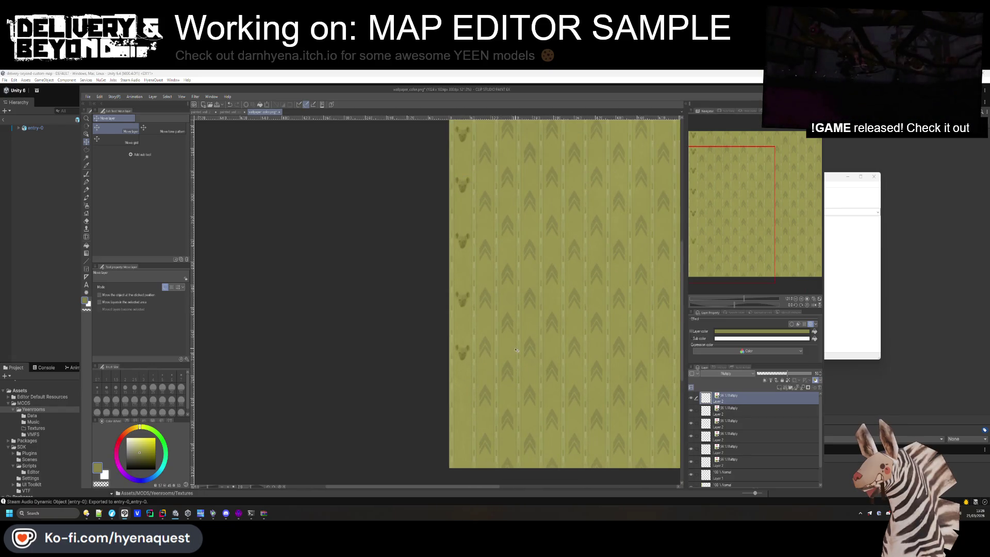
{"action": "left_click_drag", "start_coordinate": [552, 346], "coordinate": [565, 470]}
{"action": "scroll", "coordinate": [526, 326], "scroll_direction": "down", "scroll_amount": 3}
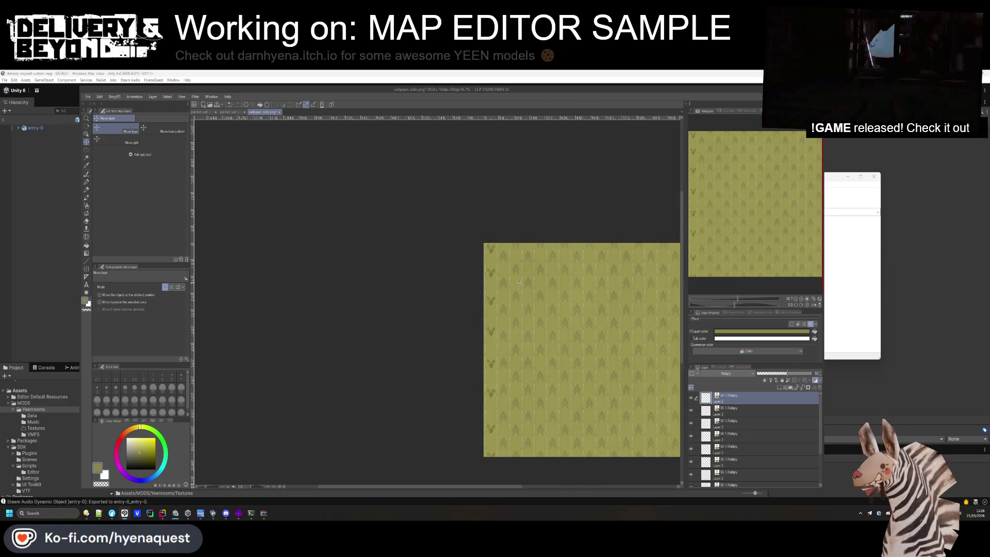
{"action": "scroll", "coordinate": [526, 326], "scroll_direction": "up", "scroll_amount": 1}
{"action": "scroll", "coordinate": [735, 448], "scroll_direction": "down", "scroll_amount": 3}
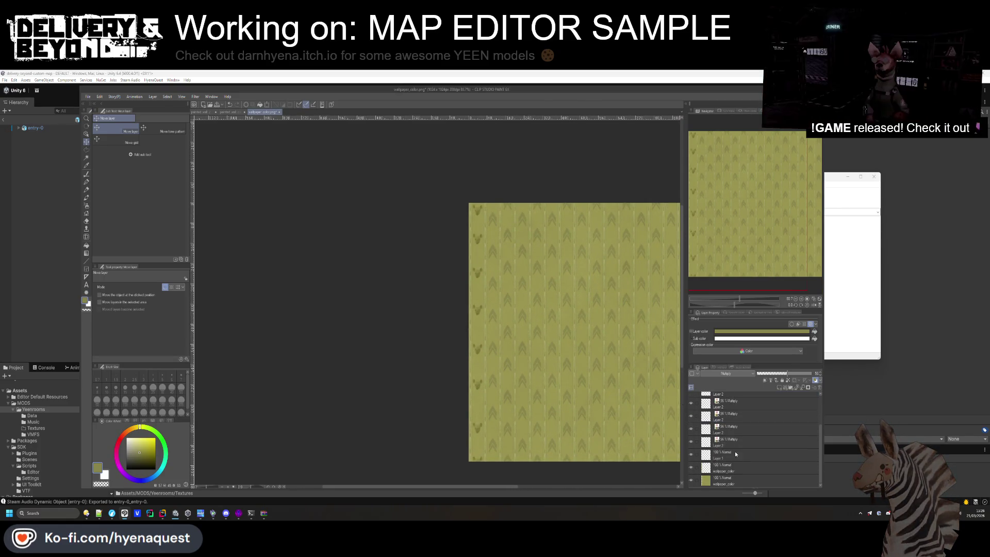
Select the hyena face layers down to wallpaper_color and merge them into one layer
{"action": "left_click", "coordinate": [731, 467], "text": "shift"}
{"action": "right_click", "coordinate": [732, 466]}
{"action": "left_click", "coordinate": [764, 436]}
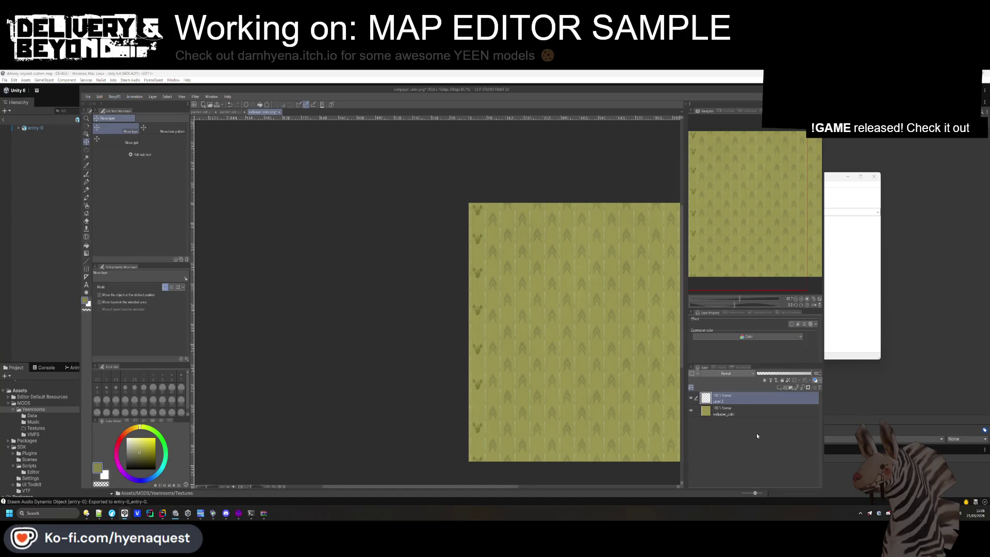
{"action": "key", "text": "ctrl+v"}
Paste more copies of the face column, shifting each further right across the wallpaper
{"action": "left_click_drag", "start_coordinate": [496, 311], "coordinate": [586, 321]}
{"action": "key", "text": "ctrl+v"}
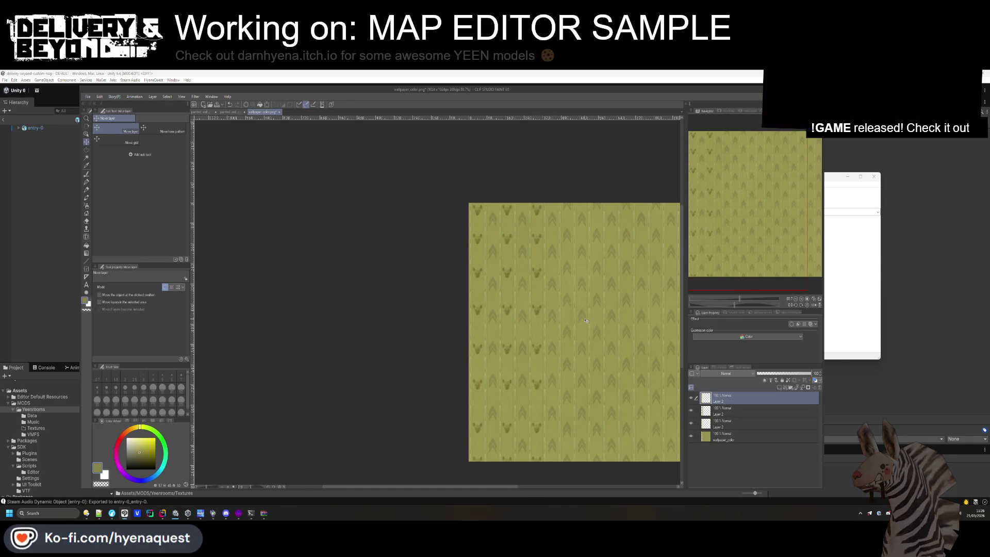
{"action": "scroll", "coordinate": [586, 321], "scroll_direction": "down", "scroll_amount": 3}
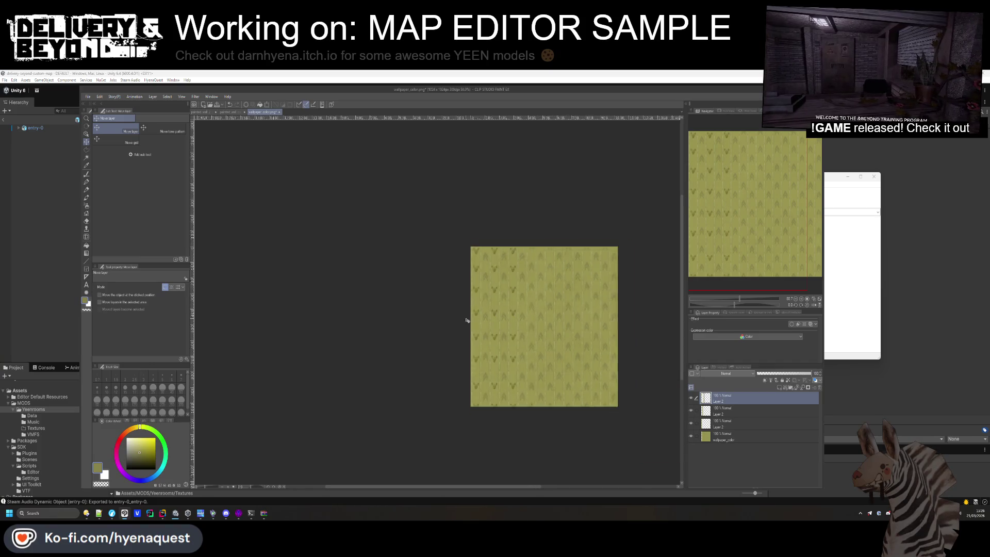
{"action": "scroll", "coordinate": [575, 336], "scroll_direction": "up", "scroll_amount": 2}
{"action": "left_click_drag", "start_coordinate": [520, 334], "coordinate": [597, 344]}
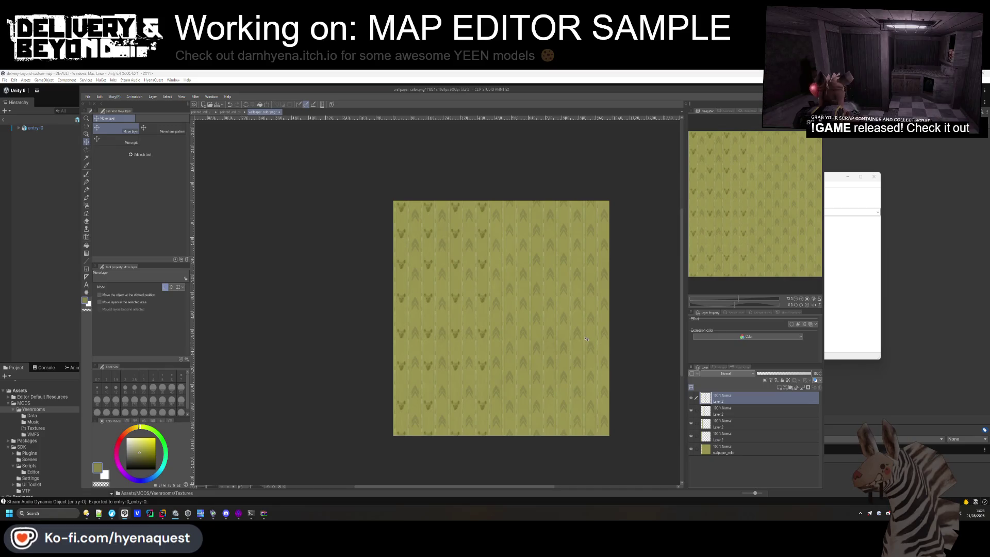
{"action": "key", "text": "ctrl+v"}
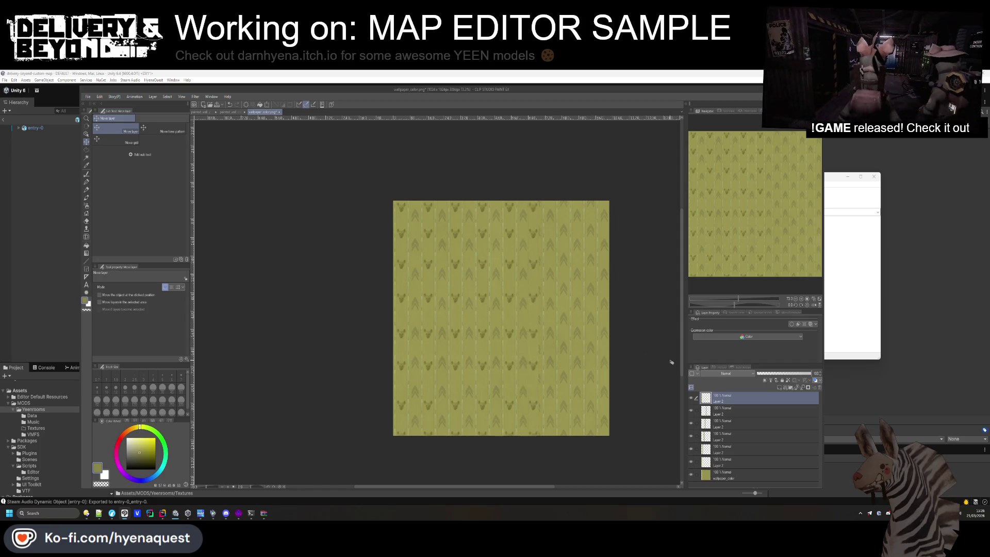
{"action": "scroll", "coordinate": [593, 242], "scroll_direction": "up", "scroll_amount": 3}
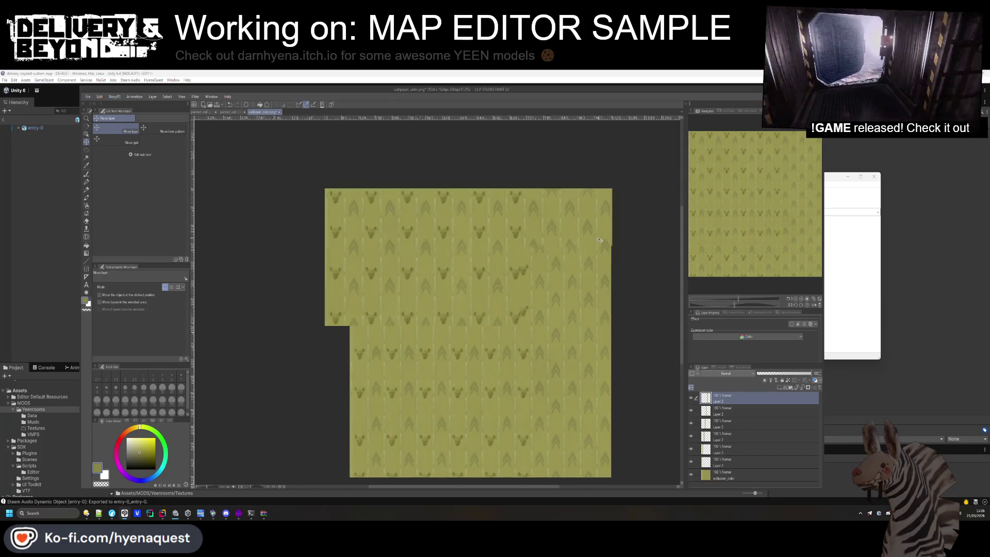
{"action": "scroll", "coordinate": [454, 256], "scroll_direction": "down", "scroll_amount": 5}
{"action": "key", "text": "ctrl+v"}
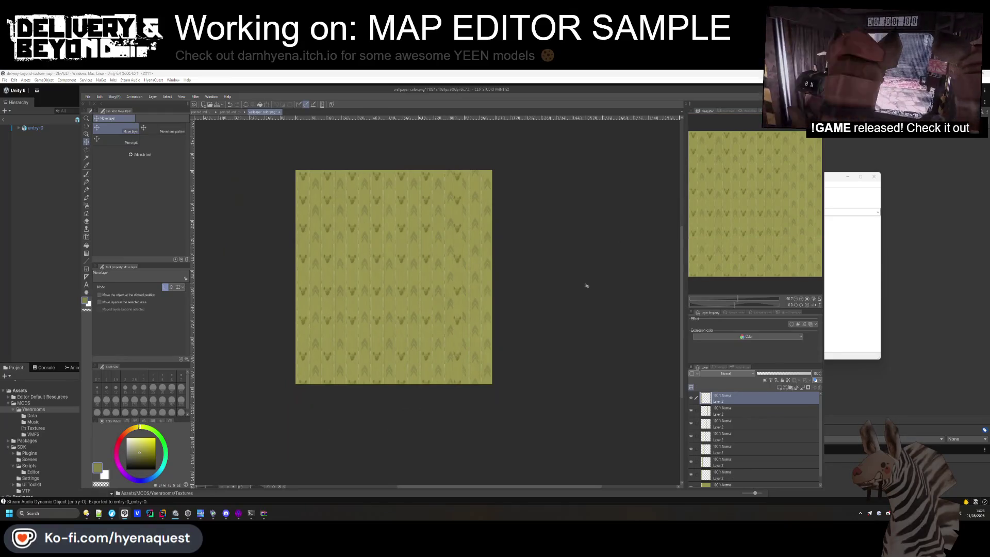
{"action": "scroll", "coordinate": [533, 220], "scroll_direction": "up", "scroll_amount": 5}
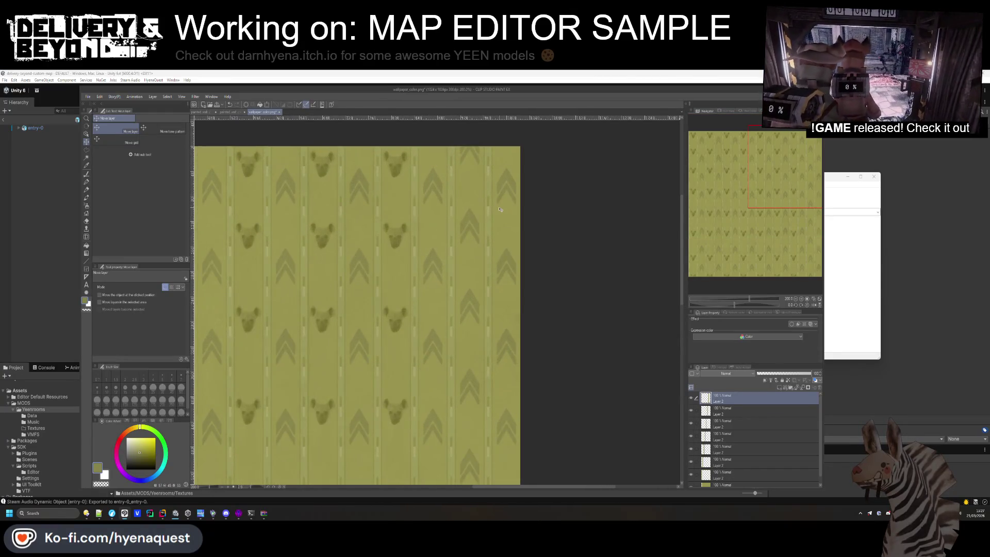
{"action": "scroll", "coordinate": [571, 215], "scroll_direction": "down", "scroll_amount": 4}
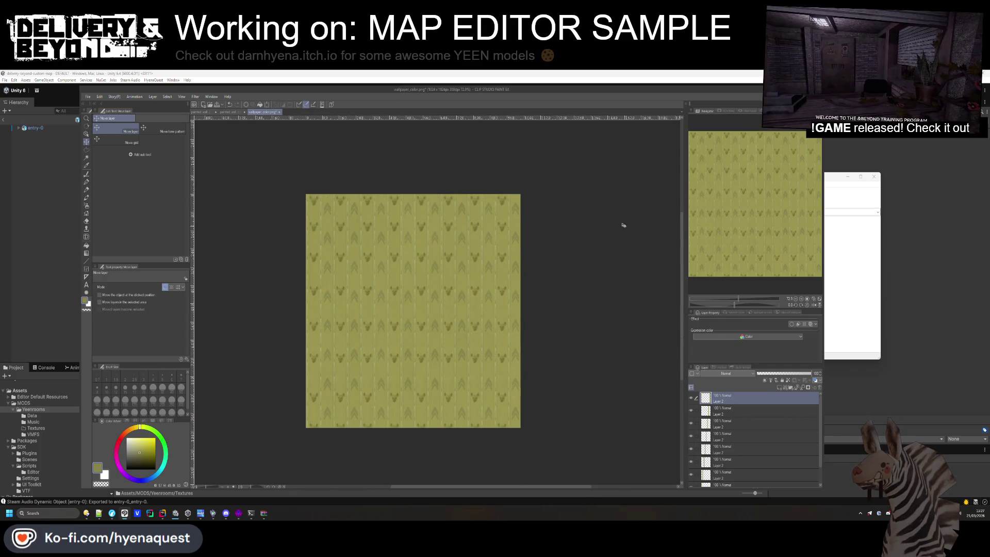
Merge the duplicated Layer 2 copies into a single Layer 2
{"action": "scroll", "coordinate": [644, 240], "scroll_direction": "up", "scroll_amount": 2}
{"action": "scroll", "coordinate": [634, 216], "scroll_direction": "down", "scroll_amount": 4}
{"action": "scroll", "coordinate": [734, 391], "scroll_direction": "down", "scroll_amount": 2}
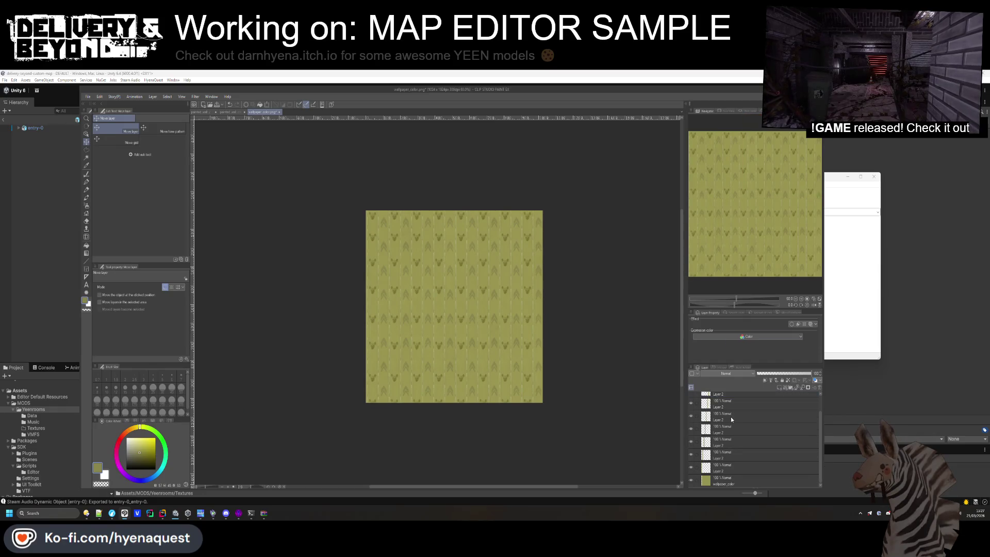
{"action": "left_click", "coordinate": [731, 469], "text": "shift"}
{"action": "right_click", "coordinate": [731, 469]}
{"action": "left_click", "coordinate": [760, 441]}
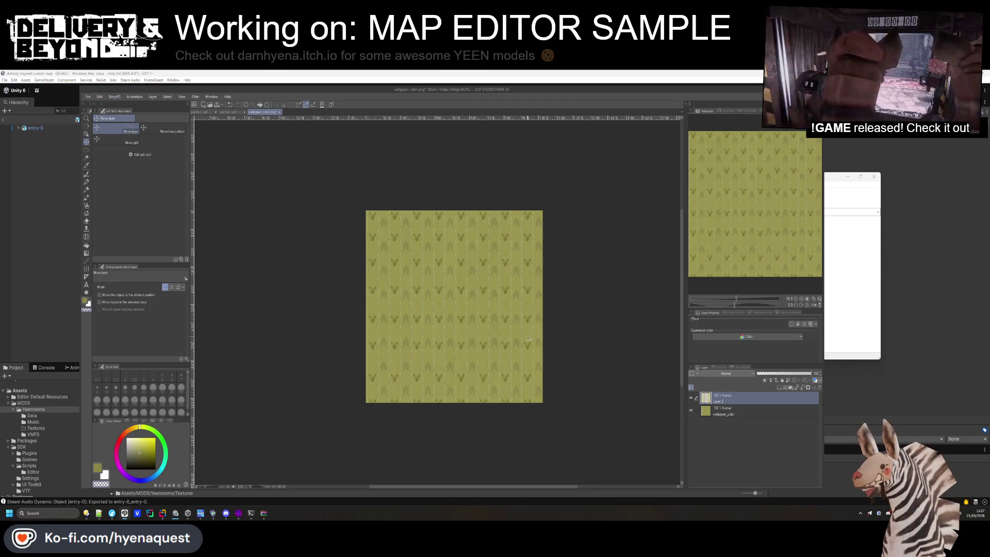
Copy a trim strip from painted_wall_color.png into wallpaper_color and stretch it to full width
{"action": "left_click", "coordinate": [230, 112]}
{"action": "scroll", "coordinate": [304, 173], "scroll_direction": "up", "scroll_amount": 2}
{"action": "key", "text": "m"}
{"action": "mouse_move", "coordinate": [314, 204]}
{"action": "left_mouse_down"}
{"action": "mouse_move", "coordinate": [432, 232]}
{"action": "mouse_move", "coordinate": [623, 243]}
{"action": "left_mouse_up"}
{"action": "left_click", "coordinate": [269, 112]}
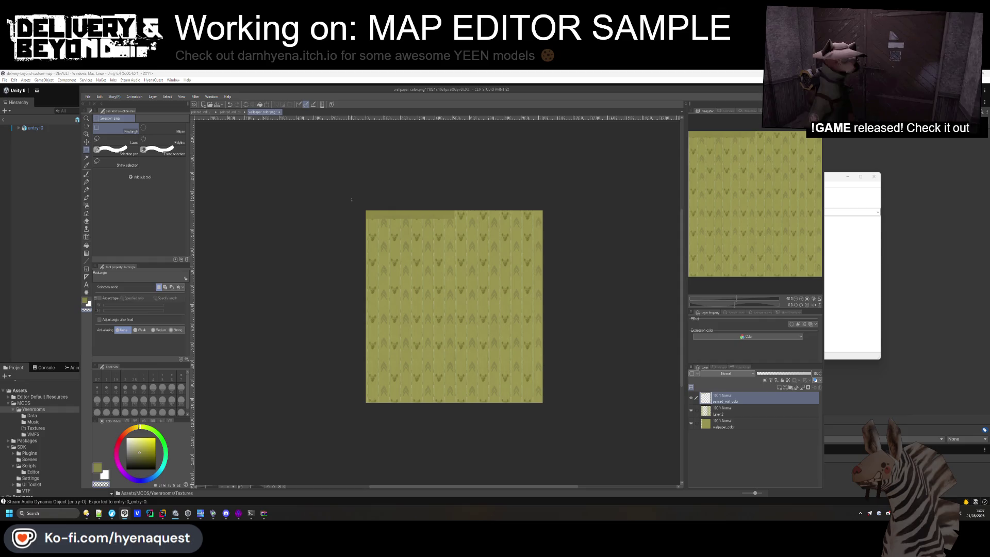
{"action": "key", "text": "ctrl+t"}
{"action": "mouse_move", "coordinate": [454, 215]}
{"action": "left_mouse_down"}
{"action": "mouse_move", "coordinate": [580, 209]}
{"action": "mouse_move", "coordinate": [546, 213]}
{"action": "left_mouse_up"}
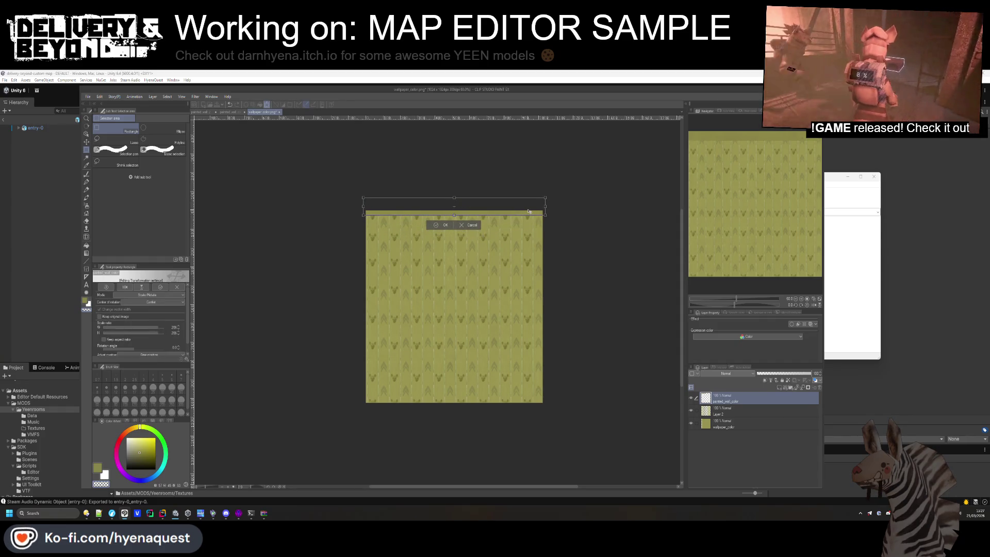
{"action": "key", "text": "Return"}
Paste additional trim strip copies and move one down the texture
{"action": "key", "text": "ctrl+v"}
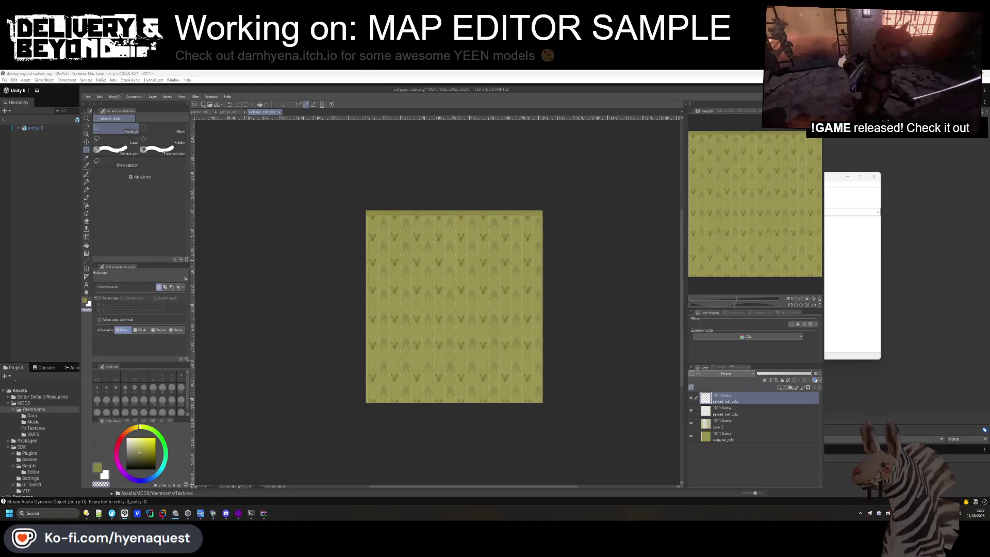
{"action": "left_click", "coordinate": [86, 141]}
{"action": "left_click_drag", "start_coordinate": [471, 176], "coordinate": [471, 359]}
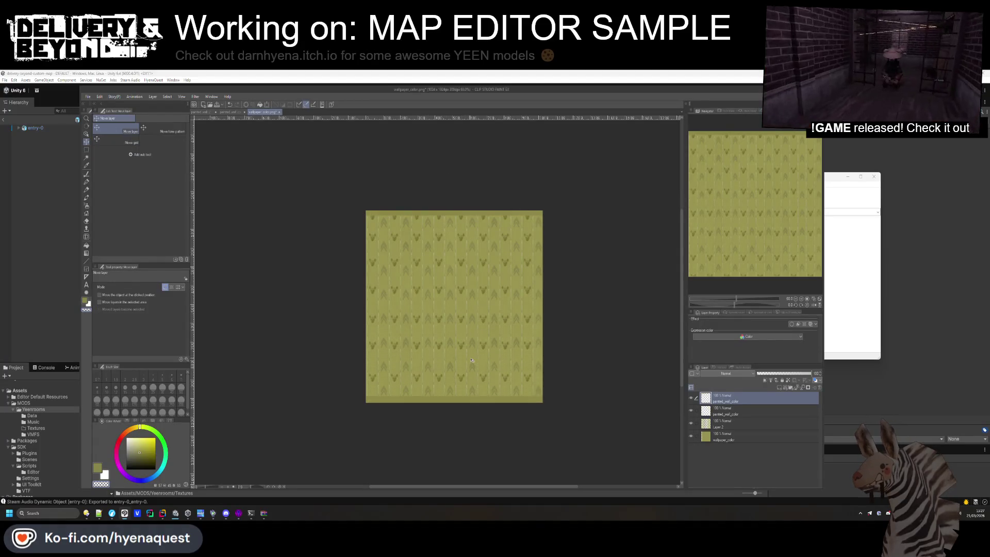
{"action": "key", "text": "ctrl+v"}
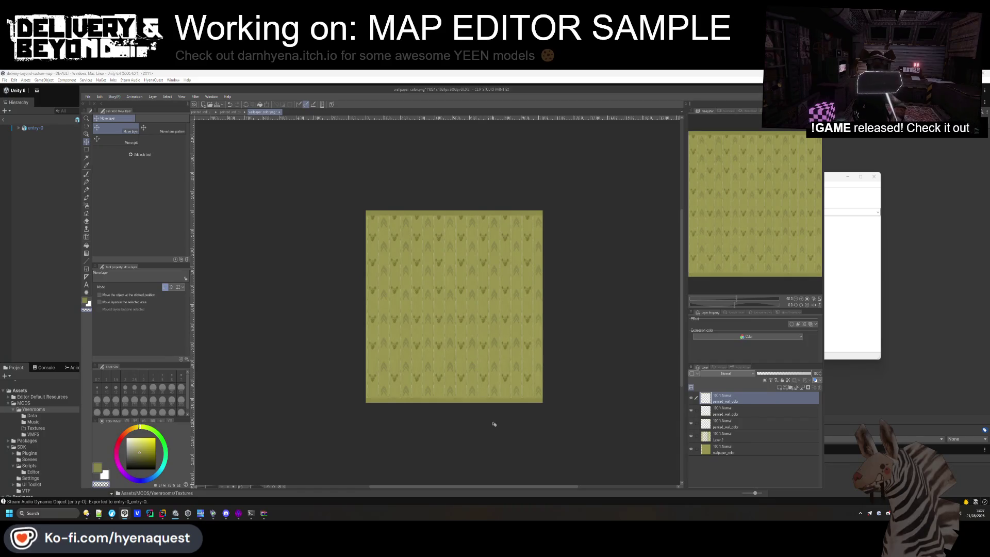
{"action": "scroll", "coordinate": [501, 407], "scroll_direction": "up", "scroll_amount": 5}
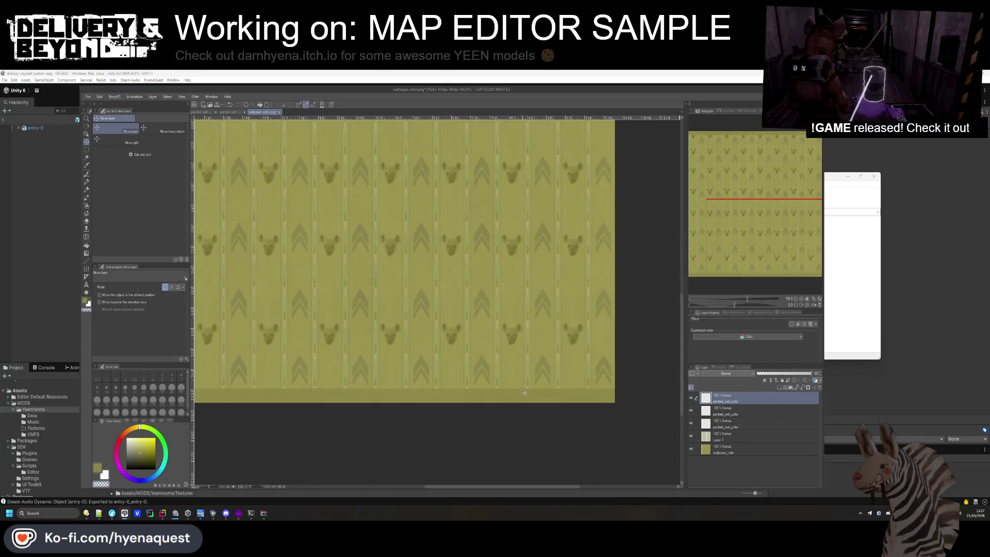
{"action": "scroll", "coordinate": [521, 381], "scroll_direction": "down", "scroll_amount": 5}
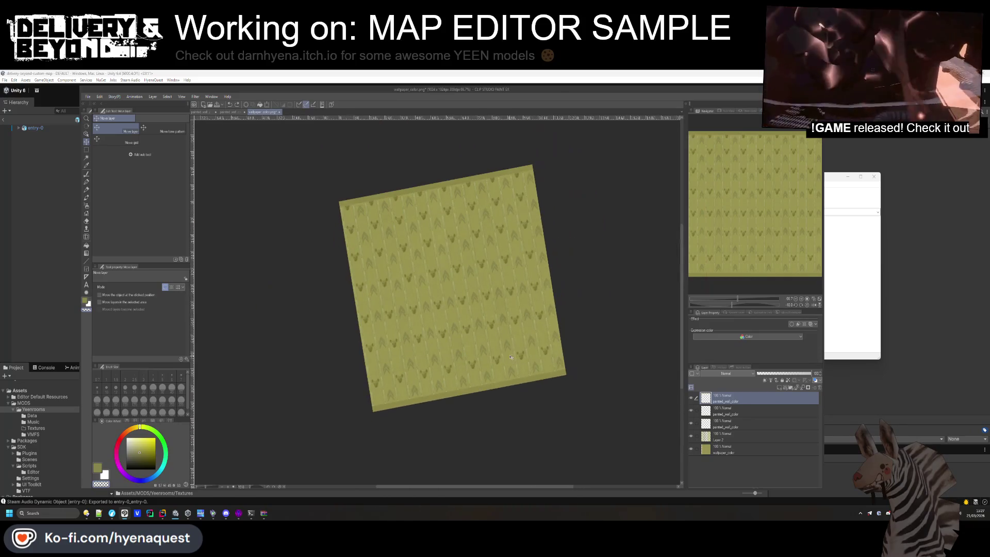
{"action": "key", "text": "ctrl+at"}
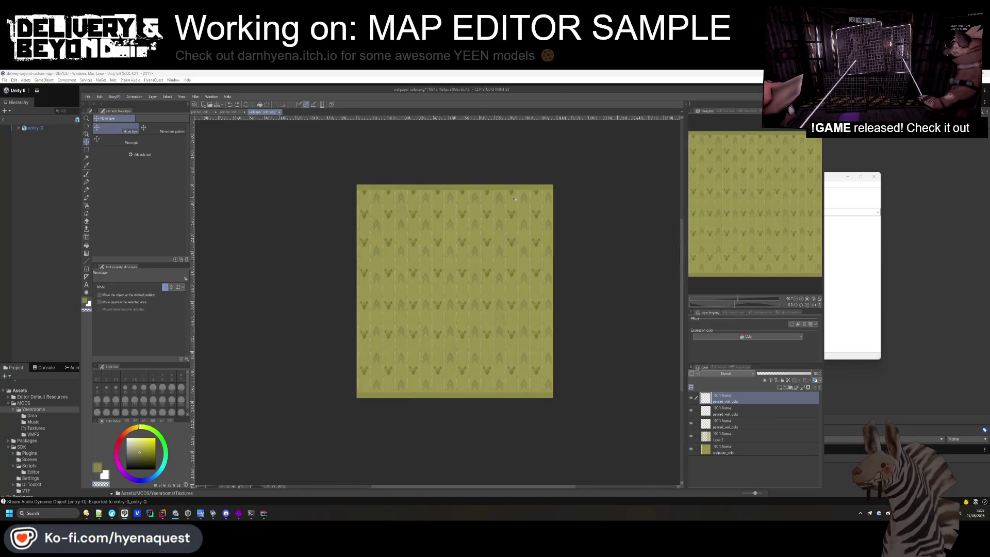
{"action": "scroll", "coordinate": [515, 201], "scroll_direction": "up", "scroll_amount": 5}
{"action": "key", "text": "ctrl+v"}
Tint a trim copy dark with Layer Color and tuck it just beneath the top trim
{"action": "mouse_move", "coordinate": [525, 169]}
{"action": "left_mouse_down"}
{"action": "mouse_move", "coordinate": [525, 231]}
{"action": "mouse_move", "coordinate": [525, 178]}
{"action": "mouse_move", "coordinate": [526, 205]}
{"action": "left_mouse_up"}
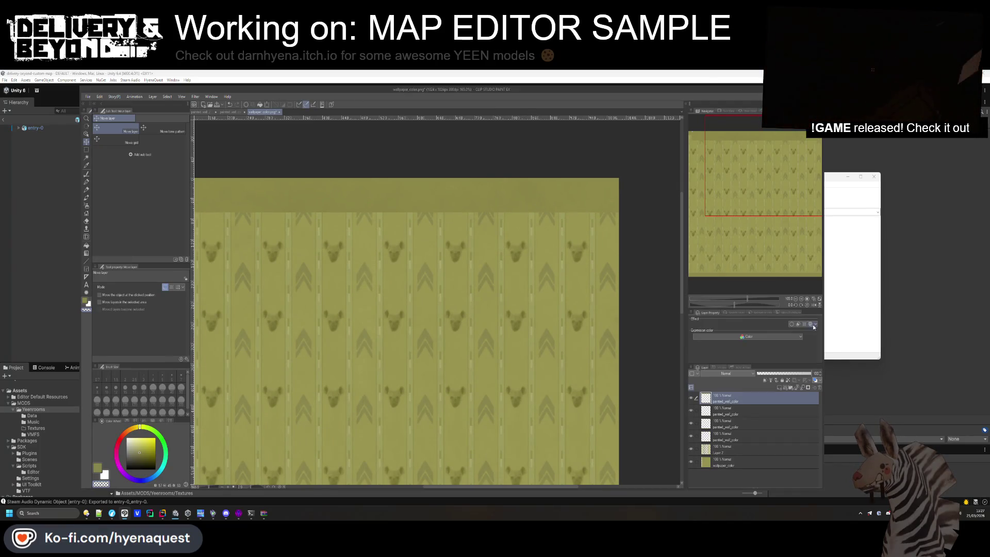
{"action": "left_click", "coordinate": [811, 325]}
{"action": "left_click", "coordinate": [759, 335]}
{"action": "left_click", "coordinate": [665, 351]}
{"action": "left_click", "coordinate": [772, 335]}
{"action": "left_click", "coordinate": [763, 339]}
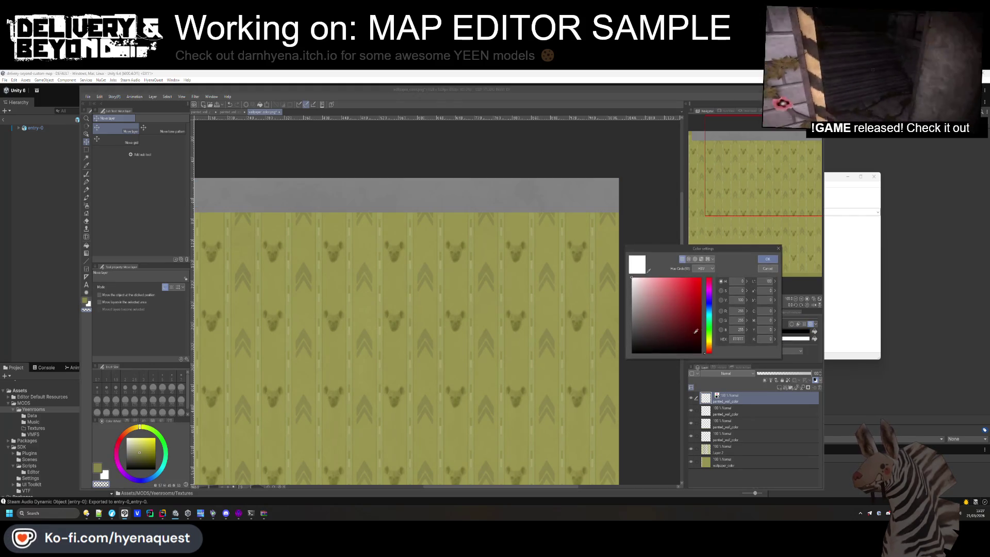
{"action": "left_click", "coordinate": [768, 259]}
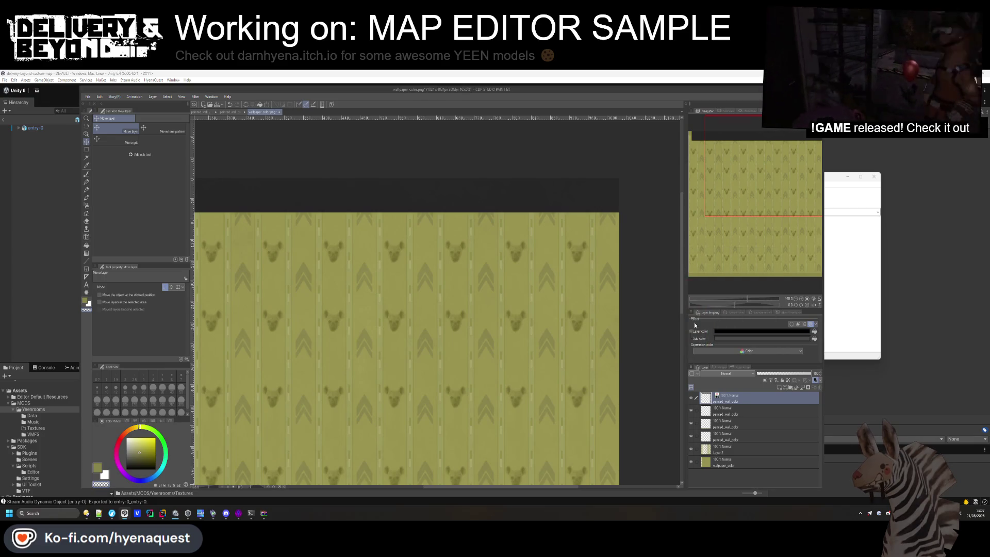
{"action": "left_click_drag", "start_coordinate": [738, 396], "coordinate": [735, 413]}
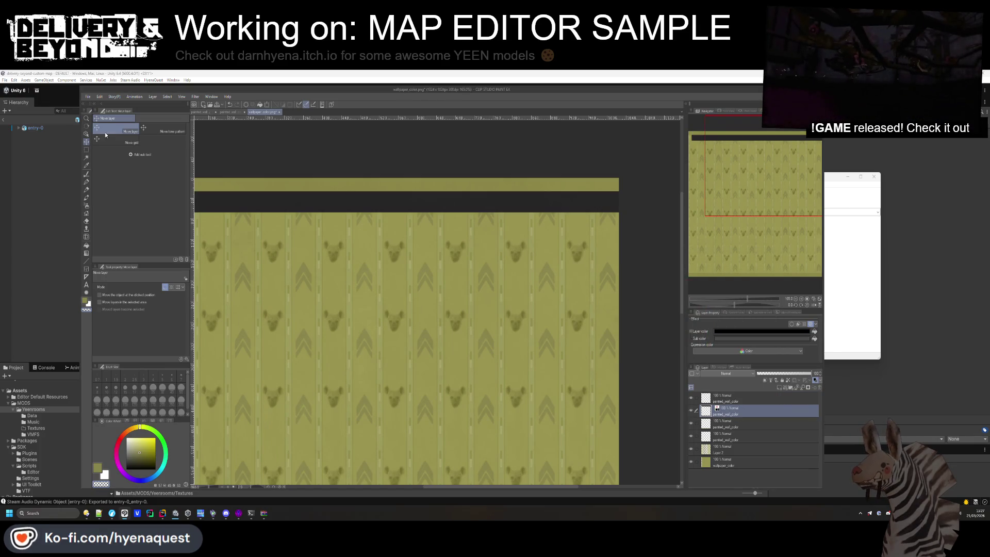
{"action": "left_click_drag", "start_coordinate": [413, 230], "coordinate": [414, 213]}
Set the dark shadow line layer to Brightness blend at 52% opacity
{"action": "scroll", "coordinate": [728, 375], "scroll_direction": "down", "scroll_amount": 8}
{"action": "scroll", "coordinate": [729, 375], "scroll_direction": "down", "scroll_amount": 4}
{"action": "scroll", "coordinate": [729, 375], "scroll_direction": "down", "scroll_amount": 2}
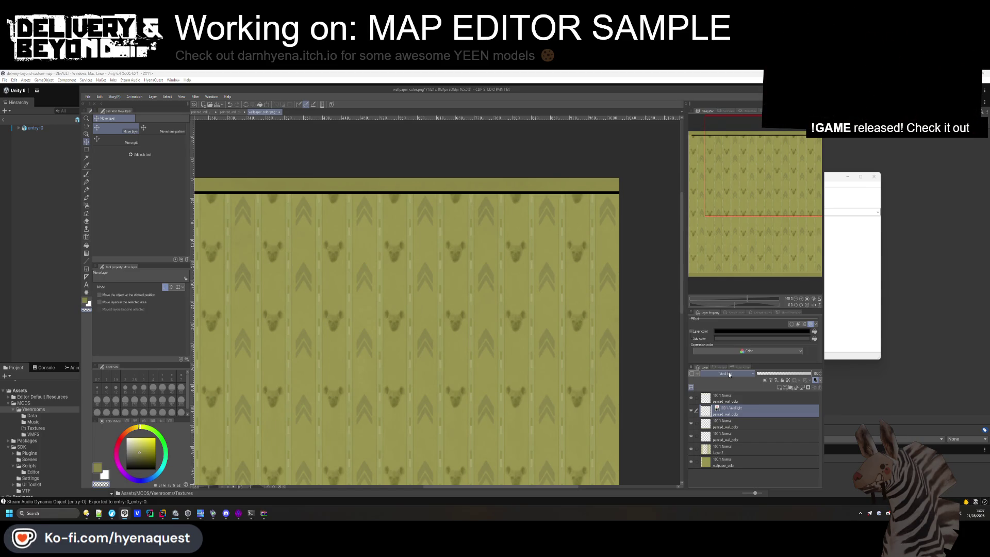
{"action": "scroll", "coordinate": [729, 375], "scroll_direction": "down", "scroll_amount": 1}
{"action": "scroll", "coordinate": [729, 374], "scroll_direction": "down", "scroll_amount": 1}
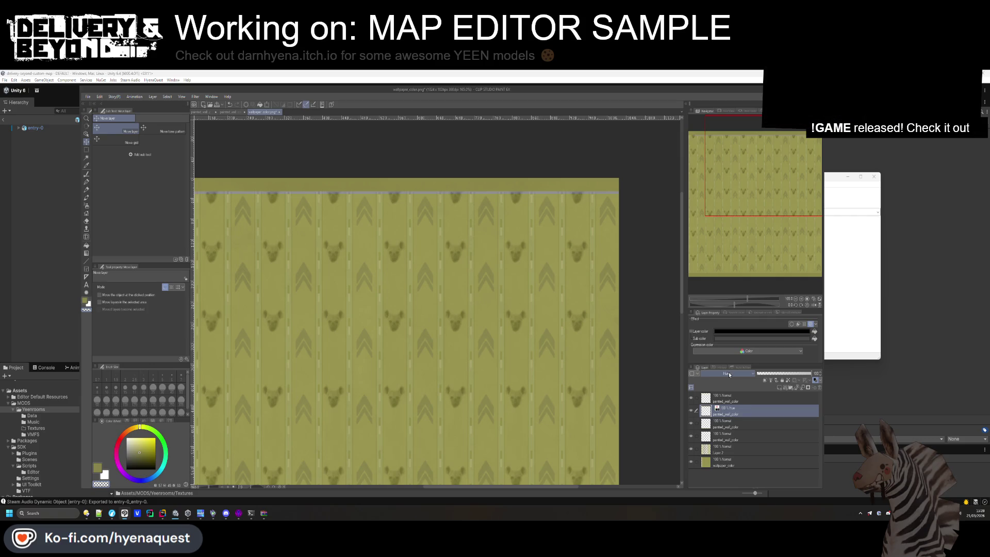
{"action": "scroll", "coordinate": [729, 378], "scroll_direction": "down", "scroll_amount": 1}
{"action": "scroll", "coordinate": [649, 250], "scroll_direction": "down", "scroll_amount": 4}
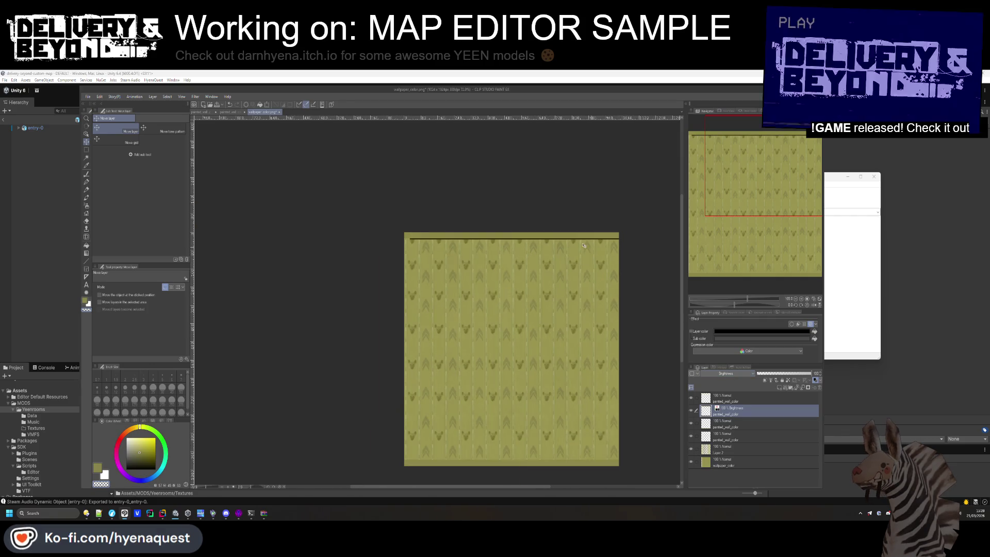
{"action": "scroll", "coordinate": [454, 251], "scroll_direction": "up", "scroll_amount": 2}
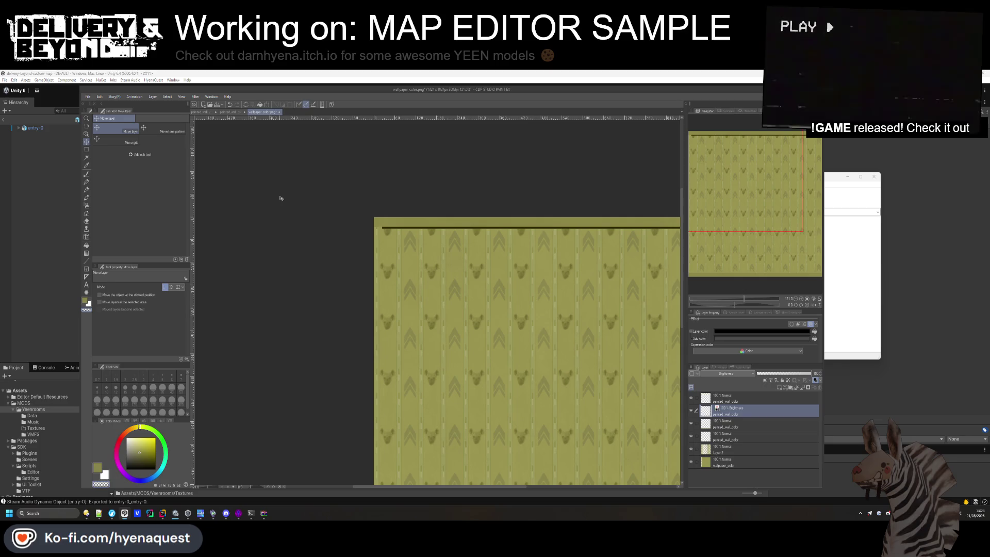
{"action": "scroll", "coordinate": [259, 207], "scroll_direction": "down", "scroll_amount": 1}
{"action": "scroll", "coordinate": [259, 207], "scroll_direction": "down", "scroll_amount": 3}
{"action": "scroll", "coordinate": [361, 207], "scroll_direction": "up", "scroll_amount": 2}
{"action": "scroll", "coordinate": [408, 186], "scroll_direction": "down", "scroll_amount": 2}
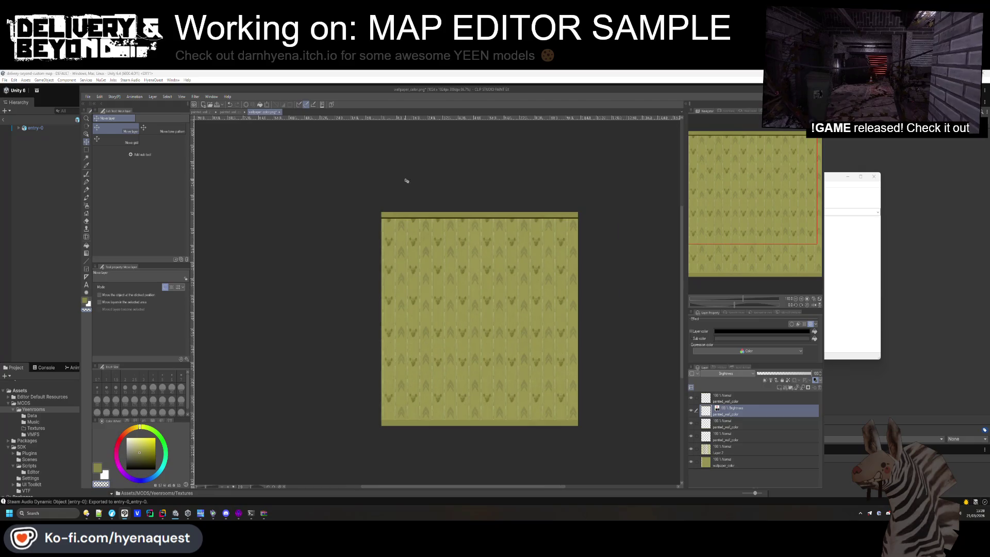
{"action": "left_click", "coordinate": [785, 374]}
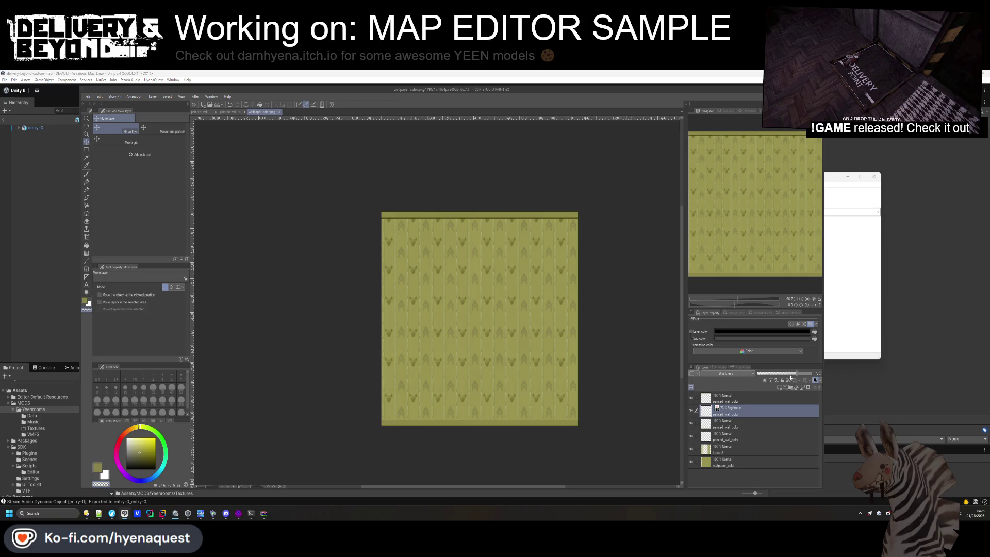
{"action": "scroll", "coordinate": [547, 230], "scroll_direction": "down", "scroll_amount": 1}
{"action": "right_click", "coordinate": [753, 398]}
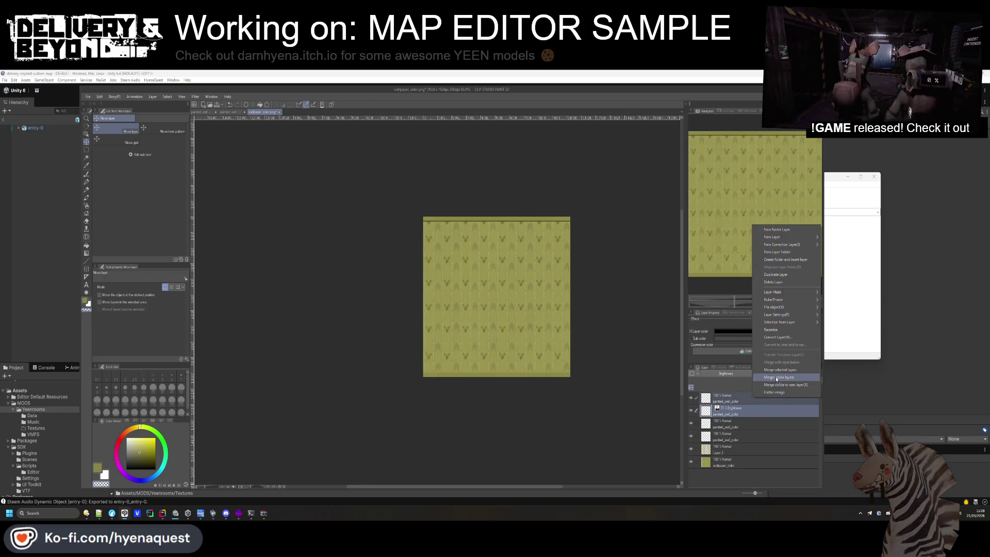
Merge visible layers, then paste a trim strip and align it to the wallpaper's bottom edge
{"action": "left_click", "coordinate": [777, 377]}
{"action": "key", "text": "ctrl+v"}
{"action": "mouse_move", "coordinate": [596, 314]}
{"action": "left_mouse_down"}
{"action": "mouse_move", "coordinate": [603, 395]}
{"action": "mouse_move", "coordinate": [606, 375]}
{"action": "left_mouse_up"}
{"action": "key", "text": "ctrl+t"}
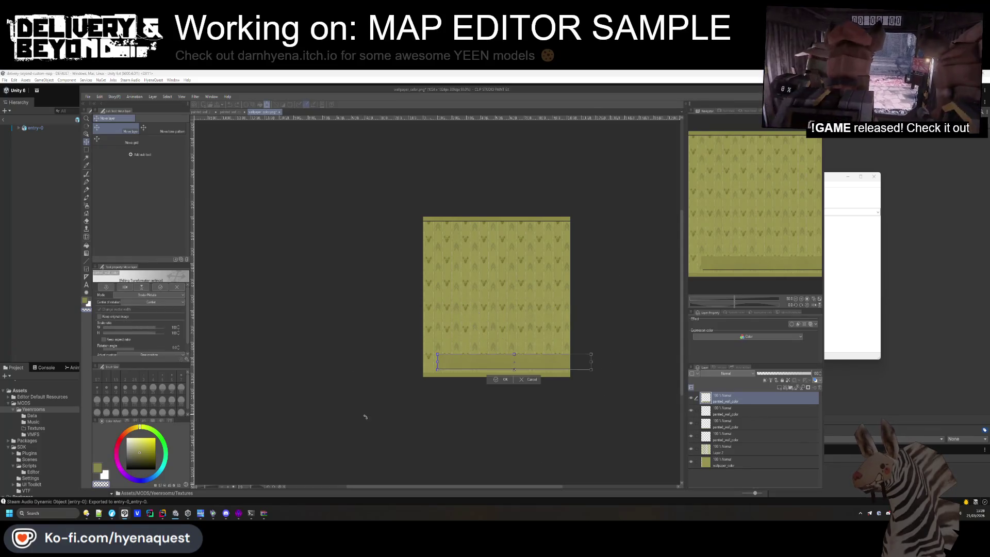
{"action": "scroll", "coordinate": [484, 343], "scroll_direction": "up", "scroll_amount": 3}
{"action": "mouse_move", "coordinate": [484, 344]}
{"action": "left_mouse_down"}
{"action": "mouse_move", "coordinate": [442, 387]}
{"action": "mouse_move", "coordinate": [417, 384]}
{"action": "left_mouse_up"}
{"action": "scroll", "coordinate": [425, 378], "scroll_direction": "up", "scroll_amount": 2}
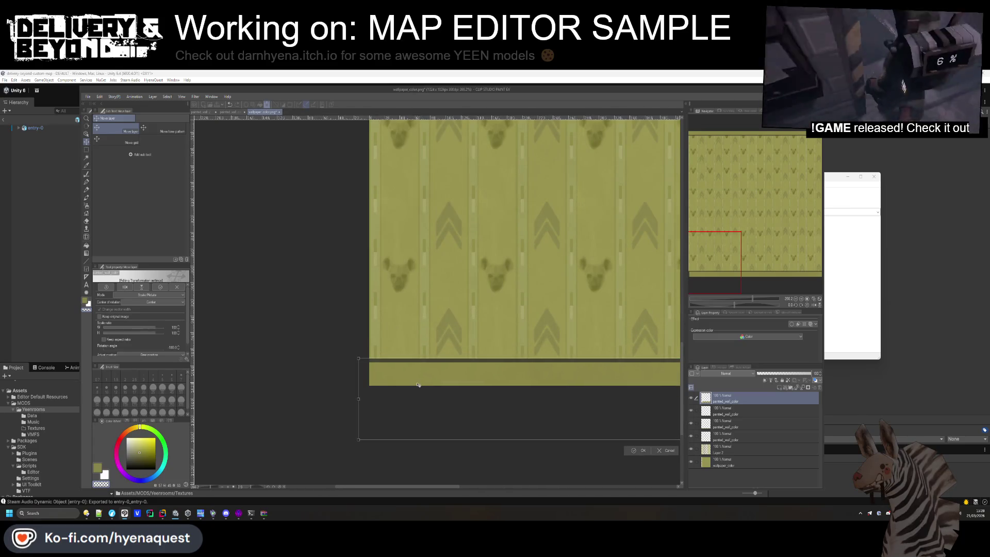
{"action": "scroll", "coordinate": [418, 384], "scroll_direction": "down", "scroll_amount": 5}
{"action": "scroll", "coordinate": [417, 384], "scroll_direction": "up", "scroll_amount": 2}
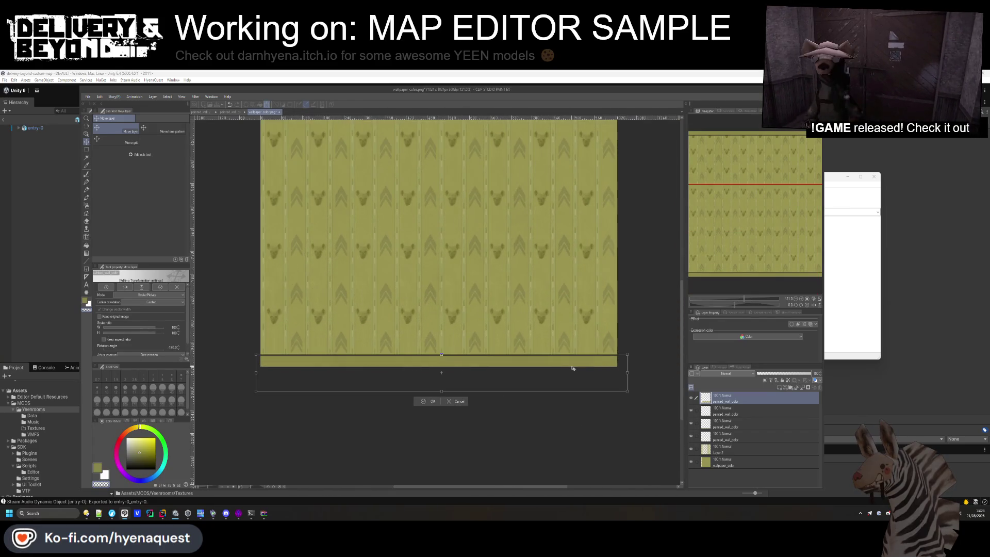
{"action": "key", "text": "Return"}
Select the trim layers down to Layer 2 and merge them with Shift+Alt+E
{"action": "left_click", "coordinate": [743, 424], "text": "shift"}
{"action": "left_click", "coordinate": [742, 436], "text": "shift"}
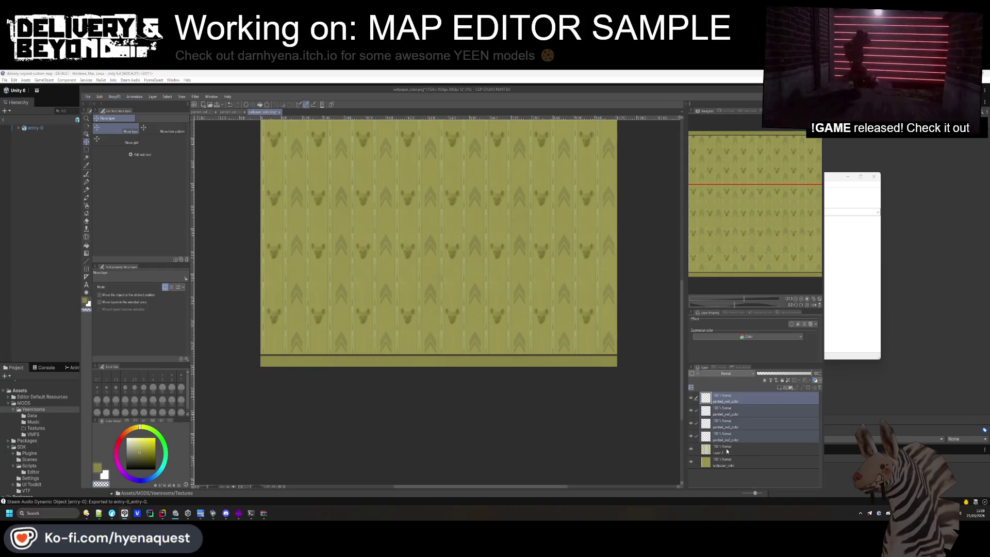
{"action": "left_click", "coordinate": [743, 449], "text": "shift"}
{"action": "right_click", "coordinate": [742, 449]}
{"action": "key", "text": "Escape"}
{"action": "key", "text": "shift+alt+e"}
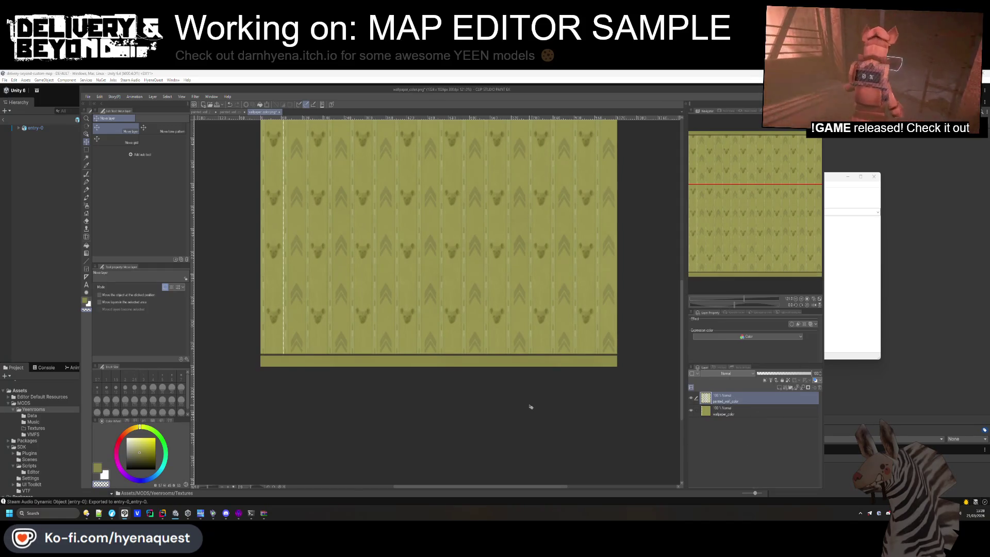
{"action": "scroll", "coordinate": [524, 423], "scroll_direction": "down", "scroll_amount": 4}
{"action": "scroll", "coordinate": [452, 235], "scroll_direction": "up", "scroll_amount": 1}
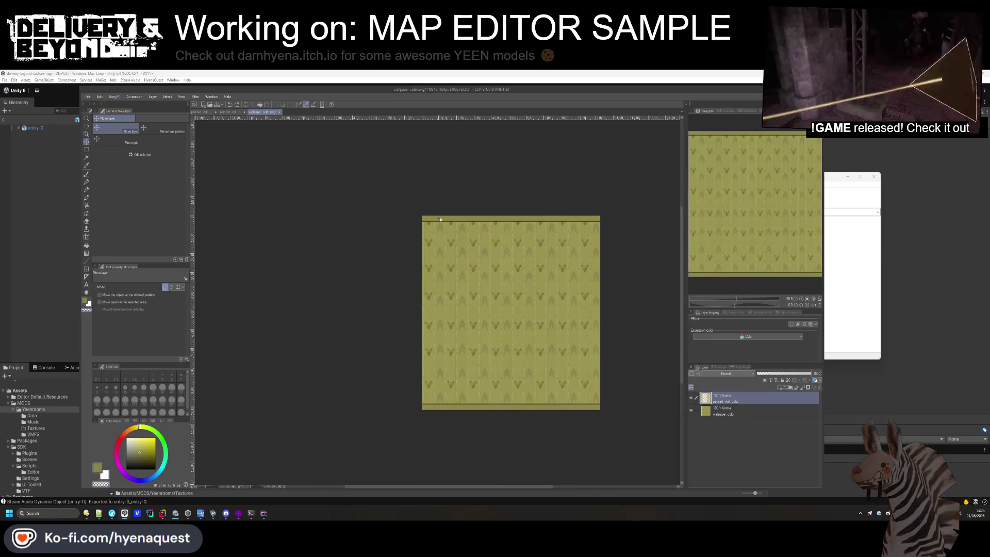
{"action": "key", "text": "ctrl+shift+s"}
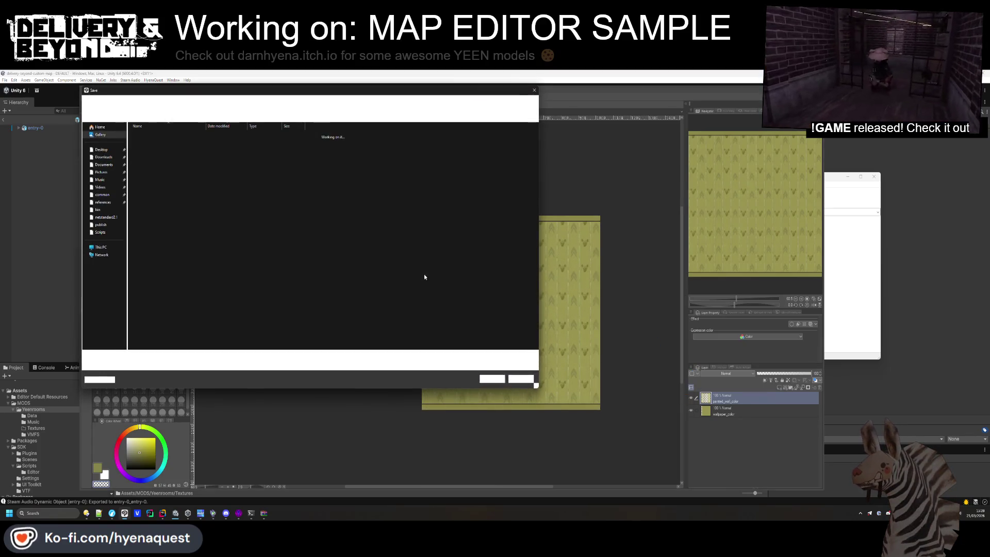
Save the wallpaper as wallpaper_color.png in the Yeenrooms Textures folder using the path copied from Explorer
{"action": "mouse_move", "coordinate": [86, 513]}
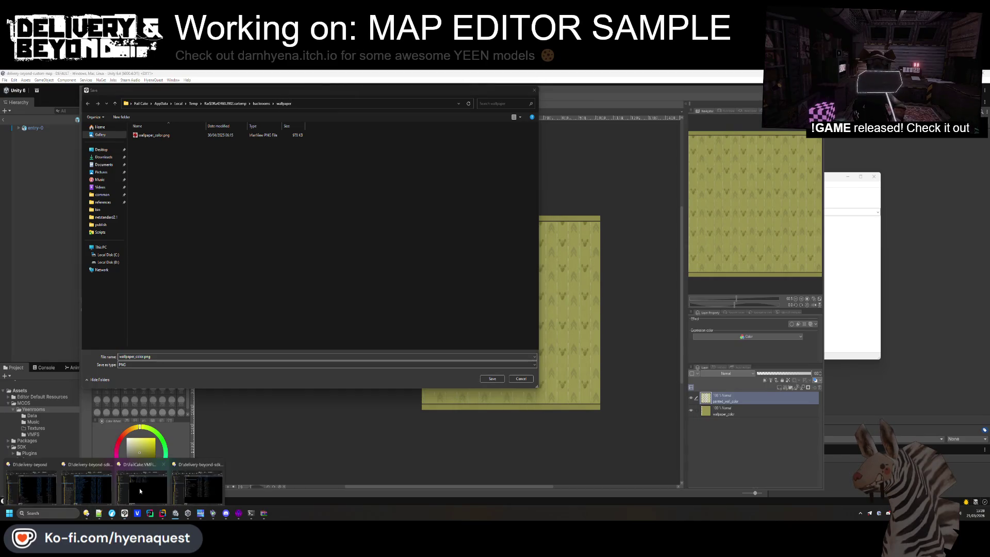
{"action": "left_click", "coordinate": [192, 485]}
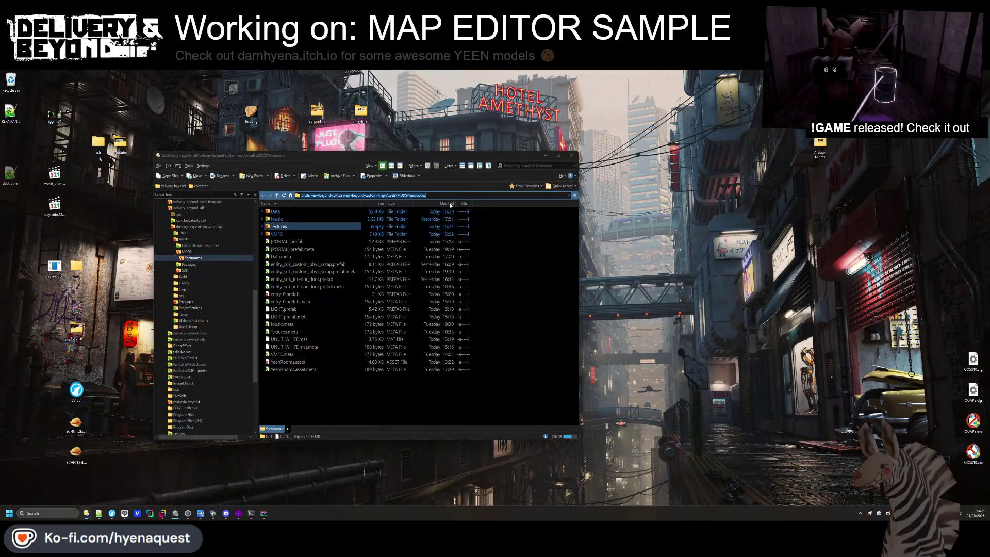
{"action": "double_click", "coordinate": [280, 226]}
{"action": "left_click", "coordinate": [502, 195]}
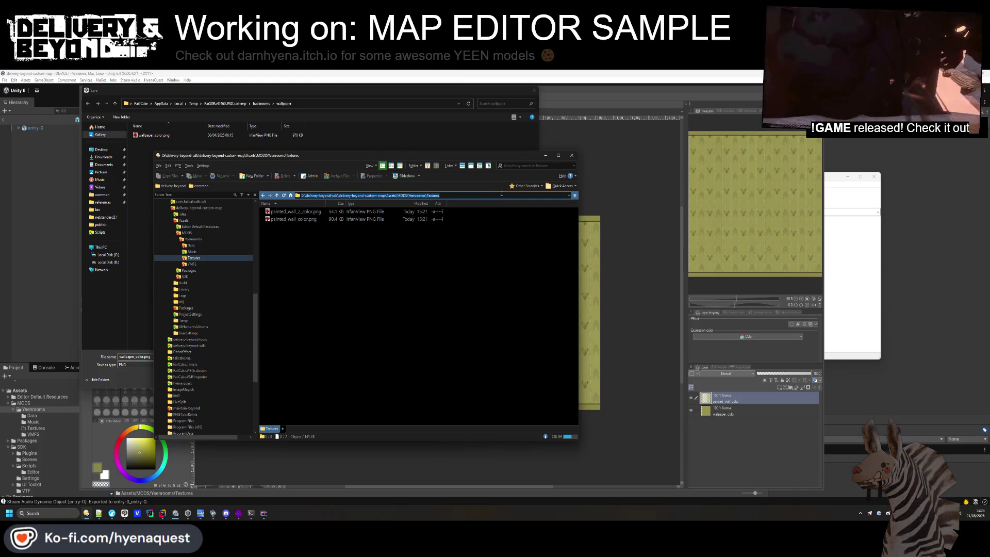
{"action": "left_click", "coordinate": [368, 103]}
{"action": "key", "text": "ctrl+v"}
{"action": "key", "text": "Return"}
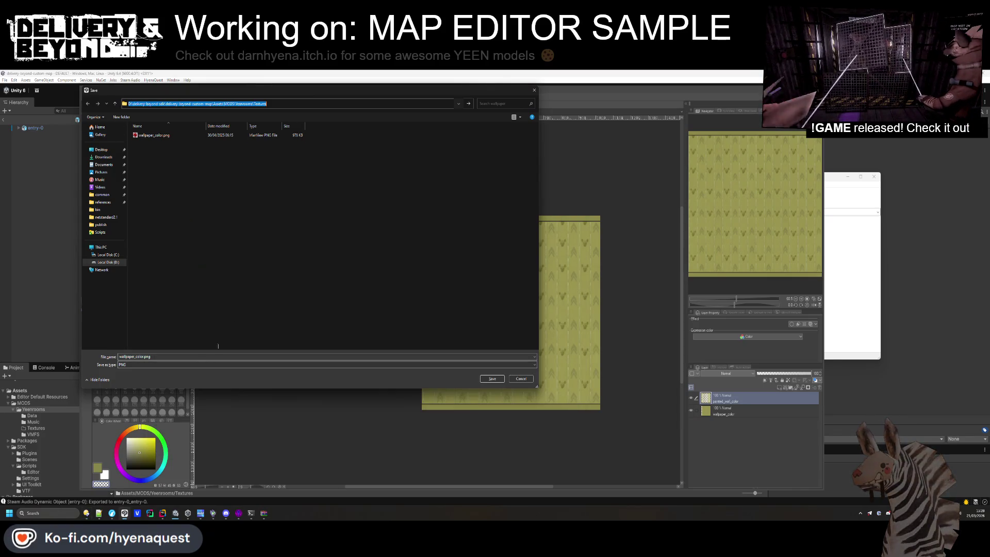
{"action": "left_click", "coordinate": [493, 372]}
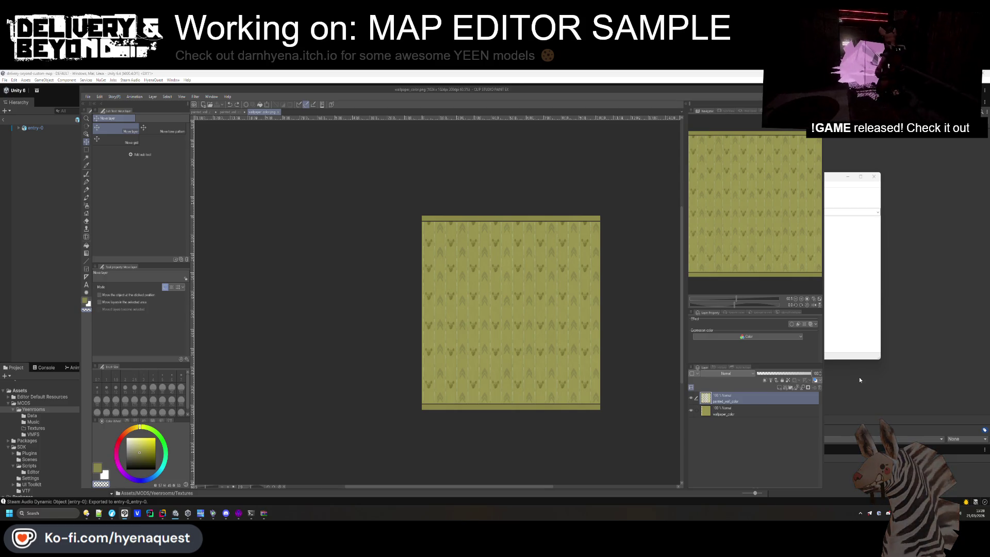
In Unity, open the Textures folder and select all three wall textures
{"action": "key", "text": "alt+Tab"}
{"action": "mouse_move", "coordinate": [446, 240]}
{"action": "left_mouse_down"}
{"action": "mouse_move", "coordinate": [454, 203]}
{"action": "mouse_move", "coordinate": [418, 243]}
{"action": "left_mouse_up"}
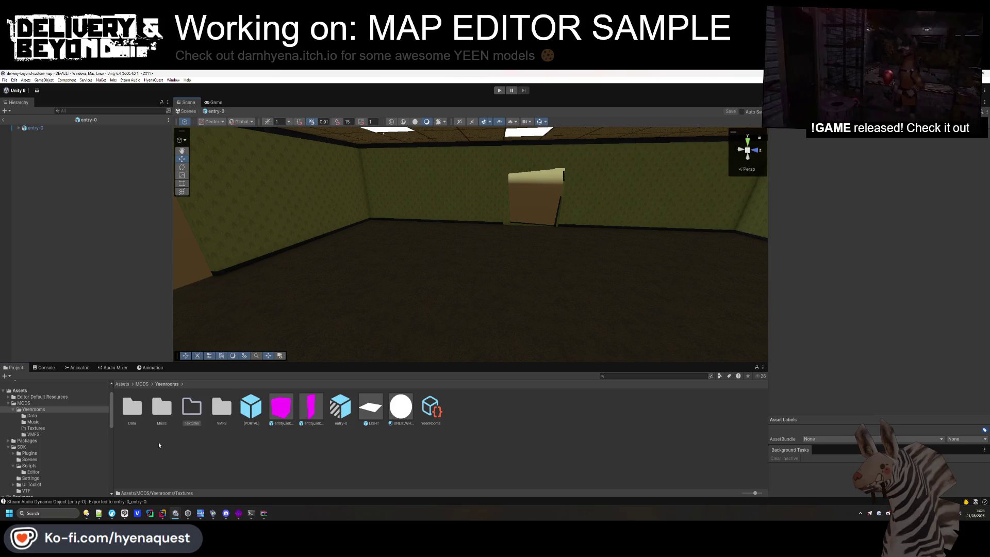
{"action": "right_click", "coordinate": [158, 441]}
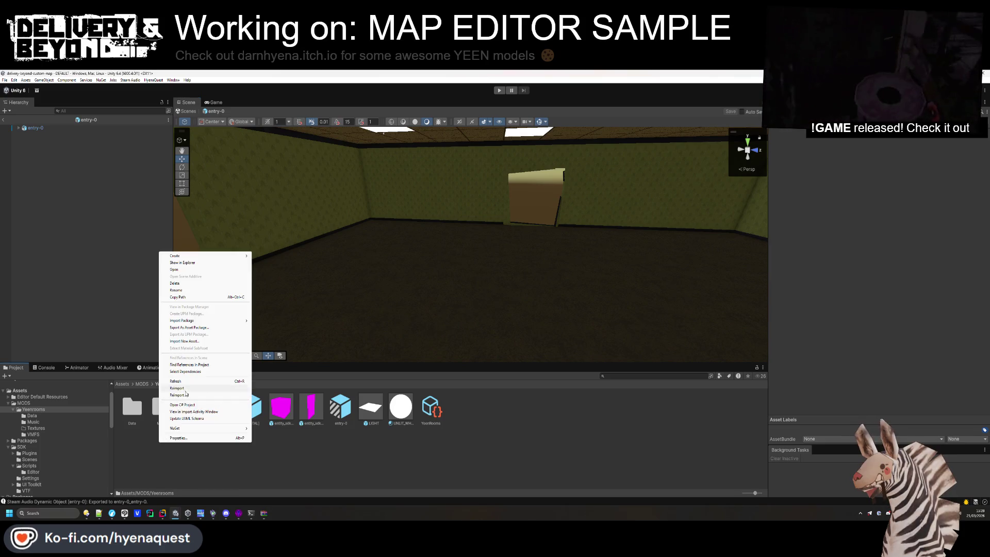
{"action": "left_click", "coordinate": [211, 385]}
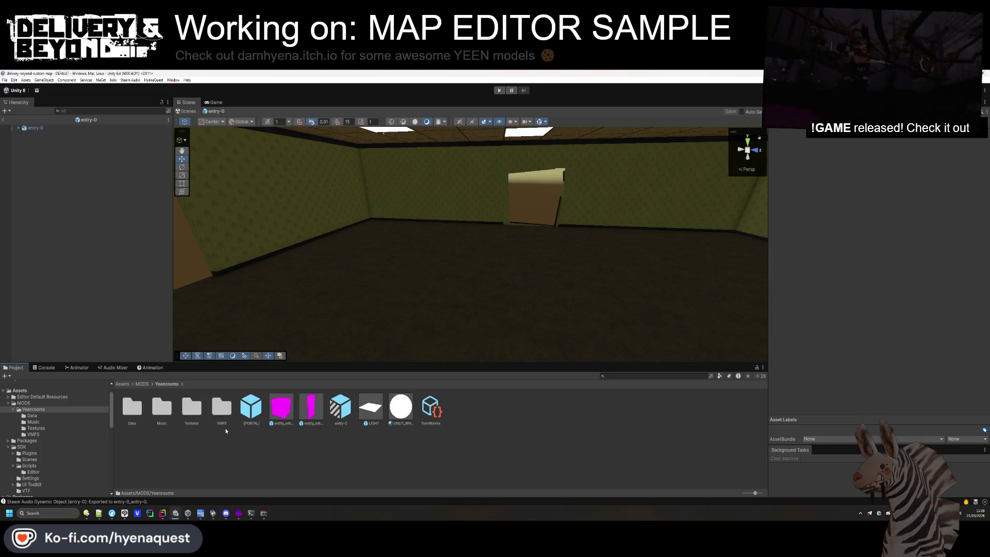
{"action": "double_click", "coordinate": [192, 407]}
{"action": "left_click", "coordinate": [129, 407]}
{"action": "left_click", "coordinate": [188, 408], "text": "shift"}
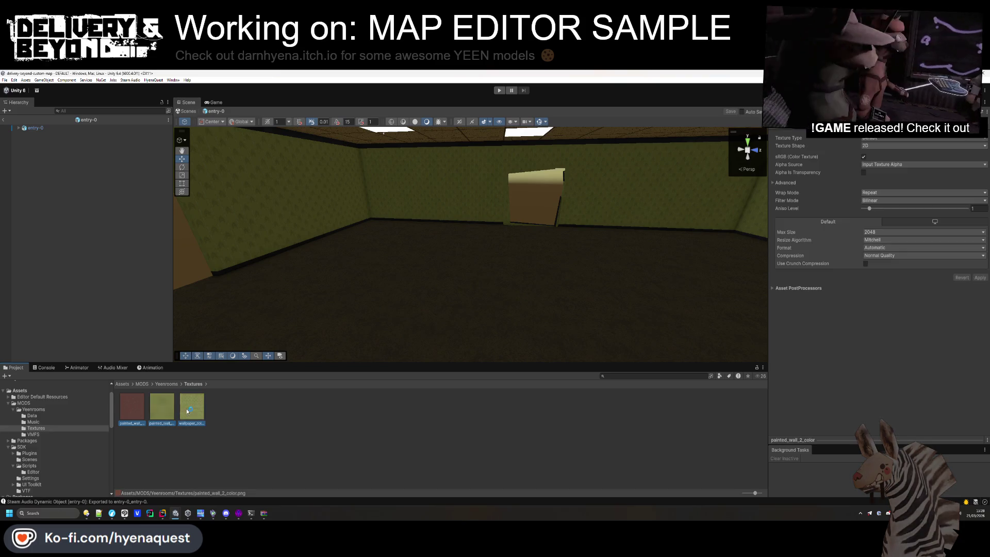
Set Max Size 512, enable Use Crunch Compression, choose Point (no filter), and apply
{"action": "left_click", "coordinate": [882, 232]}
{"action": "left_click", "coordinate": [876, 267]}
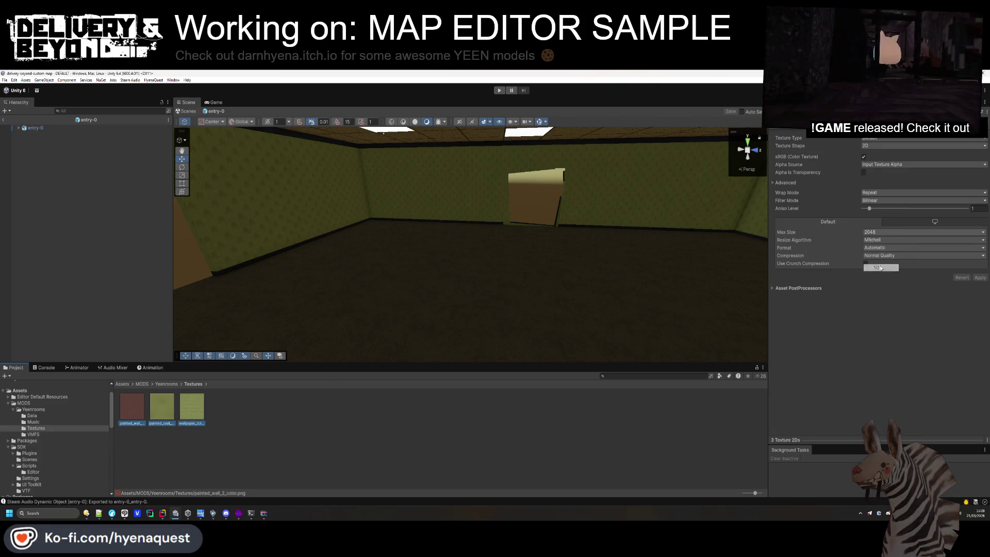
{"action": "left_click", "coordinate": [865, 263]}
{"action": "left_click", "coordinate": [923, 200]}
{"action": "left_click", "coordinate": [876, 206]}
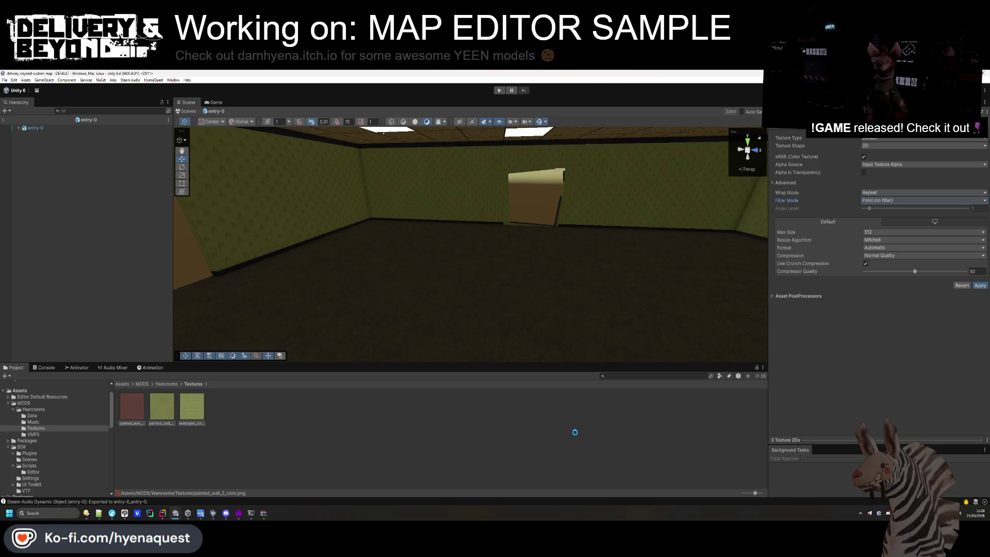
{"action": "left_click", "coordinate": [979, 285]}
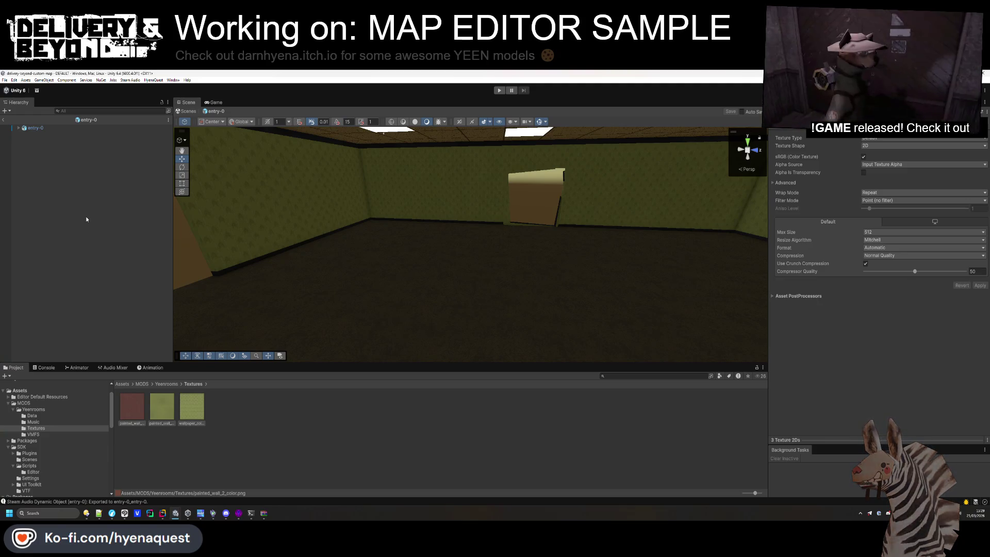
Add a 3D Cube to the scene from the Hierarchy
{"action": "right_click", "coordinate": [86, 218]}
{"action": "mouse_move", "coordinate": [149, 336]}
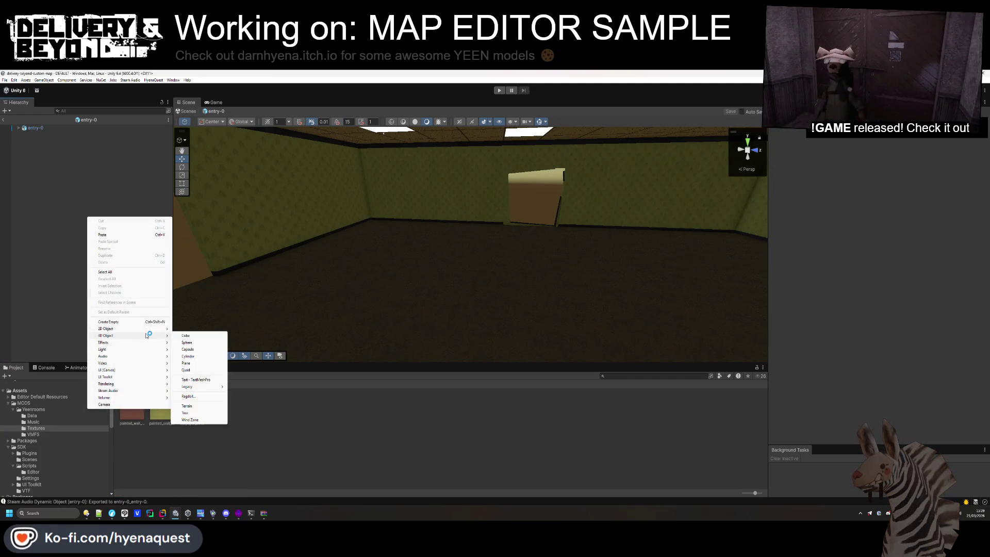
{"action": "left_click", "coordinate": [191, 337]}
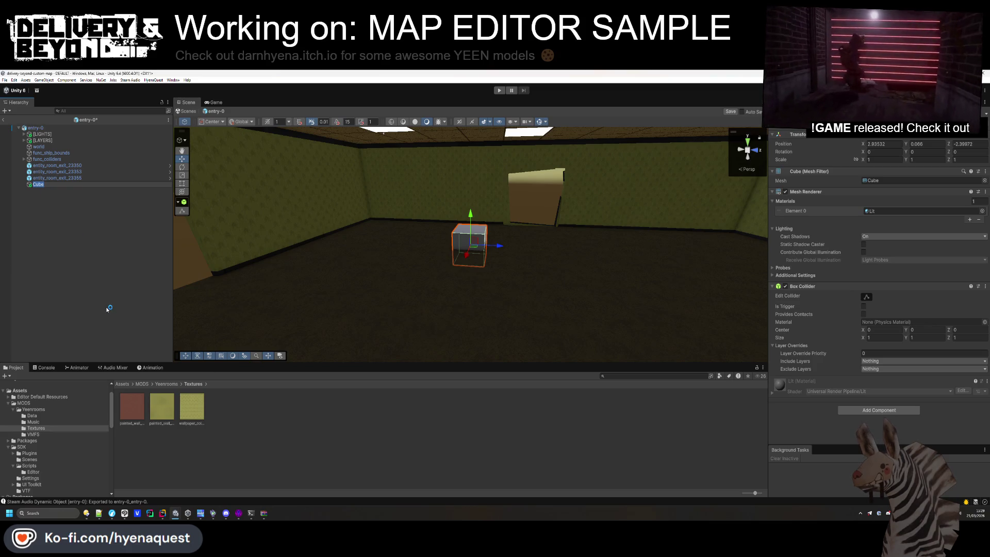
{"action": "left_click", "coordinate": [67, 220]}
Create a new material named WALL in the Textures folder
{"action": "right_click", "coordinate": [222, 430]}
{"action": "mouse_move", "coordinate": [255, 241]}
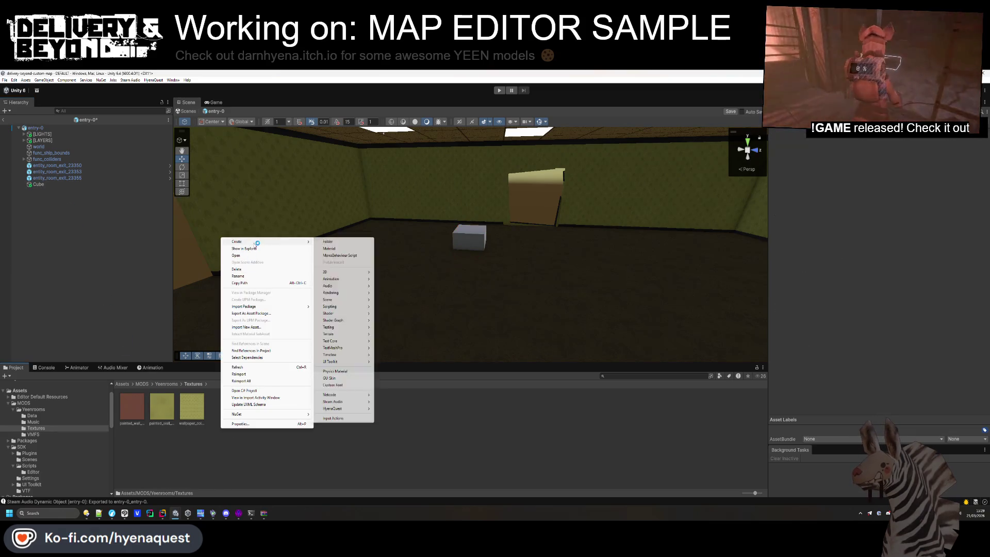
{"action": "left_click", "coordinate": [341, 249]}
{"action": "type", "text": "WALL"}
{"action": "key", "text": "Return"}
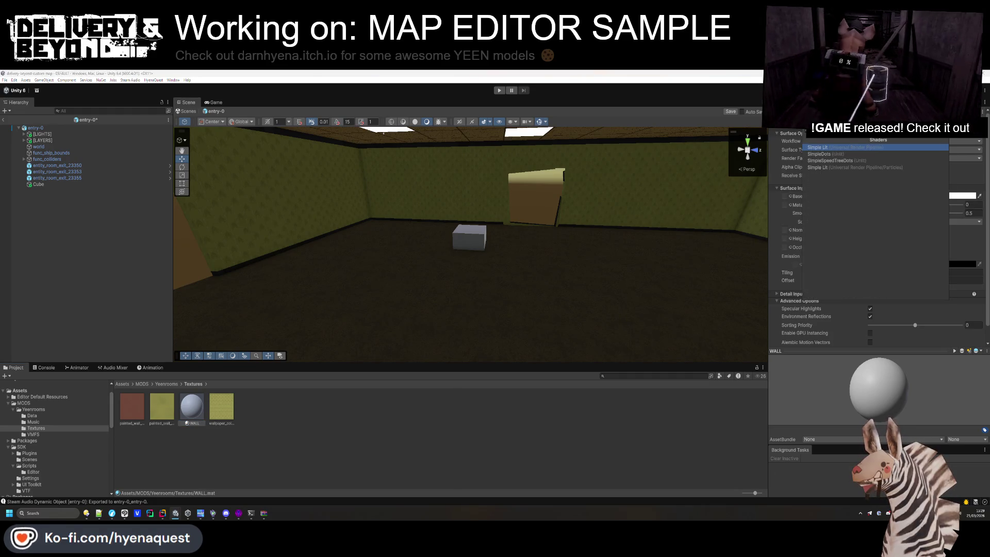
Give WALL the Simple Lit shader with the wallpaper as Base Map, and assign it to the Cube
{"action": "left_click", "coordinate": [882, 182]}
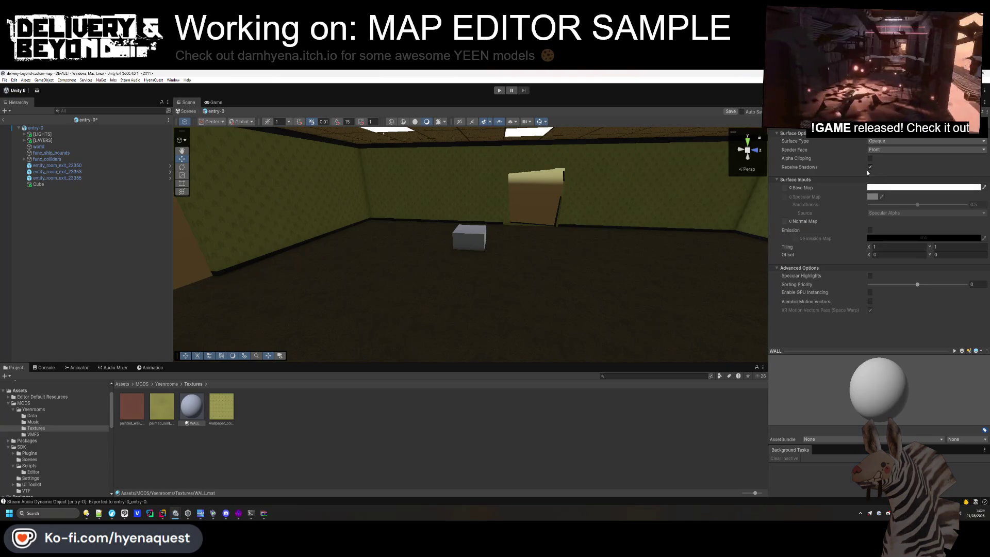
{"action": "left_click_drag", "start_coordinate": [218, 412], "coordinate": [784, 188]}
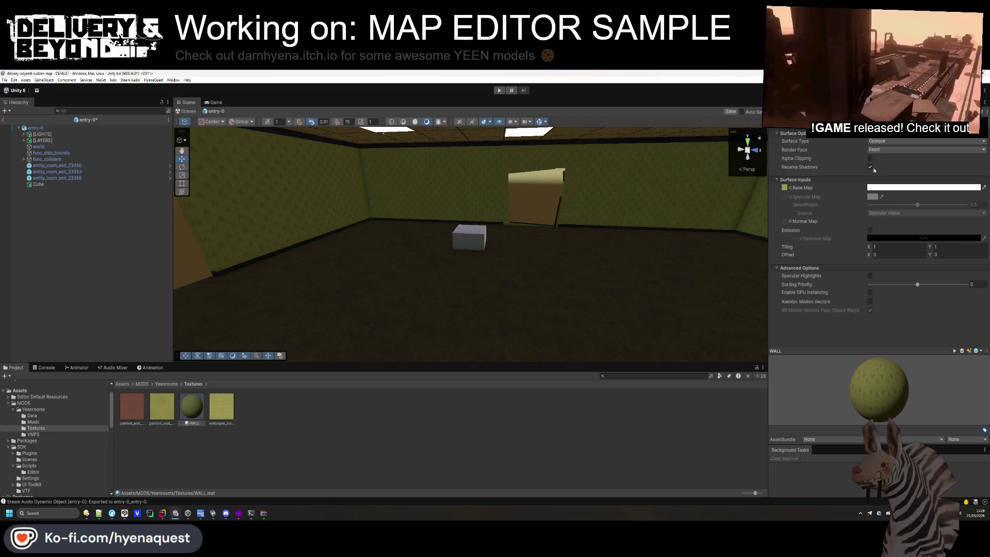
{"action": "left_click", "coordinate": [49, 183]}
{"action": "left_click_drag", "start_coordinate": [872, 202], "coordinate": [876, 211]}
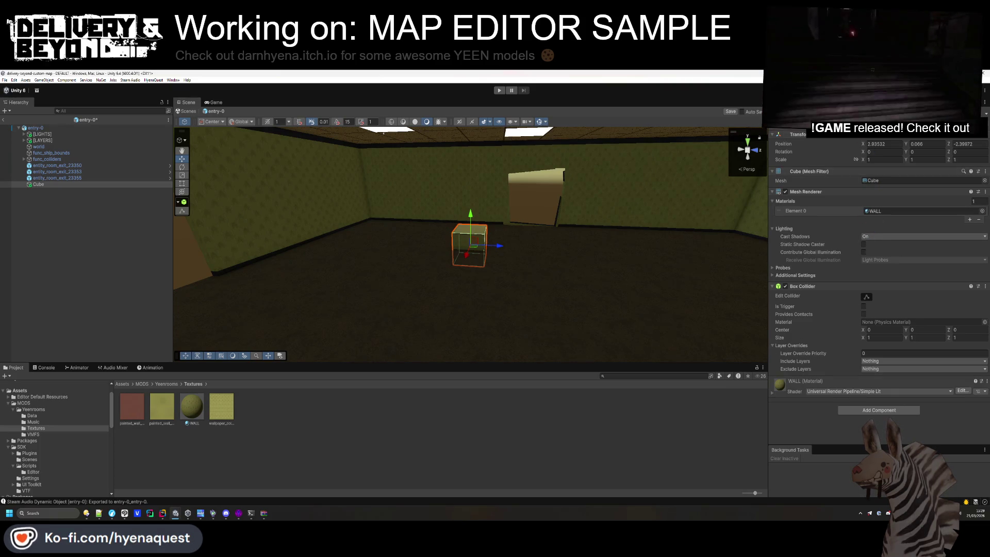
Rename the cube to WALL and frame it in the Scene view
{"action": "type", "text": "WALL"}
{"action": "key", "text": "Return"}
{"action": "mouse_move", "coordinate": [456, 172]}
{"action": "left_mouse_down"}
{"action": "mouse_move", "coordinate": [495, 173]}
{"action": "mouse_move", "coordinate": [628, 258]}
{"action": "mouse_move", "coordinate": [644, 186]}
{"action": "mouse_move", "coordinate": [627, 209]}
{"action": "left_mouse_up"}
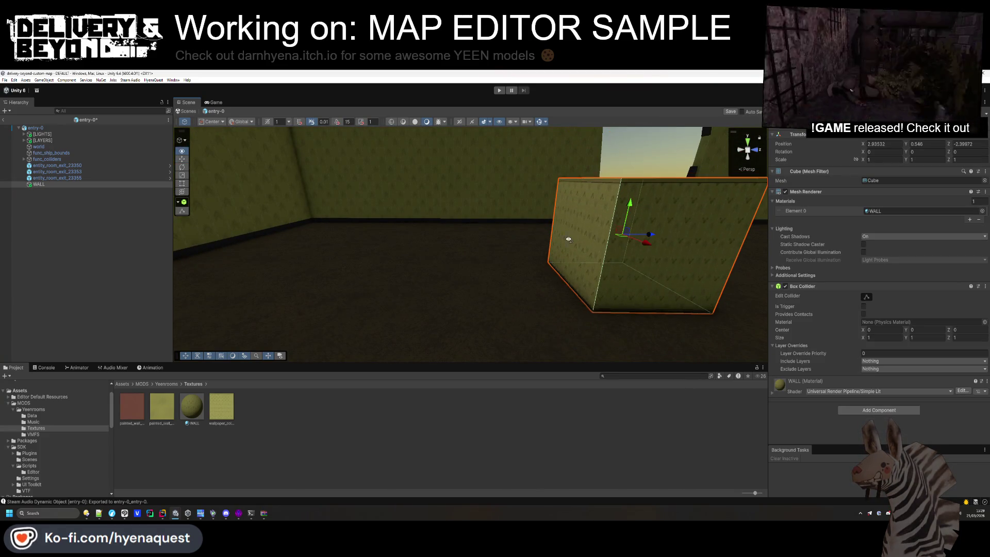
{"action": "key", "text": "f"}
Try vertical scales of 2 and then 4 to stretch WALL into a tall pillar
{"action": "double_click", "coordinate": [925, 159]}
{"action": "type", "text": "4.23"}
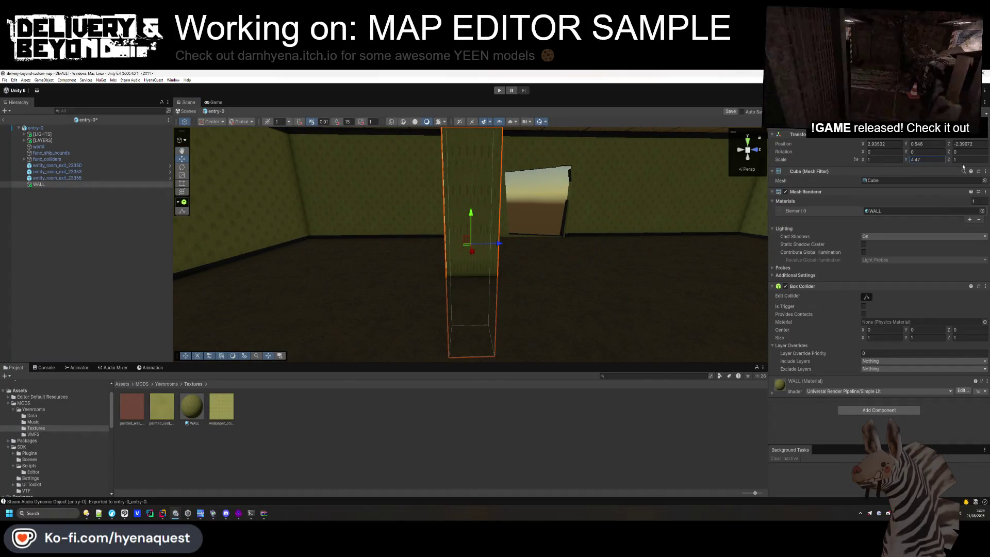
{"action": "double_click", "coordinate": [928, 160]}
{"action": "type", "text": "2"}
{"action": "key", "text": "Return"}
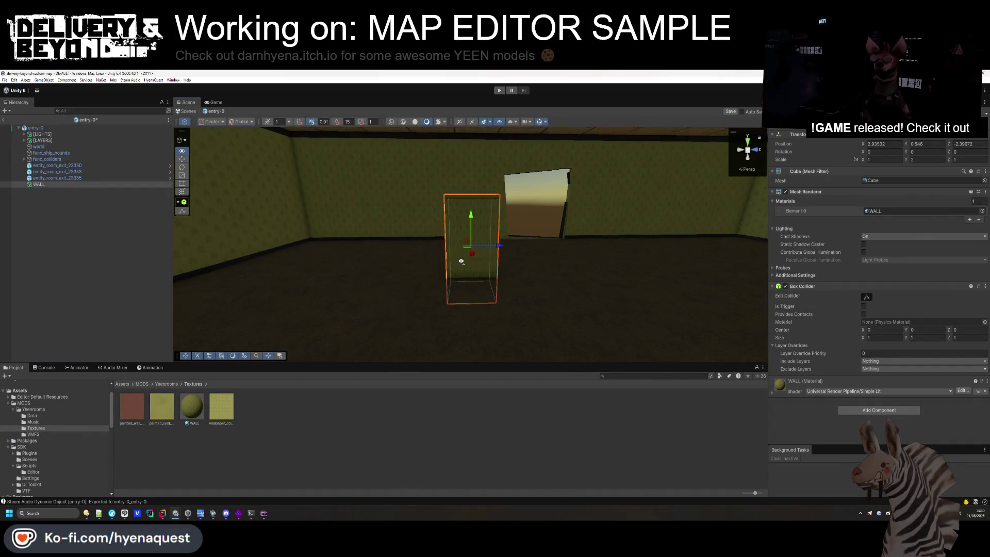
{"action": "left_click_drag", "start_coordinate": [460, 261], "coordinate": [470, 222]}
{"action": "double_click", "coordinate": [928, 159]}
{"action": "type", "text": "4"}
{"action": "key", "text": "Return"}
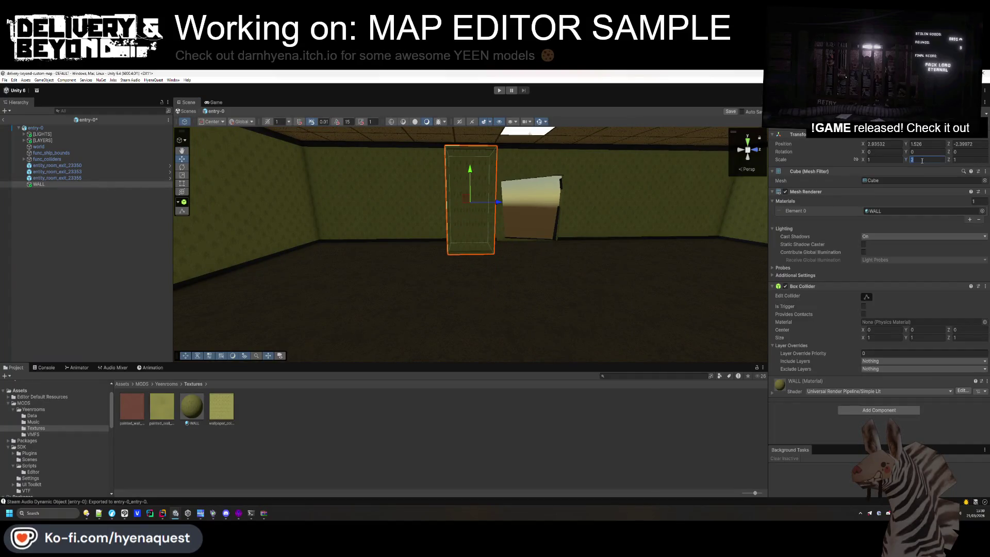
{"action": "mouse_move", "coordinate": [469, 282]}
{"action": "left_mouse_down"}
{"action": "mouse_move", "coordinate": [482, 205]}
{"action": "mouse_move", "coordinate": [451, 270]}
{"action": "mouse_move", "coordinate": [462, 221]}
{"action": "left_mouse_up"}
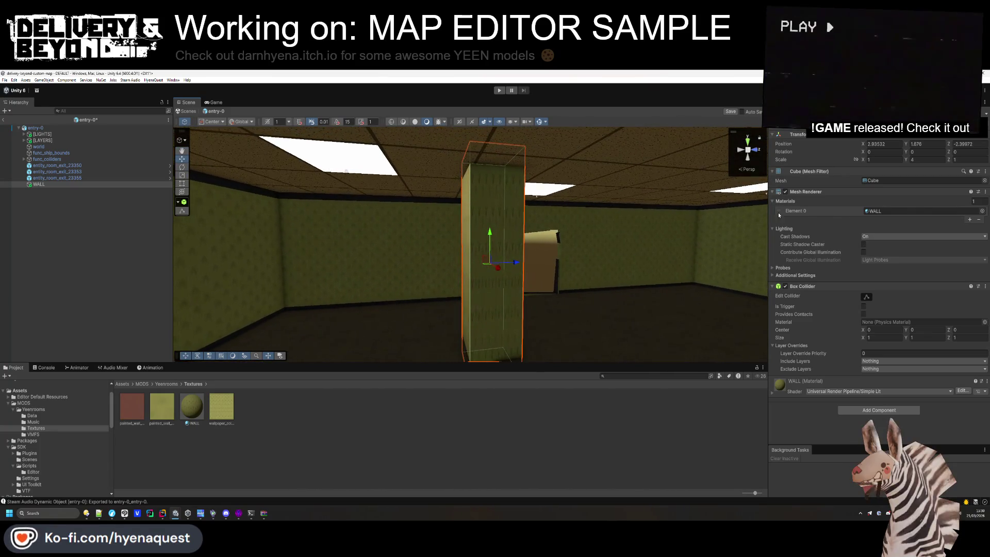
Refine the pillar's Y scale to about 3.3, undoing an accidental move
{"action": "double_click", "coordinate": [926, 159]}
{"action": "type", "text": "3"}
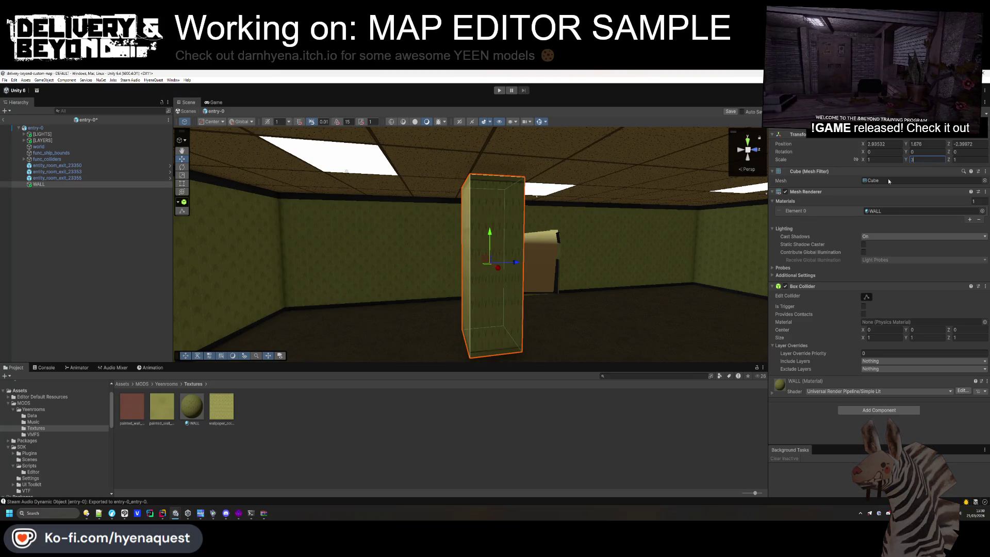
{"action": "type", "text": ".5"}
{"action": "left_click_drag", "start_coordinate": [564, 225], "coordinate": [576, 216]}
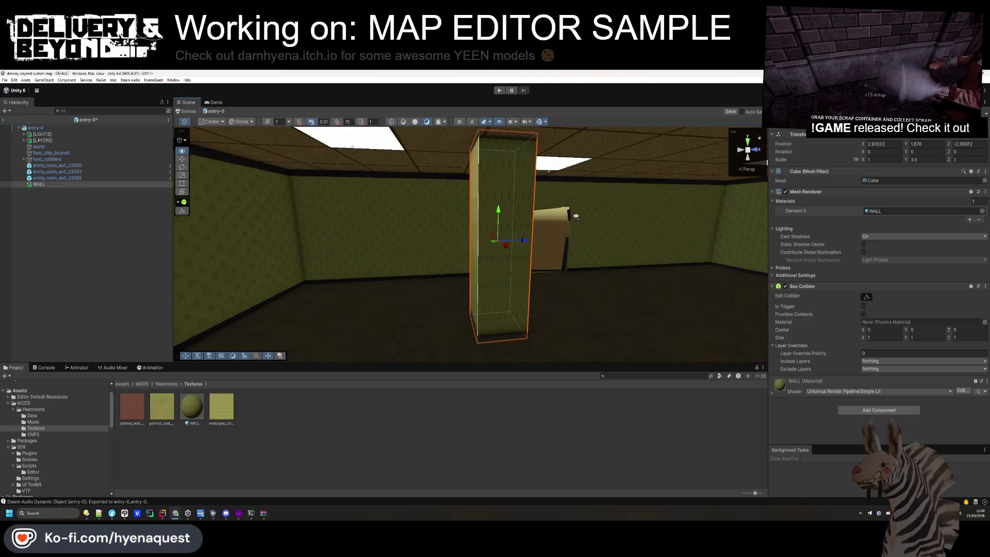
{"action": "mouse_move", "coordinate": [498, 215]}
{"action": "left_mouse_down"}
{"action": "mouse_move", "coordinate": [464, 317]}
{"action": "mouse_move", "coordinate": [481, 284]}
{"action": "mouse_move", "coordinate": [481, 310]}
{"action": "left_mouse_up"}
{"action": "key", "text": "ctrl+z"}
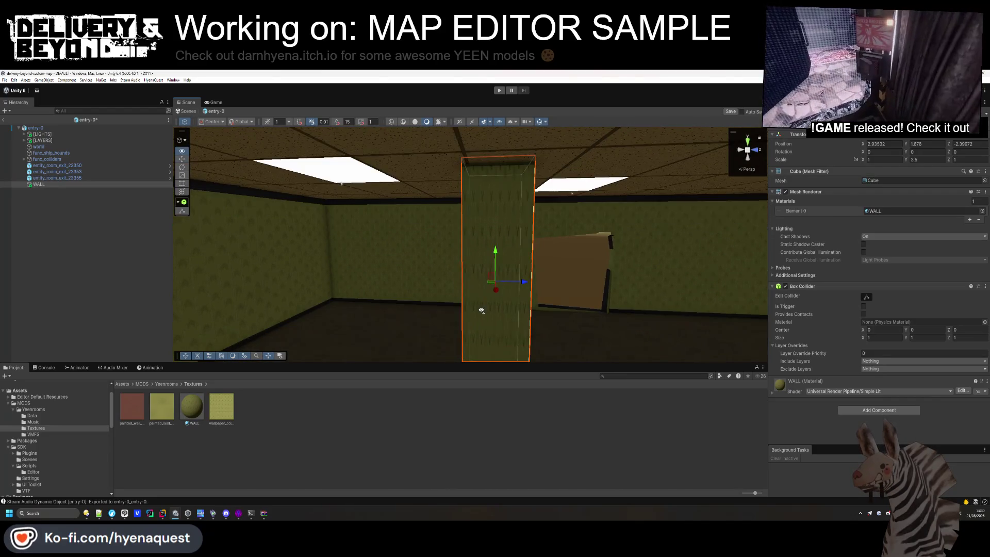
{"action": "left_click", "coordinate": [922, 160]}
{"action": "type", "text": "3.6"}
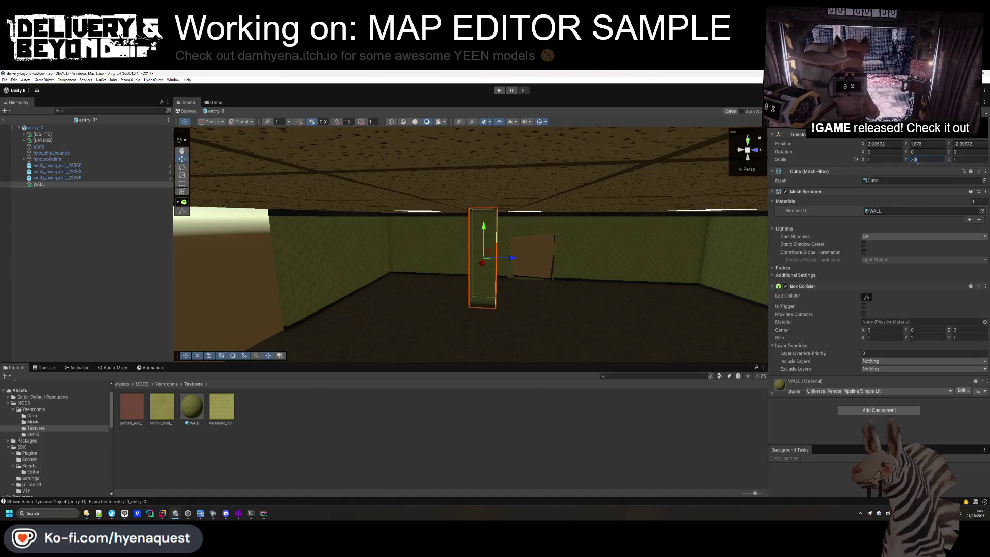
{"action": "type", "text": "3.25"}
{"action": "mouse_move", "coordinate": [484, 280]}
{"action": "left_mouse_down"}
{"action": "mouse_move", "coordinate": [470, 300]}
{"action": "mouse_move", "coordinate": [484, 314]}
{"action": "mouse_move", "coordinate": [491, 287]}
{"action": "mouse_move", "coordinate": [487, 339]}
{"action": "mouse_move", "coordinate": [494, 210]}
{"action": "mouse_move", "coordinate": [490, 243]}
{"action": "left_mouse_up"}
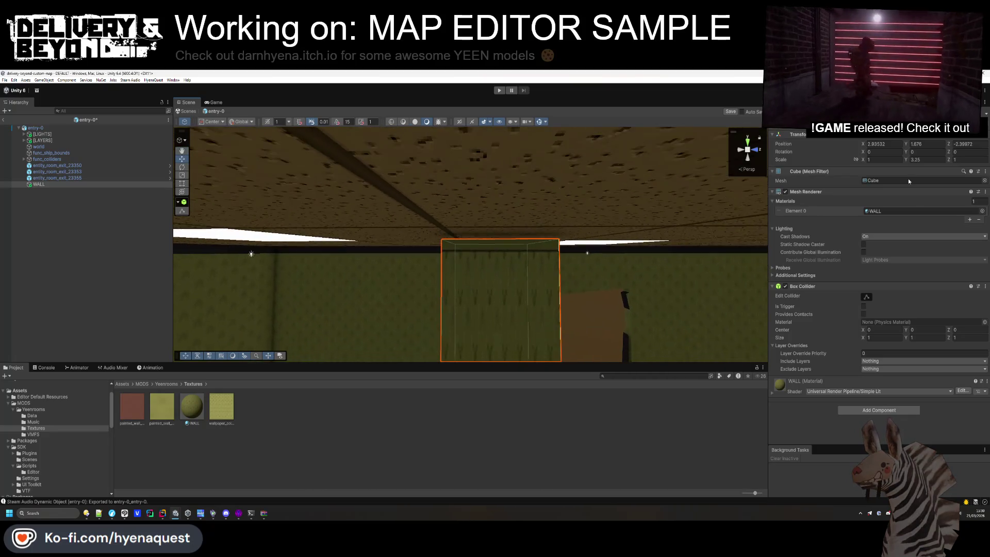
{"action": "left_click", "coordinate": [917, 160]}
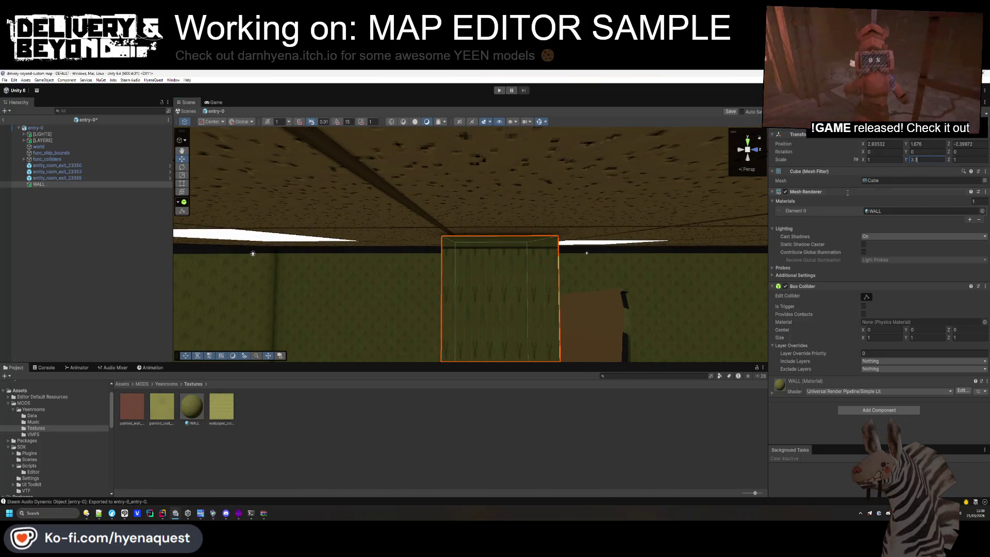
{"action": "mouse_move", "coordinate": [447, 263]}
{"action": "left_mouse_down"}
{"action": "mouse_move", "coordinate": [499, 268]}
{"action": "mouse_move", "coordinate": [433, 316]}
{"action": "mouse_move", "coordinate": [484, 335]}
{"action": "mouse_move", "coordinate": [484, 250]}
{"action": "mouse_move", "coordinate": [472, 335]}
{"action": "left_mouse_up"}
{"action": "left_click", "coordinate": [198, 411]}
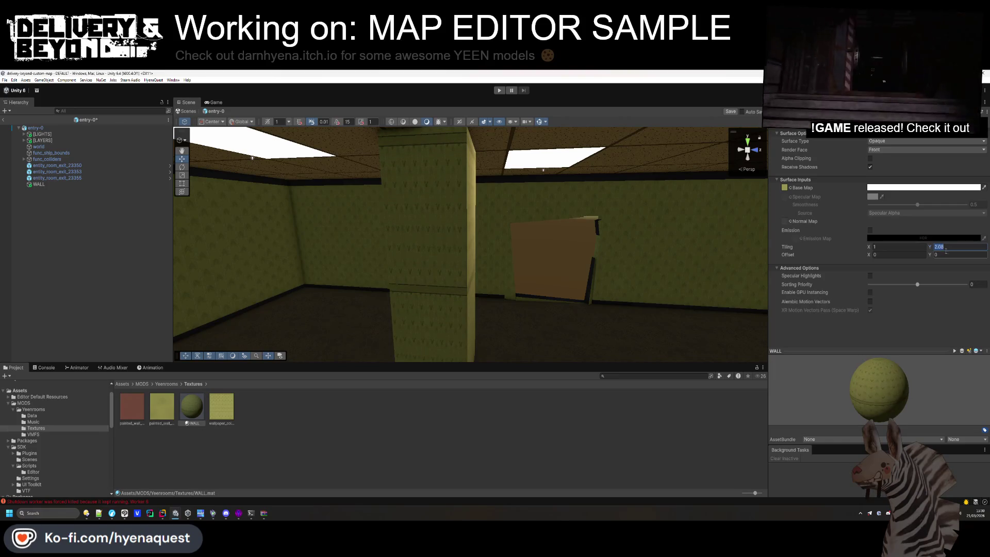
Raise the WALL material's vertical tiling to 2.5 and try several vertical offset values
{"action": "left_click_drag", "start_coordinate": [434, 341], "coordinate": [472, 301]}
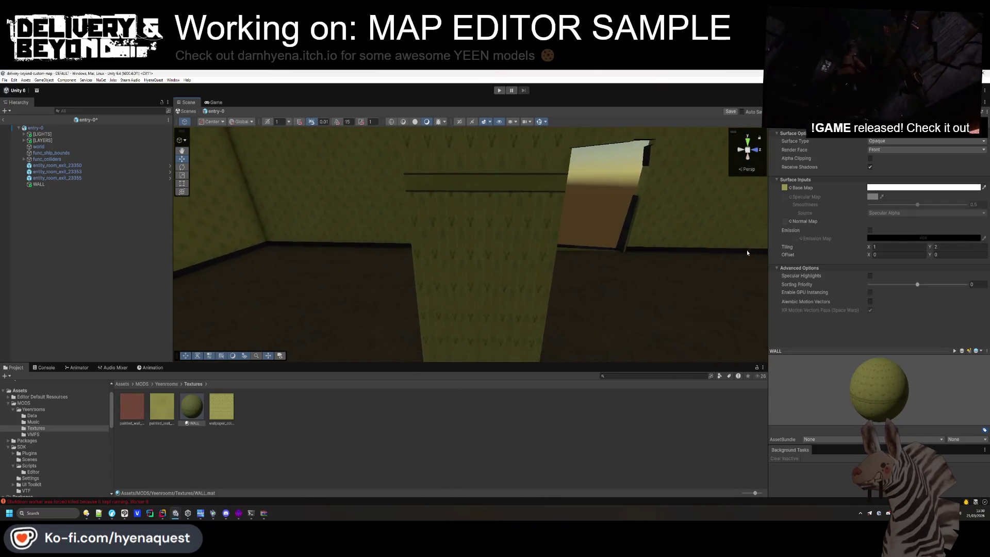
{"action": "left_click", "coordinate": [952, 245]}
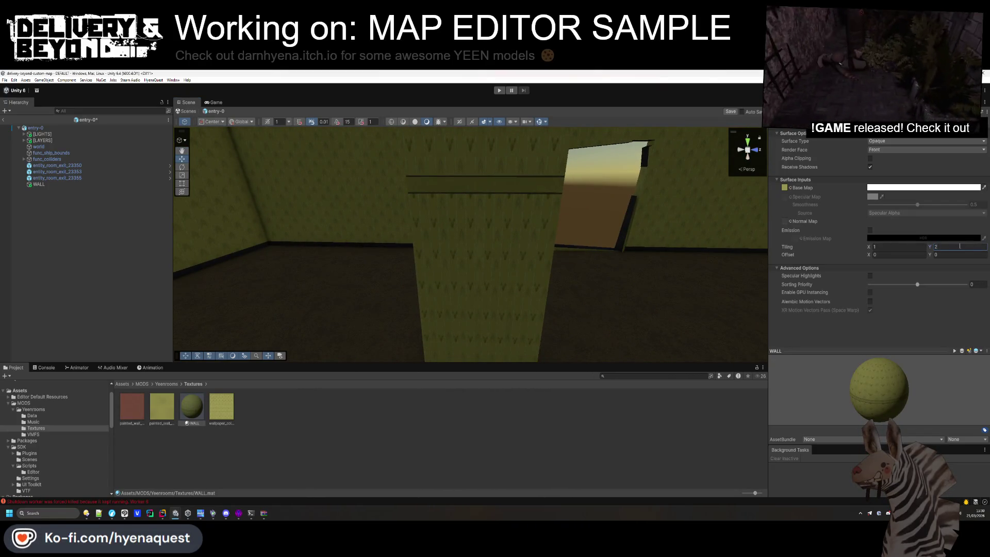
{"action": "mouse_move", "coordinate": [745, 249]}
{"action": "left_mouse_down"}
{"action": "mouse_move", "coordinate": [624, 221]}
{"action": "mouse_move", "coordinate": [627, 204]}
{"action": "mouse_move", "coordinate": [612, 269]}
{"action": "mouse_move", "coordinate": [608, 167]}
{"action": "mouse_move", "coordinate": [611, 232]}
{"action": "mouse_move", "coordinate": [622, 223]}
{"action": "left_mouse_up"}
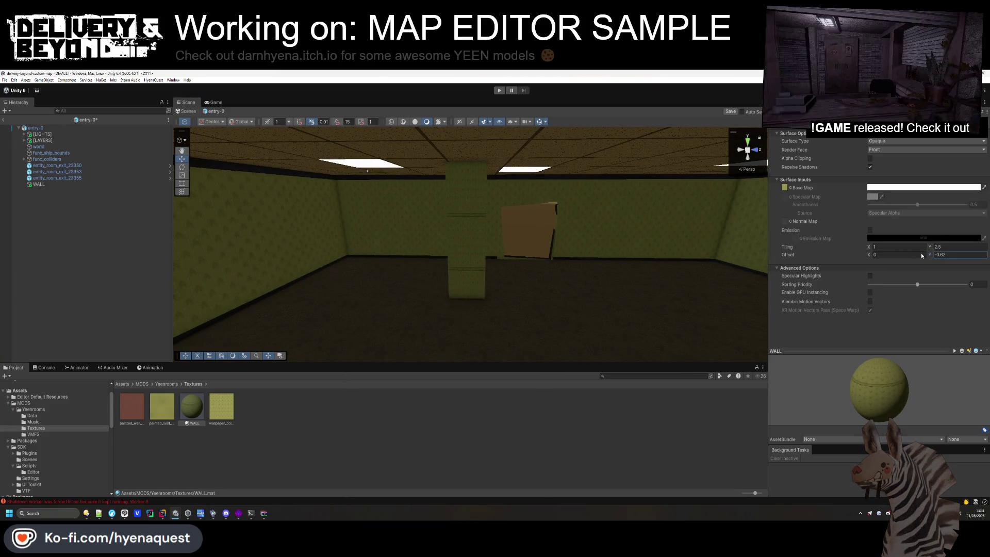
{"action": "key", "text": "BackSpace"}
{"action": "key", "text": "BackSpace"}
{"action": "type", "text": "5"}
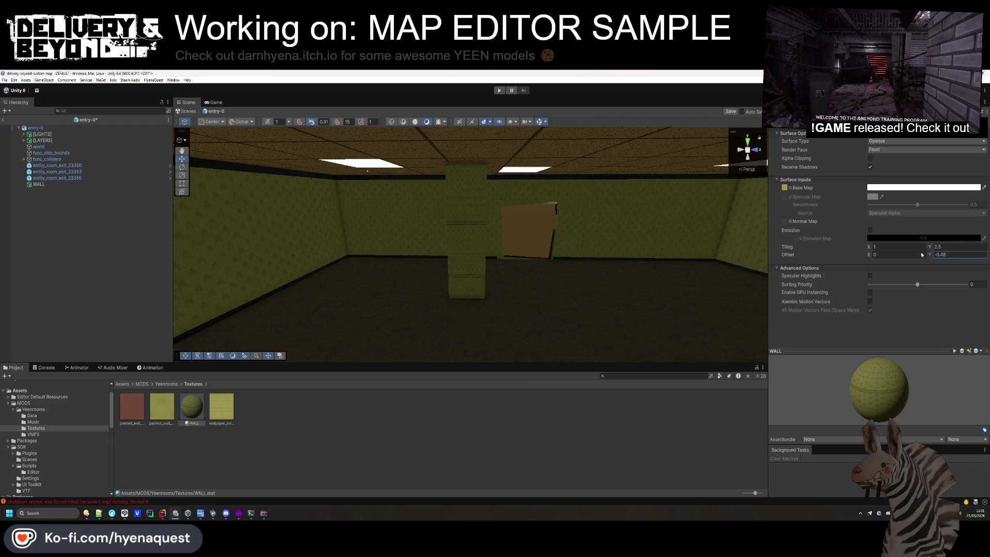
{"action": "key", "text": "BackSpace"}
{"action": "type", "text": "81"}
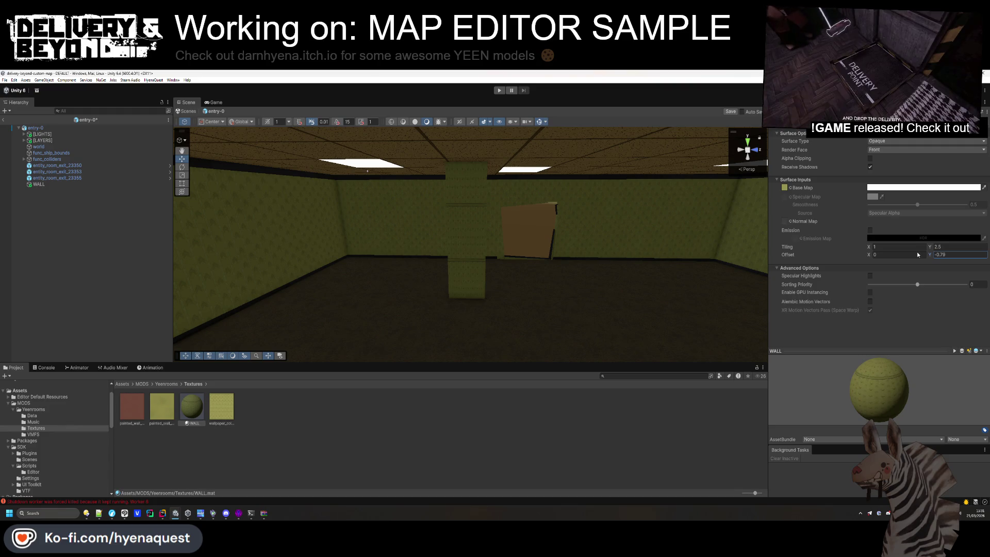
{"action": "key", "text": "BackSpace"}
{"action": "key", "text": "BackSpace"}
{"action": "key", "text": "BackSpace"}
{"action": "type", "text": "1.4"}
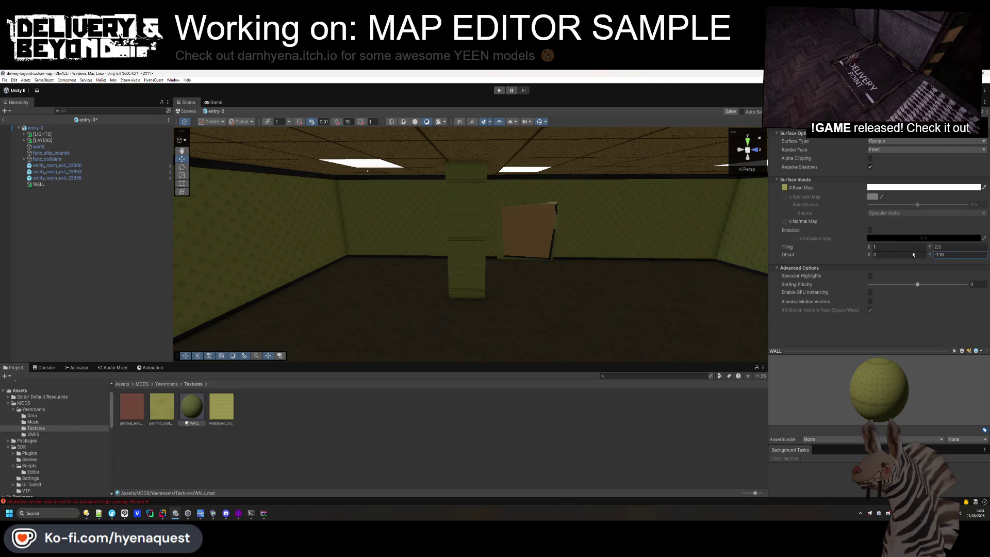
Reset the texture's Y offset to 0, then scrub it to -0.27
{"action": "key", "text": "BackSpace"}
{"action": "type", "text": "26"}
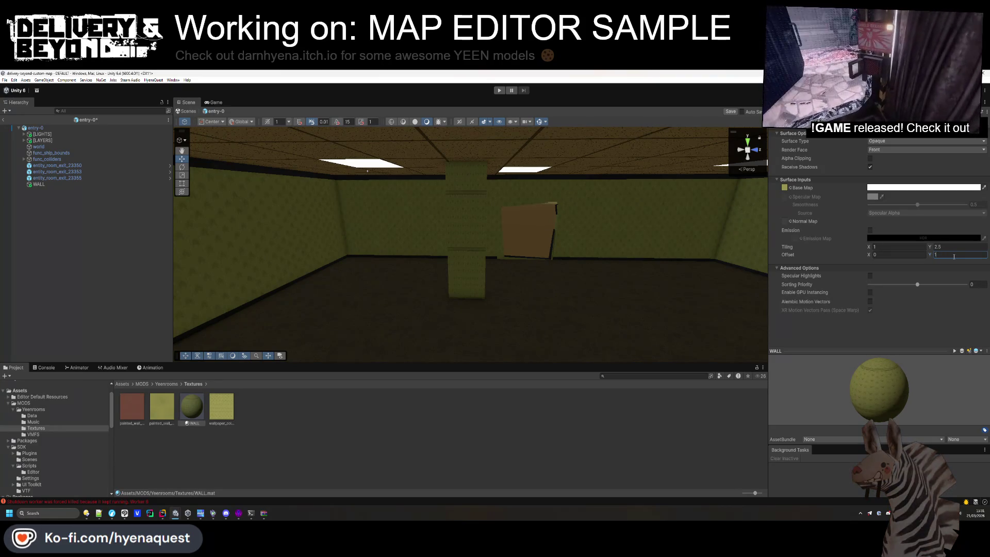
{"action": "key", "text": "BackSpace"}
{"action": "type", "text": "0.08"}
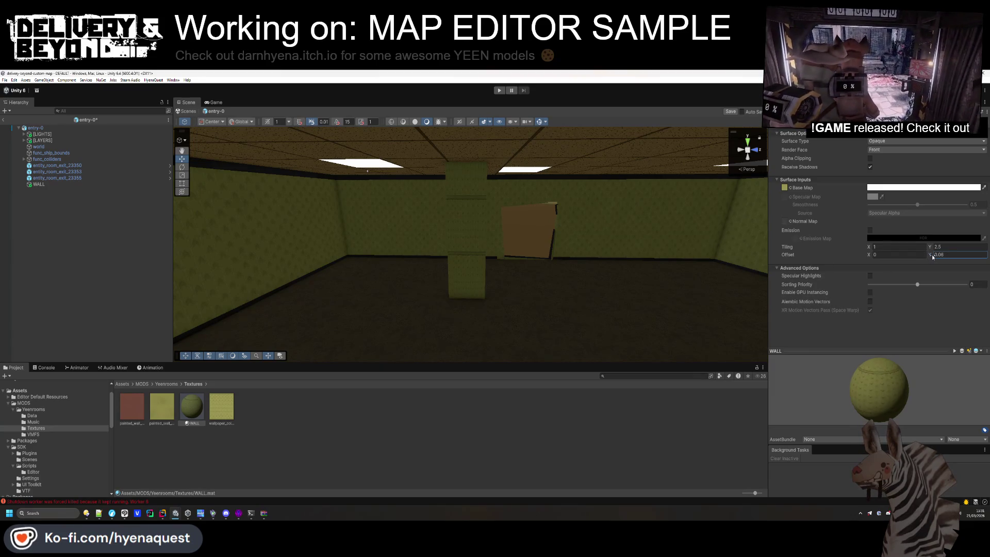
{"action": "left_click_drag", "start_coordinate": [932, 254], "coordinate": [929, 254]}
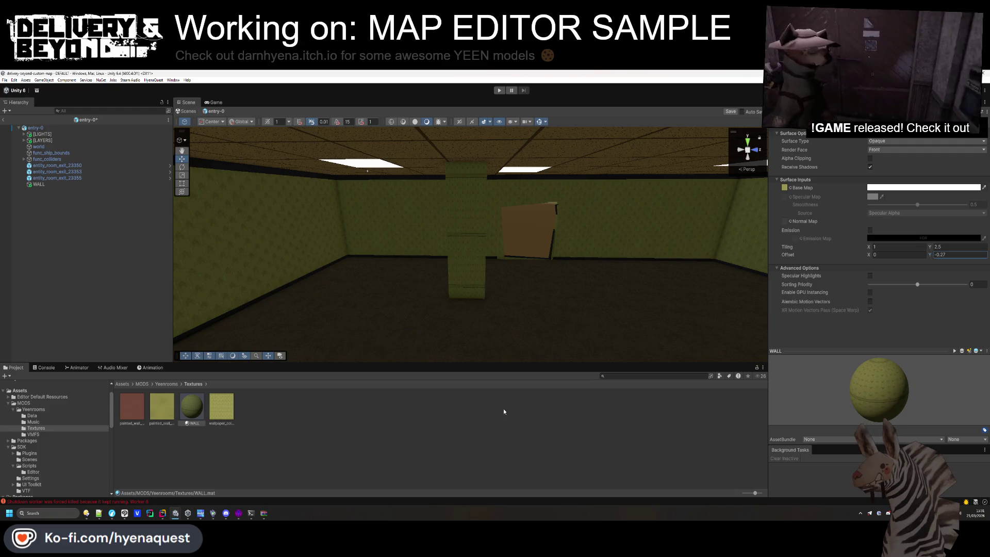
{"action": "left_click", "coordinate": [518, 290]}
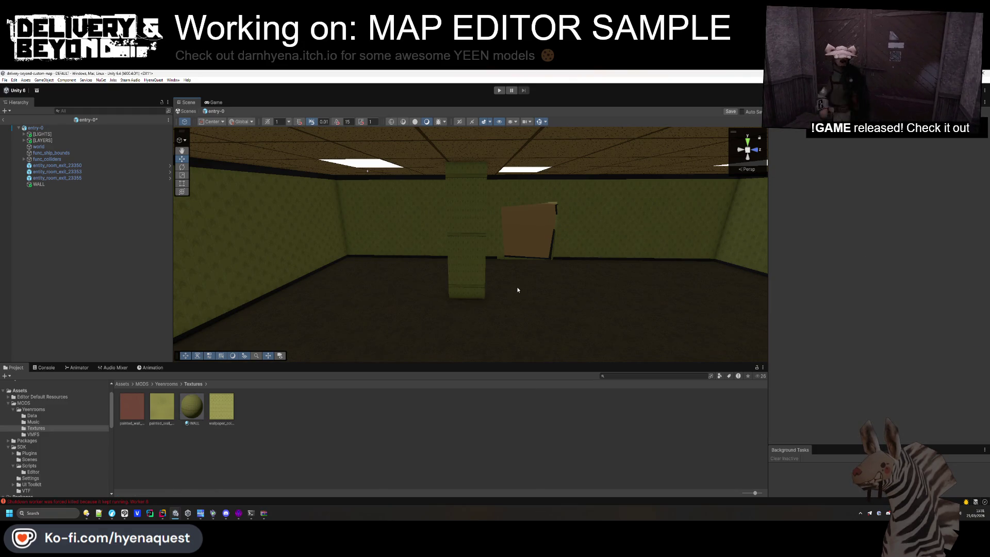
Select the wallpapered pillar and set its Transform Scale X to 1.68
{"action": "mouse_move", "coordinate": [515, 279]}
{"action": "left_mouse_down"}
{"action": "mouse_move", "coordinate": [470, 270]}
{"action": "mouse_move", "coordinate": [521, 287]}
{"action": "mouse_move", "coordinate": [609, 283]}
{"action": "mouse_move", "coordinate": [625, 304]}
{"action": "mouse_move", "coordinate": [488, 281]}
{"action": "left_mouse_up"}
{"action": "left_click", "coordinate": [489, 281]}
{"action": "right_click", "coordinate": [604, 245]}
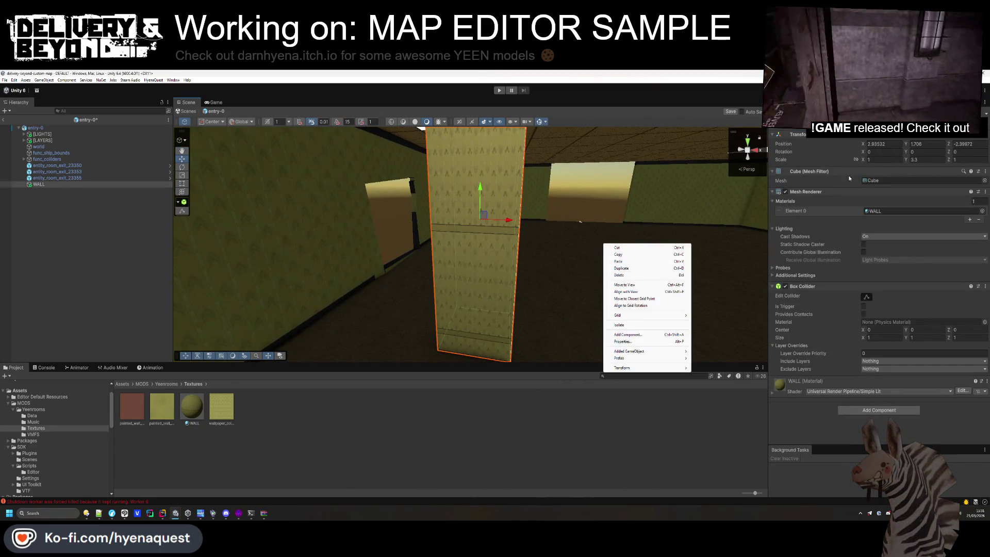
{"action": "left_click", "coordinate": [857, 160]}
{"action": "type", "text": ".73"}
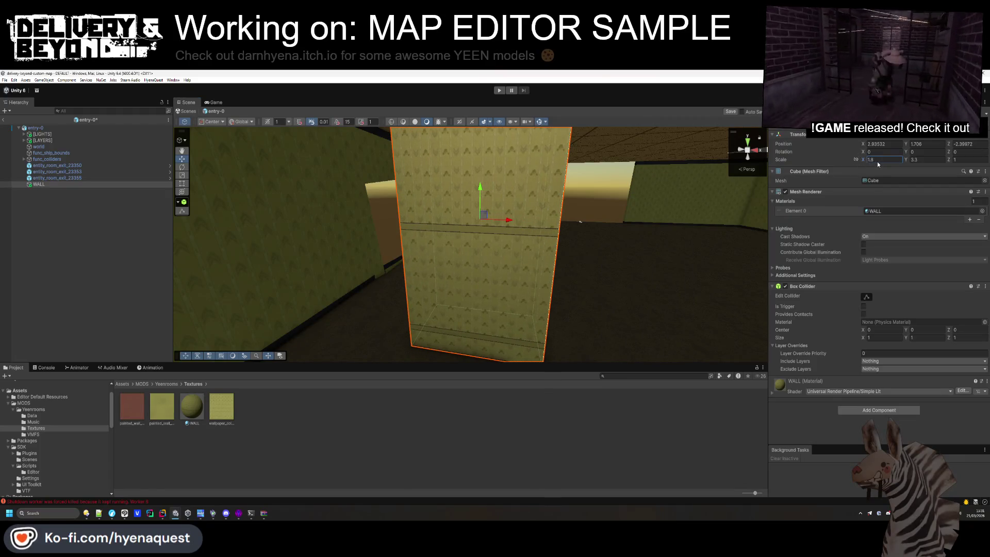
{"action": "key", "text": "BackSpace"}
{"action": "key", "text": "BackSpace"}
{"action": "type", "text": "68"}
{"action": "left_click_drag", "start_coordinate": [558, 272], "coordinate": [477, 259]}
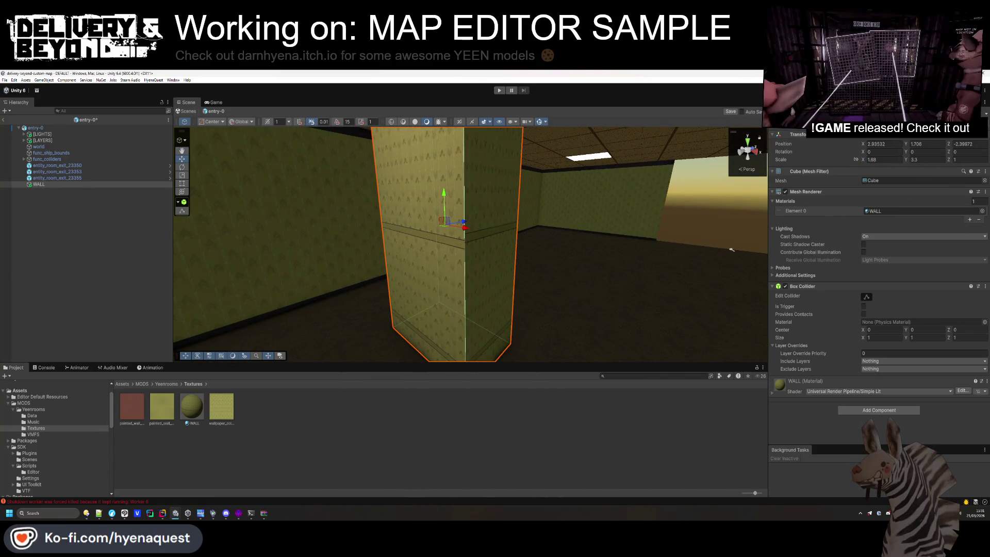
{"action": "left_click", "coordinate": [407, 243]}
{"action": "mouse_move", "coordinate": [407, 243]}
{"action": "left_mouse_down"}
{"action": "mouse_move", "coordinate": [338, 258]}
{"action": "mouse_move", "coordinate": [570, 227]}
{"action": "mouse_move", "coordinate": [642, 246]}
{"action": "mouse_move", "coordinate": [601, 261]}
{"action": "mouse_move", "coordinate": [508, 261]}
{"action": "mouse_move", "coordinate": [247, 338]}
{"action": "left_mouse_up"}
Set the WALL material's X tiling to 0.38, then scrub it up to 0.51
{"action": "left_click", "coordinate": [192, 407]}
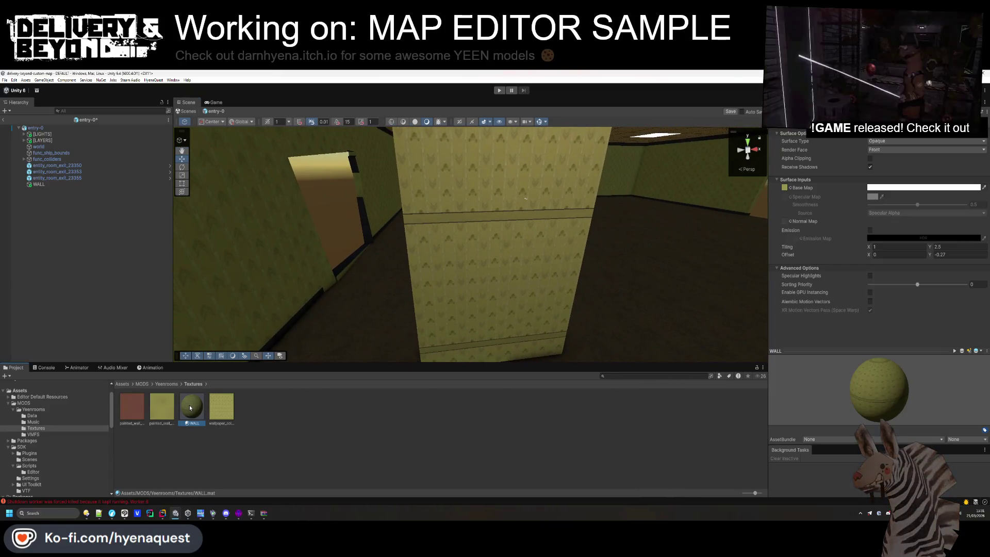
{"action": "left_click", "coordinate": [912, 247]}
{"action": "type", "text": "2.5"}
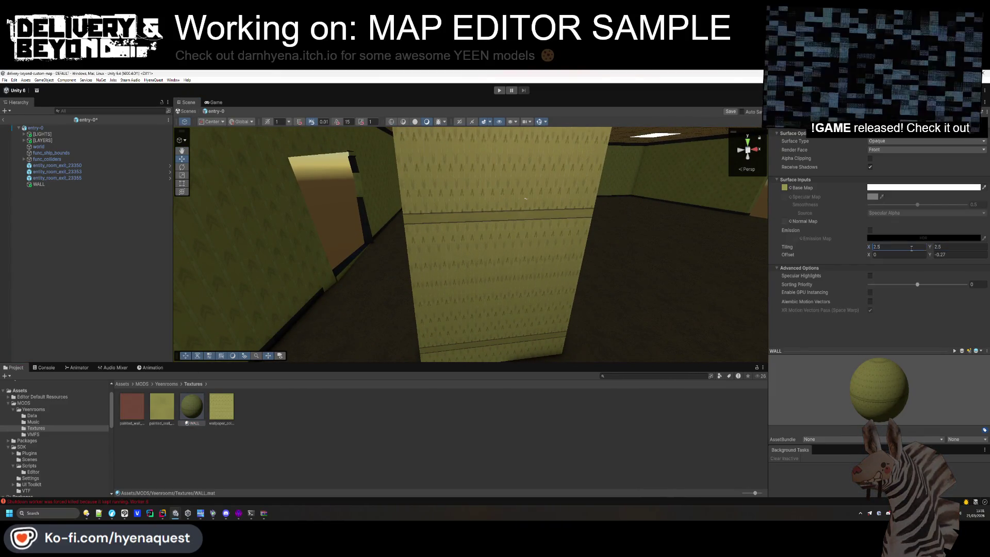
{"action": "mouse_move", "coordinate": [644, 258]}
{"action": "left_mouse_down"}
{"action": "mouse_move", "coordinate": [663, 263]}
{"action": "mouse_move", "coordinate": [629, 266]}
{"action": "mouse_move", "coordinate": [675, 269]}
{"action": "mouse_move", "coordinate": [787, 314]}
{"action": "mouse_move", "coordinate": [895, 308]}
{"action": "left_mouse_up"}
{"action": "left_click_drag", "start_coordinate": [306, 211], "coordinate": [245, 250]}
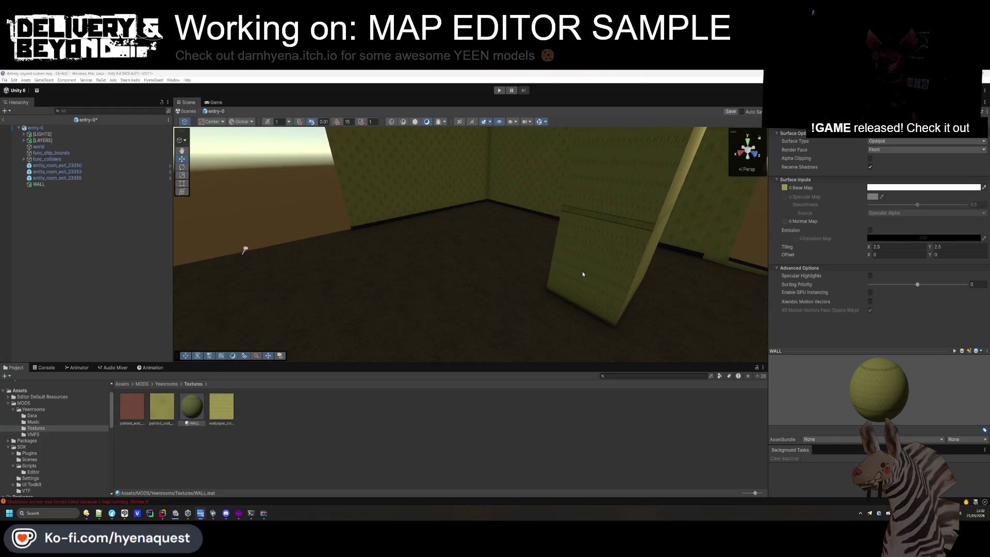
{"action": "left_click", "coordinate": [908, 247]}
{"action": "type", "text": "1"}
{"action": "mouse_move", "coordinate": [652, 259]}
{"action": "left_mouse_down"}
{"action": "mouse_move", "coordinate": [599, 209]}
{"action": "mouse_move", "coordinate": [517, 243]}
{"action": "mouse_move", "coordinate": [321, 256]}
{"action": "mouse_move", "coordinate": [389, 264]}
{"action": "mouse_move", "coordinate": [450, 239]}
{"action": "mouse_move", "coordinate": [517, 243]}
{"action": "left_mouse_up"}
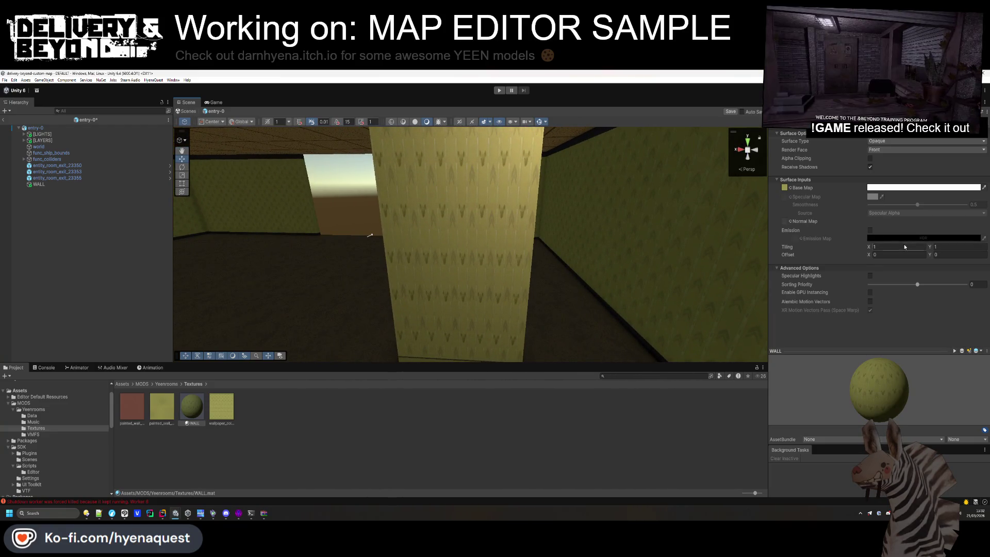
{"action": "type", "text": "0.38"}
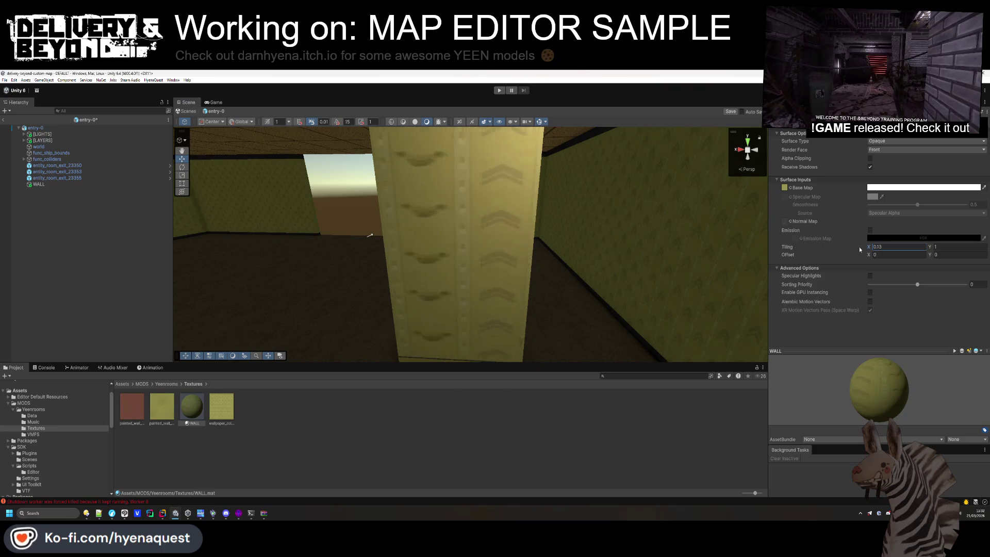
{"action": "left_click_drag", "start_coordinate": [867, 246], "coordinate": [887, 246]}
{"action": "mouse_move", "coordinate": [526, 265]}
{"action": "left_mouse_down"}
{"action": "mouse_move", "coordinate": [361, 258]}
{"action": "mouse_move", "coordinate": [766, 226]}
{"action": "mouse_move", "coordinate": [253, 224]}
{"action": "left_mouse_up"}
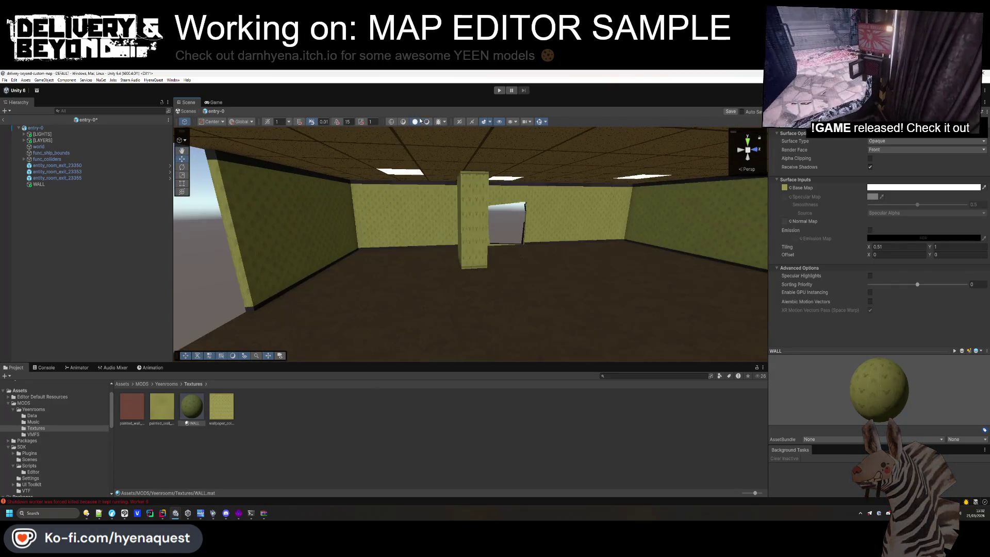
{"action": "left_click", "coordinate": [147, 260]}
Collapse the pillar's components, parent WALL under [LAYER-0], and slide it to a new spot
{"action": "left_click", "coordinate": [82, 185]}
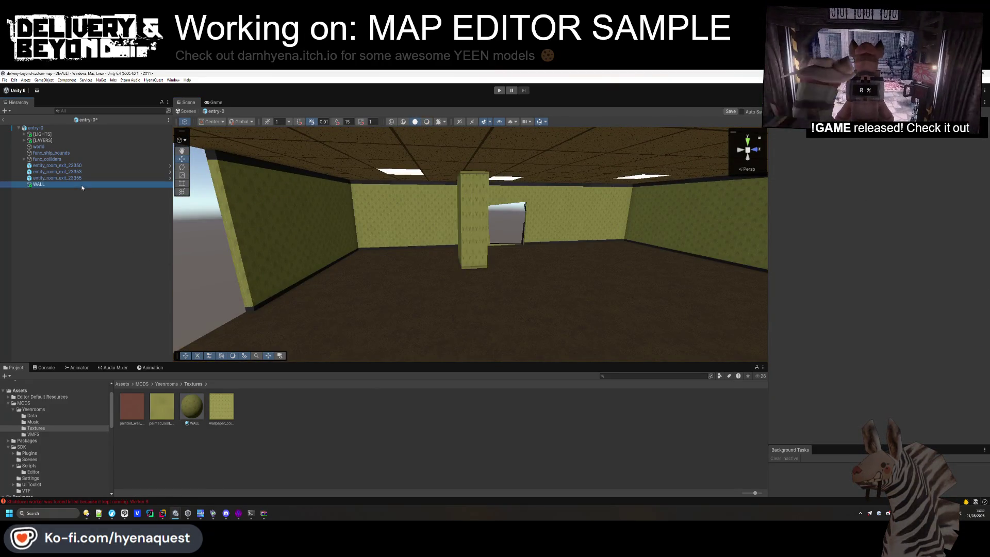
{"action": "left_click", "coordinate": [830, 192]}
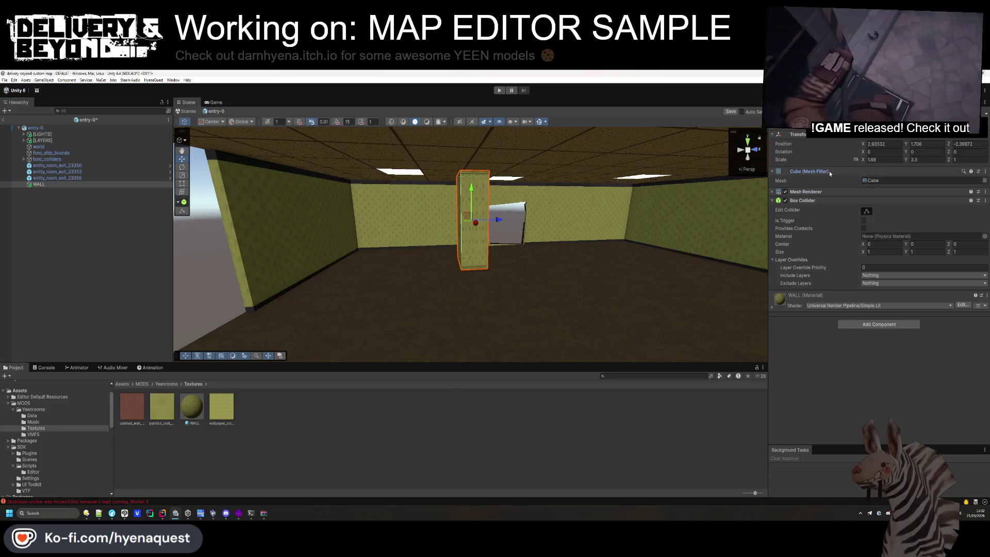
{"action": "left_click", "coordinate": [829, 171]}
{"action": "left_click", "coordinate": [831, 188]}
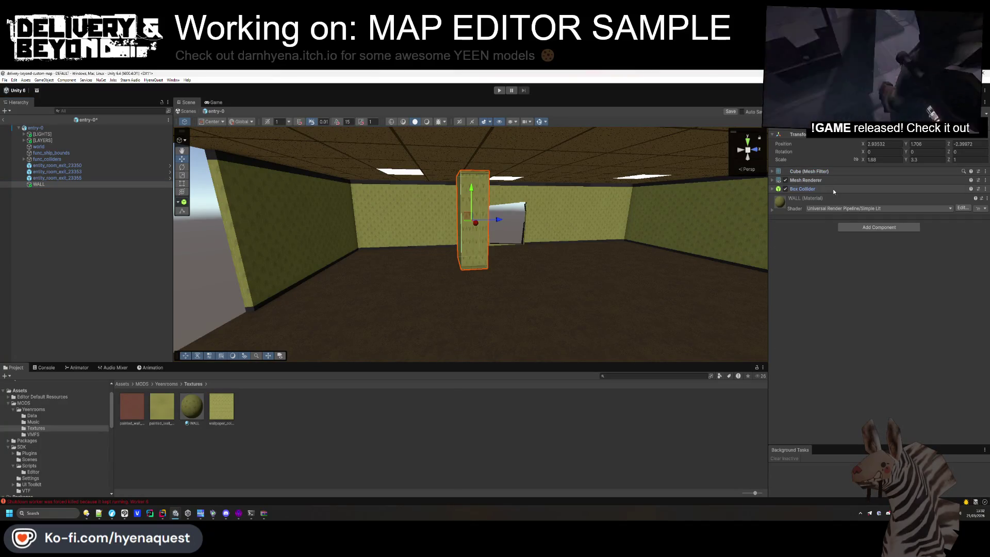
{"action": "left_click", "coordinate": [114, 234]}
{"action": "left_click_drag", "start_coordinate": [51, 174], "coordinate": [44, 141]}
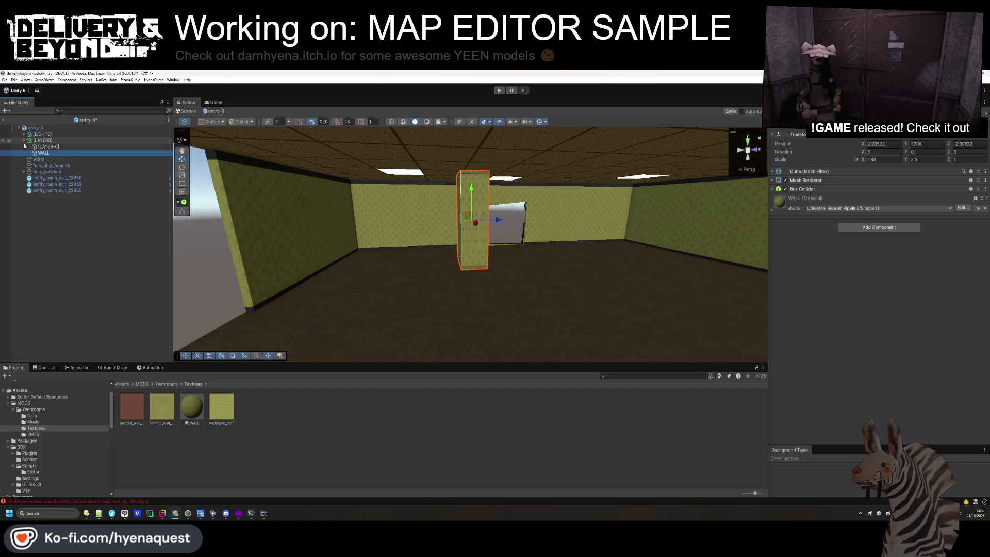
{"action": "right_click", "coordinate": [323, 182]}
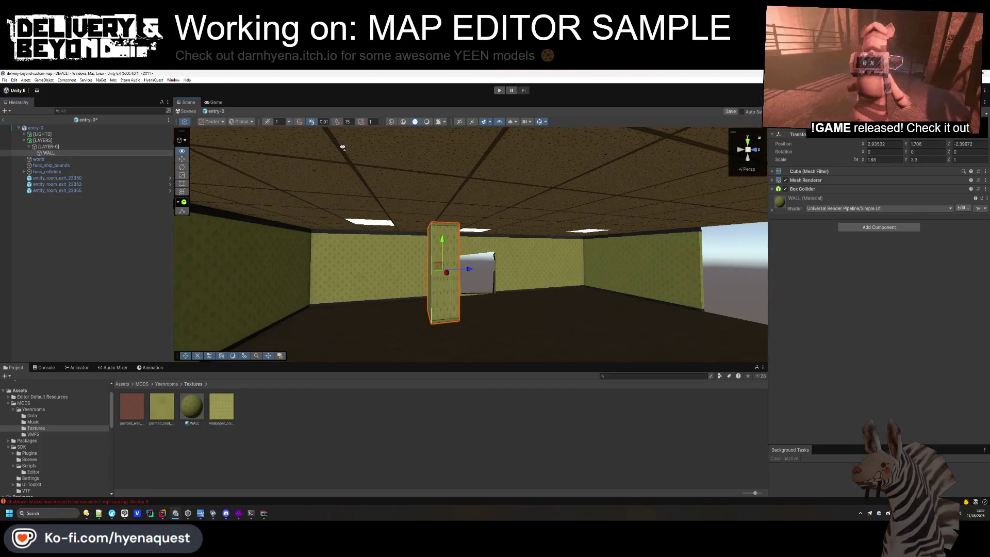
{"action": "mouse_move", "coordinate": [496, 156]}
{"action": "left_mouse_down"}
{"action": "mouse_move", "coordinate": [403, 158]}
{"action": "mouse_move", "coordinate": [583, 196]}
{"action": "left_mouse_up"}
Duplicate the pillar into WALL (1) and WALL (2), then frame the whole room
{"action": "key", "text": "ctrl+d"}
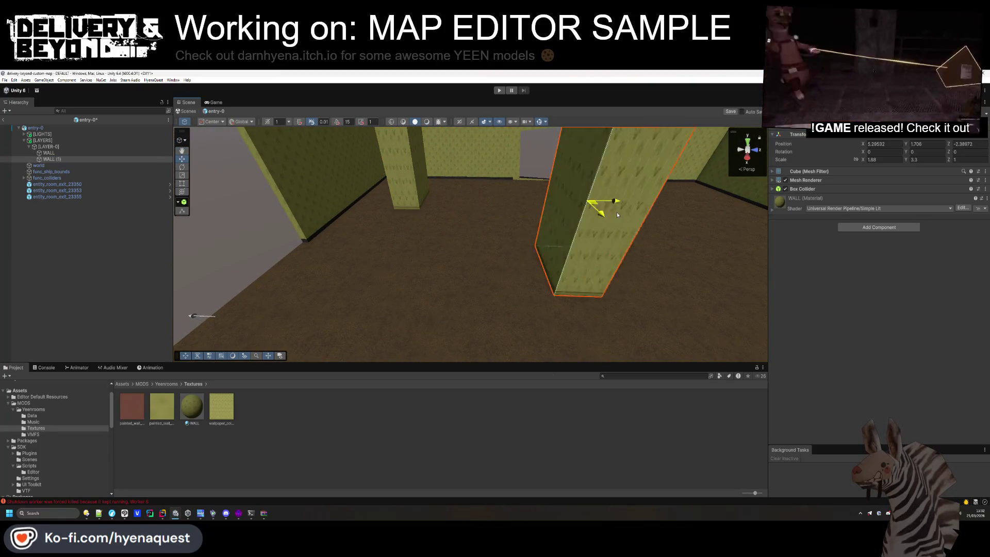
{"action": "right_click", "coordinate": [583, 196]}
{"action": "left_click", "coordinate": [361, 180]}
{"action": "key", "text": "ctrl+d"}
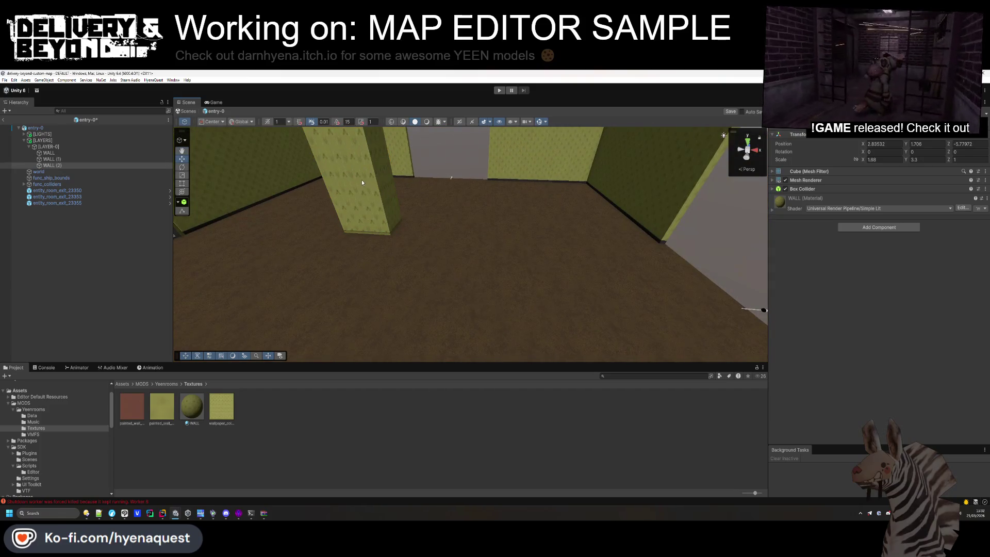
{"action": "right_click", "coordinate": [288, 205]}
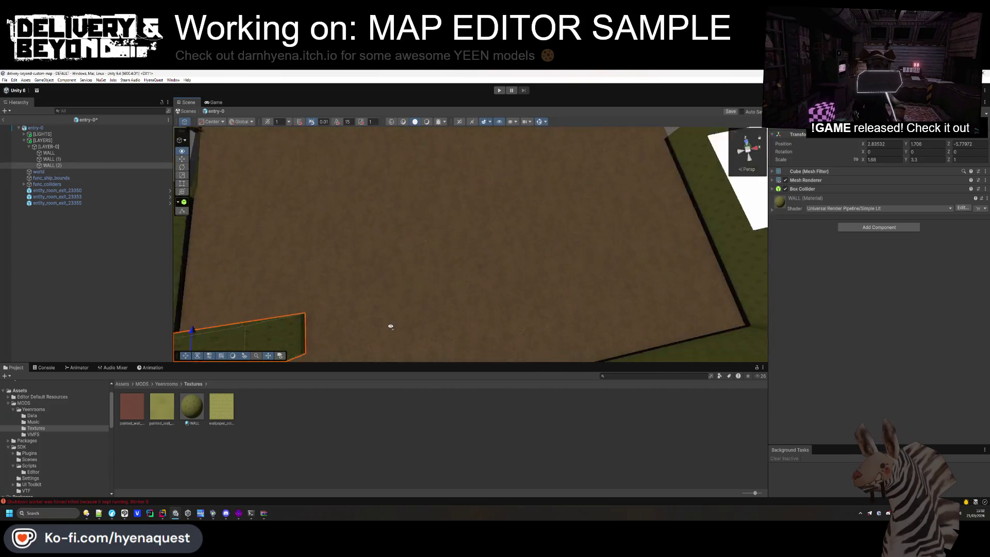
{"action": "mouse_move", "coordinate": [390, 275]}
{"action": "left_mouse_down"}
{"action": "mouse_move", "coordinate": [548, 212]}
{"action": "mouse_move", "coordinate": [545, 178]}
{"action": "left_mouse_up"}
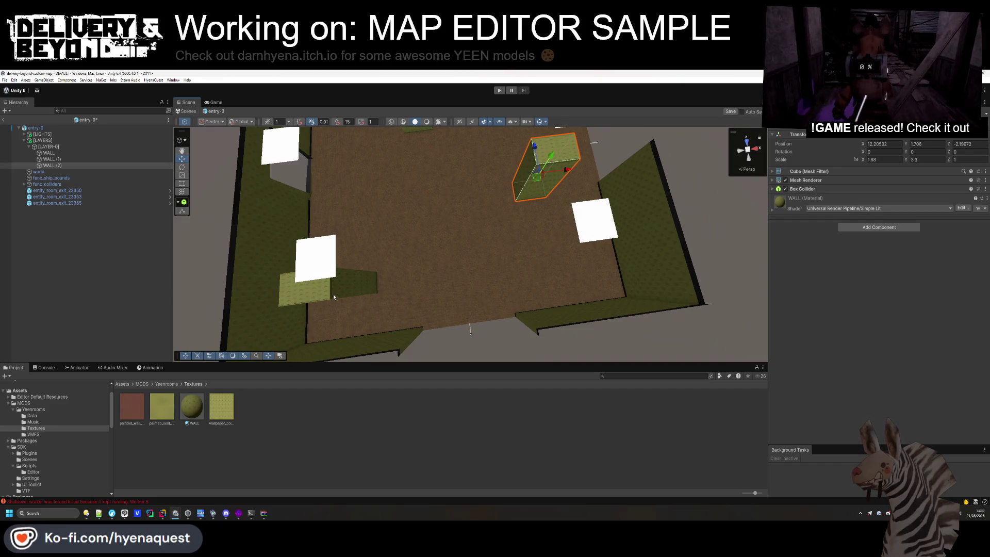
{"action": "left_click", "coordinate": [331, 298]}
{"action": "key", "text": "f"}
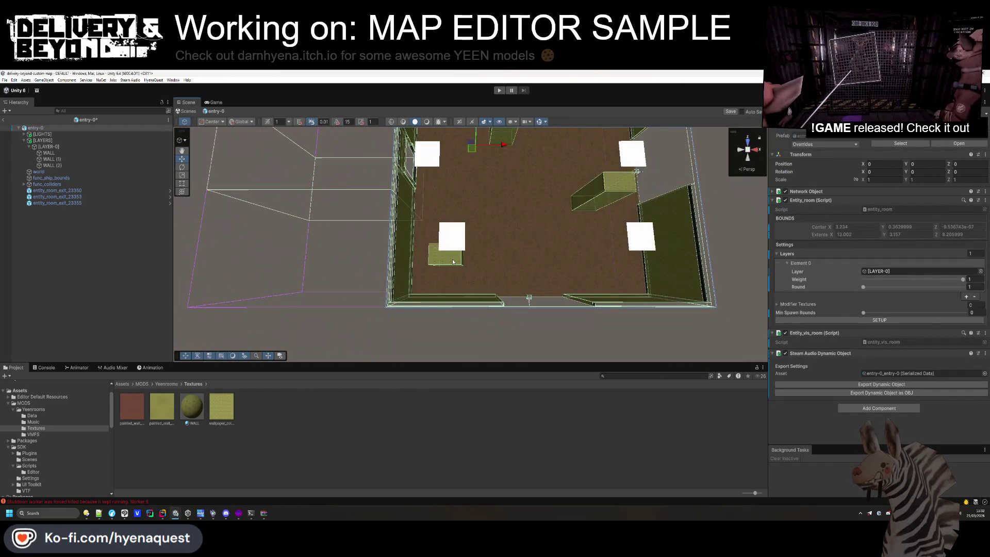
Enlarge the small wall block into a bigger square near the room centre
{"action": "left_click", "coordinate": [450, 264]}
{"action": "mouse_move", "coordinate": [456, 263]}
{"action": "left_mouse_down"}
{"action": "mouse_move", "coordinate": [481, 263]}
{"action": "mouse_move", "coordinate": [447, 272]}
{"action": "left_mouse_up"}
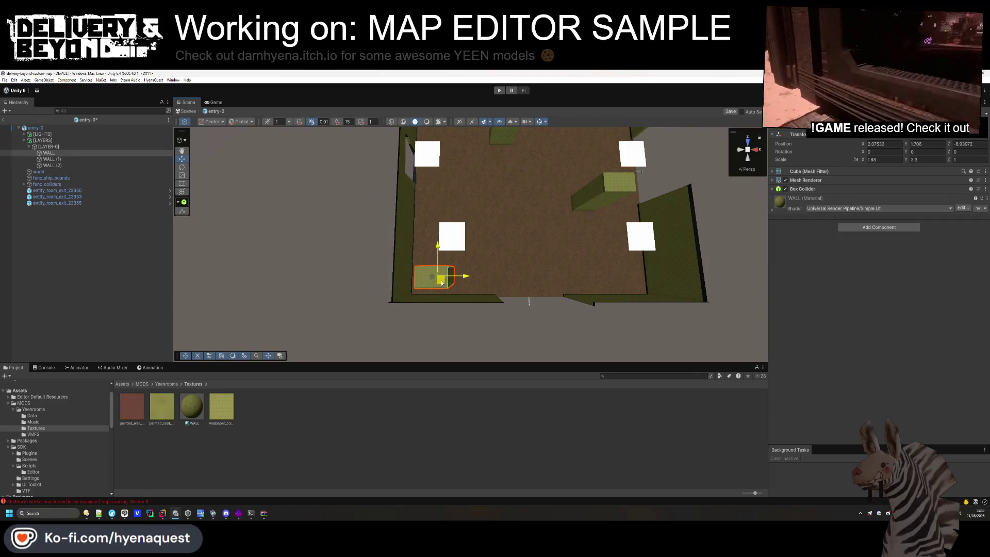
{"action": "left_click", "coordinate": [865, 160]}
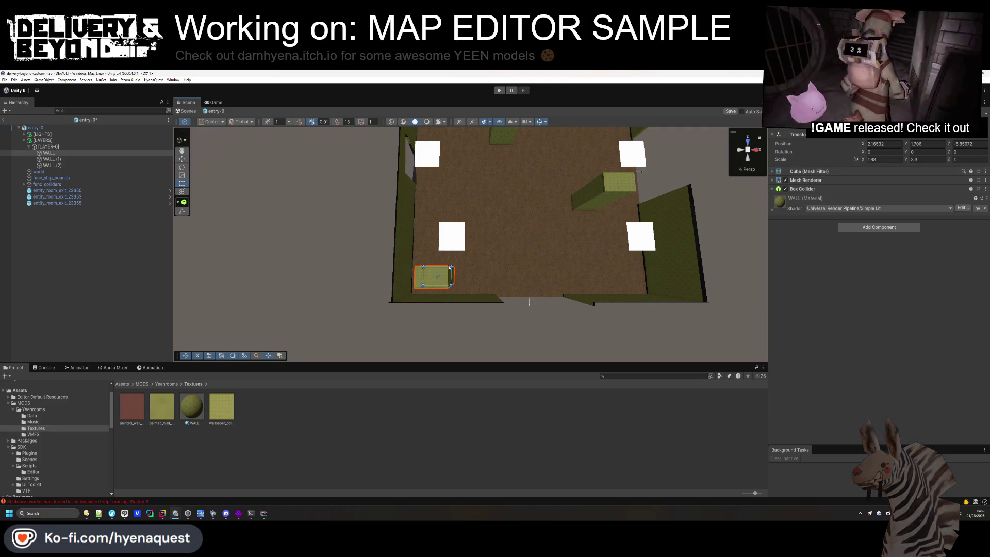
{"action": "mouse_move", "coordinate": [471, 241]}
{"action": "left_mouse_down"}
{"action": "mouse_move", "coordinate": [499, 202]}
{"action": "mouse_move", "coordinate": [481, 227]}
{"action": "left_mouse_up"}
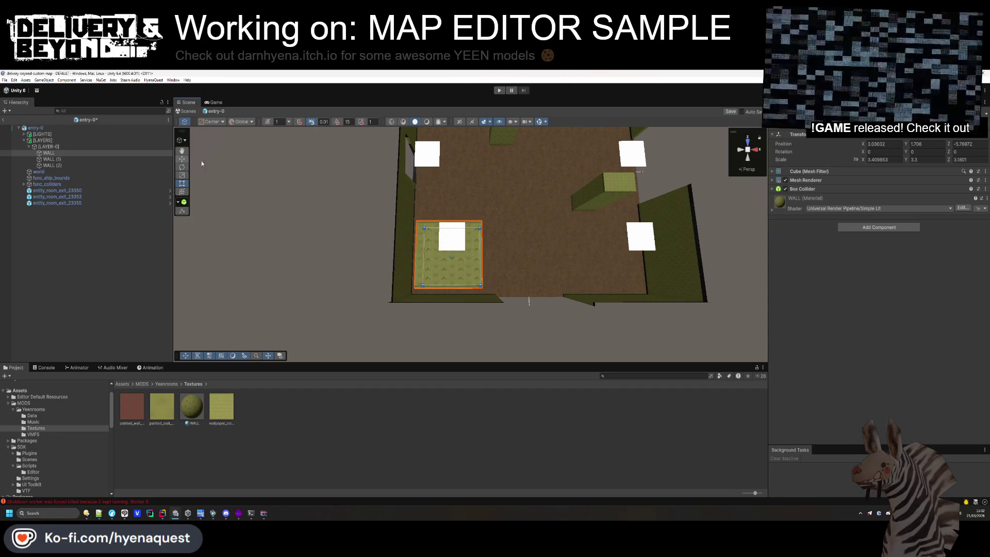
{"action": "mouse_move", "coordinate": [456, 264]}
{"action": "left_mouse_down"}
{"action": "mouse_move", "coordinate": [536, 201]}
{"action": "mouse_move", "coordinate": [379, 216]}
{"action": "mouse_move", "coordinate": [454, 203]}
{"action": "left_mouse_up"}
{"action": "left_click", "coordinate": [453, 203]}
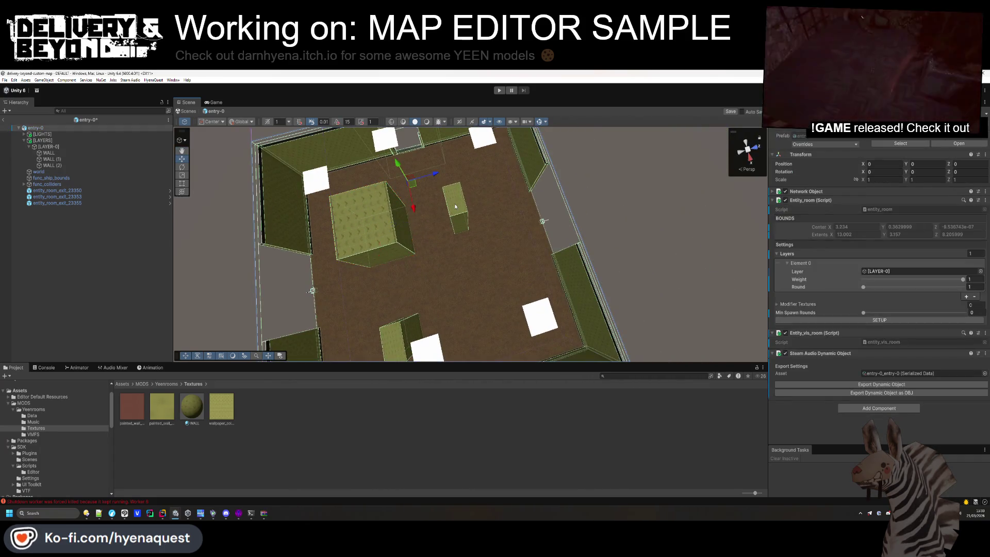
Stretch WALL (1) into a long wall, reposition it, and duplicate it as WALL (3)
{"action": "left_click", "coordinate": [464, 230]}
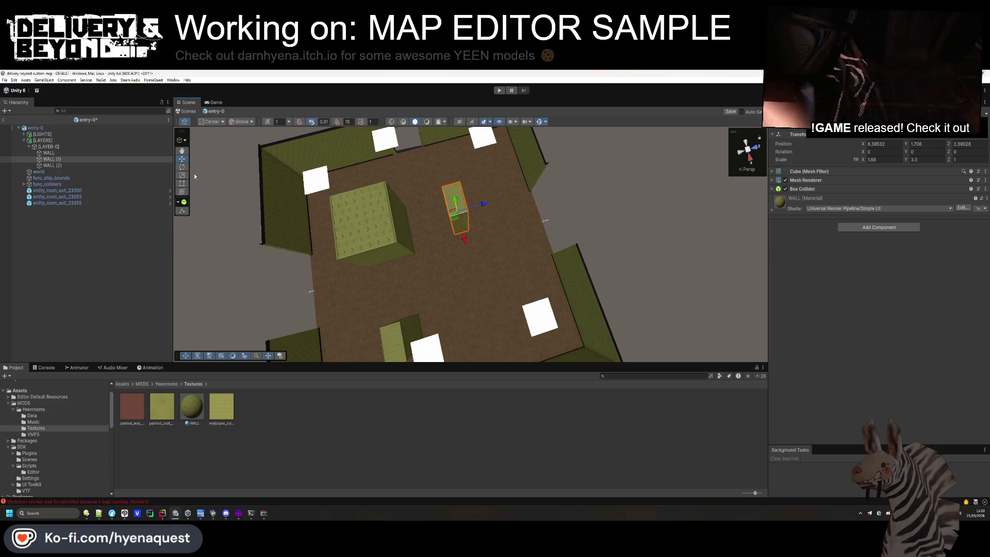
{"action": "mouse_move", "coordinate": [472, 222]}
{"action": "left_mouse_down"}
{"action": "mouse_move", "coordinate": [539, 226]}
{"action": "mouse_move", "coordinate": [499, 214]}
{"action": "mouse_move", "coordinate": [487, 250]}
{"action": "mouse_move", "coordinate": [517, 302]}
{"action": "mouse_move", "coordinate": [471, 261]}
{"action": "mouse_move", "coordinate": [514, 290]}
{"action": "mouse_move", "coordinate": [484, 276]}
{"action": "left_mouse_up"}
{"action": "key", "text": "t"}
{"action": "mouse_move", "coordinate": [485, 276]}
{"action": "left_mouse_down"}
{"action": "mouse_move", "coordinate": [381, 242]}
{"action": "mouse_move", "coordinate": [462, 261]}
{"action": "mouse_move", "coordinate": [529, 222]}
{"action": "mouse_move", "coordinate": [336, 145]}
{"action": "mouse_move", "coordinate": [433, 171]}
{"action": "left_mouse_up"}
{"action": "key", "text": "ctrl+d"}
{"action": "left_click", "coordinate": [462, 261]}
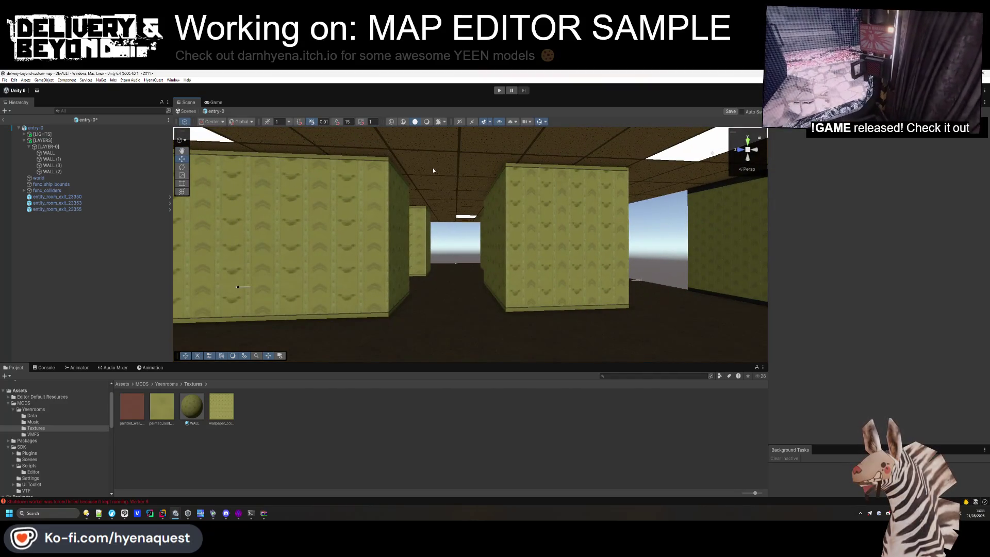
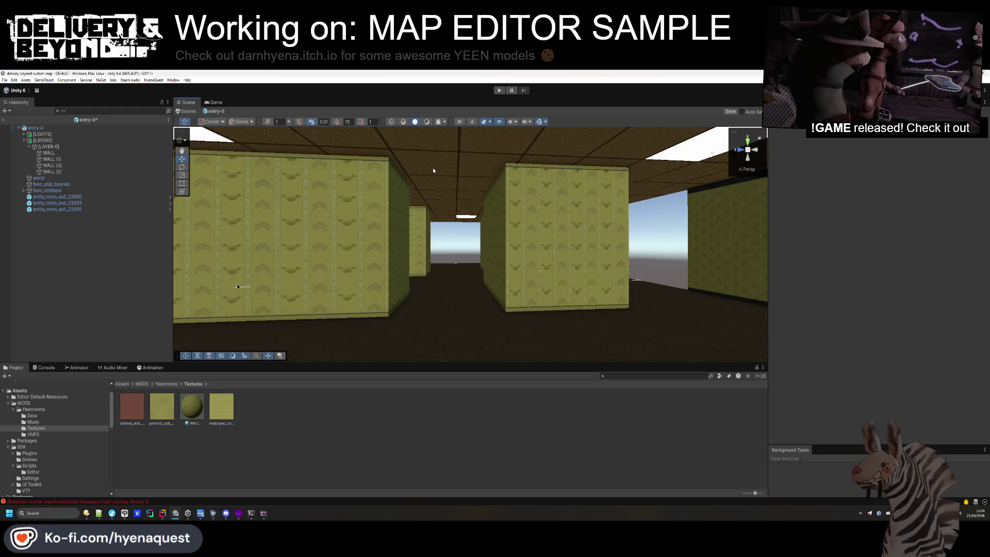
Look down at the floor between the walls and set the WALL material's Tiling X to 1
{"action": "mouse_move", "coordinate": [441, 156]}
{"action": "left_mouse_down"}
{"action": "mouse_move", "coordinate": [355, 278]}
{"action": "mouse_move", "coordinate": [475, 311]}
{"action": "mouse_move", "coordinate": [616, 301]}
{"action": "mouse_move", "coordinate": [543, 276]}
{"action": "mouse_move", "coordinate": [500, 243]}
{"action": "mouse_move", "coordinate": [471, 243]}
{"action": "mouse_move", "coordinate": [453, 211]}
{"action": "mouse_move", "coordinate": [333, 230]}
{"action": "mouse_move", "coordinate": [355, 238]}
{"action": "mouse_move", "coordinate": [360, 293]}
{"action": "mouse_move", "coordinate": [354, 277]}
{"action": "mouse_move", "coordinate": [461, 276]}
{"action": "mouse_move", "coordinate": [516, 288]}
{"action": "mouse_move", "coordinate": [495, 268]}
{"action": "mouse_move", "coordinate": [464, 289]}
{"action": "left_mouse_up"}
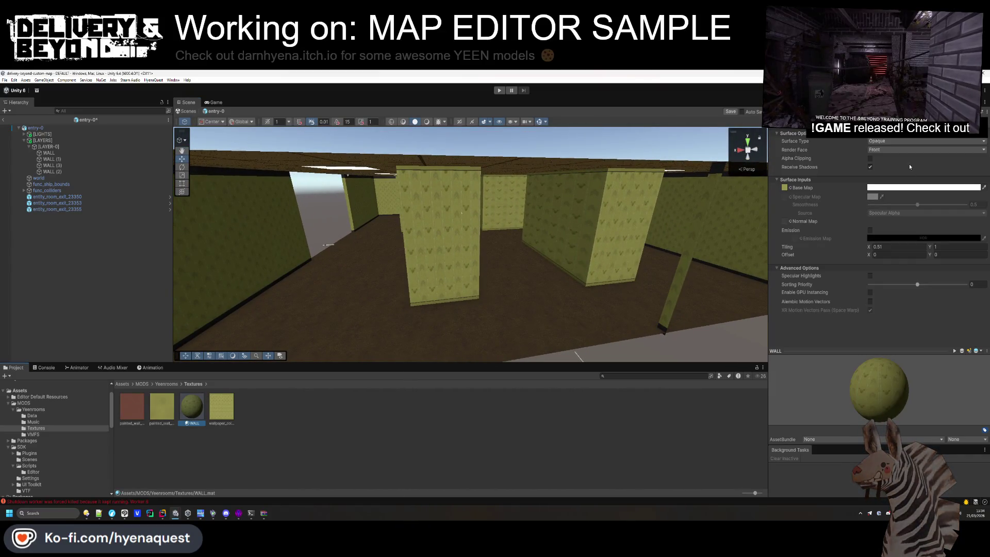
{"action": "left_click", "coordinate": [883, 247]}
{"action": "type", "text": "1"}
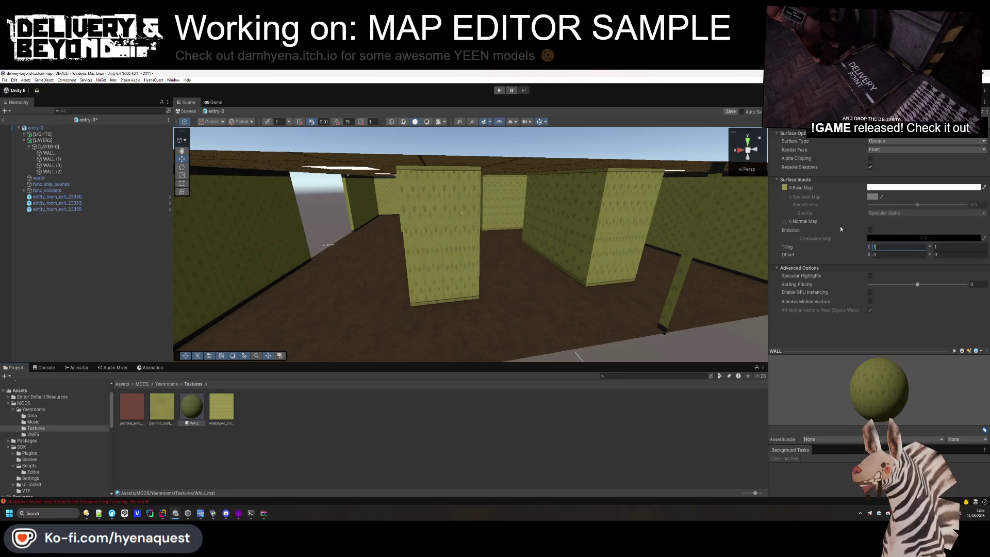
{"action": "right_click", "coordinate": [290, 409]}
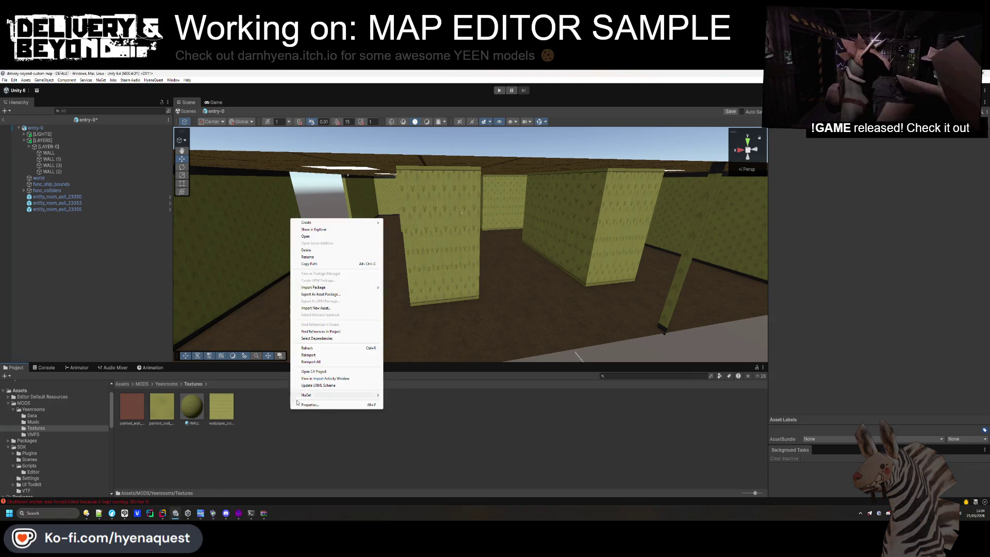
Create a URP Lit Shader Graph in the Textures folder and name it AutoTiling
{"action": "mouse_move", "coordinate": [361, 223]}
{"action": "mouse_move", "coordinate": [412, 301]}
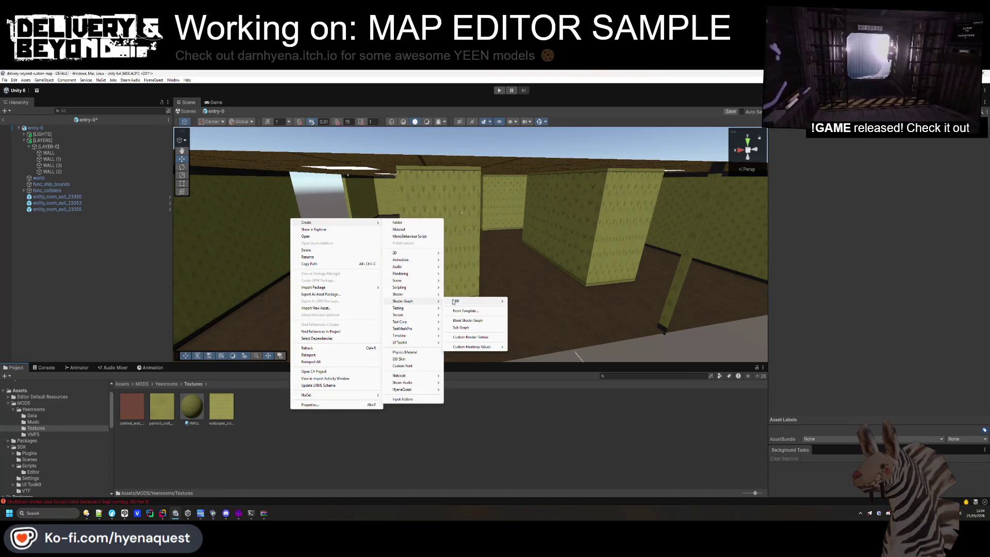
{"action": "mouse_move", "coordinate": [474, 301]}
{"action": "left_click", "coordinate": [517, 302]}
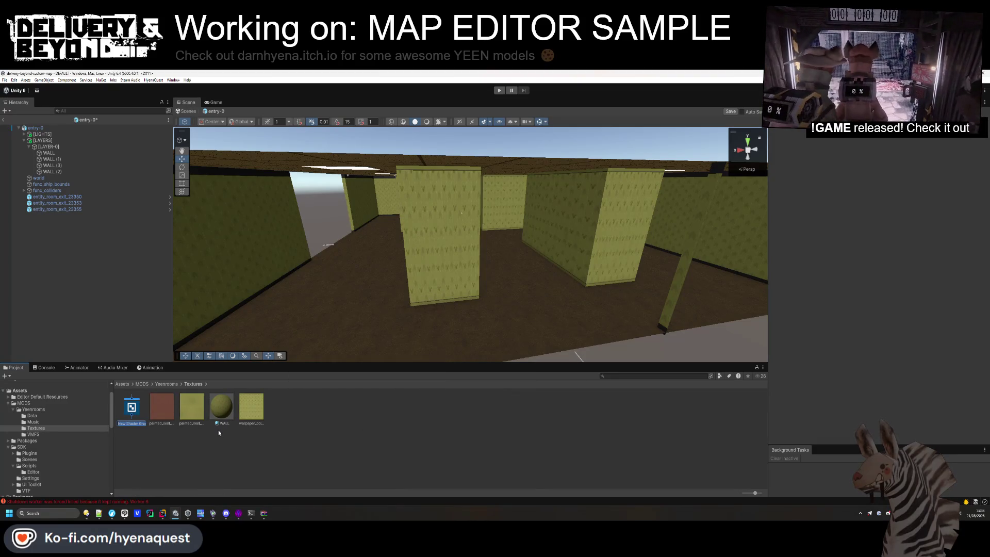
{"action": "type", "text": "Tiling"}
{"action": "key", "text": "BackSpace"}
{"action": "key", "text": "BackSpace"}
{"action": "key", "text": "BackSpace"}
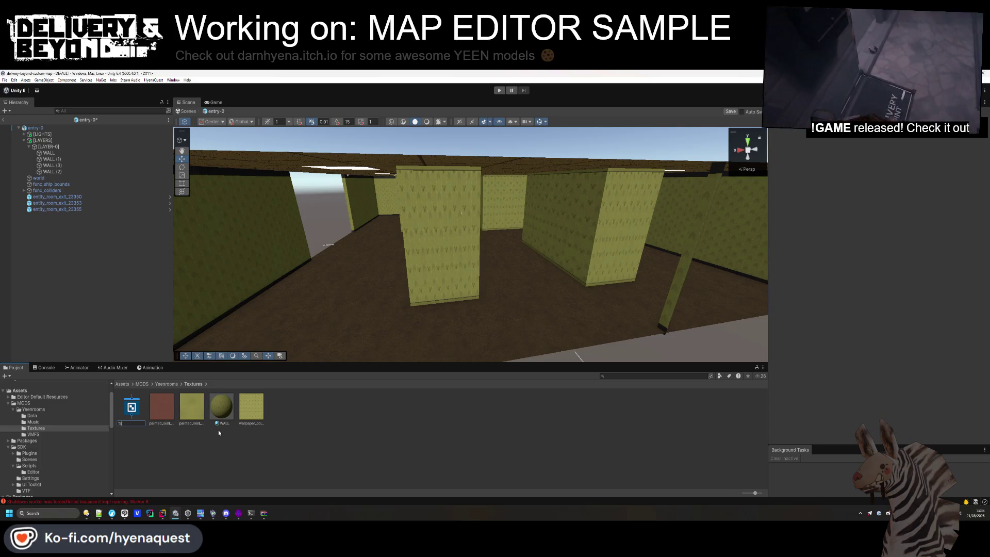
{"action": "type", "text": "AutoTiling"}
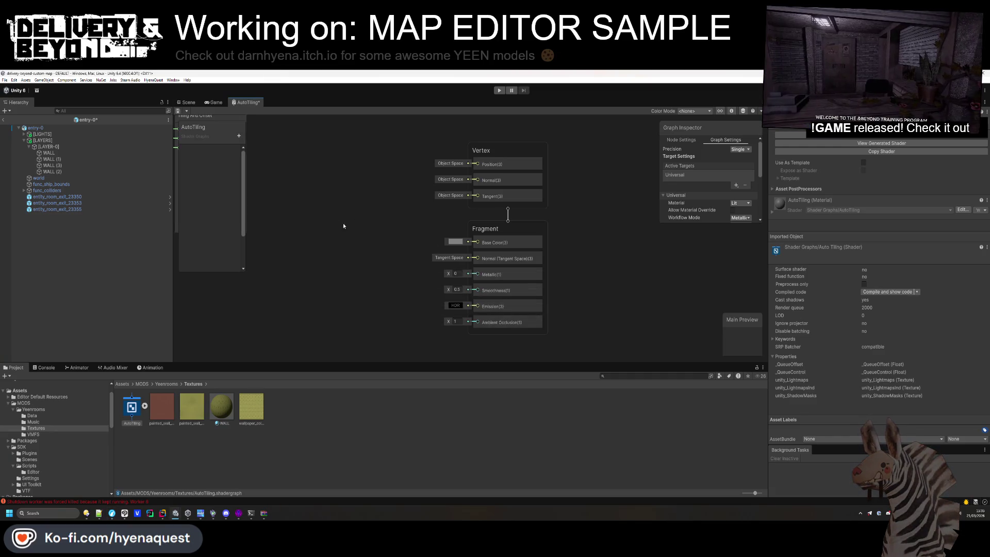
Add an Object node and a Split node, feeding the Object scale into Split
{"action": "scroll", "coordinate": [438, 232], "scroll_direction": "down", "scroll_amount": 3}
{"action": "key", "text": "ctrl+z"}
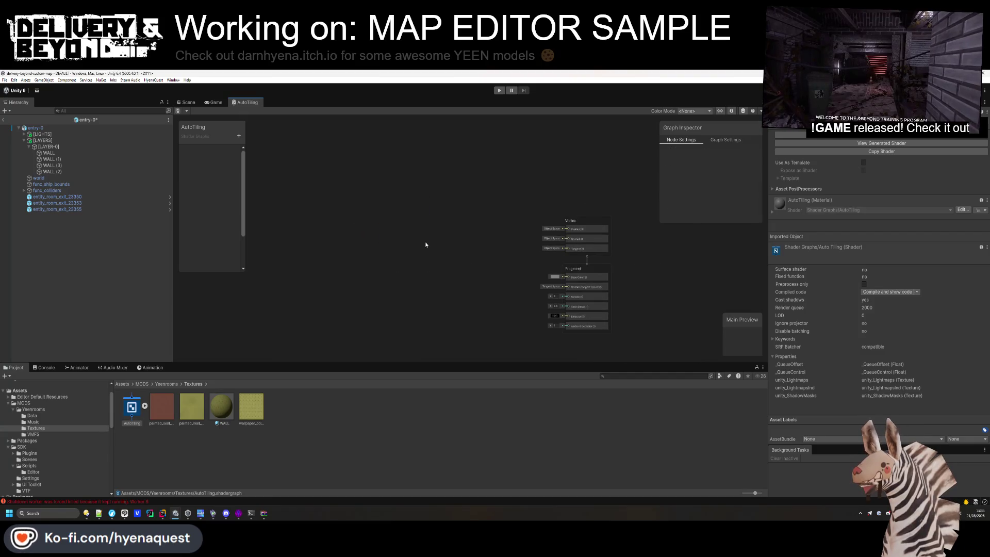
{"action": "key", "text": "space"}
{"action": "type", "text": "object"}
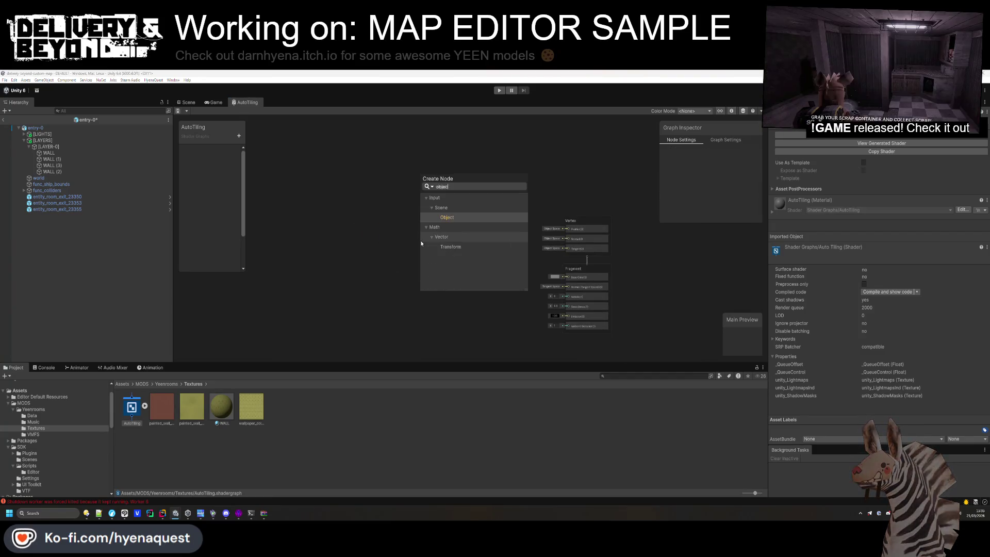
{"action": "key", "text": "Return"}
{"action": "left_click_drag", "start_coordinate": [444, 257], "coordinate": [398, 172]}
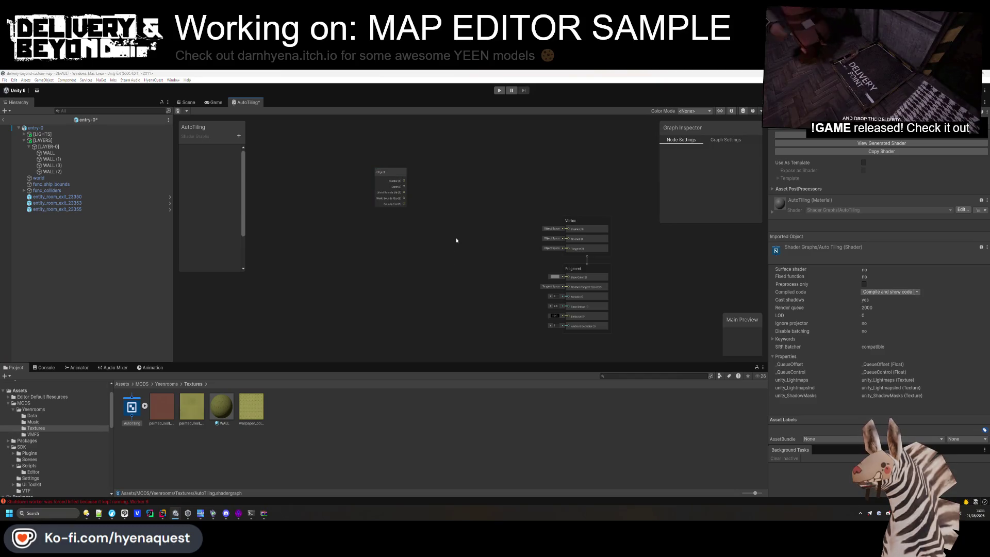
{"action": "key", "text": "space"}
{"action": "type", "text": "ve"}
{"action": "key", "text": "BackSpace"}
{"action": "key", "text": "BackSpace"}
{"action": "type", "text": "split"}
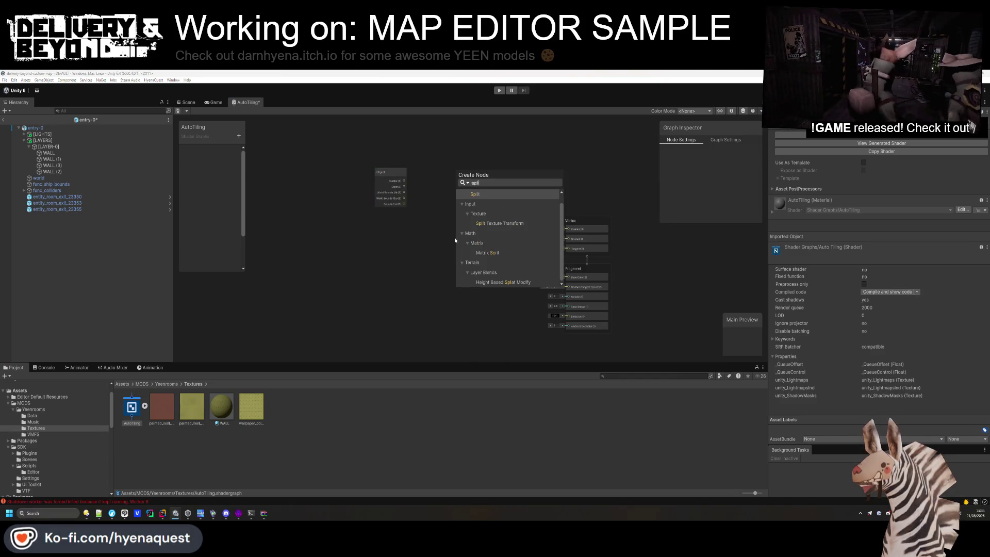
{"action": "key", "text": "Return"}
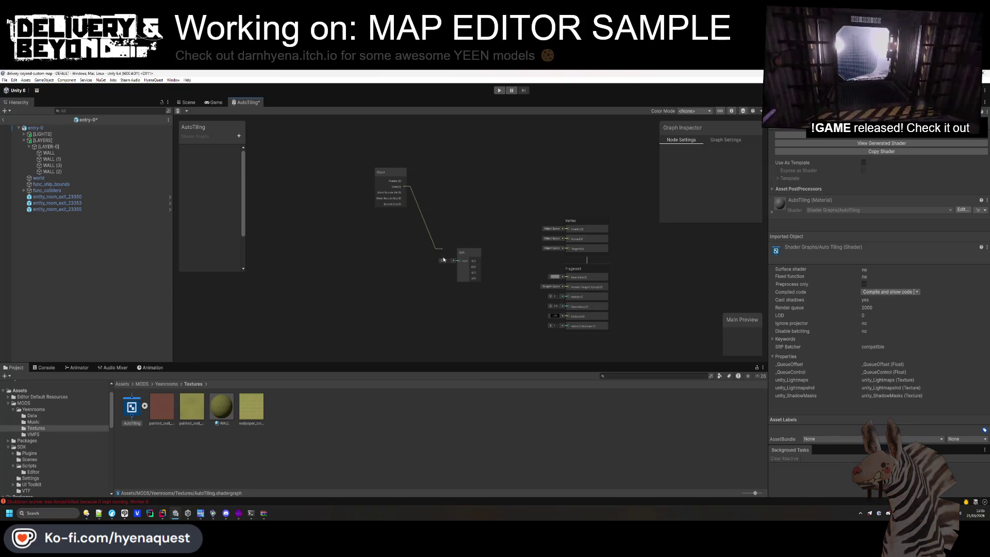
{"action": "left_click_drag", "start_coordinate": [457, 265], "coordinate": [415, 244]}
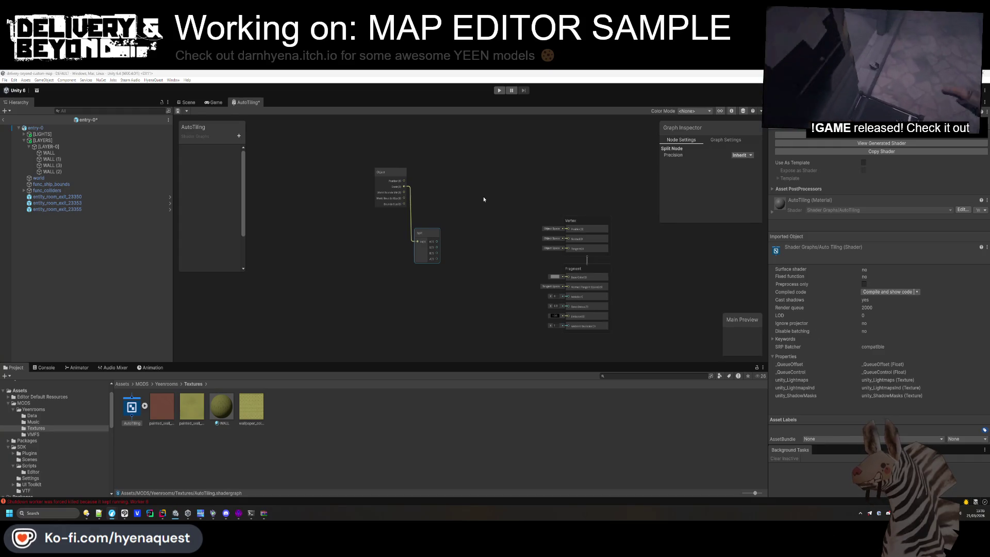
Add Vector 2 and Tiling And Offset nodes, then shift the Object, Split and Vector 2 nodes left
{"action": "key", "text": "space"}
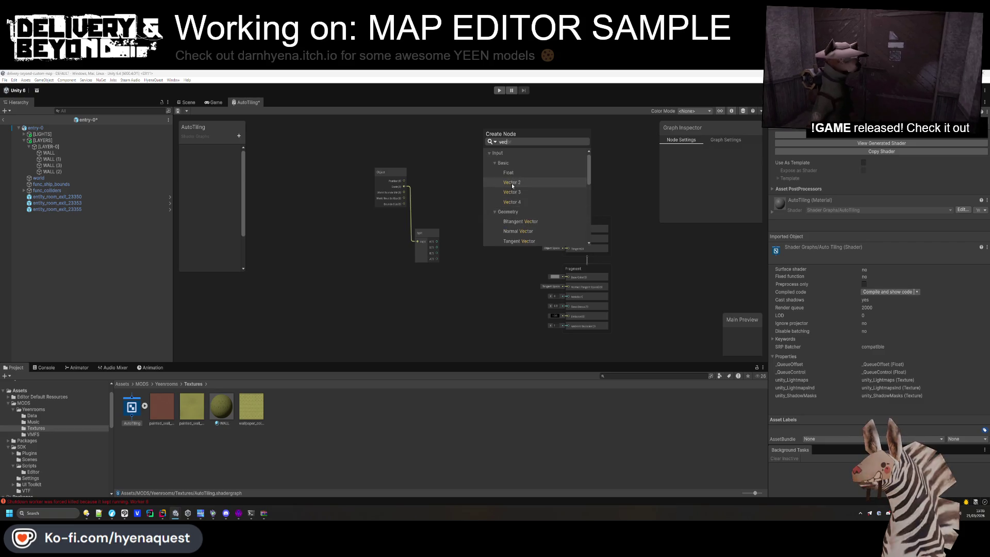
{"action": "left_click", "coordinate": [511, 187]}
{"action": "key", "text": "space"}
{"action": "type", "text": "tiling"}
{"action": "key", "text": "Return"}
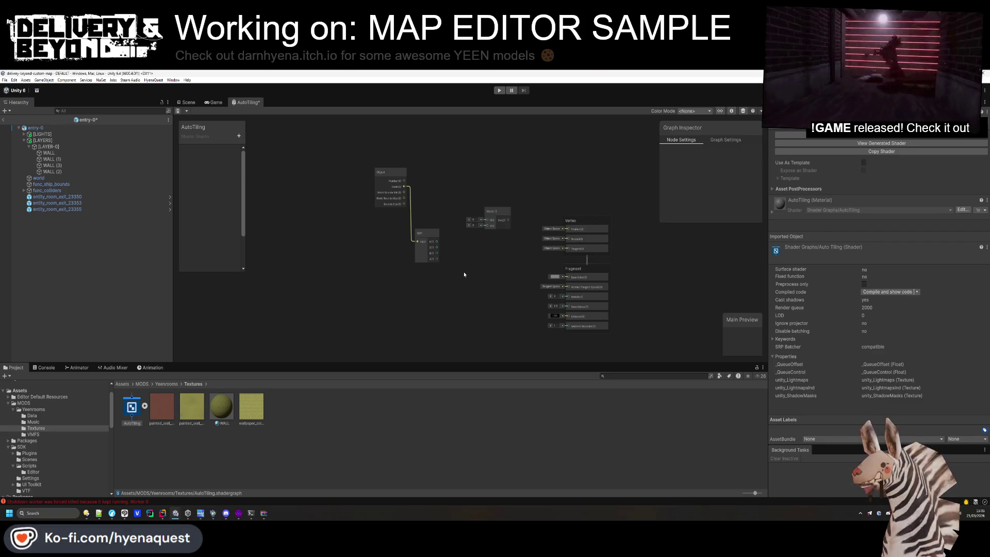
{"action": "mouse_move", "coordinate": [469, 268]}
{"action": "left_mouse_down"}
{"action": "mouse_move", "coordinate": [369, 162]}
{"action": "mouse_move", "coordinate": [268, 169]}
{"action": "left_mouse_up"}
Add a Texture2D property named MainTex and place it on the canvas
{"action": "left_click", "coordinate": [238, 136]}
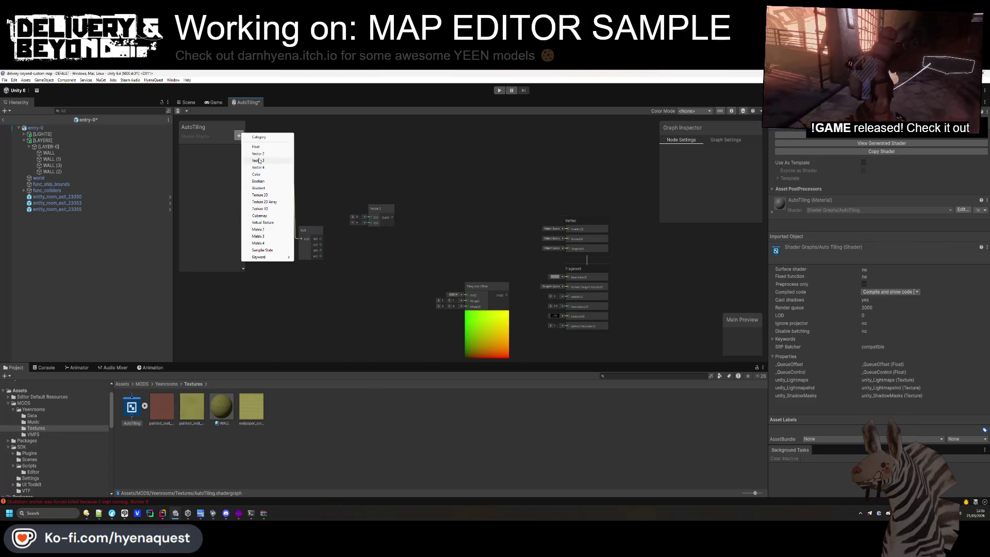
{"action": "left_click", "coordinate": [271, 195]}
{"action": "type", "text": "MainTEx"}
{"action": "key", "text": "Return"}
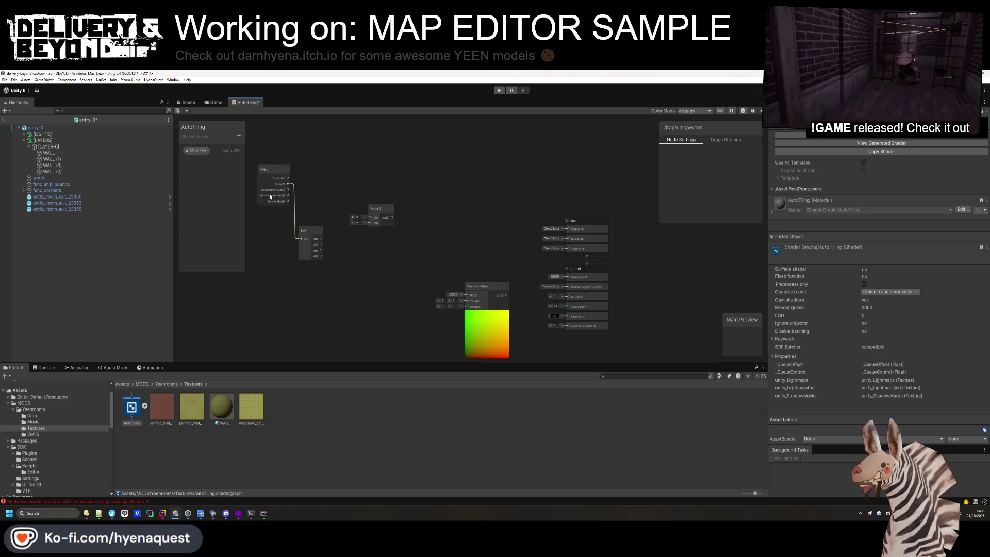
{"action": "left_click", "coordinate": [205, 156]}
{"action": "double_click", "coordinate": [204, 154]}
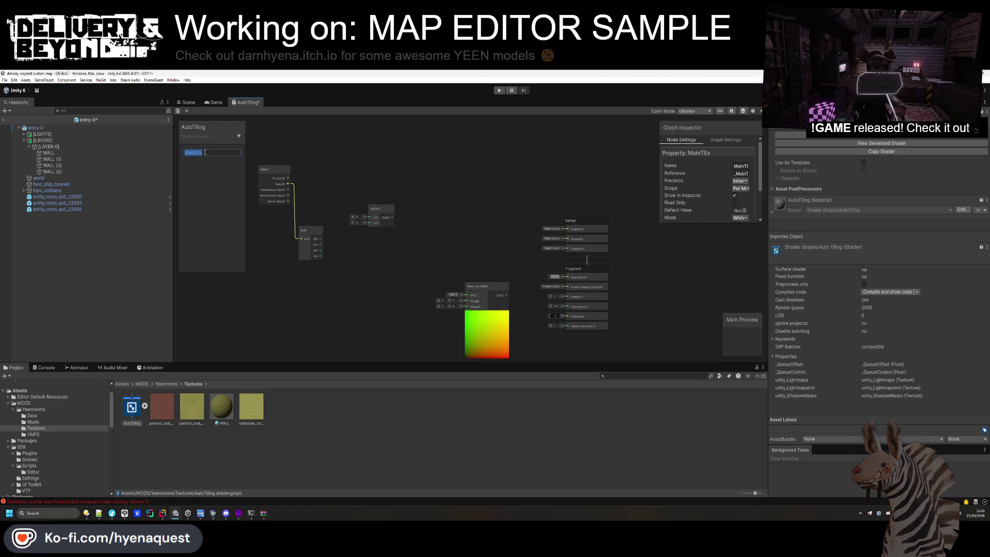
{"action": "type", "text": "ex"}
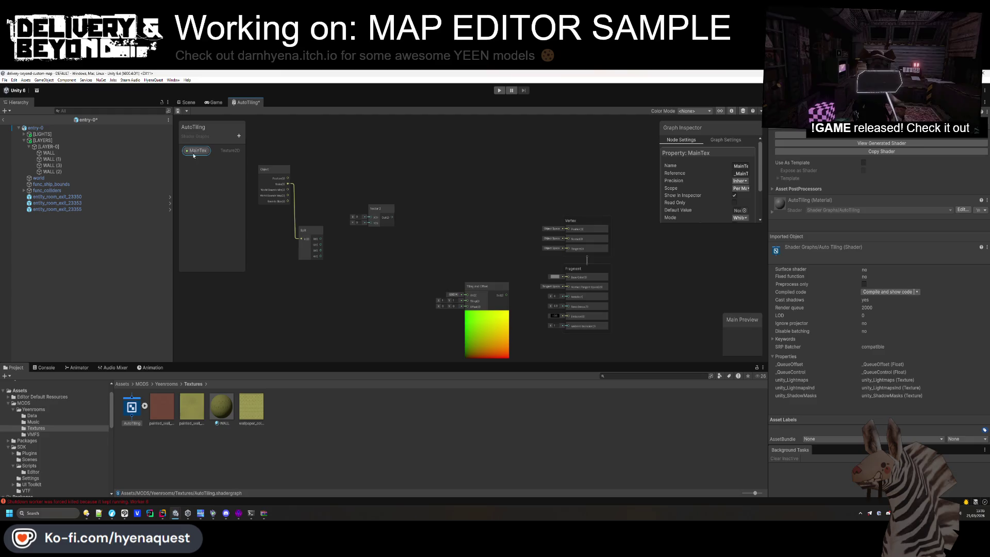
{"action": "right_click", "coordinate": [198, 152]}
{"action": "key", "text": "Escape"}
{"action": "right_click", "coordinate": [197, 149]}
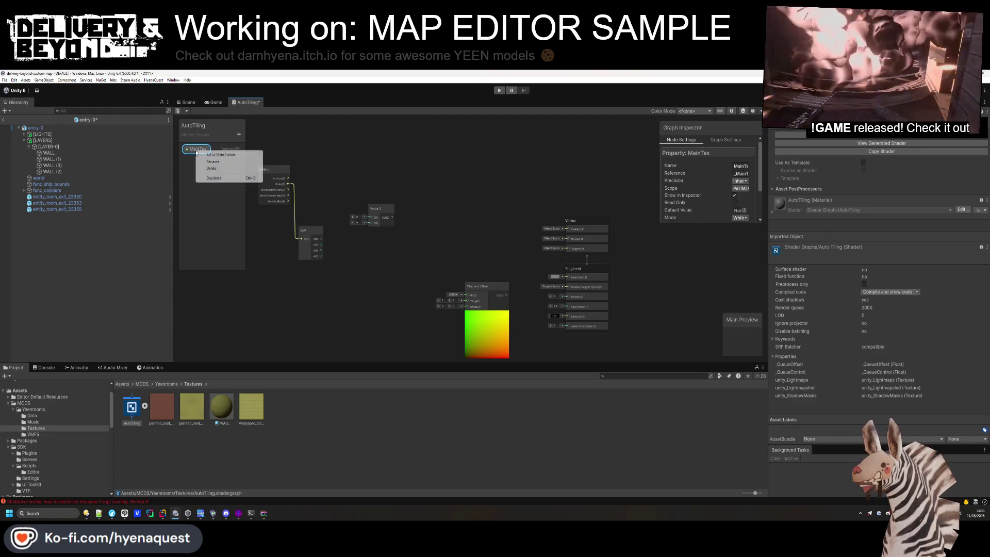
{"action": "key", "text": "Escape"}
{"action": "left_click_drag", "start_coordinate": [197, 149], "coordinate": [341, 149]}
Add a Sample Texture 2D node and arrange it with Tiling And Offset below Vector 2
{"action": "key", "text": "space"}
{"action": "type", "text": "sample"}
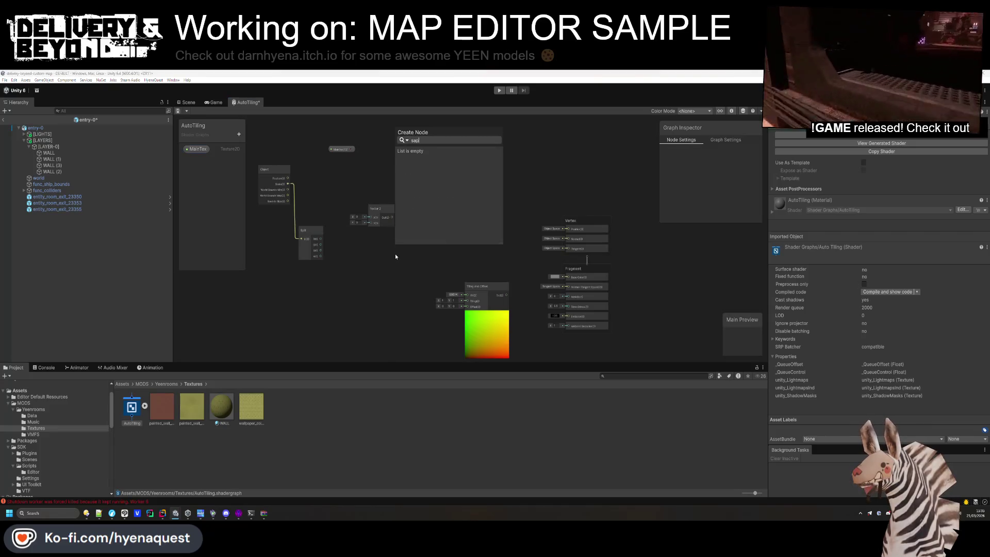
{"action": "scroll", "coordinate": [442, 217], "scroll_direction": "up", "scroll_amount": 5}
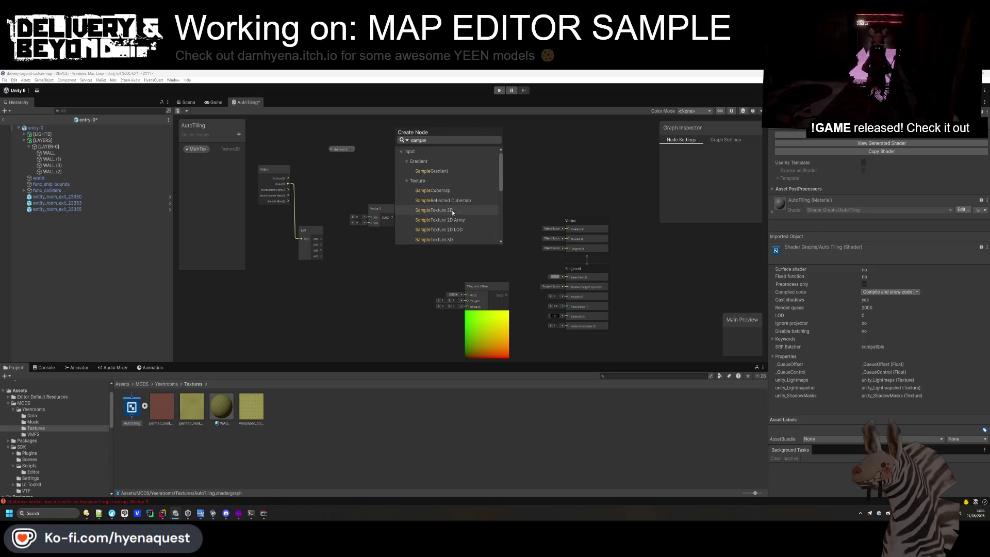
{"action": "left_click", "coordinate": [452, 209]}
{"action": "left_click_drag", "start_coordinate": [452, 211], "coordinate": [485, 162]}
{"action": "left_click_drag", "start_coordinate": [491, 289], "coordinate": [417, 280]}
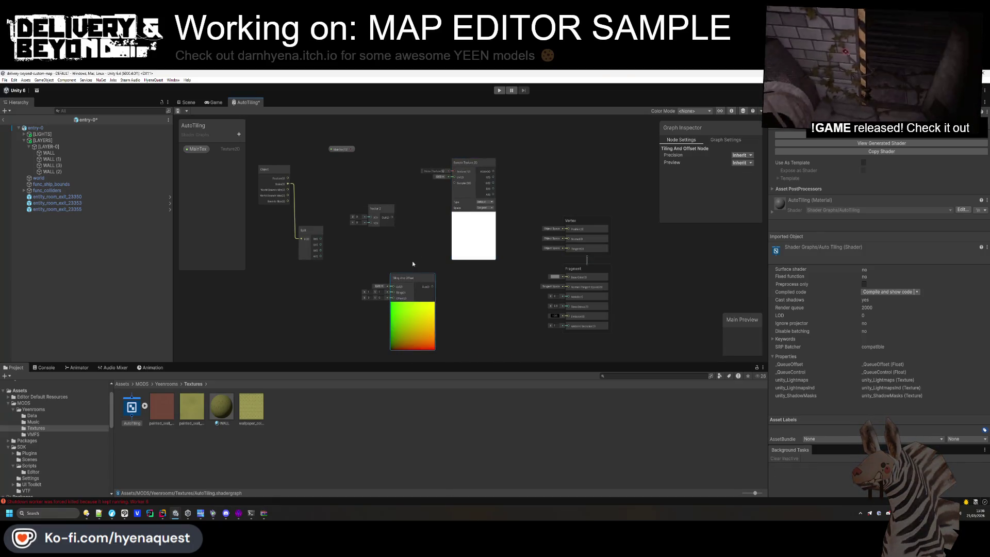
{"action": "mouse_move", "coordinate": [501, 188]}
{"action": "left_mouse_down"}
{"action": "mouse_move", "coordinate": [527, 274]}
{"action": "mouse_move", "coordinate": [568, 276]}
{"action": "left_mouse_up"}
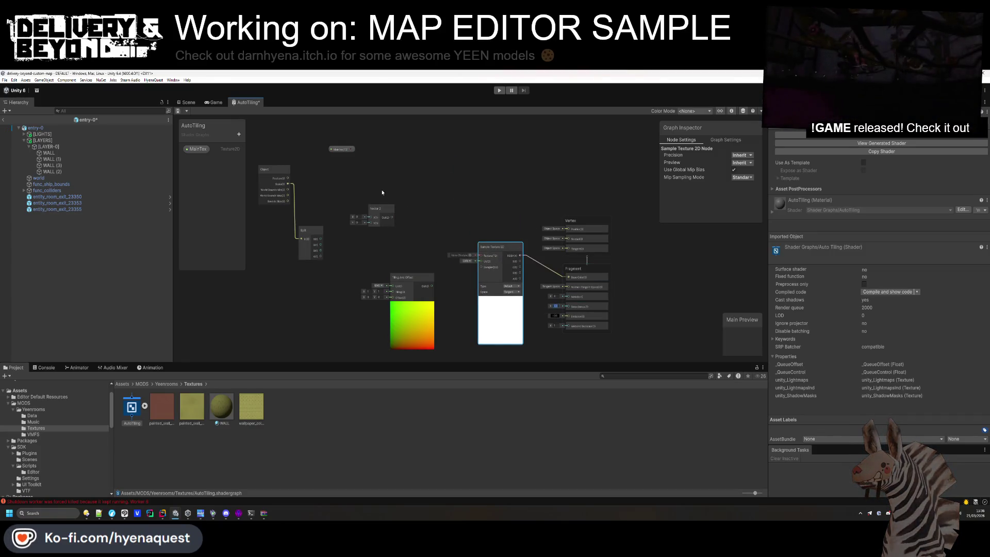
{"action": "left_click", "coordinate": [375, 171]}
{"action": "left_click", "coordinate": [352, 150]}
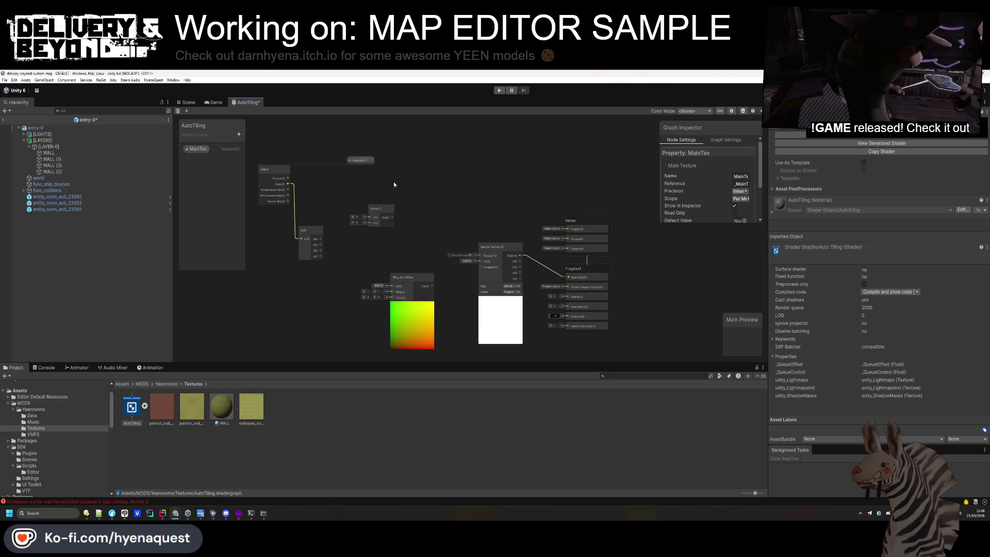
{"action": "left_click_drag", "start_coordinate": [434, 286], "coordinate": [481, 262]}
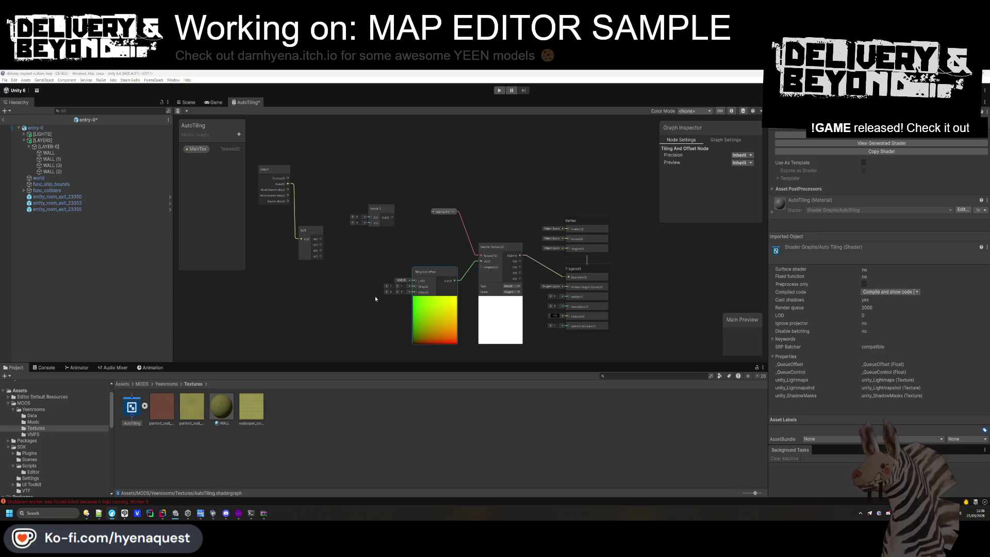
Wire Split R and B into Vector 2 X and Y, save the graph, and close it
{"action": "left_click_drag", "start_coordinate": [321, 239], "coordinate": [364, 217]}
{"action": "mouse_move", "coordinate": [322, 251]}
{"action": "left_mouse_down"}
{"action": "mouse_move", "coordinate": [371, 223]}
{"action": "mouse_move", "coordinate": [414, 280]}
{"action": "left_mouse_up"}
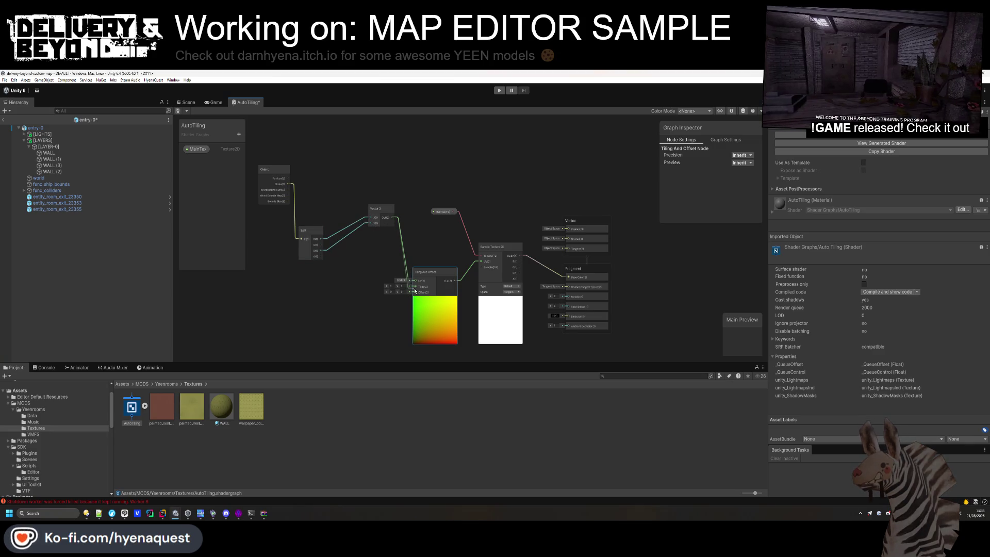
{"action": "key", "text": "ctrl+s"}
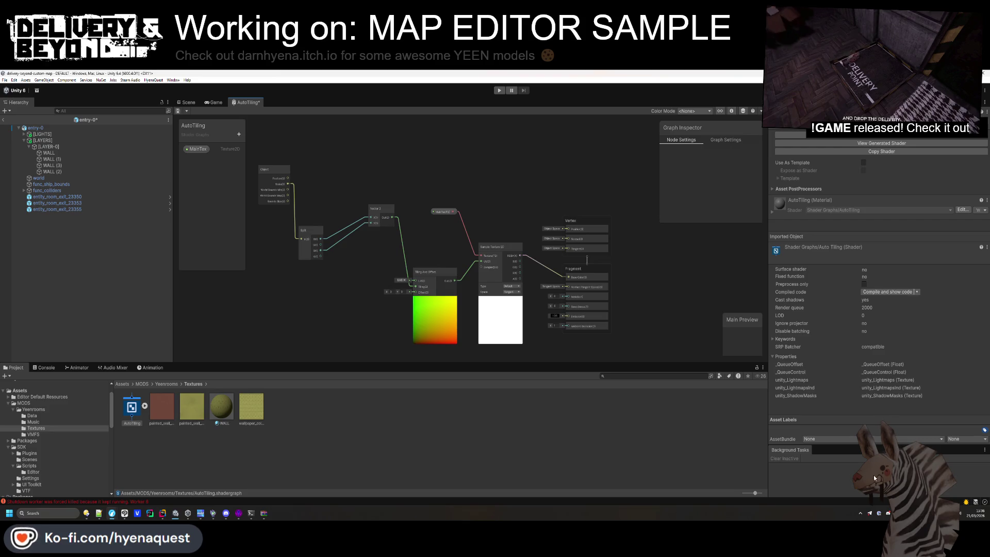
{"action": "key", "text": "ctrl+s"}
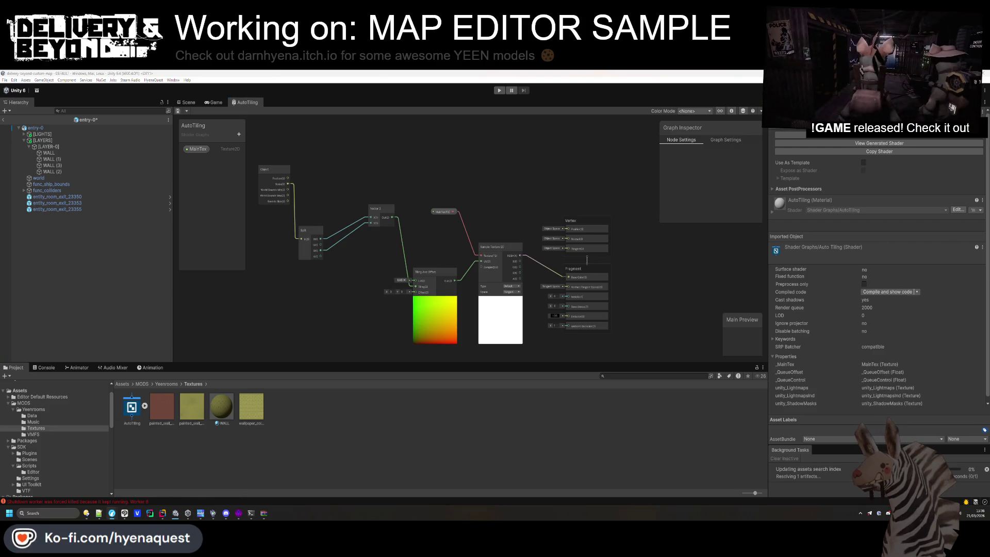
{"action": "middle_click", "coordinate": [247, 102]}
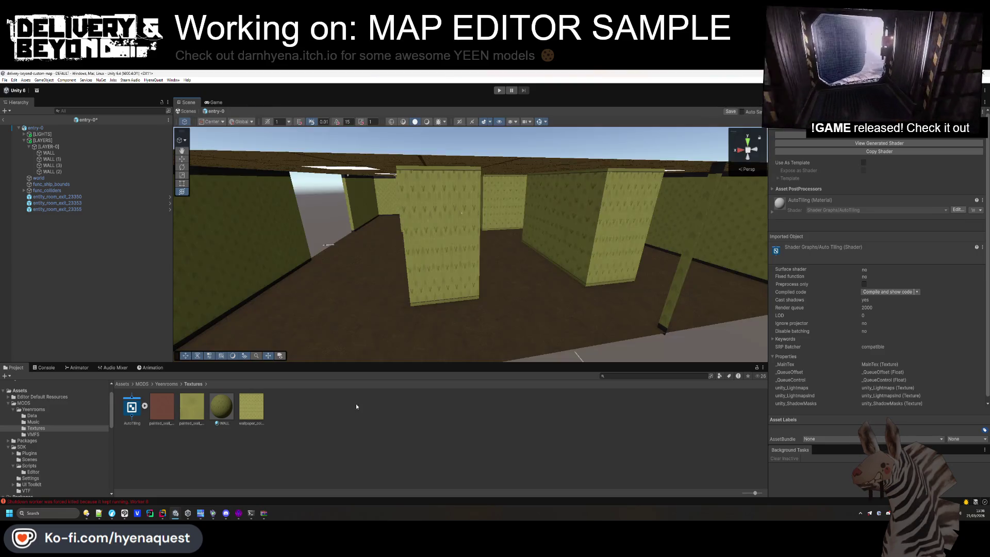
Fly the camera close to a stretched wall with WALL selected, then reopen the AutoTiling graph
{"action": "left_click", "coordinate": [221, 408]}
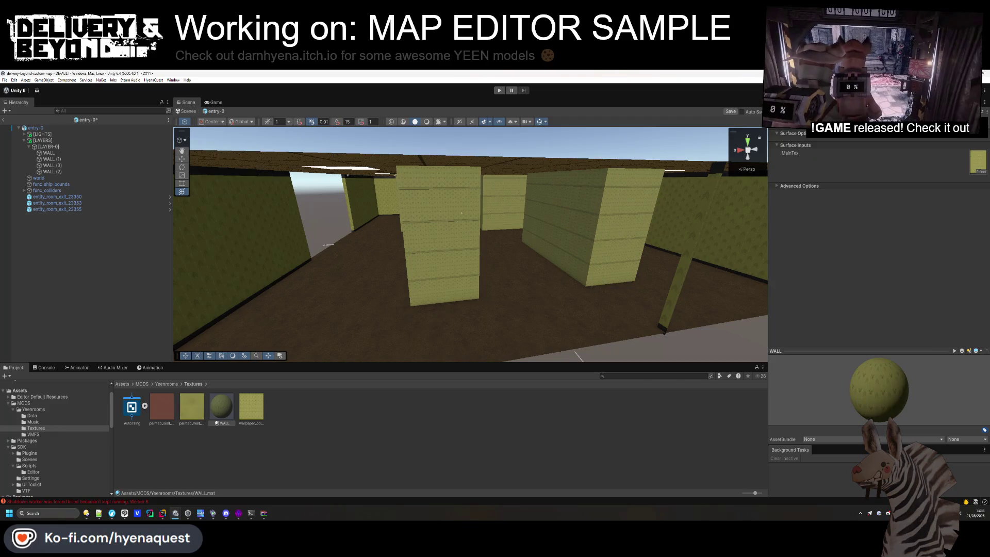
{"action": "mouse_move", "coordinate": [526, 310]}
{"action": "left_mouse_down"}
{"action": "mouse_move", "coordinate": [559, 223]}
{"action": "mouse_move", "coordinate": [593, 234]}
{"action": "mouse_move", "coordinate": [583, 238]}
{"action": "left_mouse_up"}
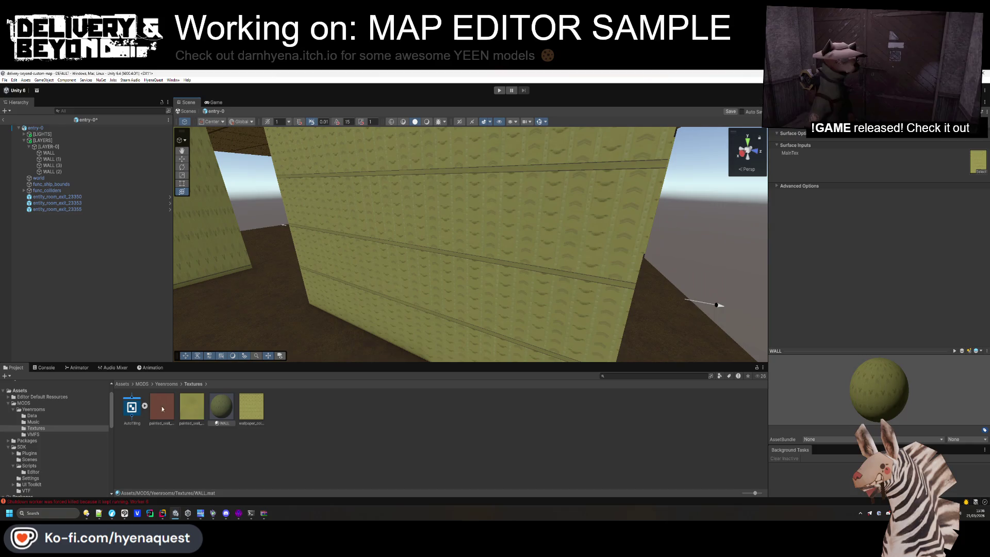
{"action": "left_click", "coordinate": [221, 408]}
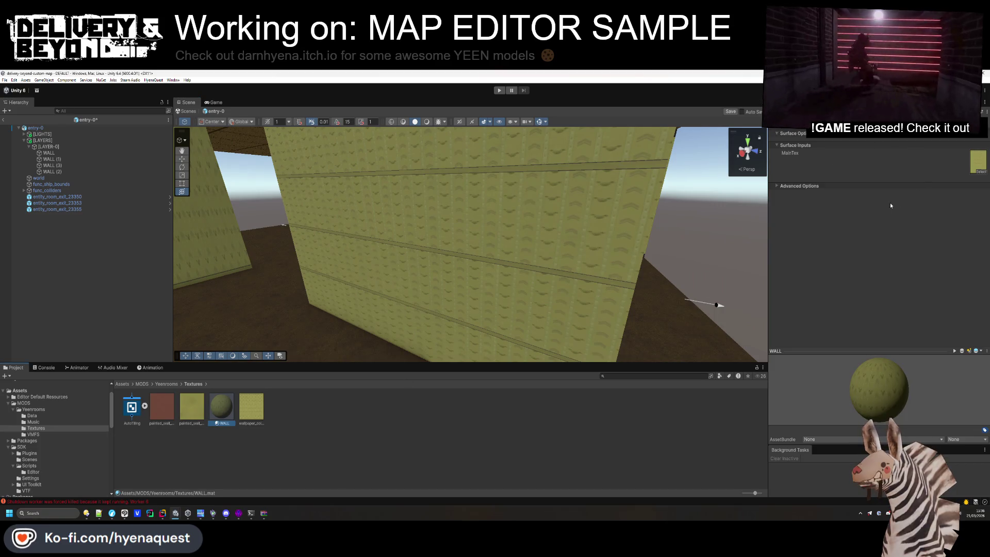
{"action": "left_click", "coordinate": [789, 195]}
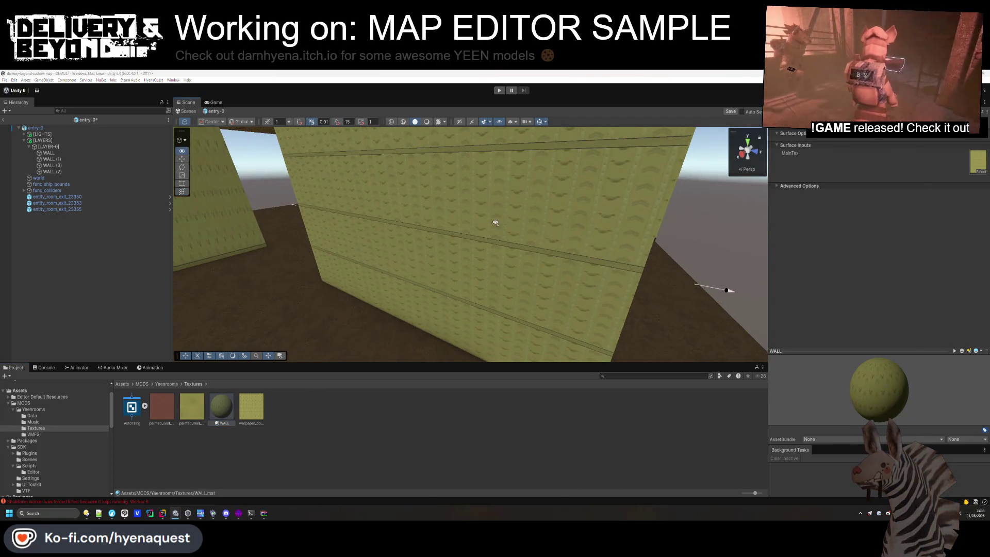
{"action": "key", "text": "alt+Tab"}
{"action": "key", "text": "Escape"}
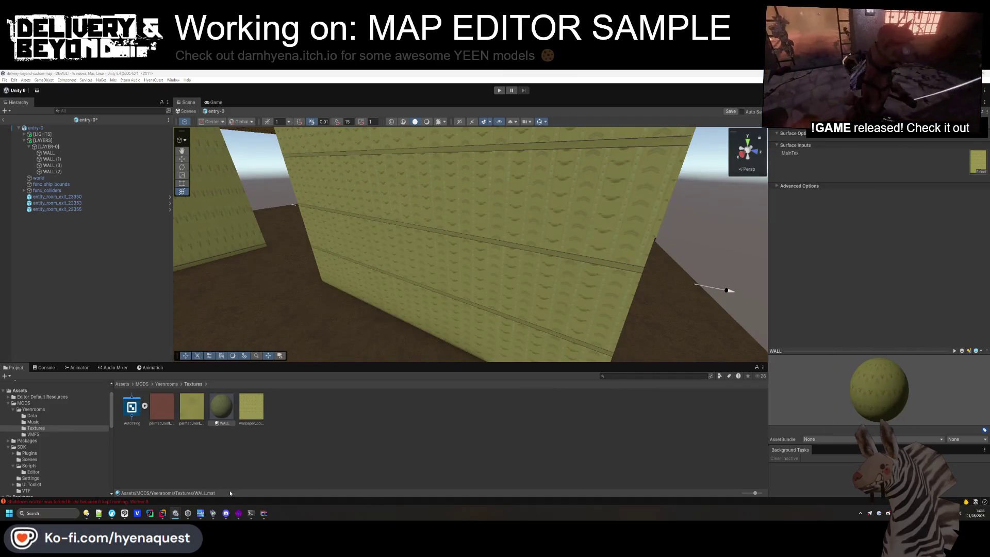
{"action": "left_click", "coordinate": [132, 407]}
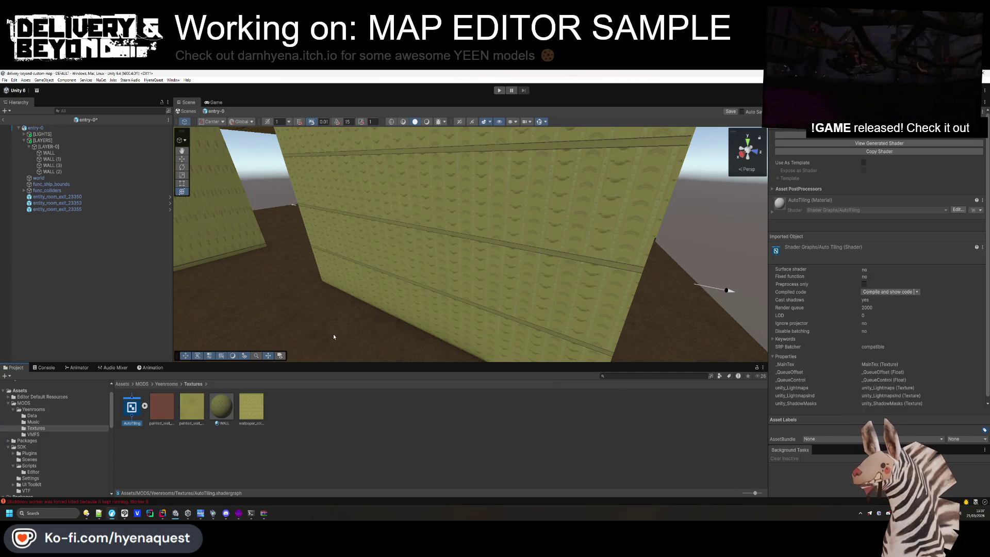
{"action": "double_click", "coordinate": [132, 408]}
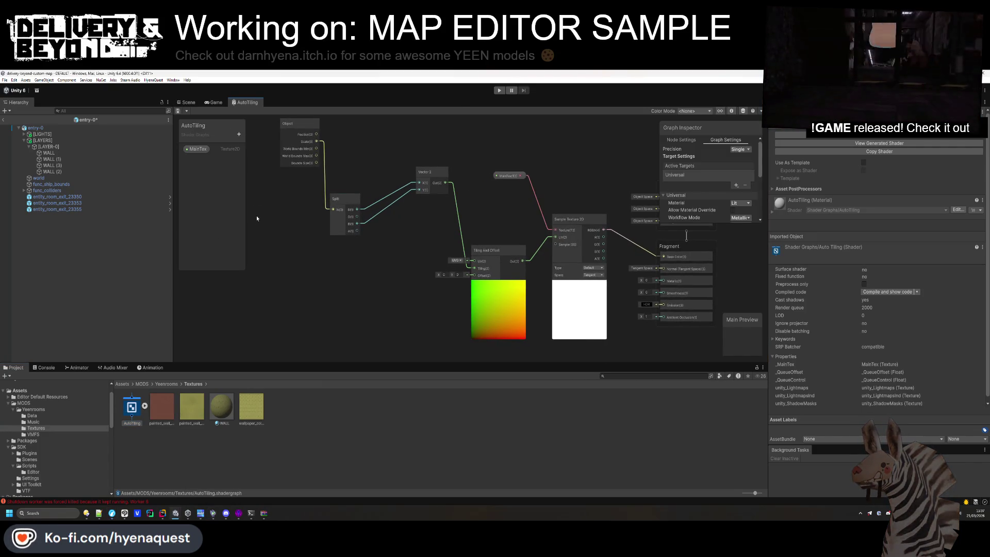
Add a Vector2 property named Tiling and a Multiply node, wiring Tiling into input B
{"action": "left_click", "coordinate": [239, 135]}
{"action": "left_click", "coordinate": [262, 157]}
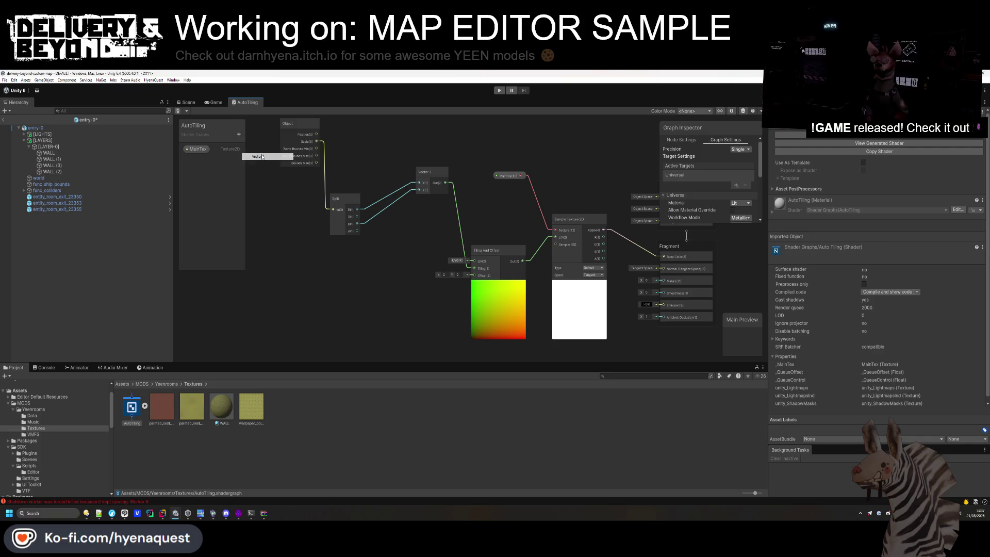
{"action": "type", "text": "Tiling"}
{"action": "key", "text": "Return"}
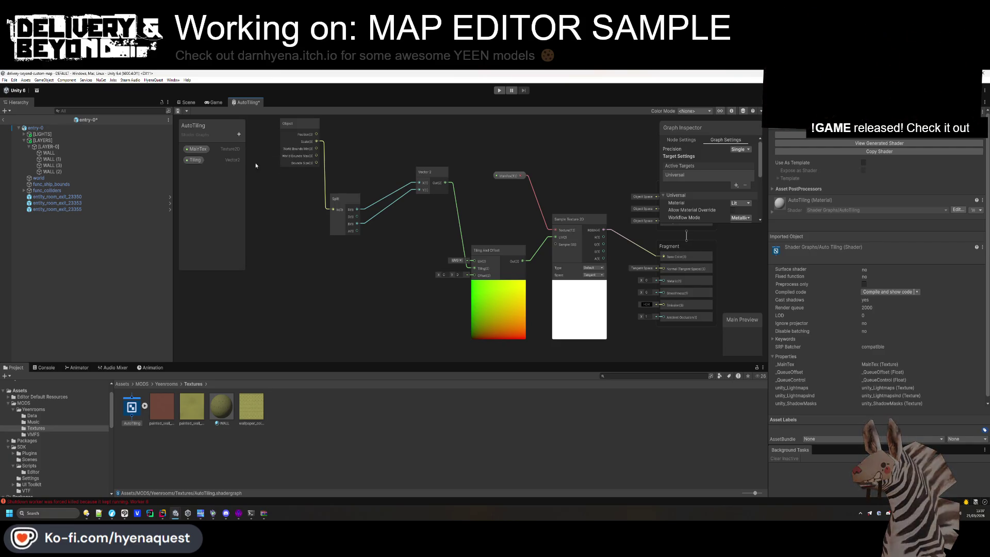
{"action": "key", "text": "space"}
{"action": "type", "text": "multiply"}
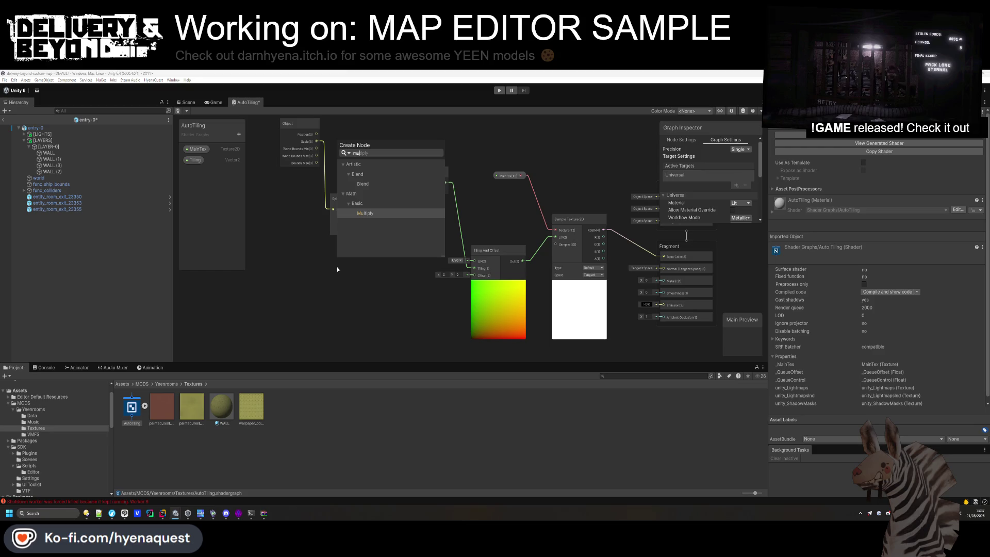
{"action": "key", "text": "Return"}
{"action": "mouse_move", "coordinate": [194, 160]}
{"action": "left_mouse_down"}
{"action": "mouse_move", "coordinate": [360, 289]}
{"action": "mouse_move", "coordinate": [345, 295]}
{"action": "left_mouse_up"}
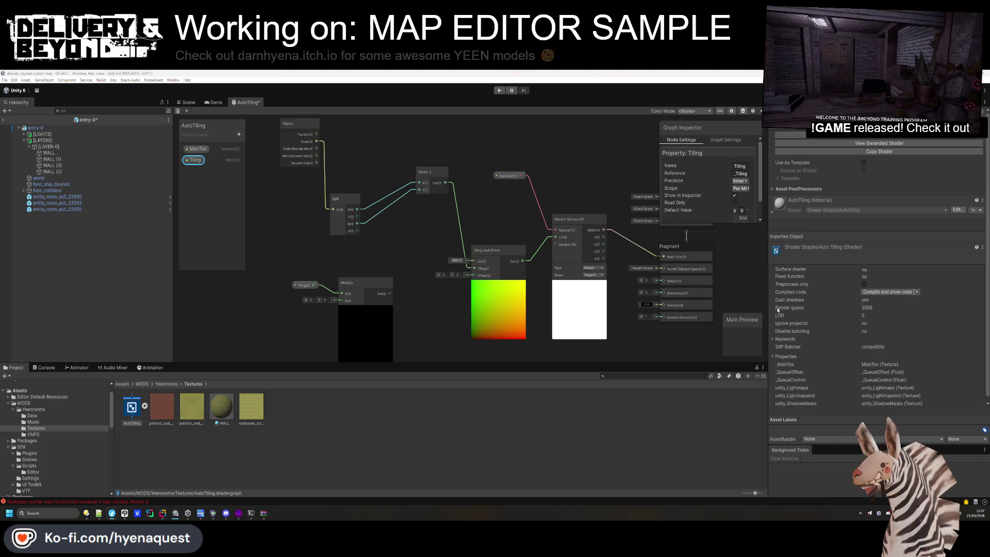
{"action": "left_click_drag", "start_coordinate": [366, 284], "coordinate": [390, 270]}
{"action": "mouse_move", "coordinate": [323, 288]}
{"action": "left_mouse_down"}
{"action": "mouse_move", "coordinate": [366, 287]}
{"action": "mouse_move", "coordinate": [312, 286]}
{"action": "mouse_move", "coordinate": [340, 309]}
{"action": "left_mouse_up"}
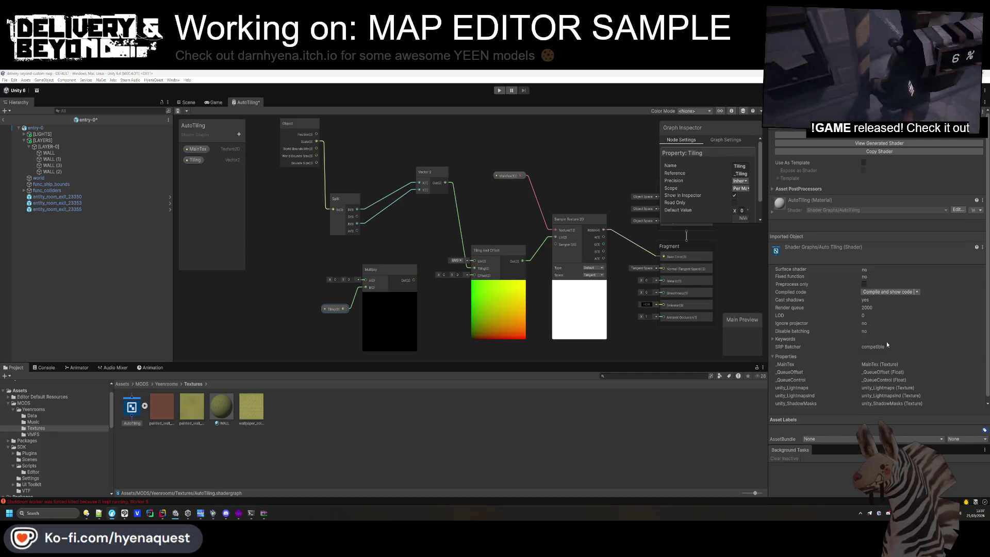
Connect the Vector 2 output to Multiply, tidy the Object, Split and Vector 2 nodes, and save
{"action": "mouse_move", "coordinate": [445, 183]}
{"action": "left_mouse_down"}
{"action": "mouse_move", "coordinate": [401, 266]}
{"action": "mouse_move", "coordinate": [366, 280]}
{"action": "mouse_move", "coordinate": [475, 274]}
{"action": "mouse_move", "coordinate": [445, 287]}
{"action": "left_mouse_up"}
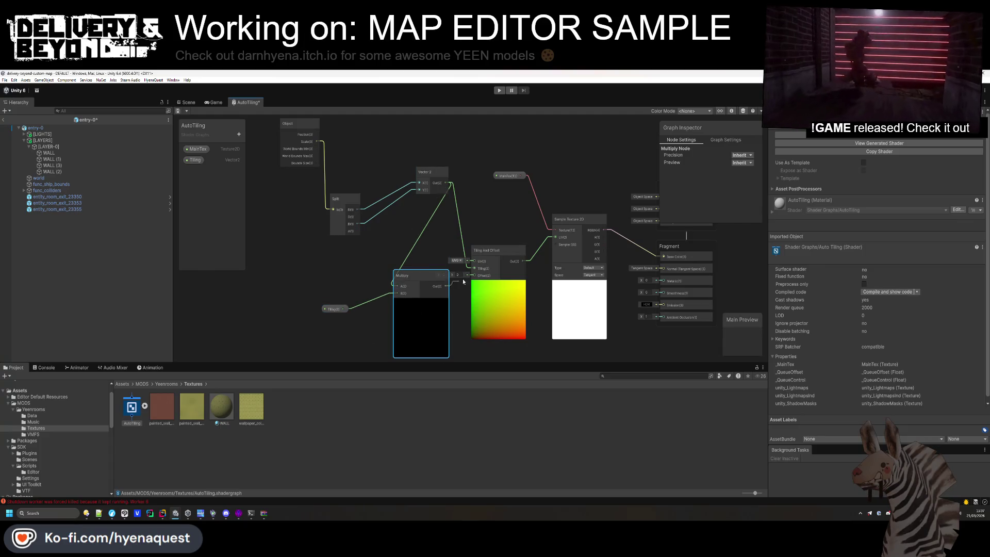
{"action": "mouse_move", "coordinate": [431, 172]}
{"action": "left_mouse_down"}
{"action": "mouse_move", "coordinate": [377, 188]}
{"action": "mouse_move", "coordinate": [318, 187]}
{"action": "left_mouse_up"}
{"action": "left_click_drag", "start_coordinate": [382, 188], "coordinate": [372, 177]}
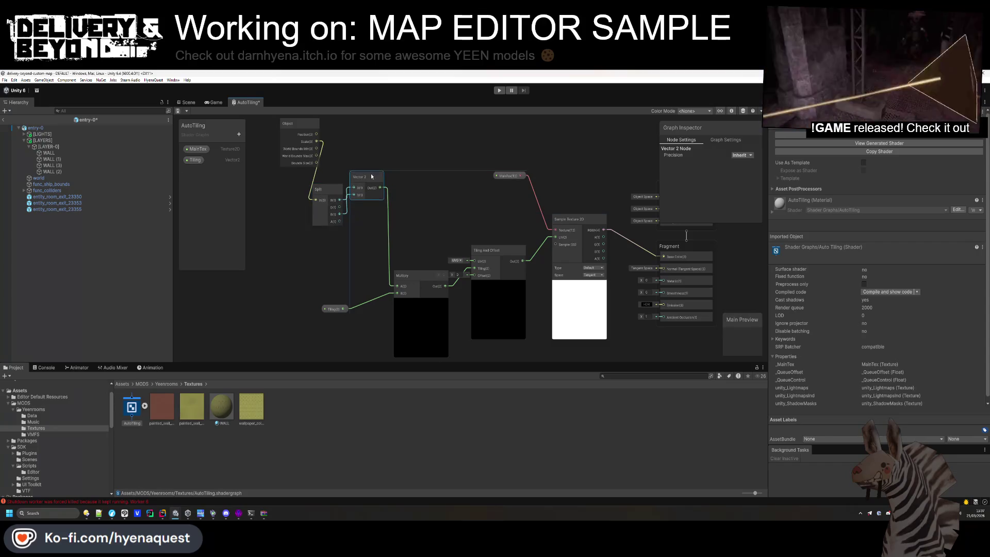
{"action": "left_click_drag", "start_coordinate": [298, 122], "coordinate": [275, 213]}
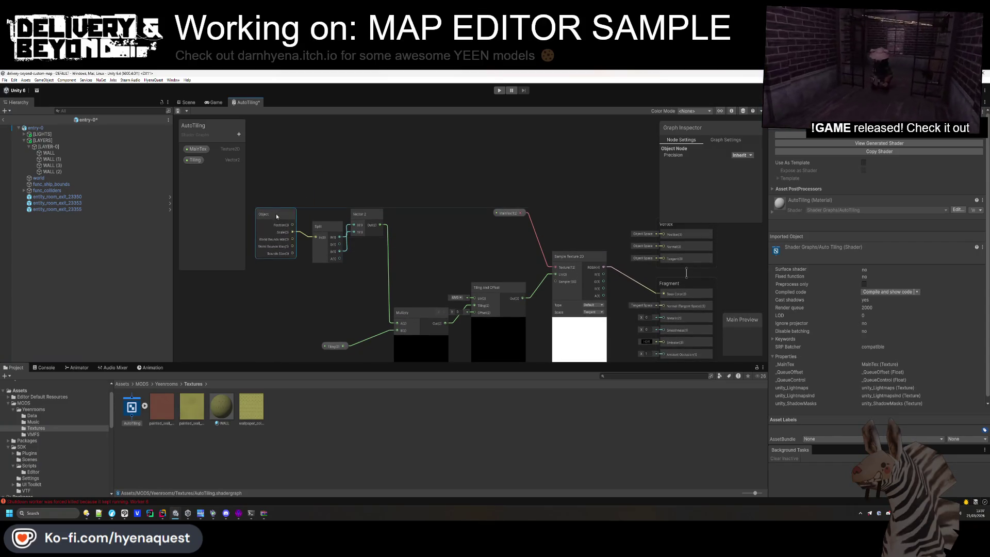
{"action": "key", "text": "ctrl+s"}
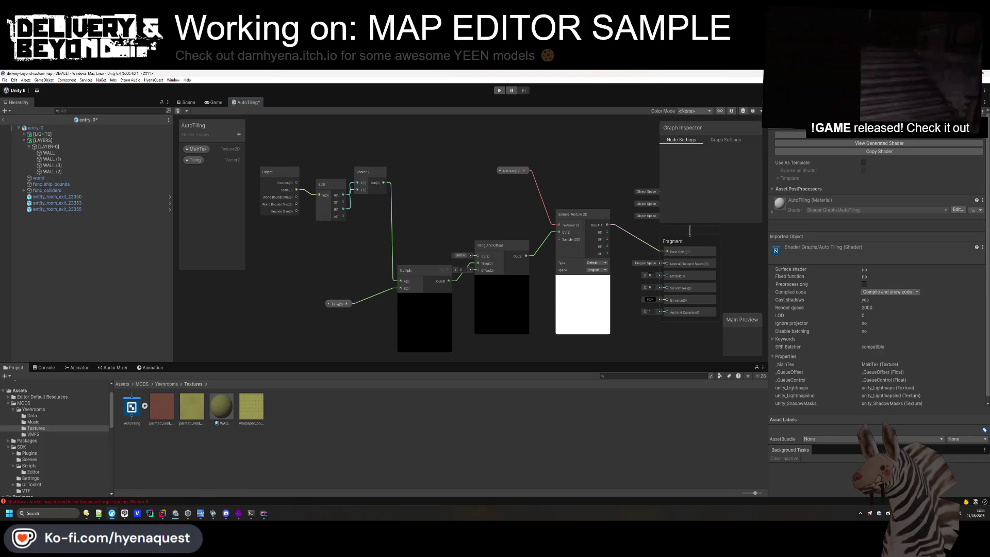
{"action": "key", "text": "ctrl+s"}
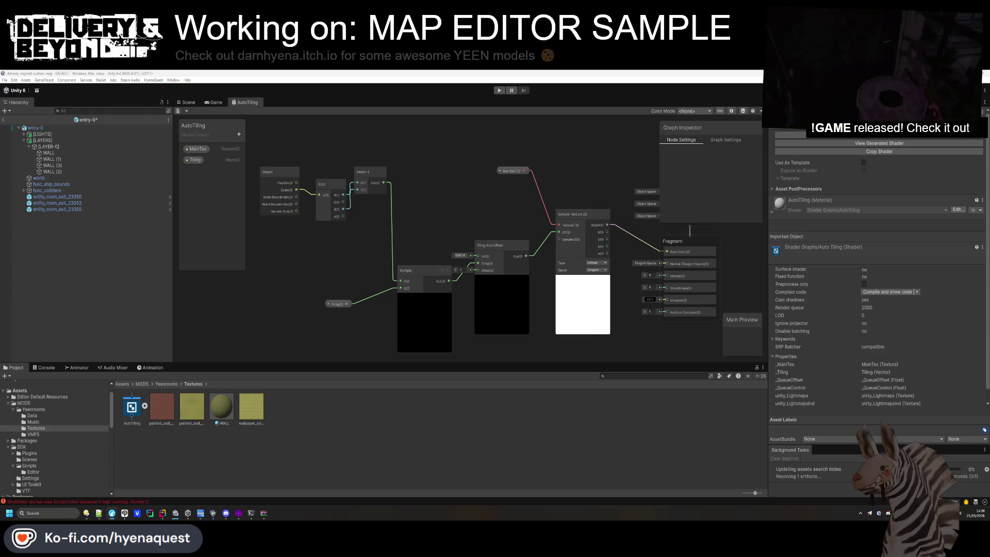
{"action": "left_click_drag", "start_coordinate": [445, 189], "coordinate": [450, 192]}
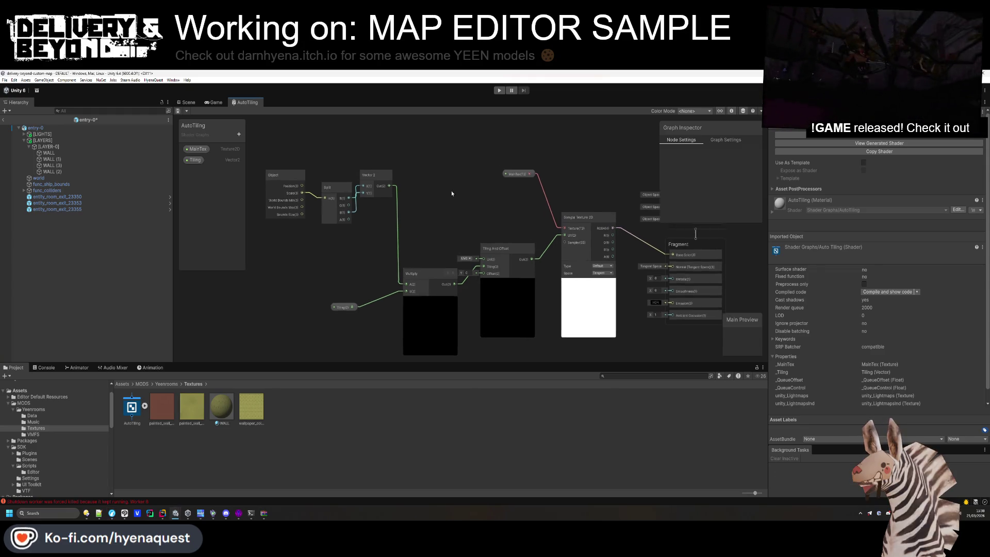
{"action": "left_click", "coordinate": [219, 103]}
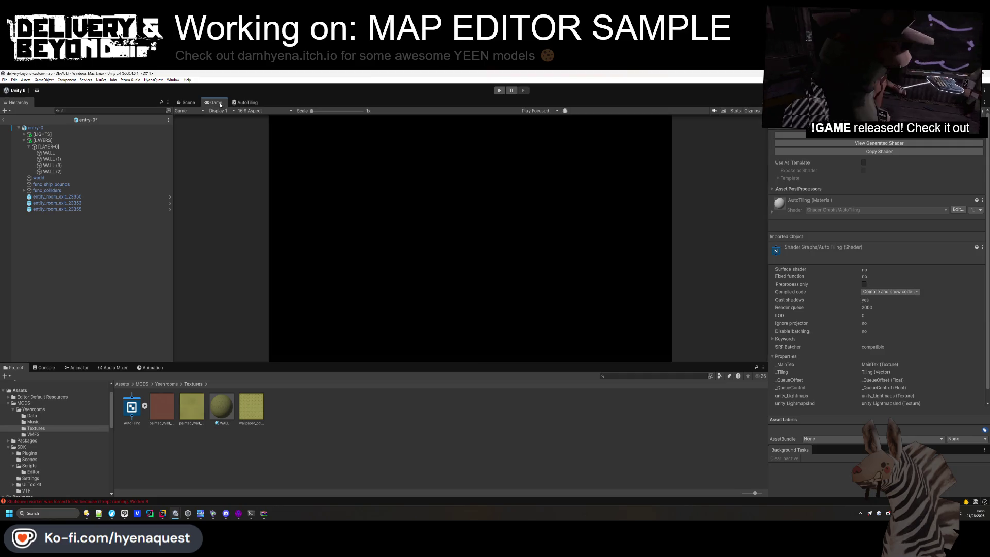
Back in the Scene, set the WALL material's Tiling X to 2 with Y at 1
{"action": "left_click", "coordinate": [247, 102]}
{"action": "left_click", "coordinate": [187, 102]}
{"action": "left_click", "coordinate": [274, 433]}
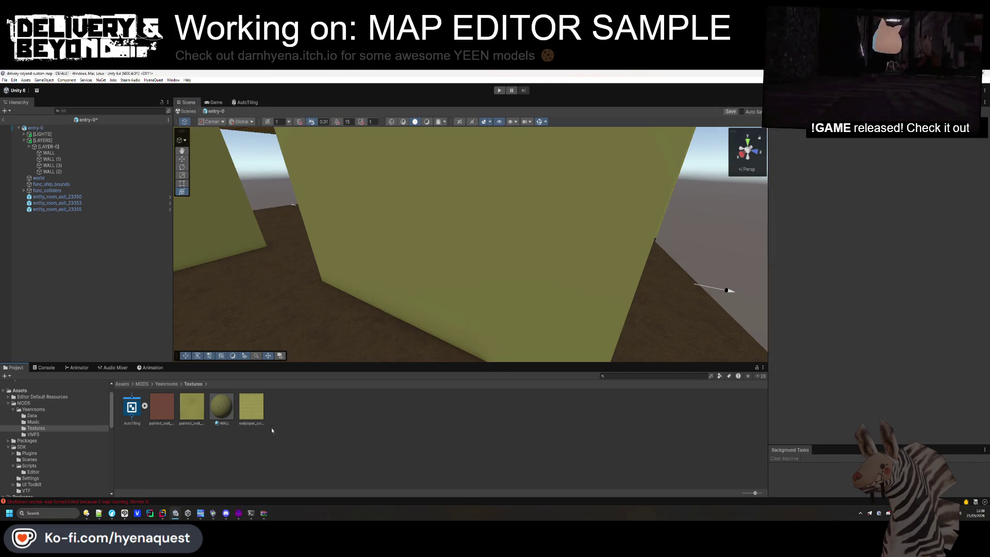
{"action": "left_click", "coordinate": [222, 408]}
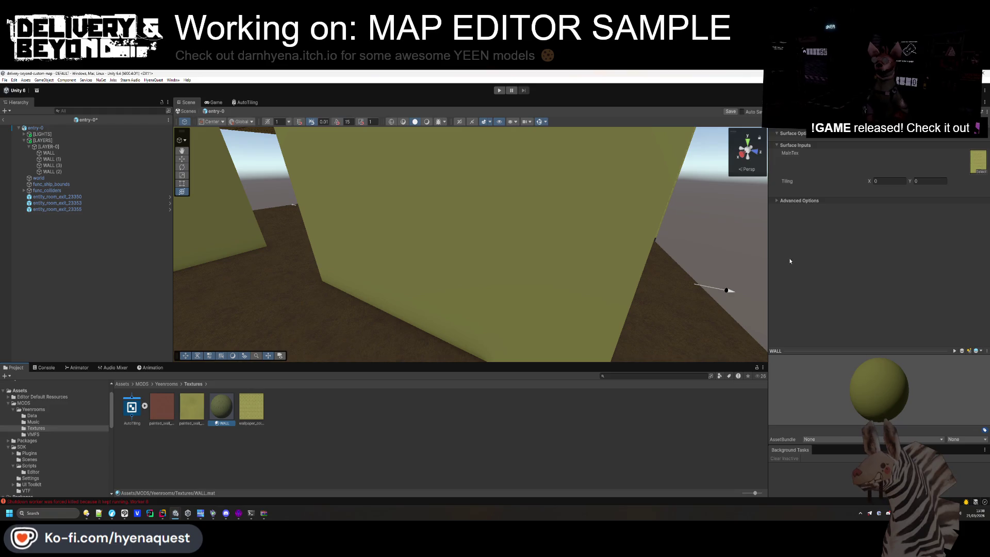
{"action": "left_click", "coordinate": [889, 181]}
{"action": "type", "text": "1"}
{"action": "key", "text": "Tab"}
{"action": "type", "text": "1"}
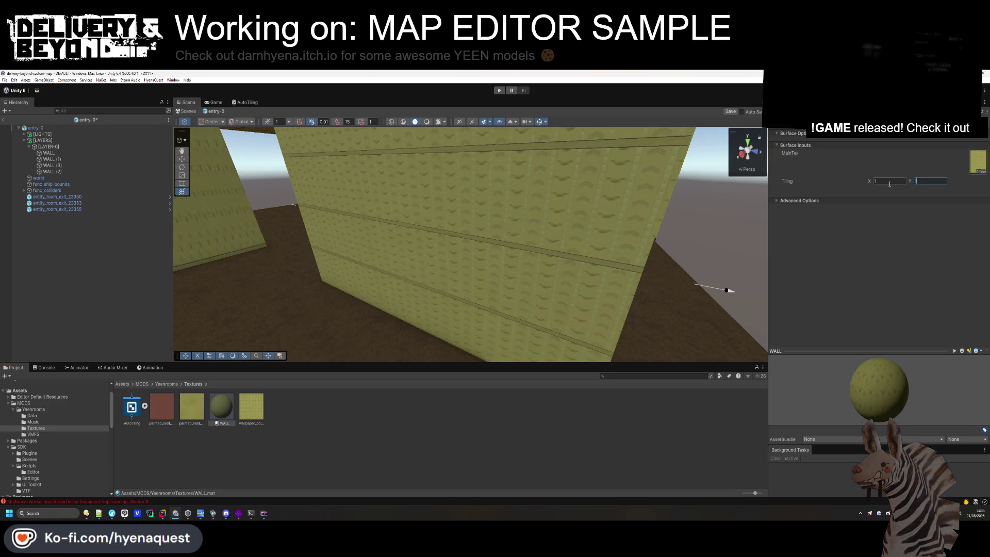
{"action": "mouse_move", "coordinate": [871, 183]}
{"action": "left_mouse_down"}
{"action": "mouse_move", "coordinate": [918, 182]}
{"action": "mouse_move", "coordinate": [899, 179]}
{"action": "mouse_move", "coordinate": [909, 183]}
{"action": "left_mouse_up"}
{"action": "type", "text": "2"}
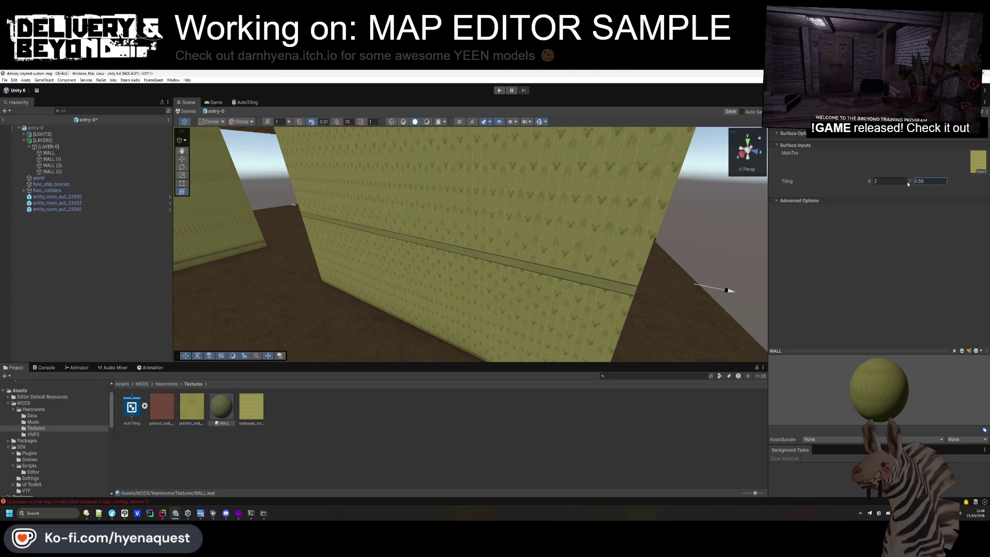
Tune WALL Tiling Y to about 0.46 while checking the walls from several angles
{"action": "mouse_move", "coordinate": [597, 239]}
{"action": "left_mouse_down"}
{"action": "mouse_move", "coordinate": [654, 302]}
{"action": "mouse_move", "coordinate": [623, 225]}
{"action": "left_mouse_up"}
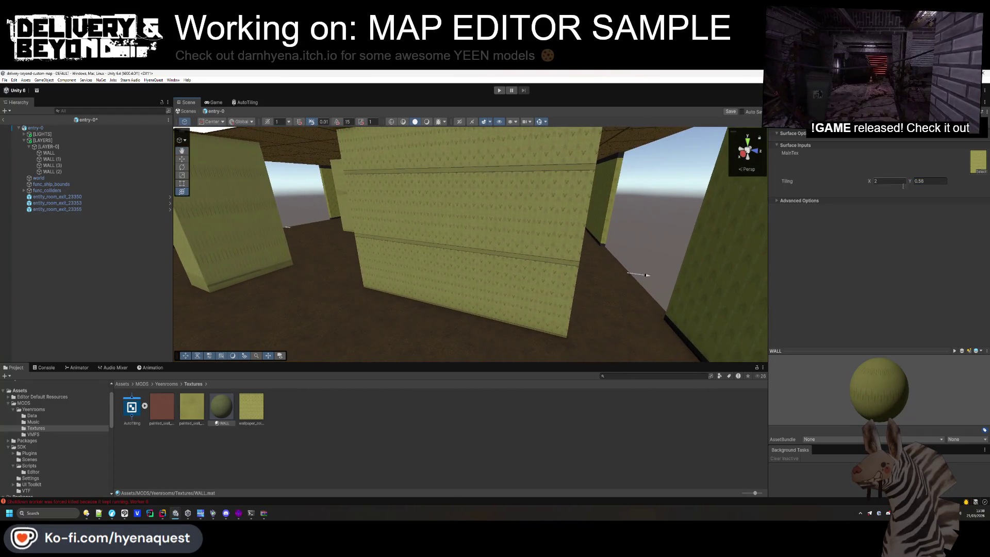
{"action": "left_click_drag", "start_coordinate": [909, 181], "coordinate": [906, 180]}
{"action": "left_click_drag", "start_coordinate": [586, 261], "coordinate": [536, 247]}
{"action": "left_click_drag", "start_coordinate": [910, 184], "coordinate": [916, 184]}
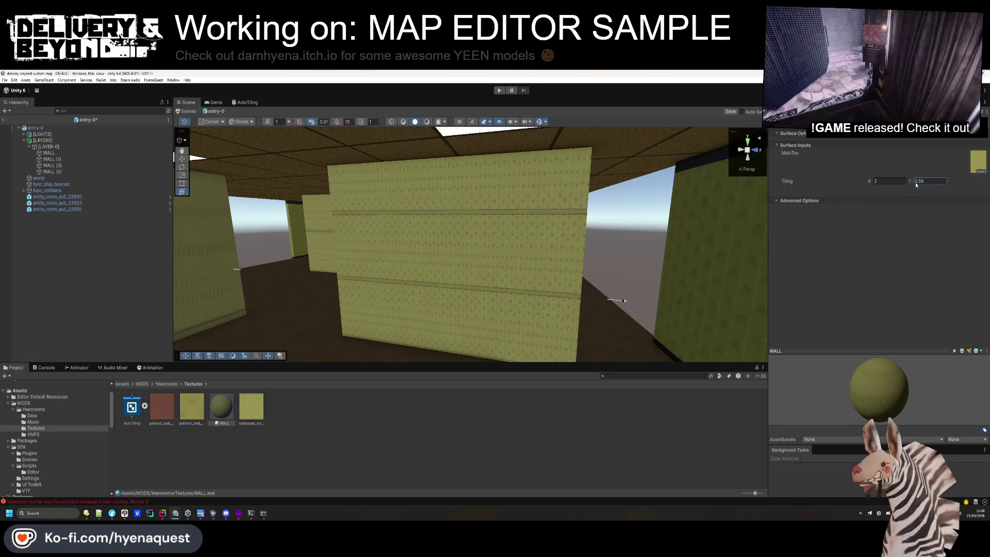
{"action": "left_click", "coordinate": [521, 431]}
{"action": "mouse_move", "coordinate": [520, 351]}
{"action": "left_mouse_down"}
{"action": "mouse_move", "coordinate": [519, 318]}
{"action": "mouse_move", "coordinate": [411, 327]}
{"action": "mouse_move", "coordinate": [493, 289]}
{"action": "mouse_move", "coordinate": [453, 308]}
{"action": "mouse_move", "coordinate": [453, 294]}
{"action": "left_mouse_up"}
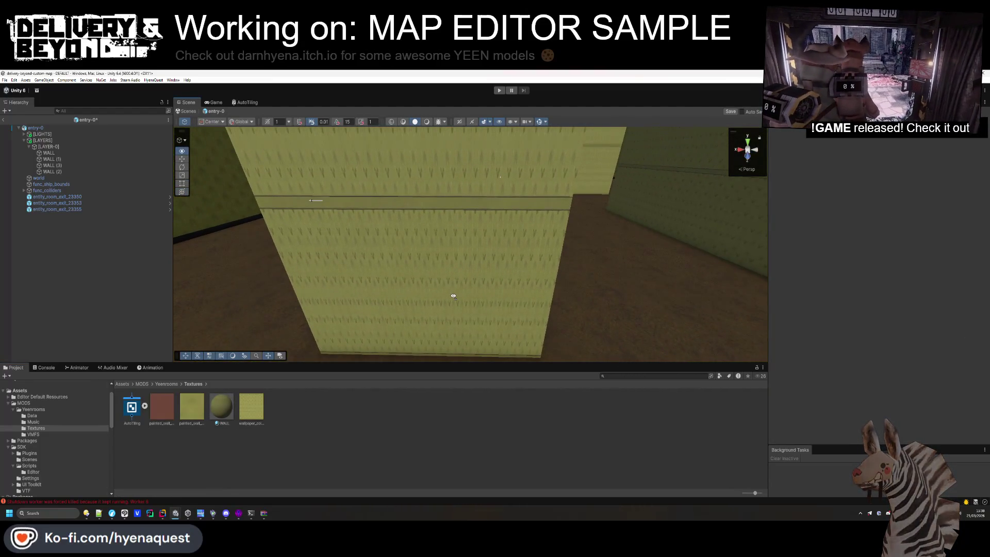
{"action": "mouse_move", "coordinate": [449, 361]}
{"action": "left_mouse_down"}
{"action": "mouse_move", "coordinate": [521, 203]}
{"action": "mouse_move", "coordinate": [620, 177]}
{"action": "mouse_move", "coordinate": [625, 188]}
{"action": "mouse_move", "coordinate": [526, 193]}
{"action": "mouse_move", "coordinate": [311, 250]}
{"action": "left_mouse_up"}
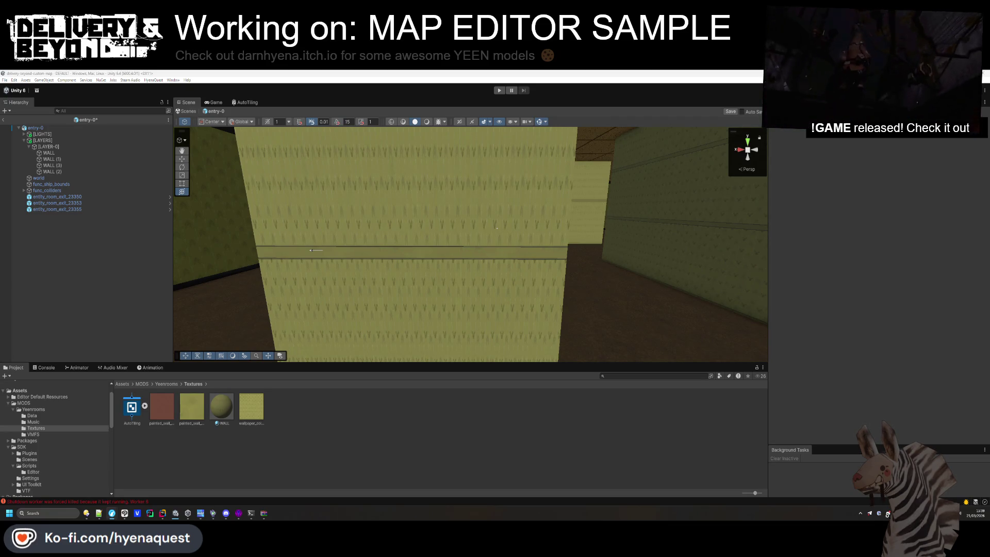
{"action": "key", "text": "alt+Tab"}
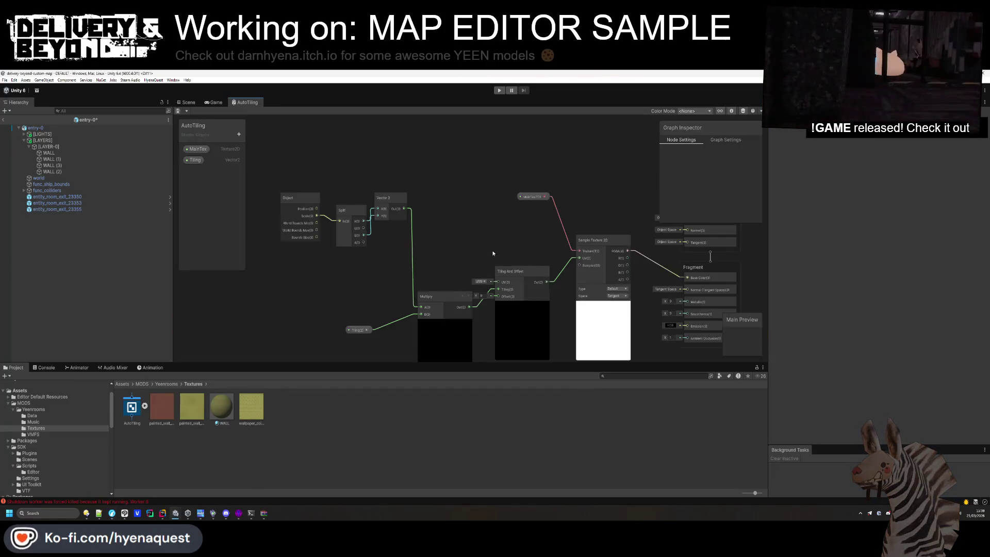
Pan the AutoTiling canvas to see the MainTex, Tiling and scale-driven UV nodes together
{"action": "mouse_move", "coordinate": [485, 225]}
{"action": "left_mouse_down"}
{"action": "mouse_move", "coordinate": [474, 171]}
{"action": "mouse_move", "coordinate": [463, 191]}
{"action": "left_mouse_up"}
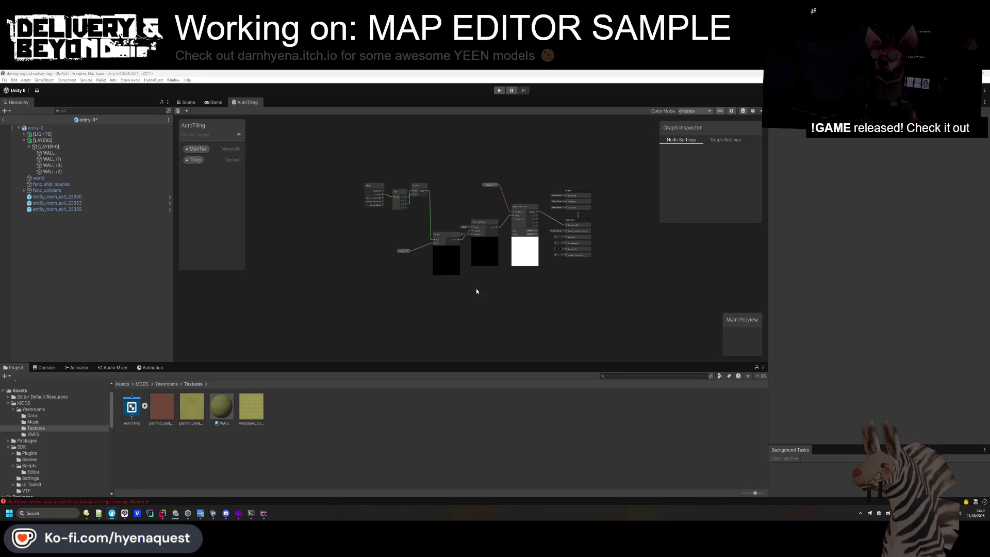
In Hammer++, inspect the dark door brush and the red box's top slab in the 3D view
{"action": "left_click", "coordinate": [226, 514]}
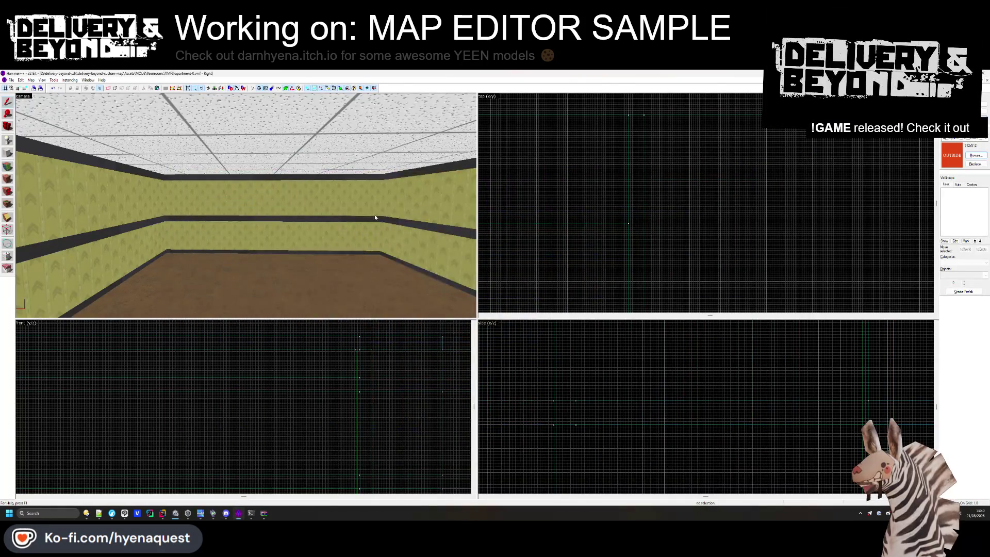
{"action": "key", "text": "z"}
{"action": "key", "text": "s"}
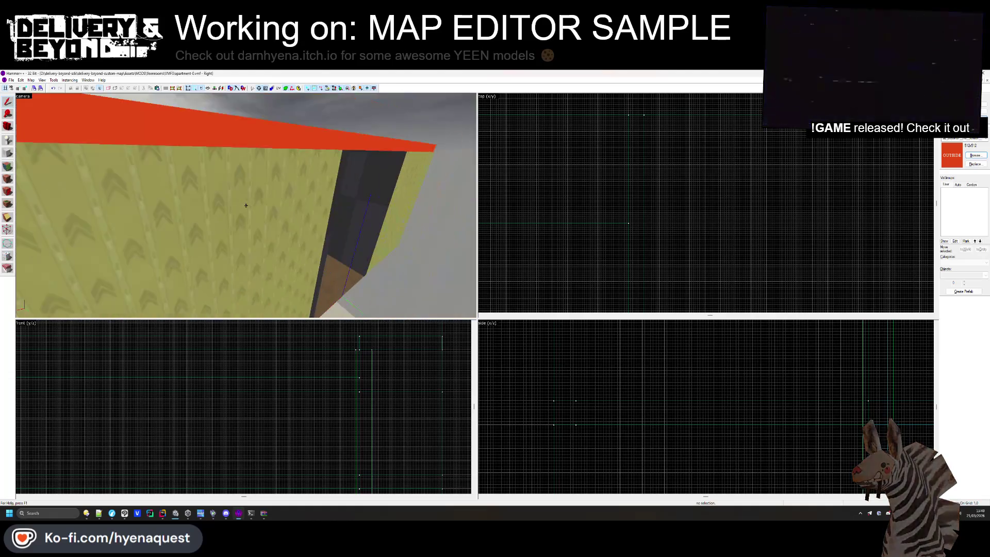
{"action": "key", "text": "z"}
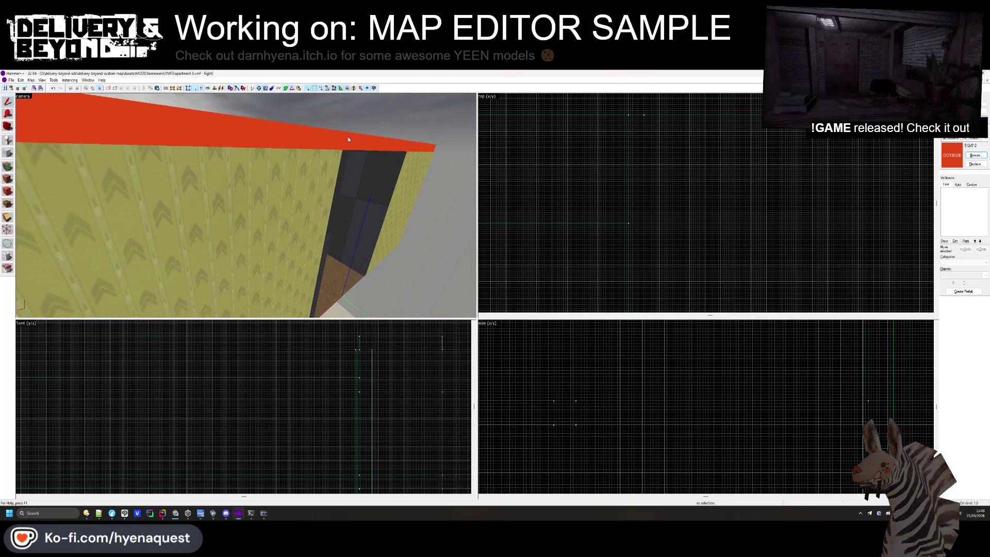
{"action": "left_click", "coordinate": [349, 218]}
{"action": "key", "text": "z"}
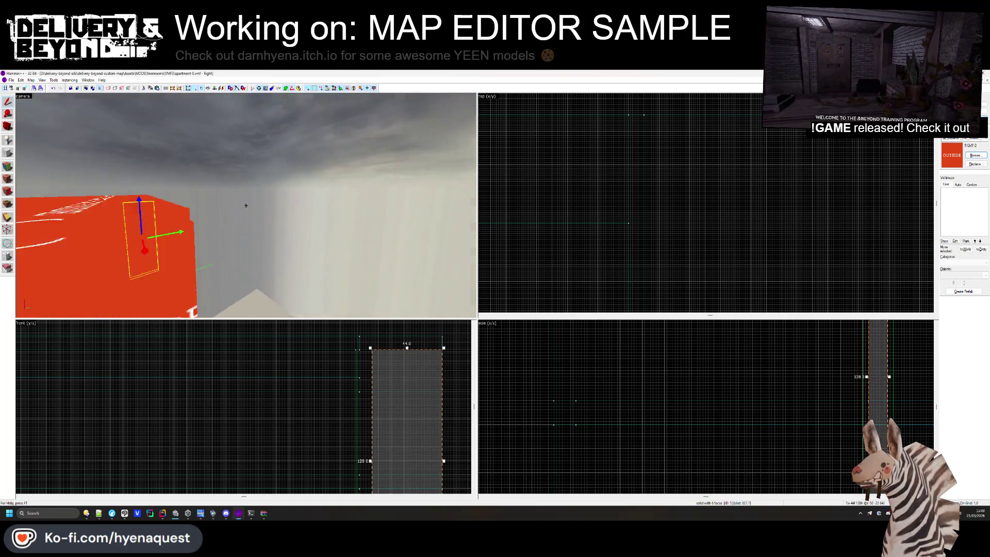
{"action": "key", "text": "w"}
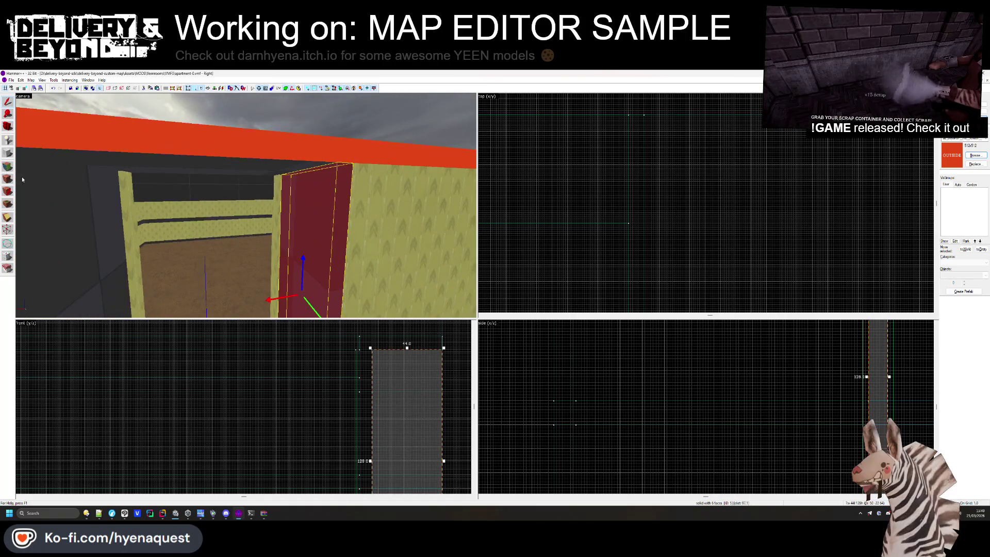
{"action": "key", "text": "shift+a"}
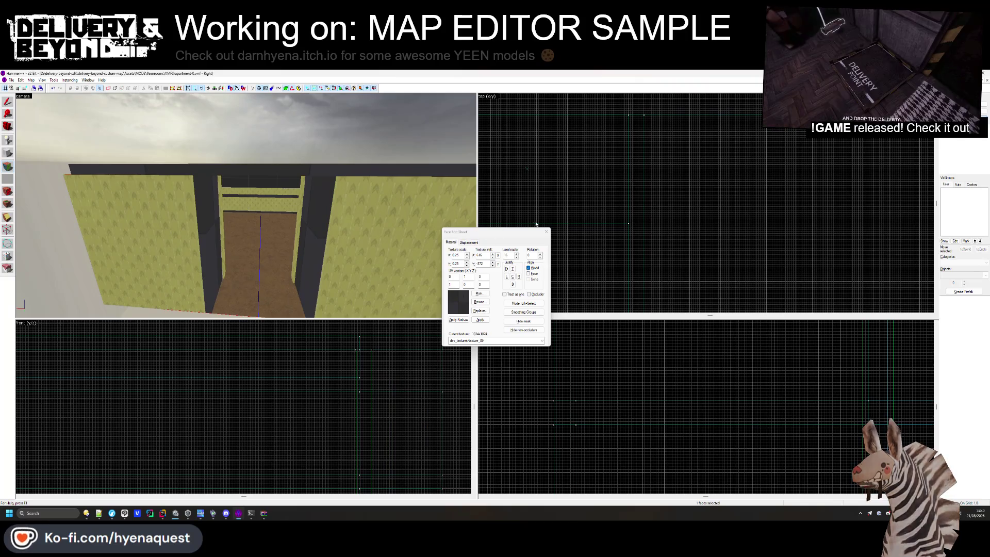
{"action": "key", "text": "Escape"}
{"action": "key", "text": "z"}
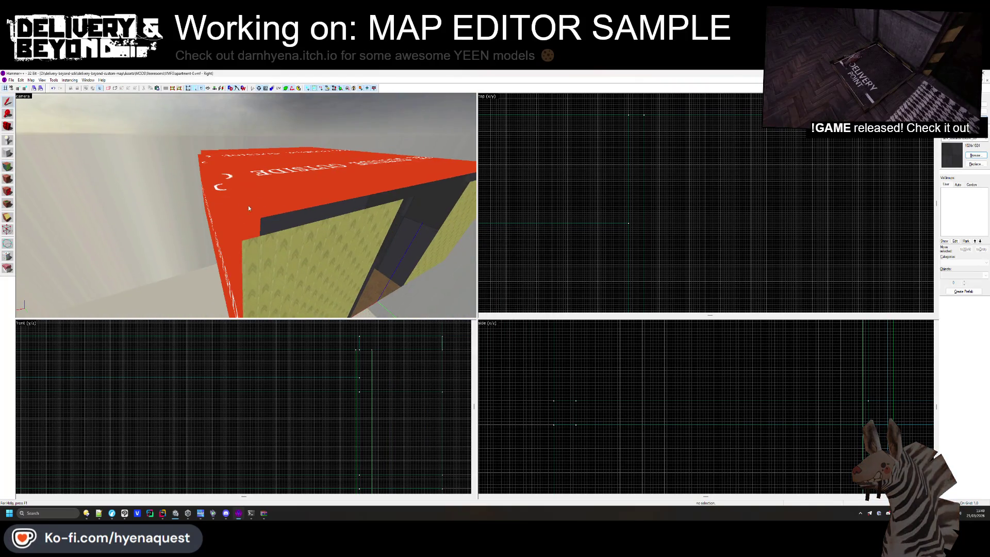
{"action": "left_click", "coordinate": [246, 205]}
{"action": "key", "text": "z"}
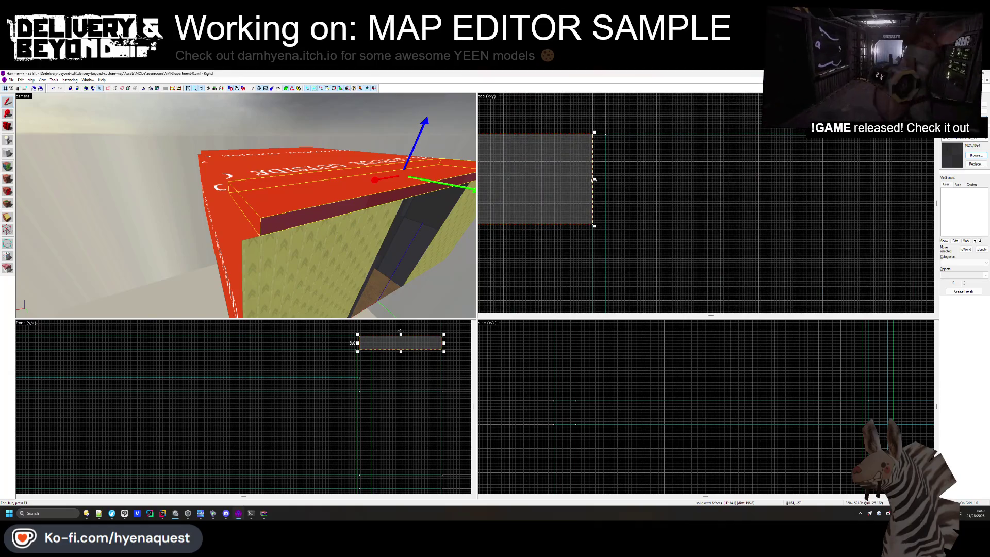
{"action": "scroll", "coordinate": [696, 213], "scroll_direction": "down", "scroll_amount": 3}
{"action": "scroll", "coordinate": [695, 211], "scroll_direction": "up", "scroll_amount": 3}
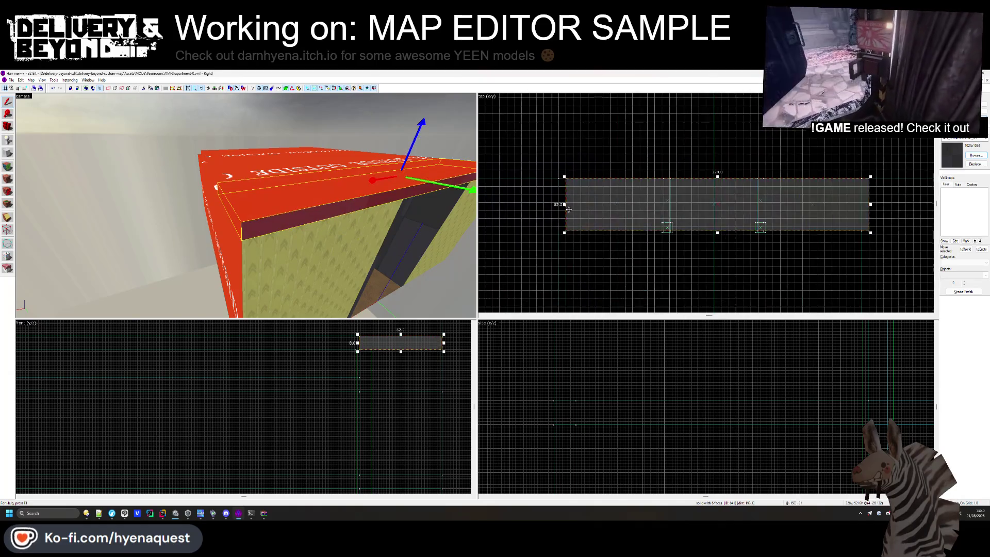
{"action": "left_click", "coordinate": [552, 207]}
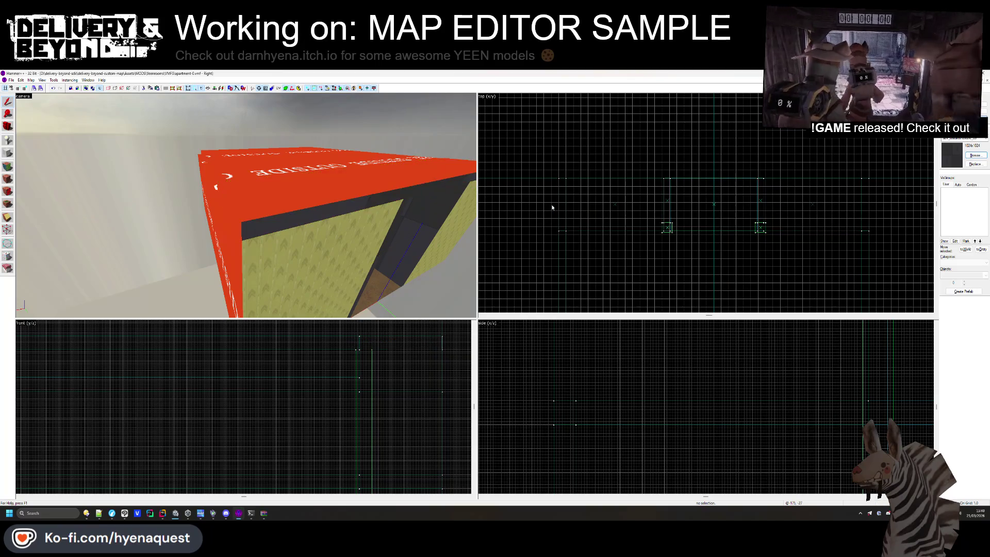
Close the apartment map and choose File > Open
{"action": "left_click", "coordinate": [986, 81]}
{"action": "left_click", "coordinate": [985, 81]}
{"action": "left_click", "coordinate": [11, 80]}
{"action": "left_click", "coordinate": [19, 94]}
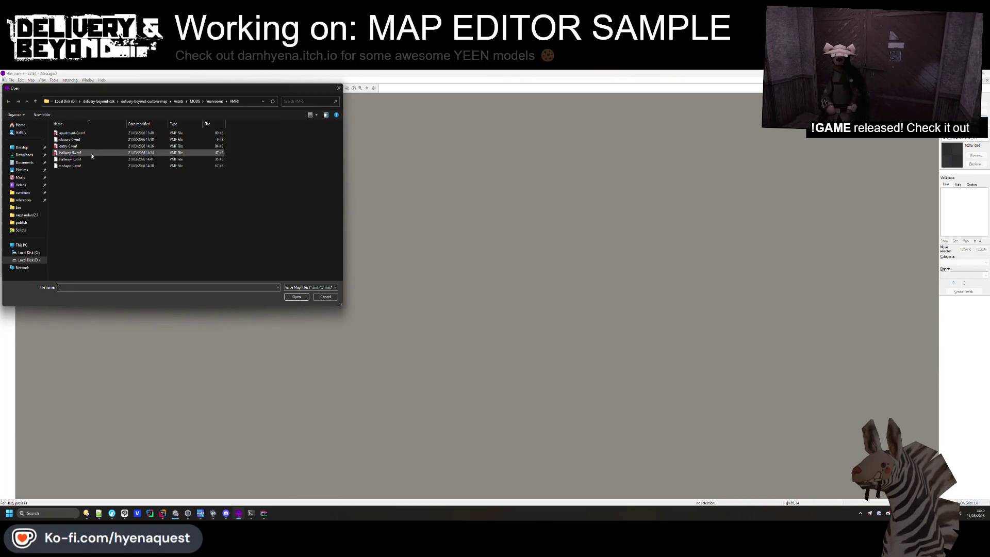
Open entry-0.vmf and block out a test pillar 32 units wide and 148 units tall
{"action": "double_click", "coordinate": [88, 147]}
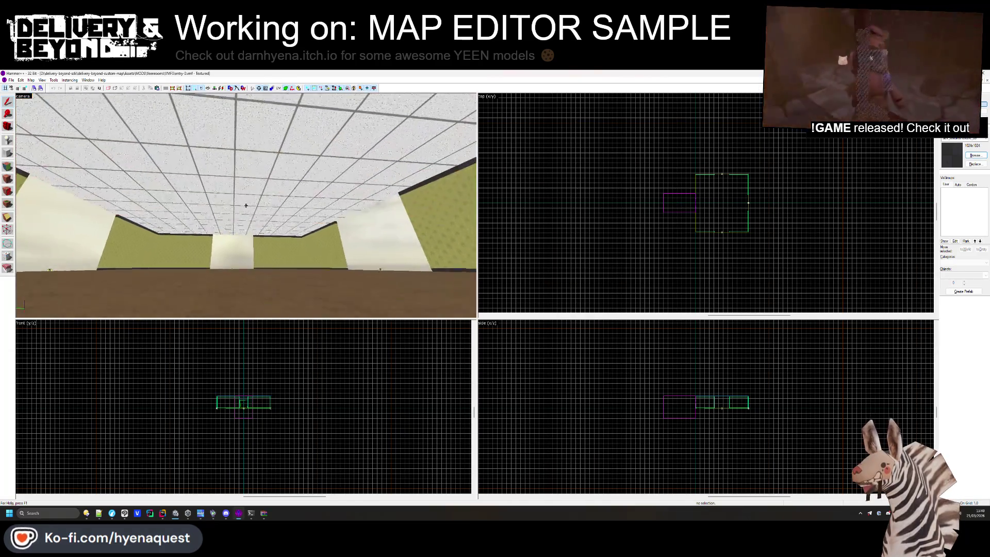
{"action": "left_click", "coordinate": [95, 194]}
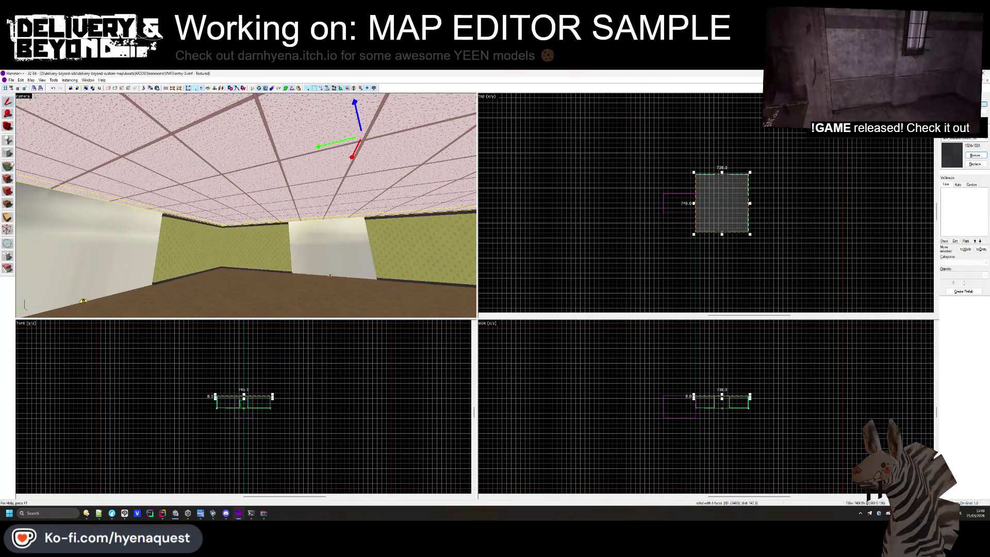
{"action": "scroll", "coordinate": [654, 166], "scroll_direction": "up", "scroll_amount": 6}
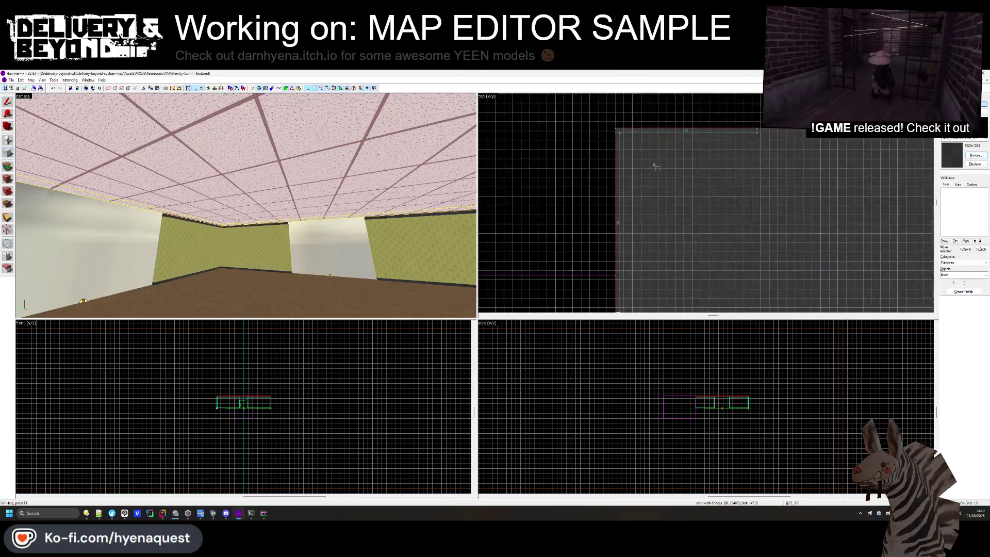
{"action": "scroll", "coordinate": [653, 166], "scroll_direction": "up", "scroll_amount": 3}
{"action": "left_click_drag", "start_coordinate": [751, 262], "coordinate": [741, 256]}
{"action": "scroll", "coordinate": [705, 417], "scroll_direction": "up", "scroll_amount": 5}
{"action": "scroll", "coordinate": [691, 344], "scroll_direction": "up", "scroll_amount": 3}
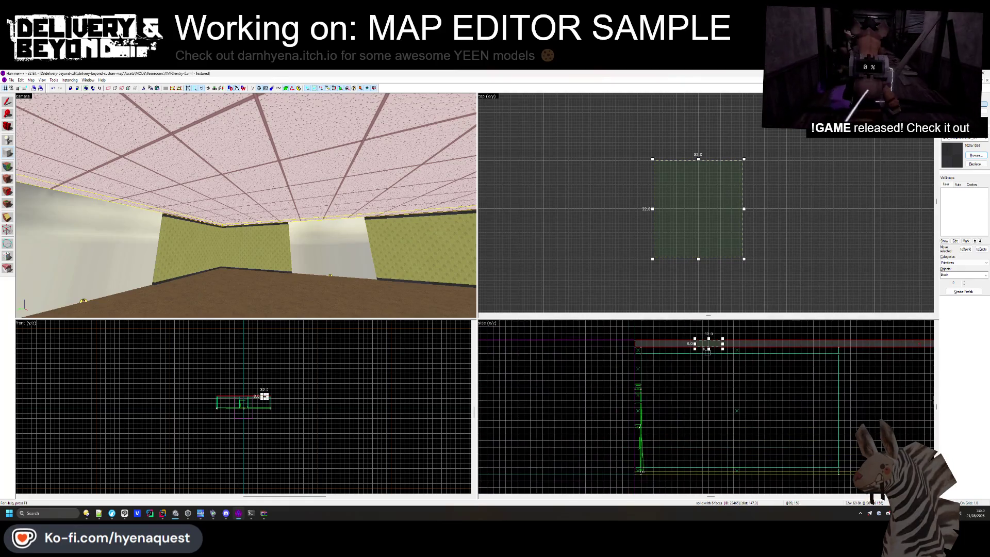
{"action": "left_click_drag", "start_coordinate": [708, 349], "coordinate": [711, 473]}
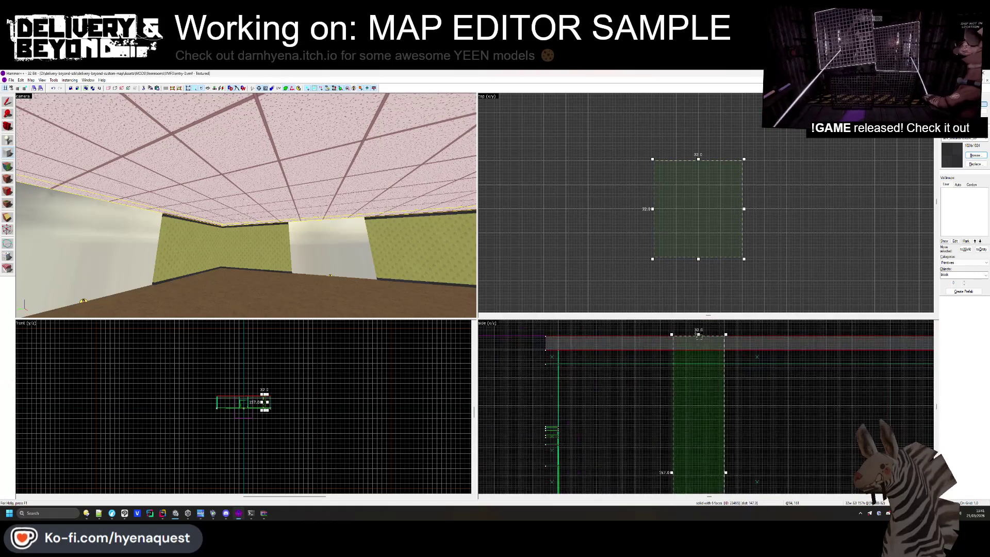
{"action": "left_click_drag", "start_coordinate": [697, 342], "coordinate": [697, 348]}
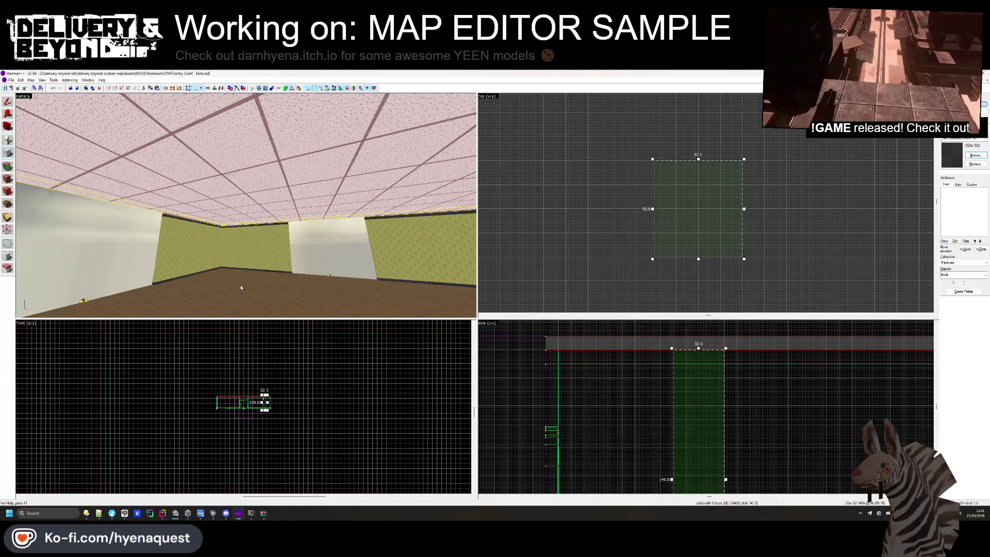
{"action": "key", "text": "Return"}
Widen the pillar to about 51 by 49, delete it, and switch back to Unity
{"action": "key", "text": "w"}
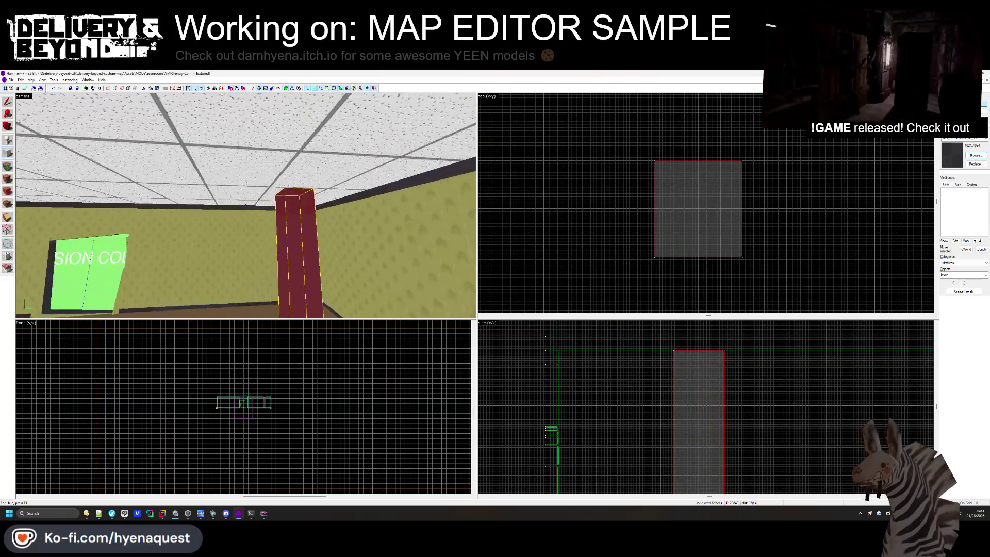
{"action": "key", "text": "shift+s"}
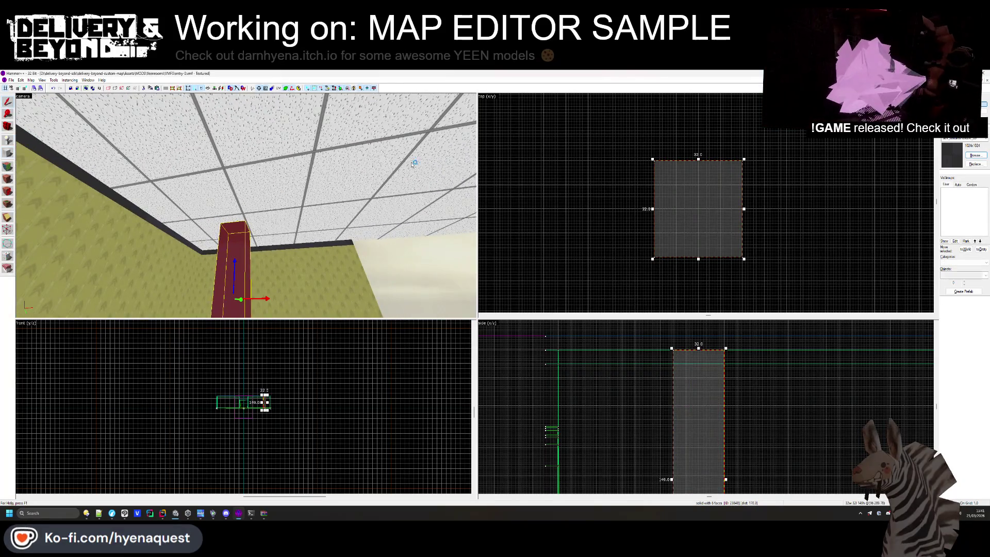
{"action": "mouse_move", "coordinate": [648, 156]}
{"action": "left_mouse_down"}
{"action": "mouse_move", "coordinate": [572, 105]}
{"action": "mouse_move", "coordinate": [571, 123]}
{"action": "mouse_move", "coordinate": [604, 149]}
{"action": "left_mouse_up"}
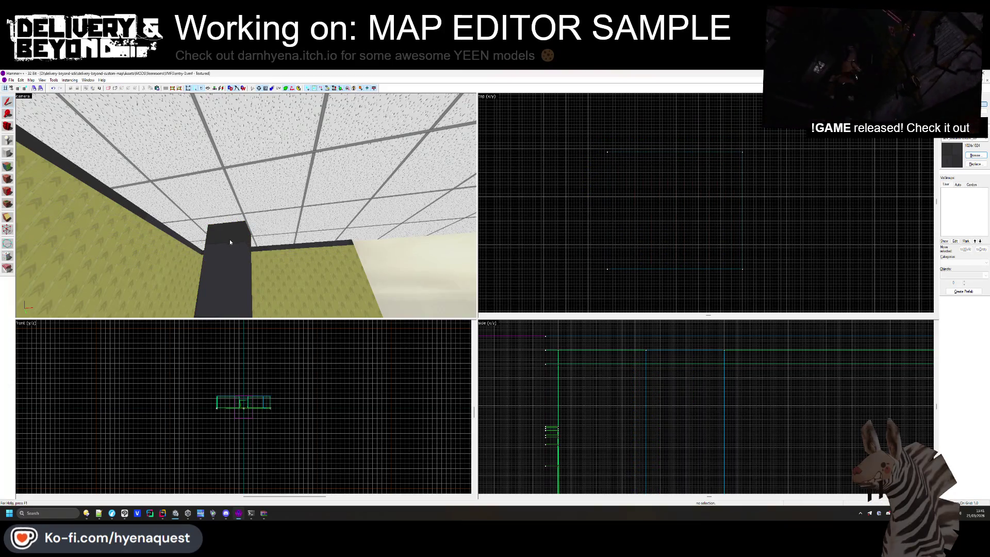
{"action": "key", "text": "Delete"}
{"action": "key", "text": "alt+Tab"}
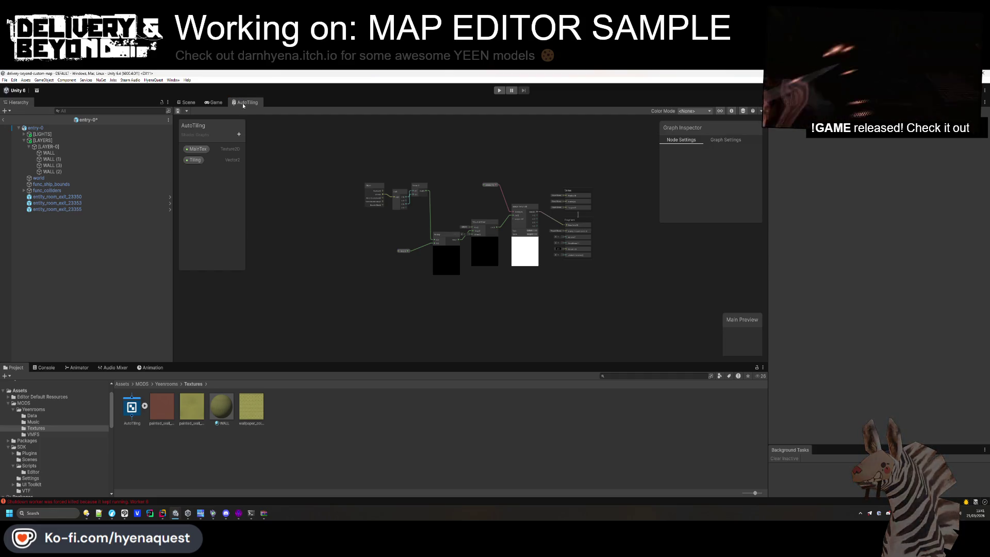
Close the AutoTiling graph, cancel deleting WALL and AutoTiling, and reopen AutoTiling in Shader Graph
{"action": "middle_click", "coordinate": [241, 101]}
{"action": "left_click", "coordinate": [233, 424]}
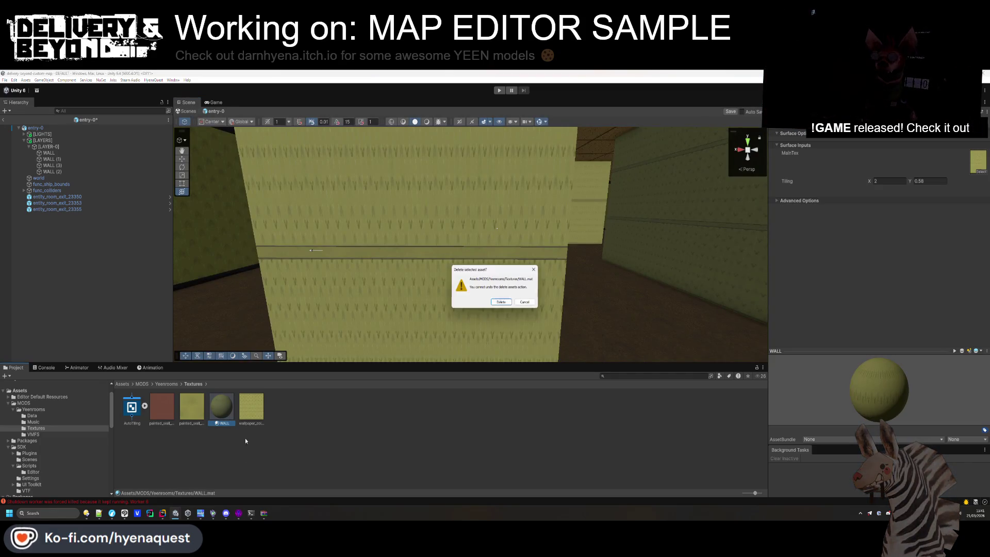
{"action": "left_click", "coordinate": [508, 304]}
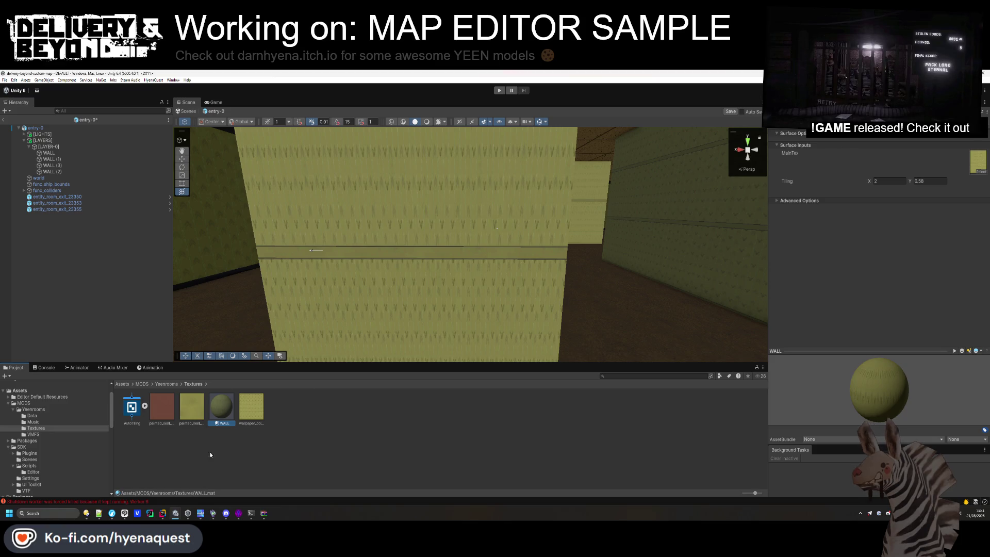
{"action": "left_click", "coordinate": [132, 415]}
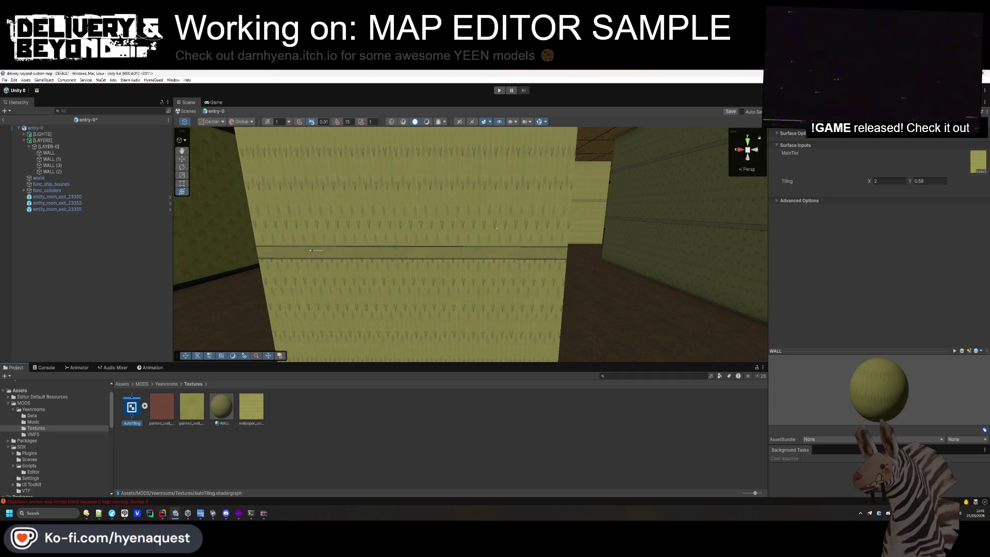
{"action": "mouse_move", "coordinate": [176, 513]}
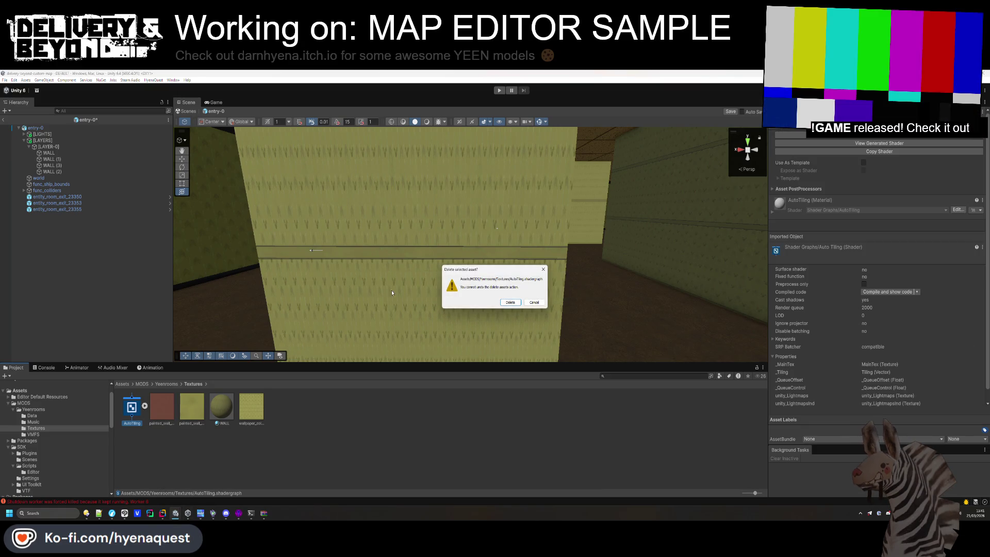
{"action": "left_click", "coordinate": [534, 302]}
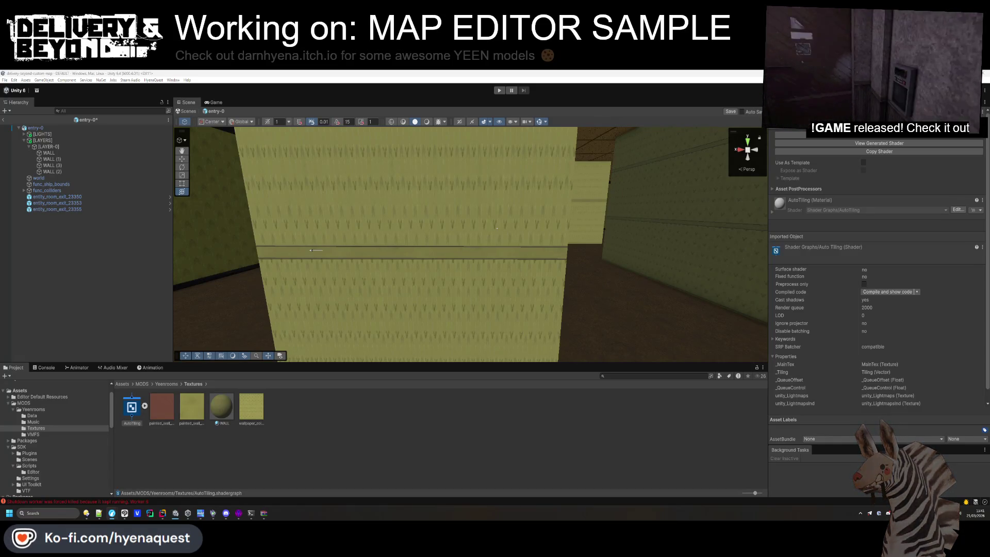
{"action": "left_click", "coordinate": [506, 407]}
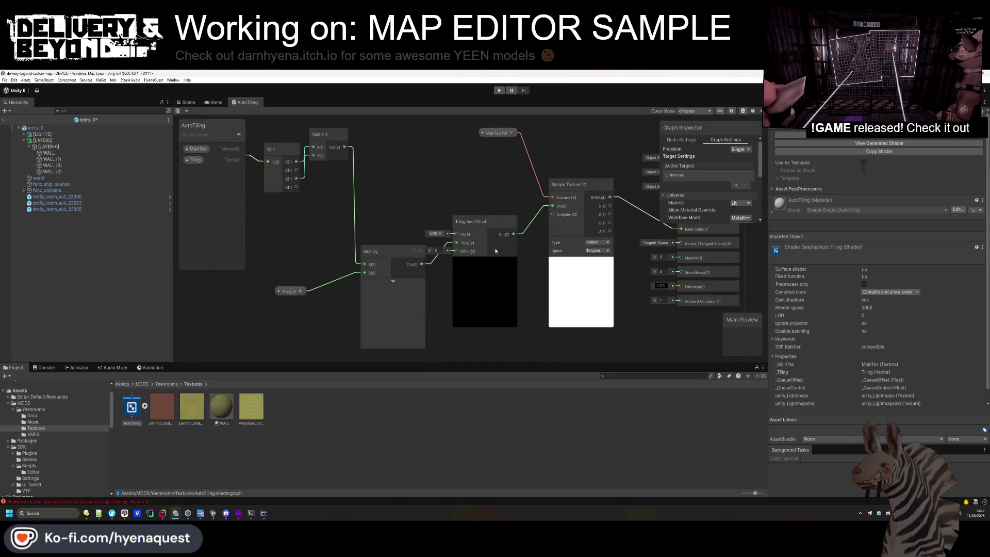
Delete the old Tiling And Offset and Sample Texture nodes and the Tiling property from the graph
{"action": "scroll", "coordinate": [497, 249], "scroll_direction": "down", "scroll_amount": 3}
{"action": "scroll", "coordinate": [425, 212], "scroll_direction": "up", "scroll_amount": 1}
{"action": "left_click_drag", "start_coordinate": [294, 153], "coordinate": [433, 303]}
{"action": "key", "text": "Delete"}
{"action": "left_click_drag", "start_coordinate": [583, 310], "coordinate": [471, 217]}
{"action": "key", "text": "Delete"}
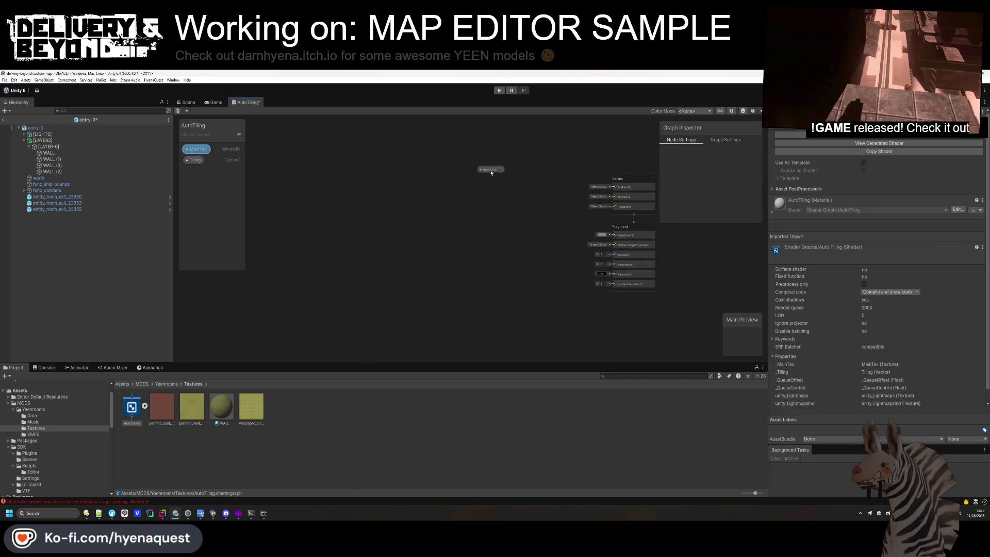
{"action": "left_click_drag", "start_coordinate": [491, 175], "coordinate": [471, 194]}
{"action": "left_click", "coordinate": [195, 159]}
{"action": "key", "text": "Delete"}
Add a Triplanar node fed by MainTex and wire its output into Base Color
{"action": "key", "text": "space"}
{"action": "type", "text": "triplanar"}
{"action": "key", "text": "Return"}
{"action": "scroll", "coordinate": [498, 243], "scroll_direction": "up", "scroll_amount": 3}
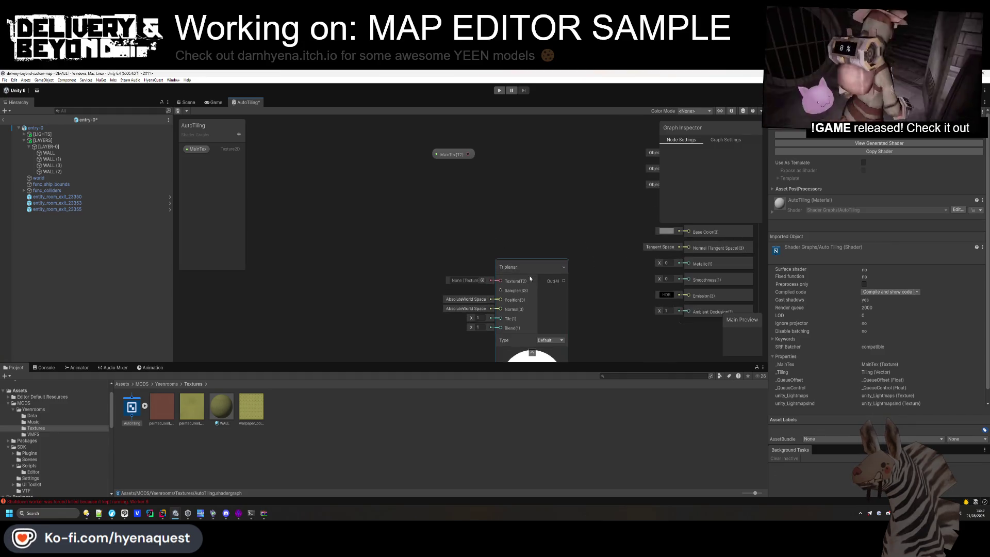
{"action": "left_click_drag", "start_coordinate": [529, 283], "coordinate": [558, 233]}
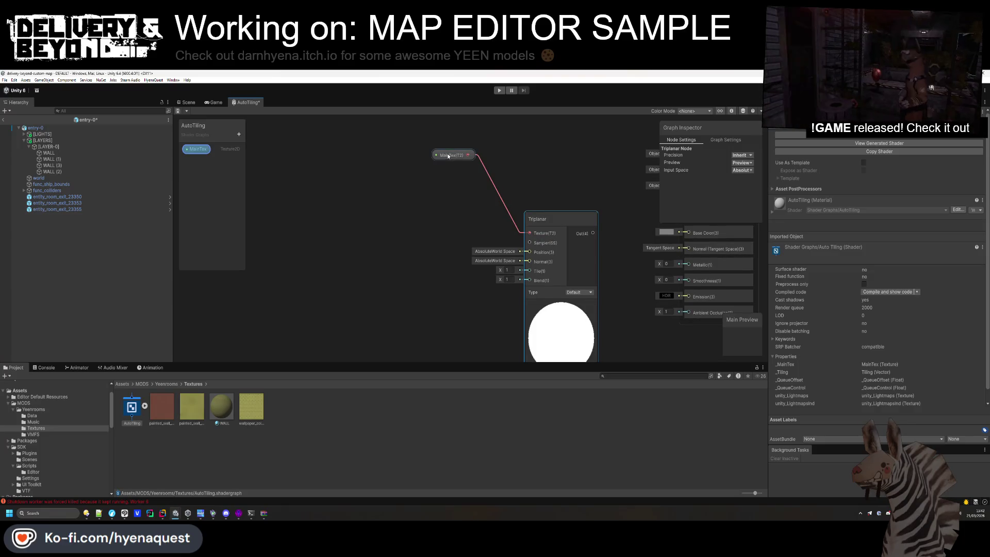
{"action": "left_click_drag", "start_coordinate": [448, 156], "coordinate": [495, 194]}
{"action": "left_click_drag", "start_coordinate": [566, 172], "coordinate": [443, 204]}
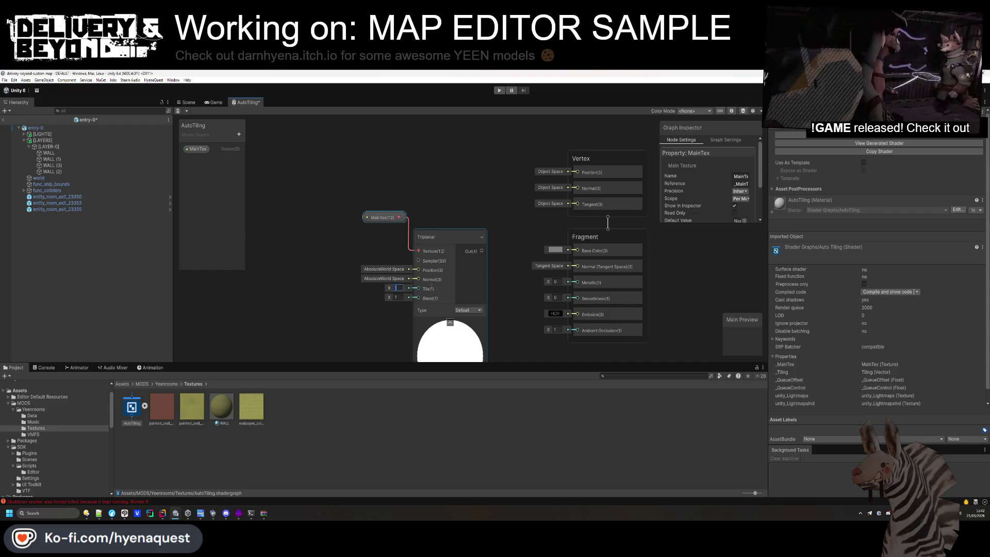
{"action": "left_click_drag", "start_coordinate": [574, 252], "coordinate": [574, 251]}
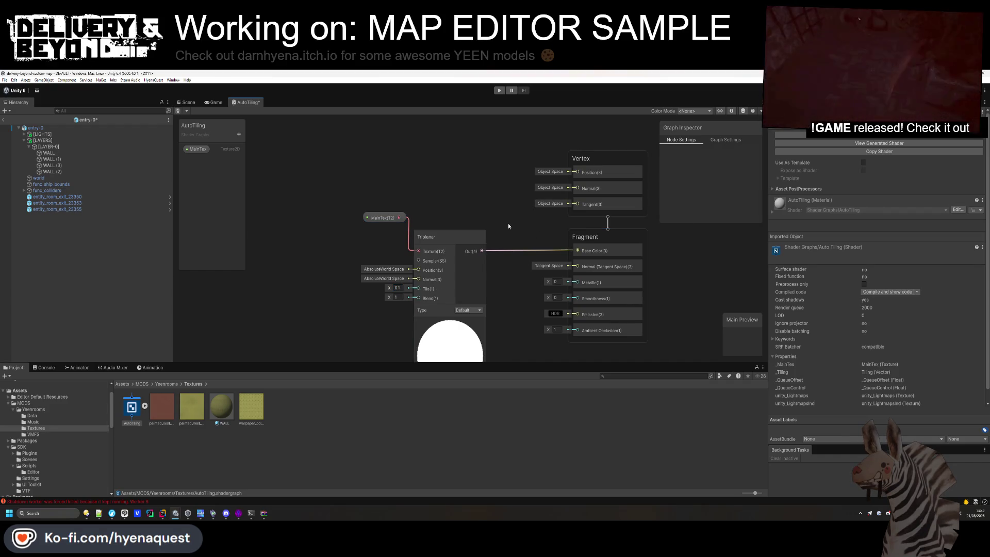
{"action": "left_click_drag", "start_coordinate": [508, 221], "coordinate": [518, 214]}
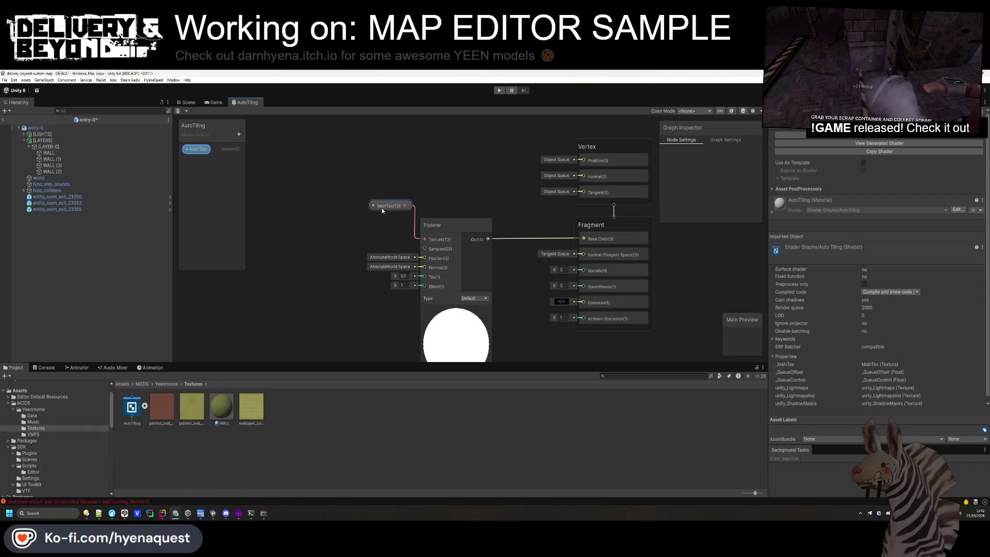
Orbit the Scene view to check the retextured walls, then return to the AutoTiling graph's property list
{"action": "left_click", "coordinate": [214, 102]}
{"action": "left_click", "coordinate": [187, 102]}
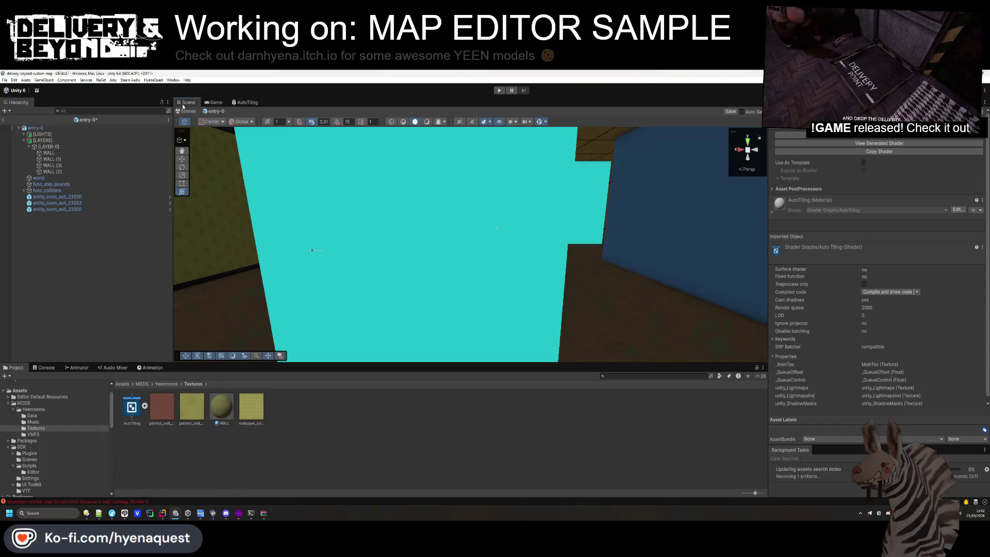
{"action": "mouse_move", "coordinate": [372, 216]}
{"action": "left_mouse_down"}
{"action": "mouse_move", "coordinate": [572, 234]}
{"action": "mouse_move", "coordinate": [543, 227]}
{"action": "mouse_move", "coordinate": [526, 241]}
{"action": "left_mouse_up"}
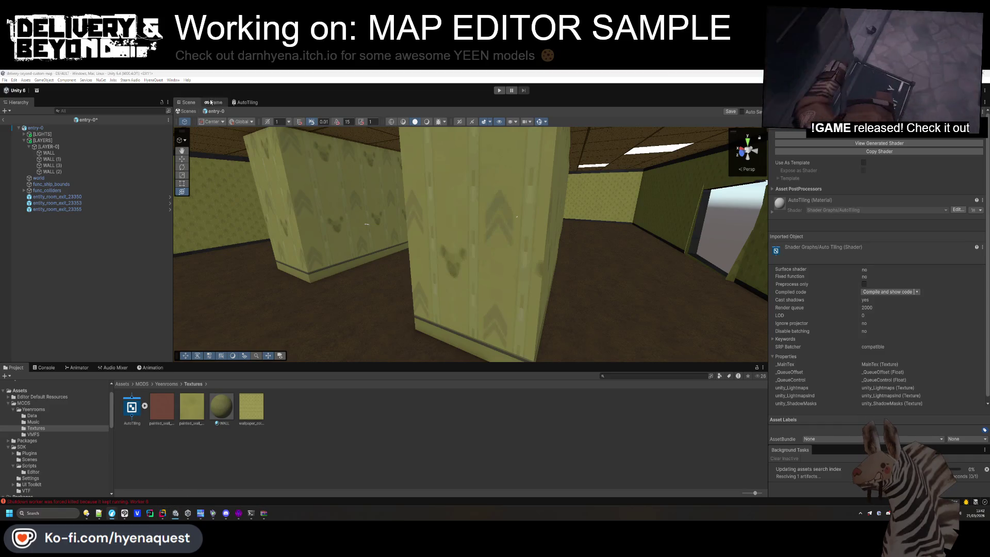
{"action": "left_click", "coordinate": [246, 101]}
{"action": "left_click", "coordinate": [239, 136]}
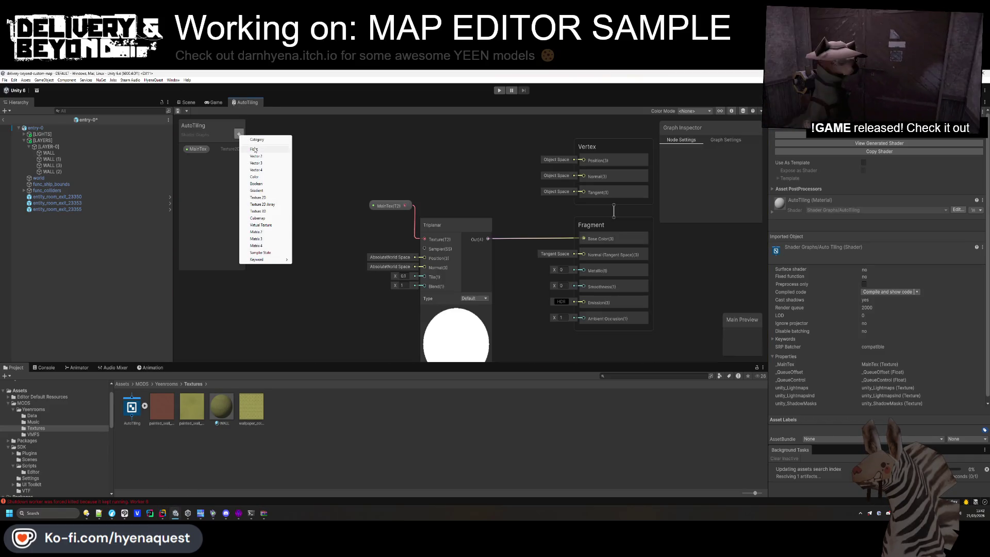
Add a Float property named Tile and connect it to the Triplanar Tile input
{"action": "left_click", "coordinate": [254, 150]}
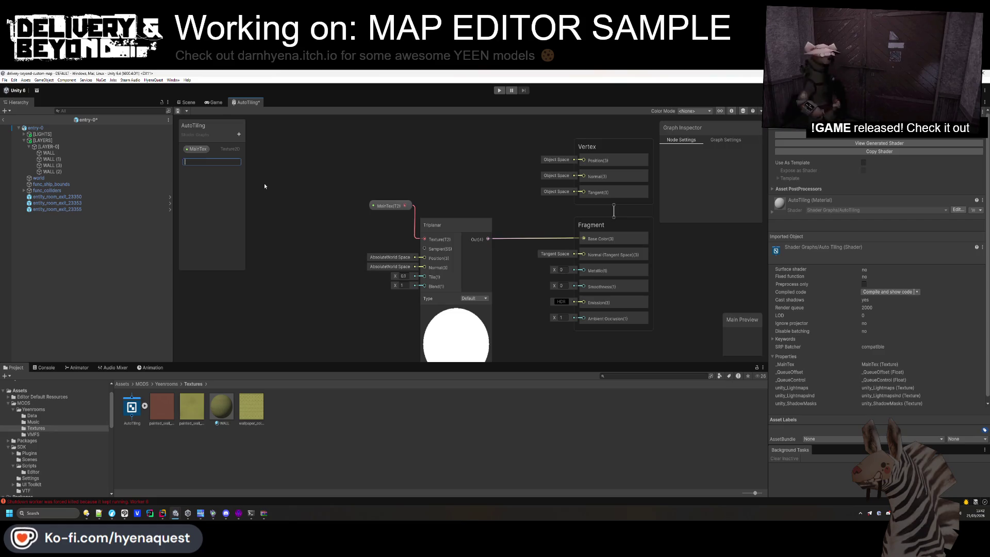
{"action": "type", "text": "Tile"}
{"action": "key", "text": "Return"}
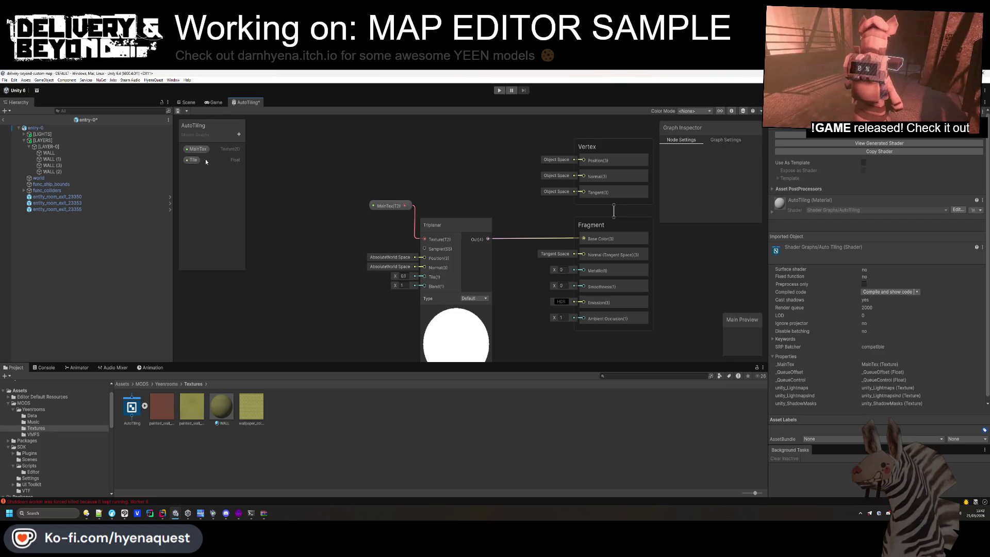
{"action": "left_click_drag", "start_coordinate": [195, 160], "coordinate": [343, 296]}
{"action": "left_click_drag", "start_coordinate": [424, 277], "coordinate": [353, 297]}
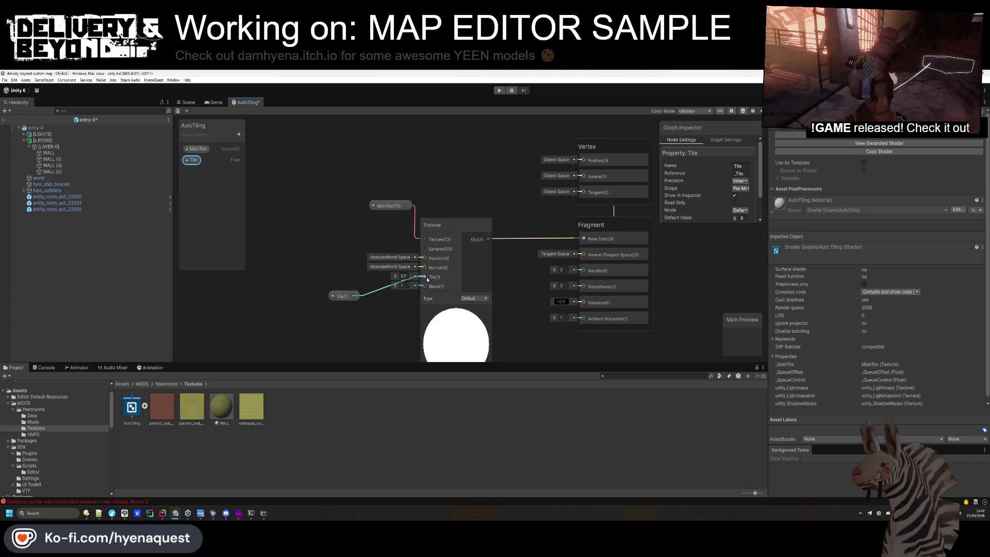
Deselect the Tile node, return to the Scene view, and select the WALL material
{"action": "right_click", "coordinate": [343, 296]}
{"action": "key", "text": "Escape"}
{"action": "scroll", "coordinate": [739, 210], "scroll_direction": "down", "scroll_amount": 2}
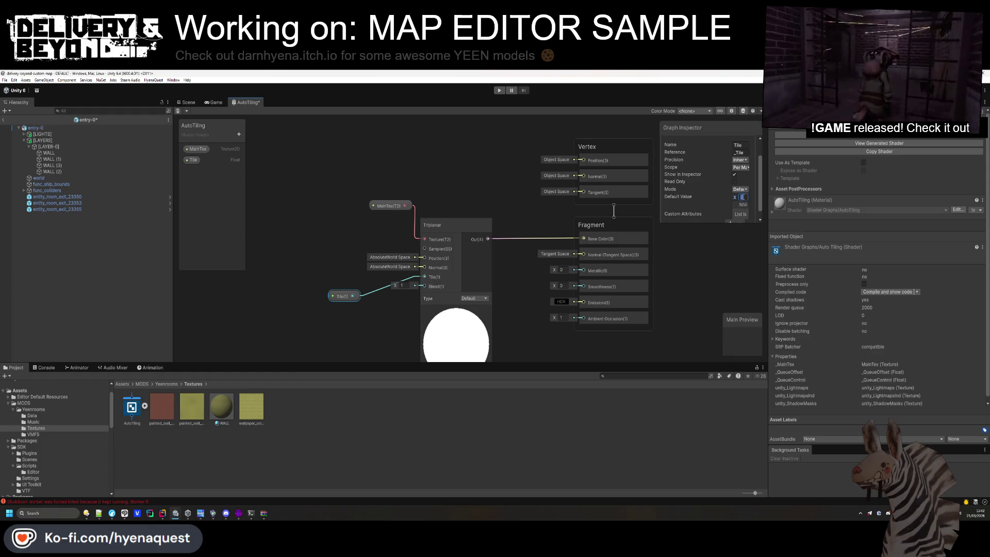
{"action": "left_click", "coordinate": [403, 314]}
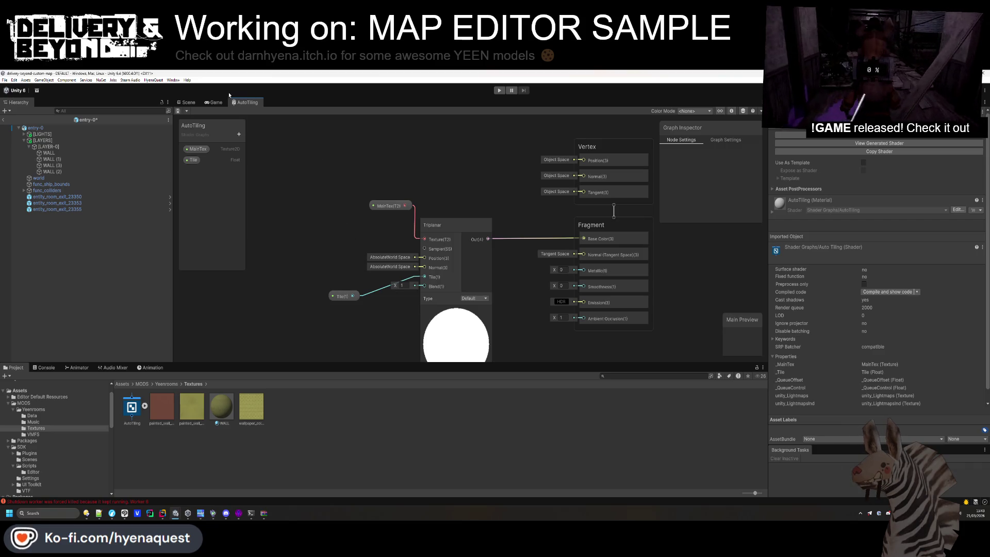
{"action": "left_click", "coordinate": [186, 102]}
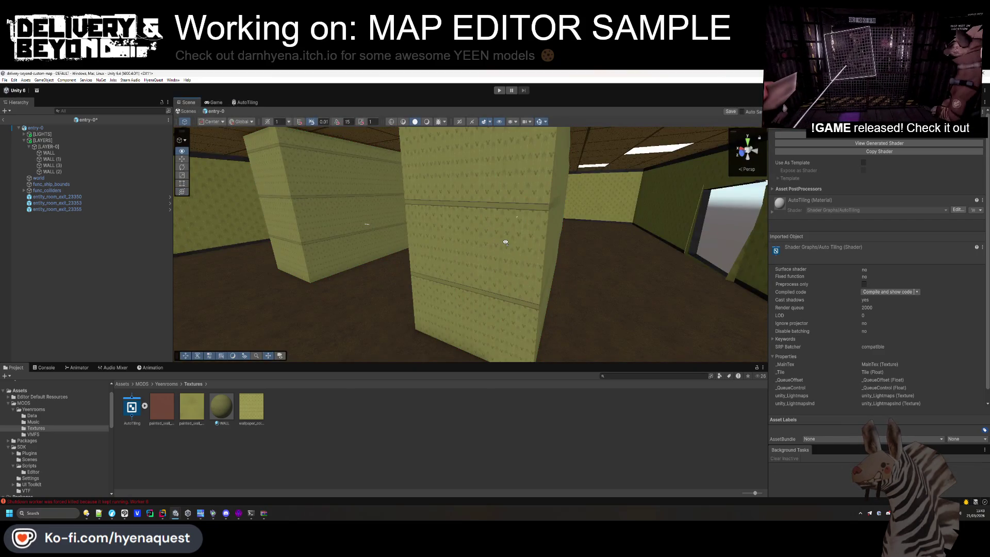
{"action": "left_click", "coordinate": [224, 413]}
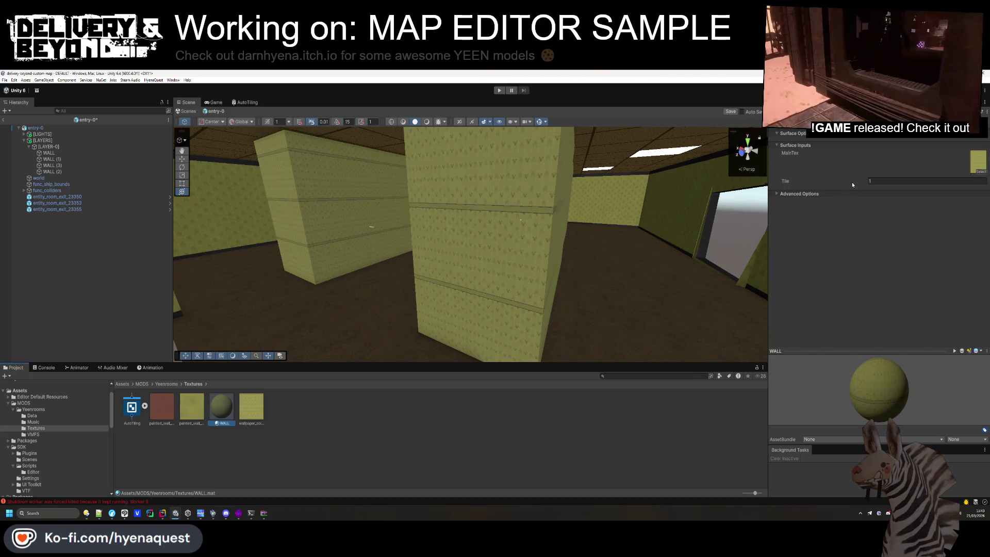
Set the WALL material's Tile value to 0.295
{"action": "left_click_drag", "start_coordinate": [852, 184], "coordinate": [846, 181]}
{"action": "left_click", "coordinate": [882, 181]}
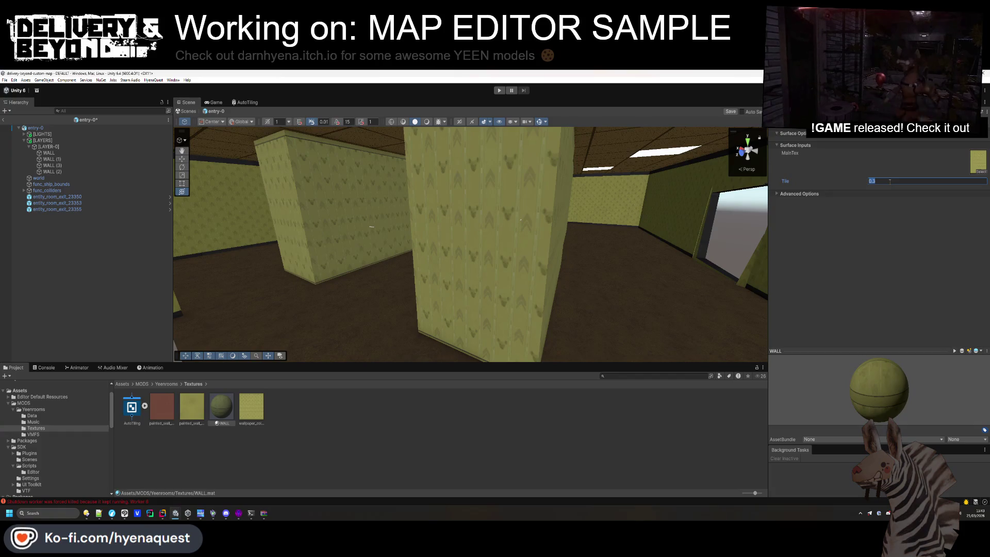
{"action": "type", "text": "0.28"}
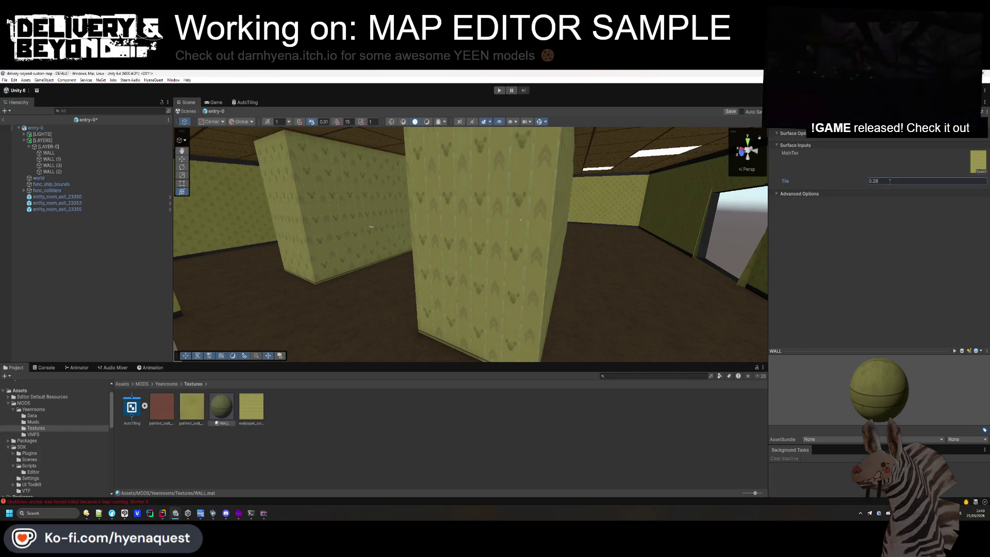
{"action": "key", "text": "BackSpace"}
{"action": "key", "text": "BackSpace"}
{"action": "type", "text": "3"}
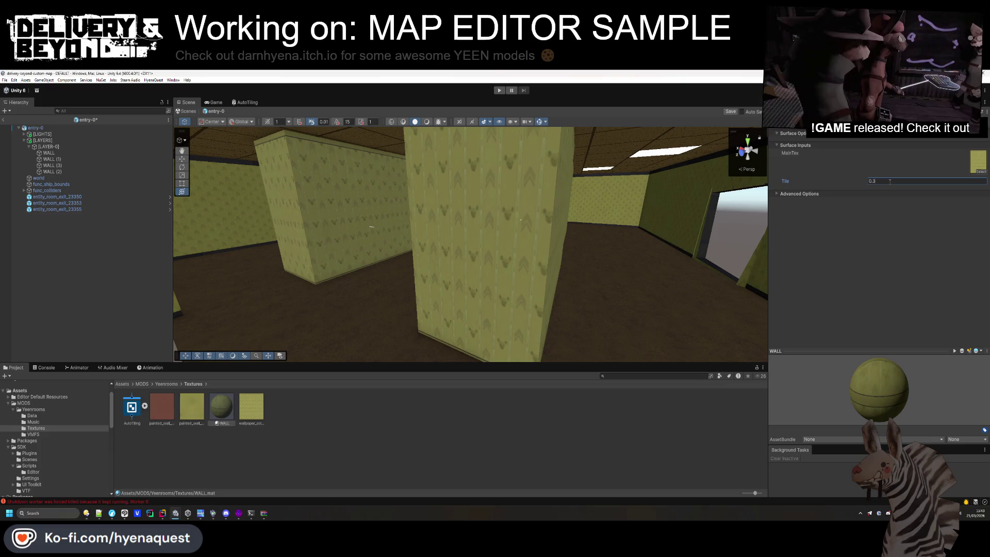
{"action": "key", "text": "BackSpace"}
{"action": "type", "text": "2"}
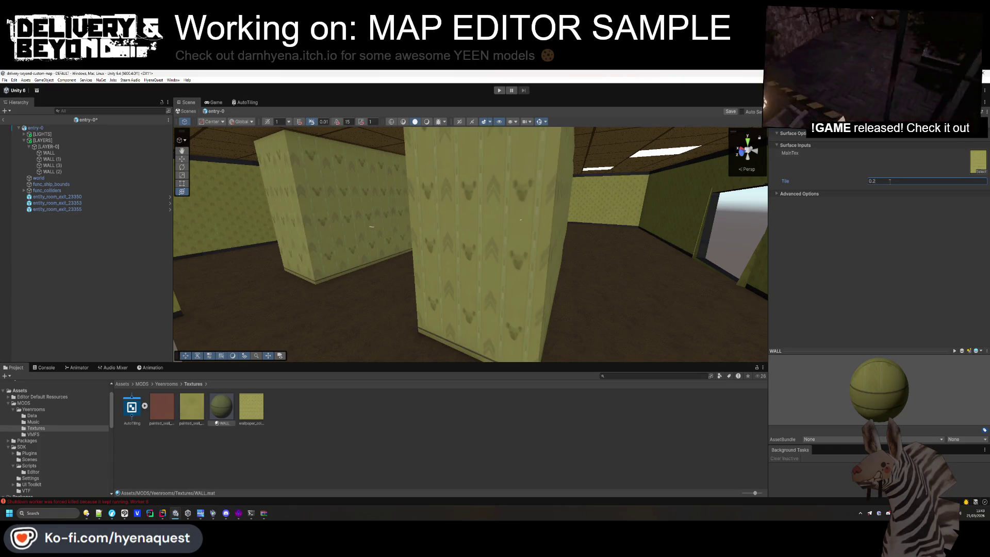
{"action": "type", "text": "99"}
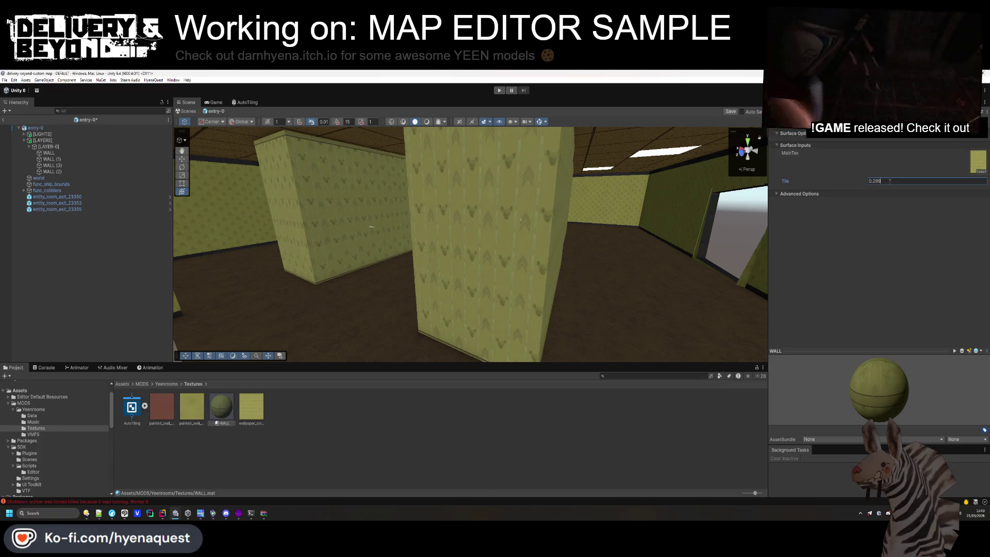
{"action": "key", "text": "BackSpace"}
{"action": "type", "text": "5"}
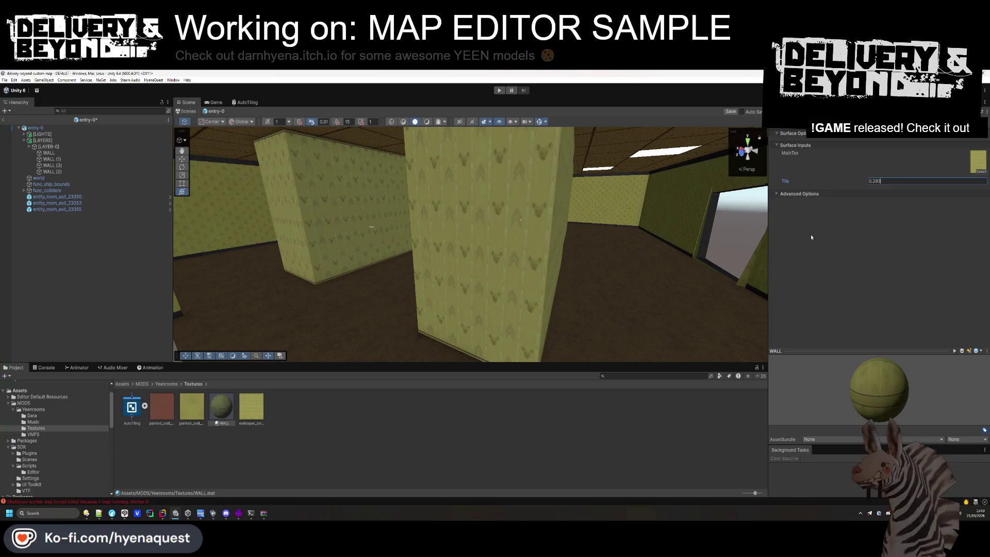
Save the scene and fly the camera through the room to check the larger wallpaper
{"action": "mouse_move", "coordinate": [619, 257]}
{"action": "left_mouse_down"}
{"action": "mouse_move", "coordinate": [674, 290]}
{"action": "mouse_move", "coordinate": [716, 289]}
{"action": "mouse_move", "coordinate": [718, 316]}
{"action": "mouse_move", "coordinate": [795, 285]}
{"action": "left_mouse_up"}
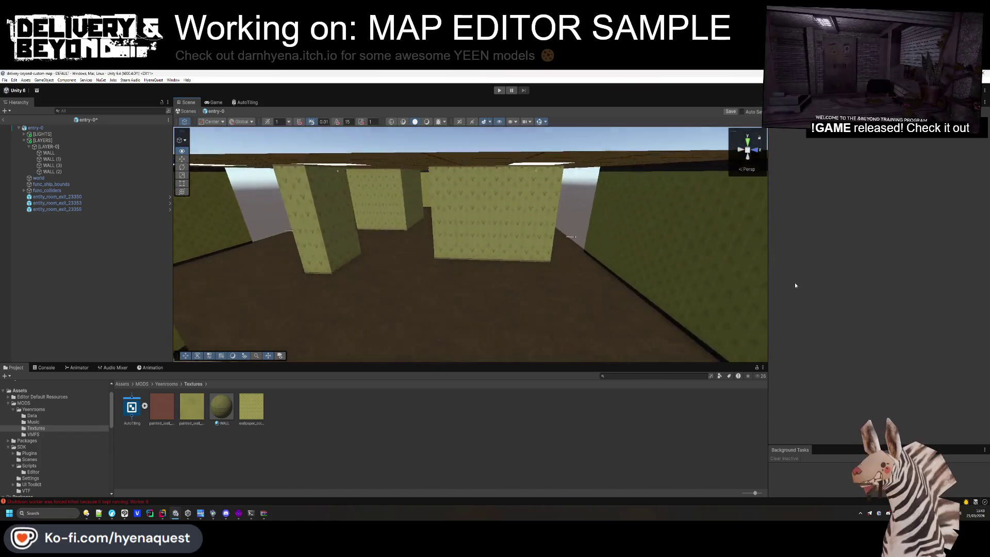
{"action": "scroll", "coordinate": [455, 266], "scroll_direction": "up", "scroll_amount": 3}
{"action": "key", "text": "ctrl+s"}
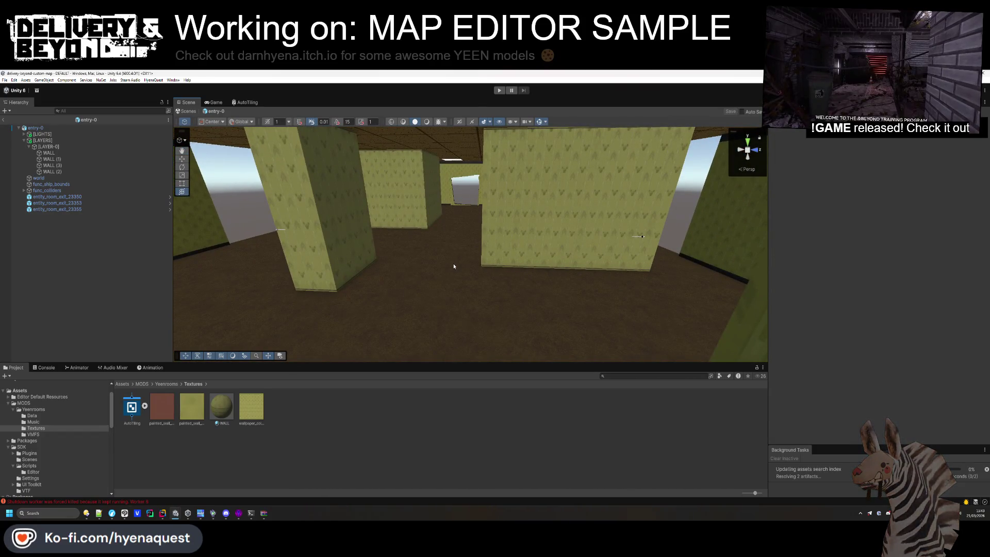
{"action": "mouse_move", "coordinate": [454, 266]}
{"action": "left_mouse_down"}
{"action": "mouse_move", "coordinate": [447, 229]}
{"action": "mouse_move", "coordinate": [453, 326]}
{"action": "mouse_move", "coordinate": [507, 227]}
{"action": "mouse_move", "coordinate": [258, 268]}
{"action": "left_mouse_up"}
Duplicate the [LAYER-0] wall group and rename the copy [LAYER-1]
{"action": "left_click", "coordinate": [60, 146]}
{"action": "left_click", "coordinate": [27, 147]}
{"action": "key", "text": "ctrl+d"}
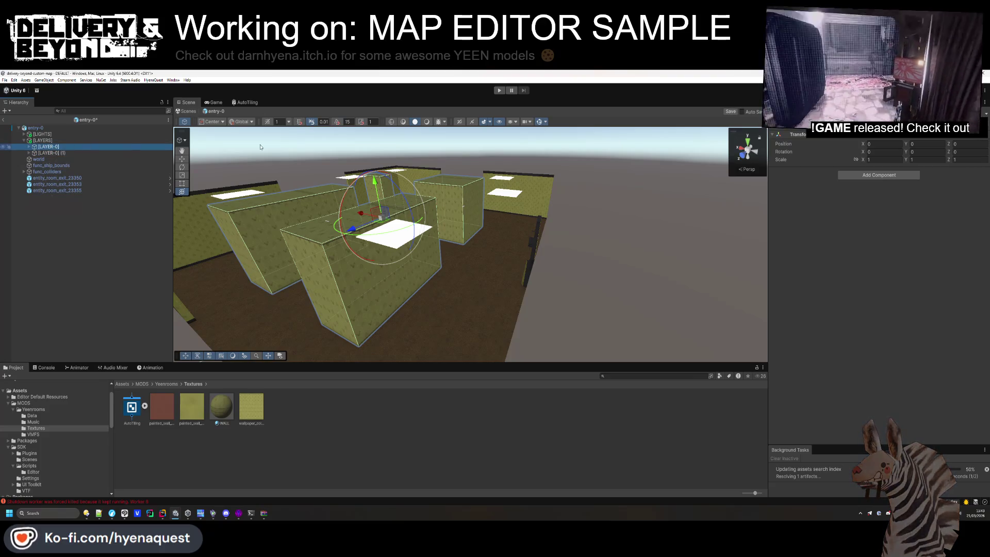
{"action": "left_click", "coordinate": [63, 153]}
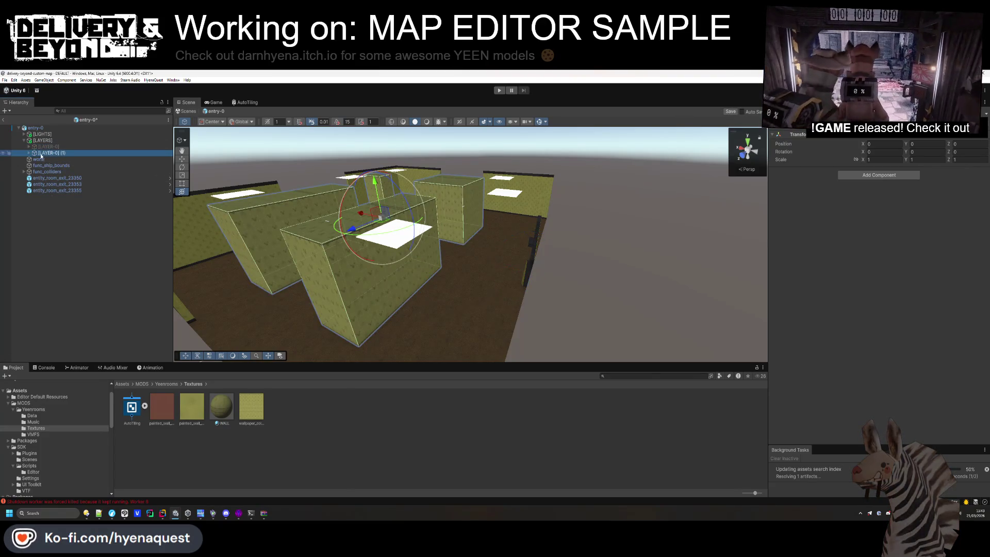
{"action": "double_click", "coordinate": [63, 153]}
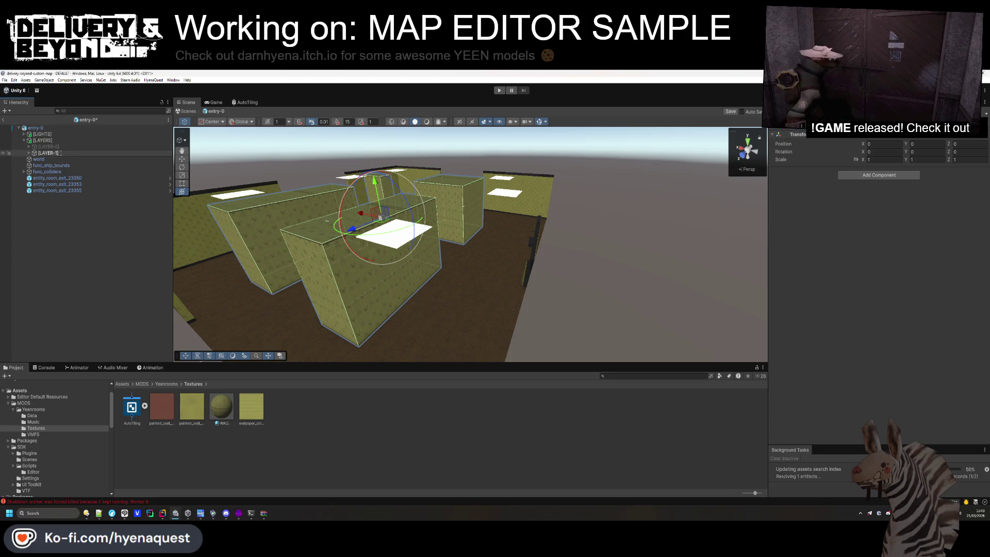
{"action": "left_click", "coordinate": [29, 153]}
Frame the new layer's walls, delete its first WALL, and select WALL (3) for editing
{"action": "left_click", "coordinate": [49, 159]}
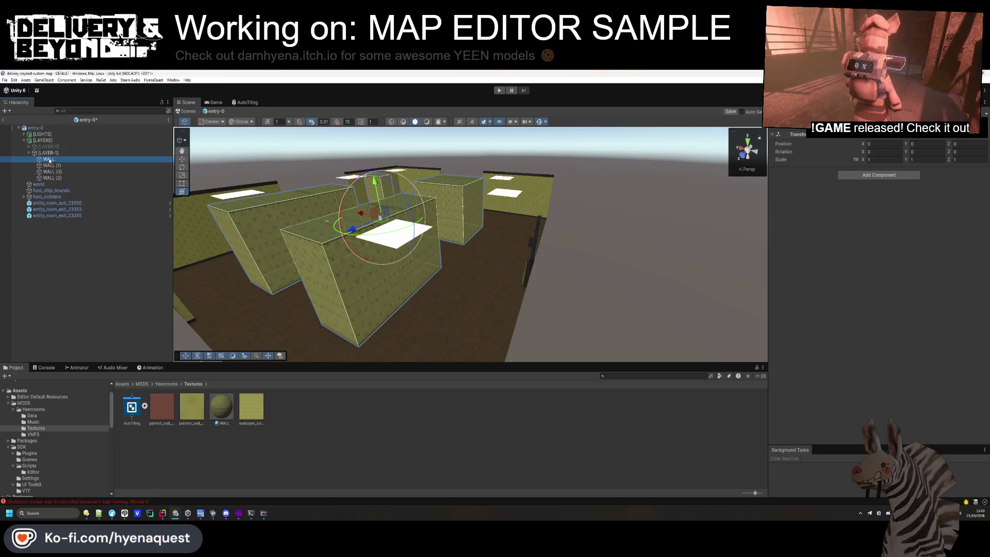
{"action": "double_click", "coordinate": [49, 160]}
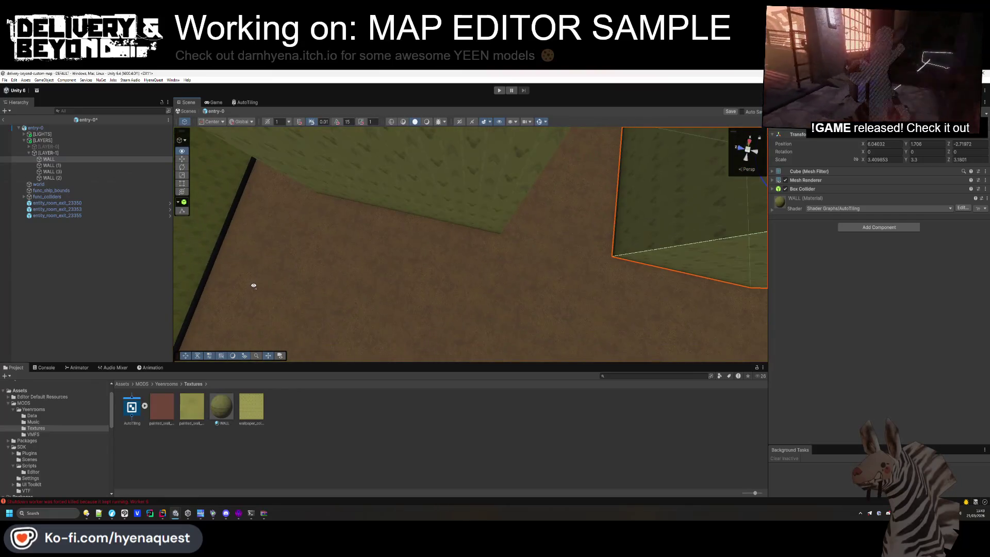
{"action": "scroll", "coordinate": [263, 271], "scroll_direction": "down", "scroll_amount": 10}
{"action": "left_click_drag", "start_coordinate": [386, 249], "coordinate": [457, 266]}
{"action": "key", "text": "Delete"}
{"action": "left_click", "coordinate": [457, 266]}
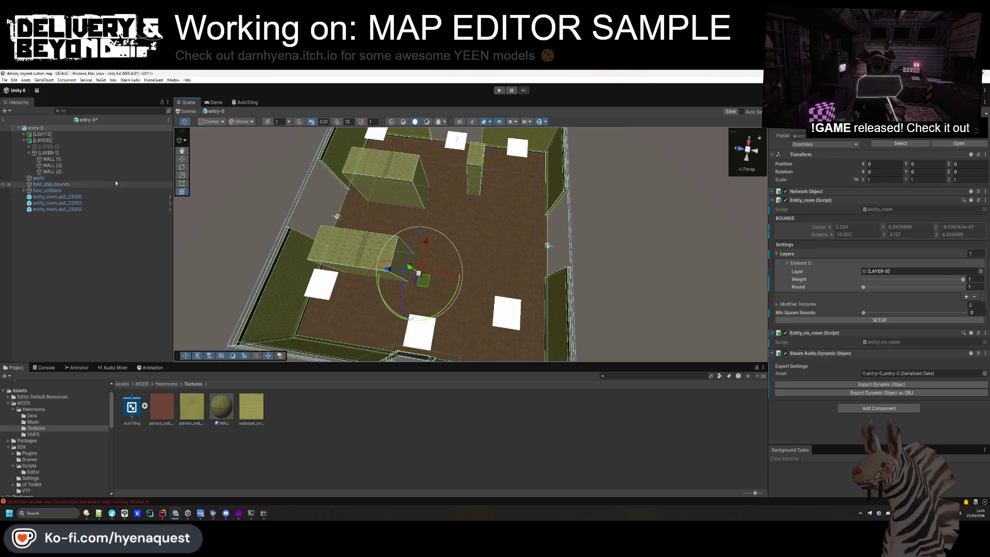
{"action": "left_click", "coordinate": [82, 160]}
{"action": "left_click", "coordinate": [49, 165]}
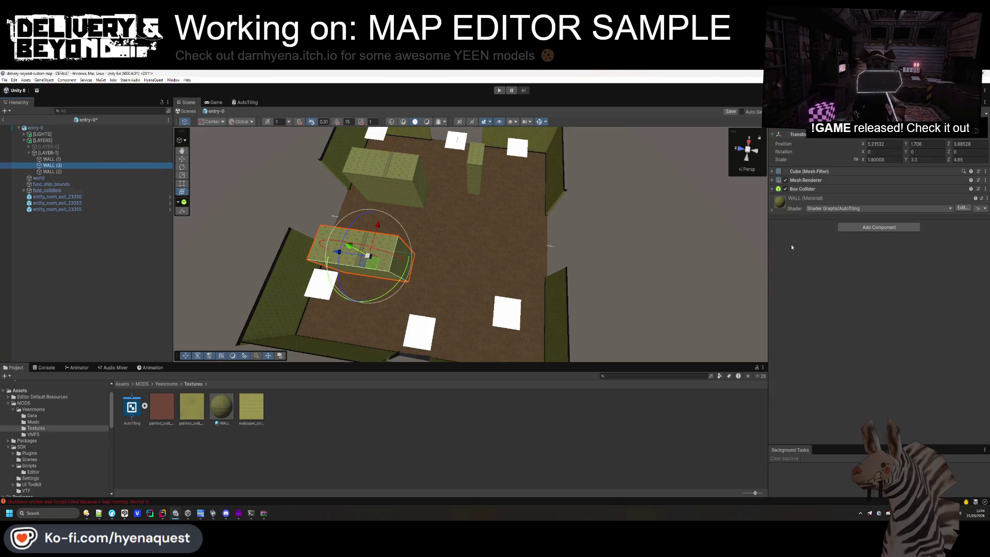
{"action": "left_click_drag", "start_coordinate": [379, 262], "coordinate": [335, 257]}
{"action": "key", "text": "ctrl+z"}
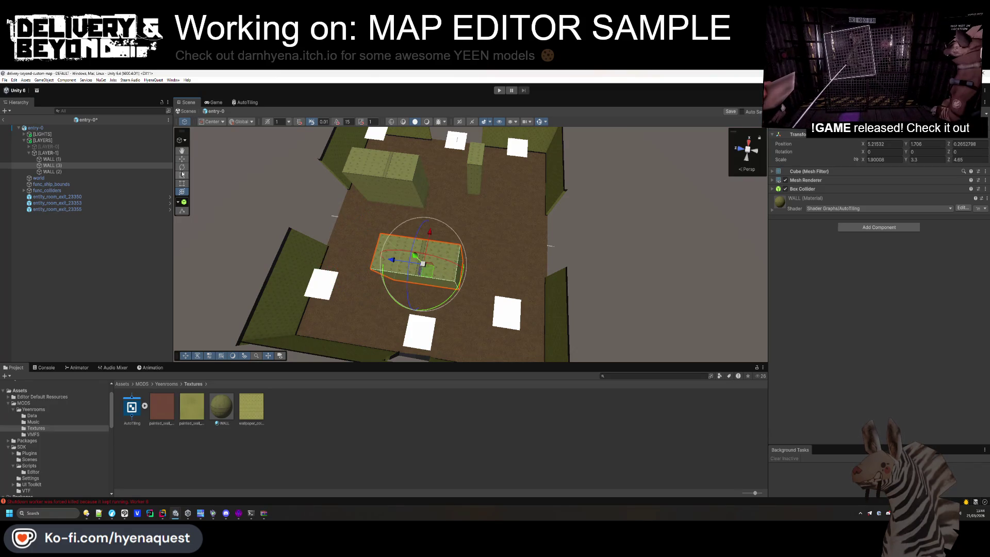
Enlarge and lengthen WALL (3) with the Rect tool, then slide it along the X axis
{"action": "left_click", "coordinate": [182, 183]}
{"action": "left_click_drag", "start_coordinate": [465, 286], "coordinate": [512, 298]}
{"action": "mouse_move", "coordinate": [358, 273]}
{"action": "left_mouse_down"}
{"action": "mouse_move", "coordinate": [337, 270]}
{"action": "mouse_move", "coordinate": [360, 219]}
{"action": "left_mouse_up"}
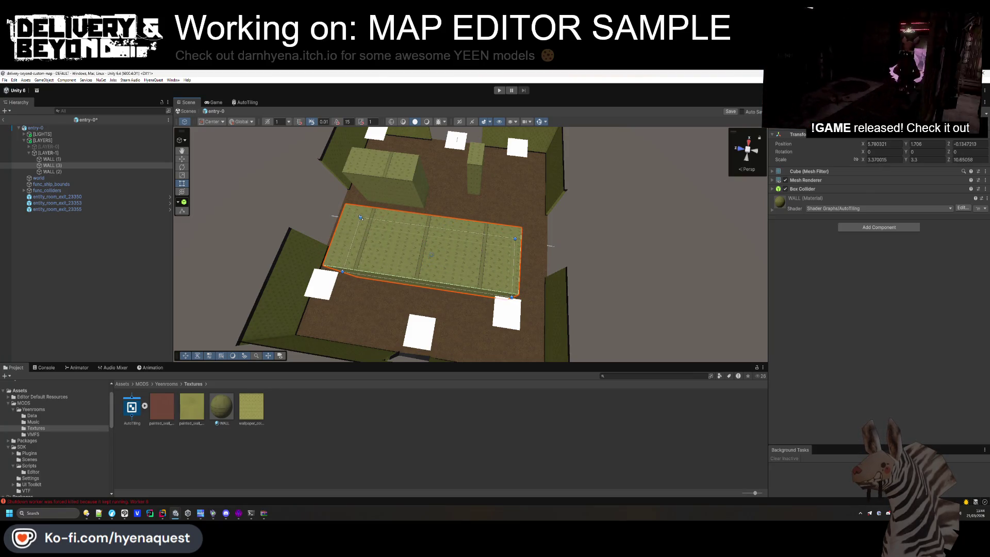
{"action": "left_click", "coordinate": [181, 159]}
{"action": "mouse_move", "coordinate": [437, 226]}
{"action": "left_mouse_down"}
{"action": "mouse_move", "coordinate": [423, 190]}
{"action": "mouse_move", "coordinate": [355, 232]}
{"action": "mouse_move", "coordinate": [268, 237]}
{"action": "left_mouse_up"}
Widen WALL (1) of [LAYER-1] from its top-left and bottom-right corners
{"action": "left_click", "coordinate": [411, 212]}
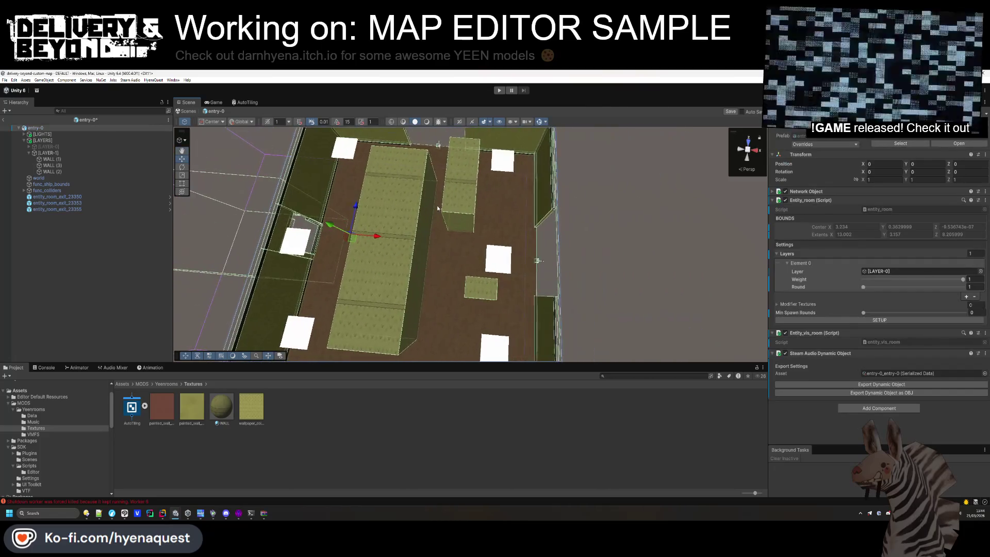
{"action": "left_click", "coordinate": [48, 153]}
{"action": "left_click", "coordinate": [48, 159]}
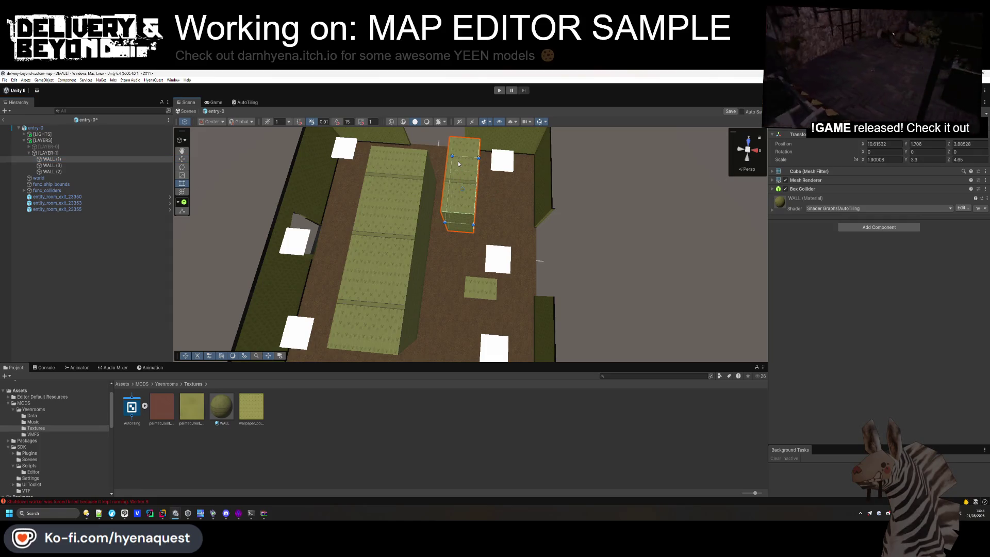
{"action": "left_click", "coordinate": [181, 183]}
{"action": "left_click_drag", "start_coordinate": [448, 139], "coordinate": [427, 167]}
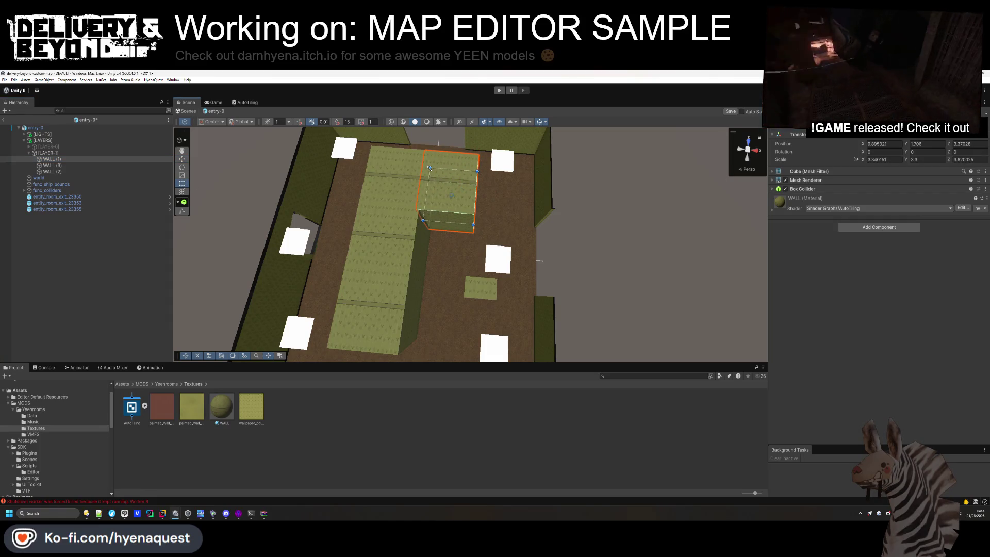
{"action": "left_click_drag", "start_coordinate": [474, 231], "coordinate": [479, 230]}
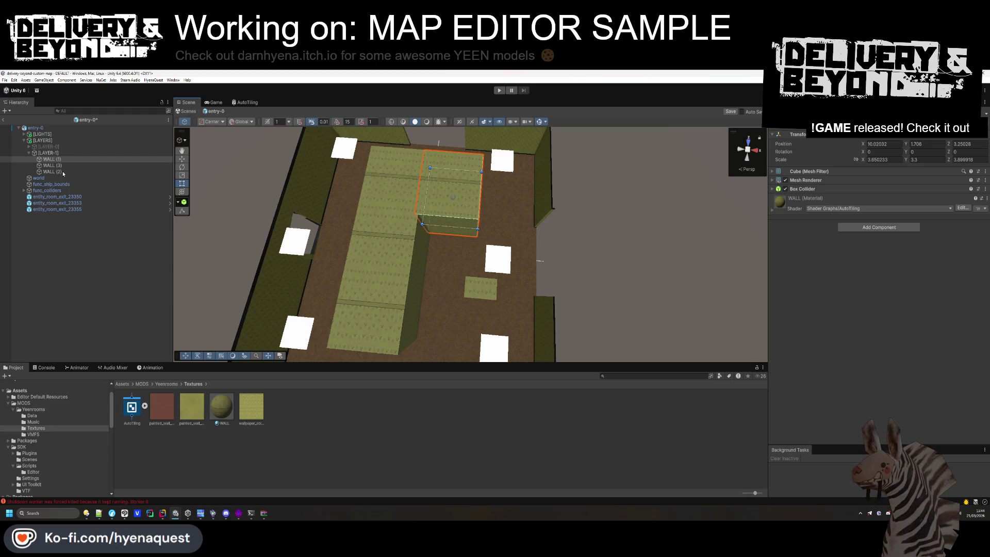
Stretch the small WALL (2) block longer and collapse the [LAYER-1] group
{"action": "left_click", "coordinate": [480, 288]}
{"action": "mouse_move", "coordinate": [483, 189]}
{"action": "left_mouse_down"}
{"action": "mouse_move", "coordinate": [458, 271]}
{"action": "mouse_move", "coordinate": [427, 227]}
{"action": "mouse_move", "coordinate": [442, 249]}
{"action": "left_mouse_up"}
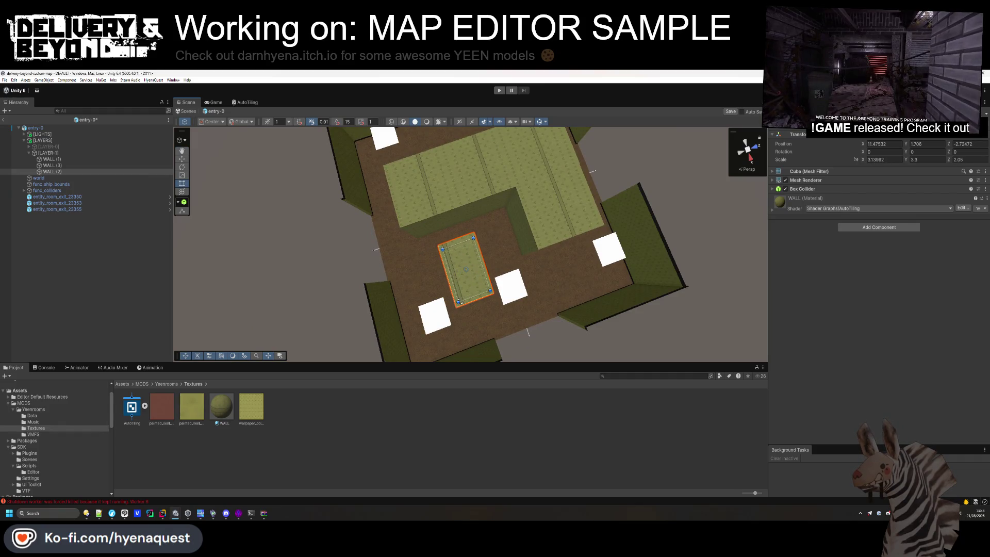
{"action": "mouse_move", "coordinate": [459, 301]}
{"action": "left_mouse_down"}
{"action": "mouse_move", "coordinate": [463, 326]}
{"action": "mouse_move", "coordinate": [360, 299]}
{"action": "left_mouse_up"}
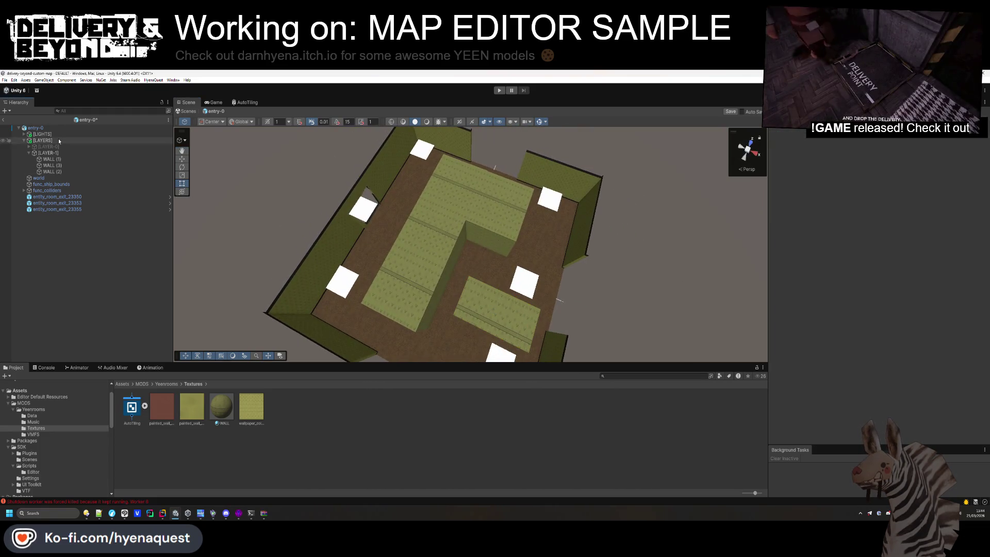
{"action": "left_click", "coordinate": [55, 152]}
{"action": "key", "text": "Left"}
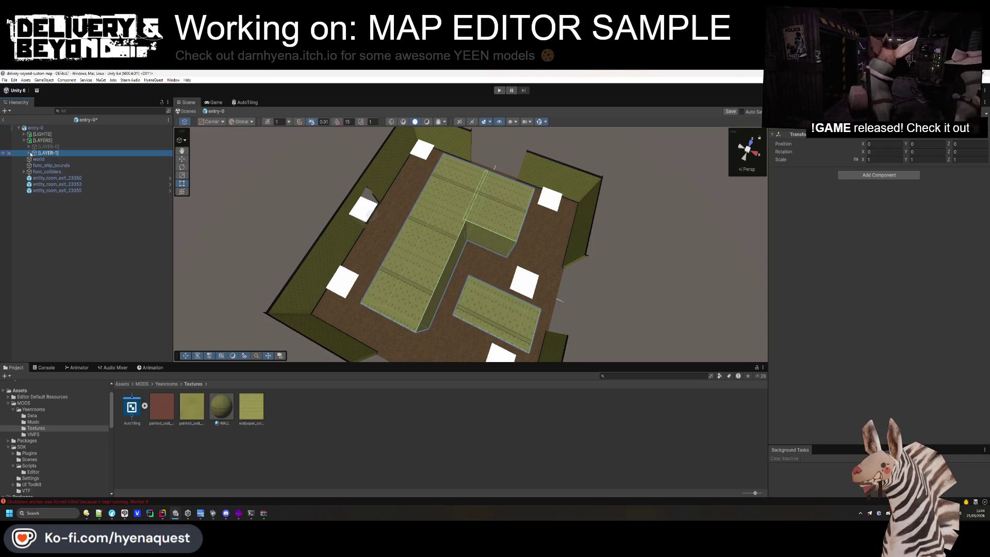
Hide [LAYER-1] and duplicate it into a visible, expanded [LAYER-2] group
{"action": "left_click", "coordinate": [67, 247]}
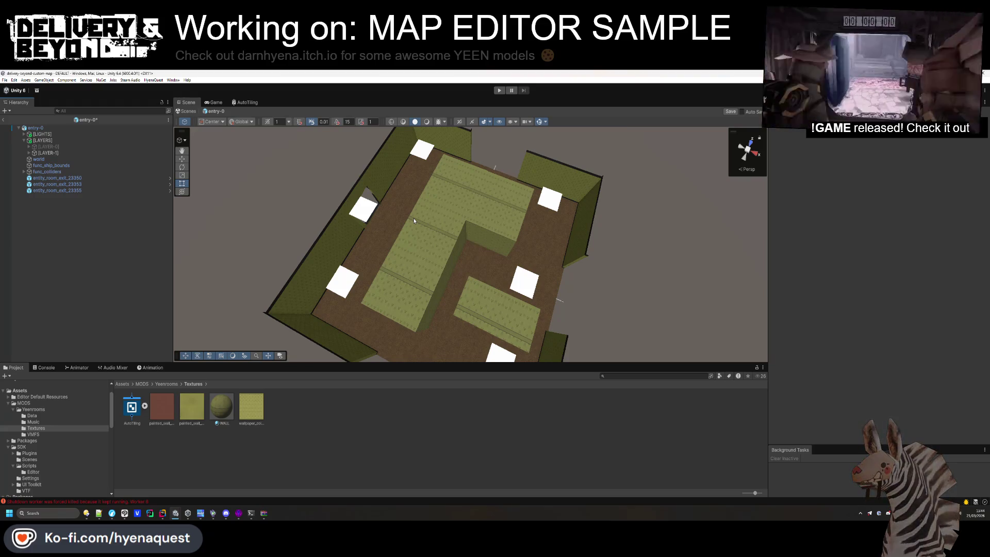
{"action": "left_click", "coordinate": [52, 152]}
{"action": "key", "text": "alt+shift+a"}
{"action": "key", "text": "ctrl+d"}
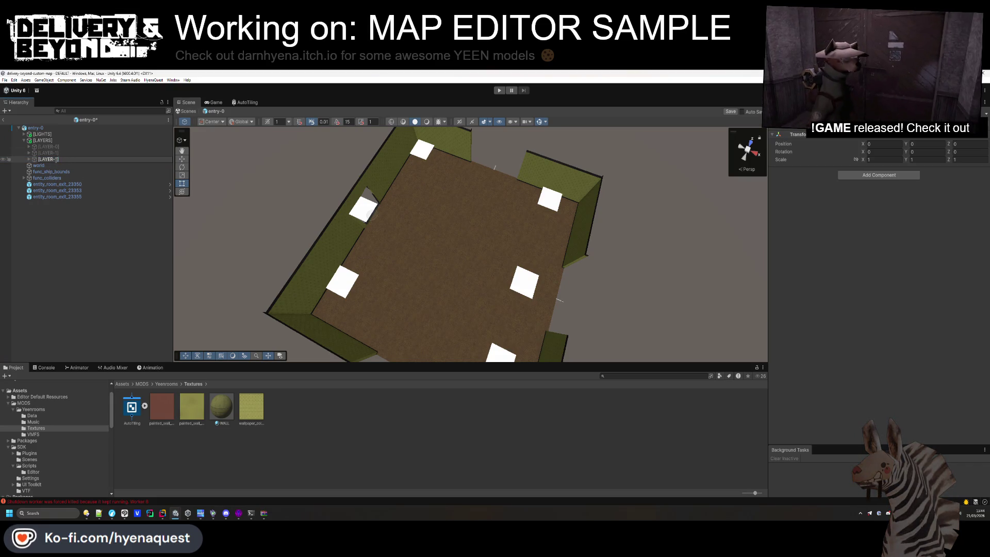
{"action": "key", "text": "alt+shift+a"}
{"action": "left_click", "coordinate": [111, 159]}
{"action": "key", "text": "alt+shift+a"}
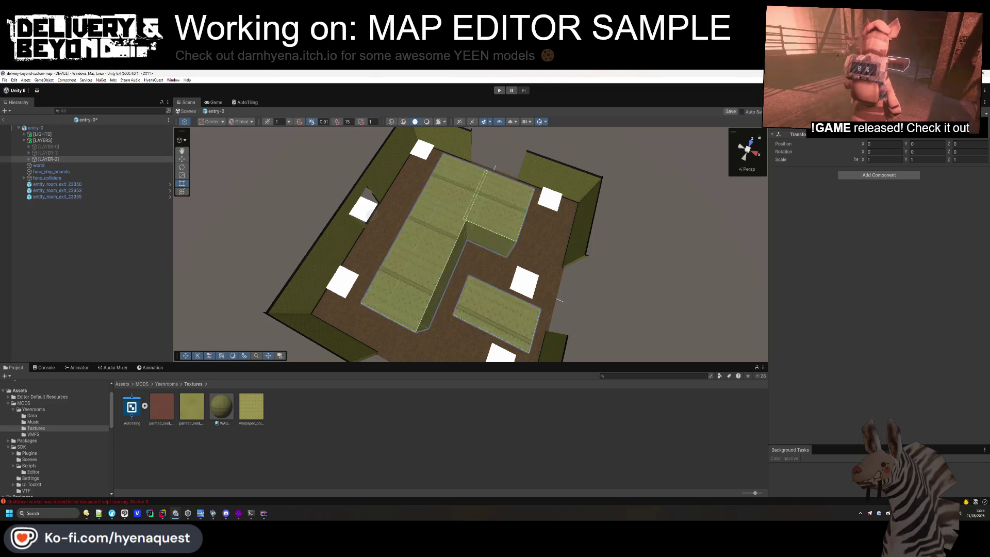
{"action": "left_click", "coordinate": [29, 159]}
Reshape [LAYER-2]'s WALL (1) into a long narrow strip and make the left block narrower and longer
{"action": "left_click", "coordinate": [49, 165]}
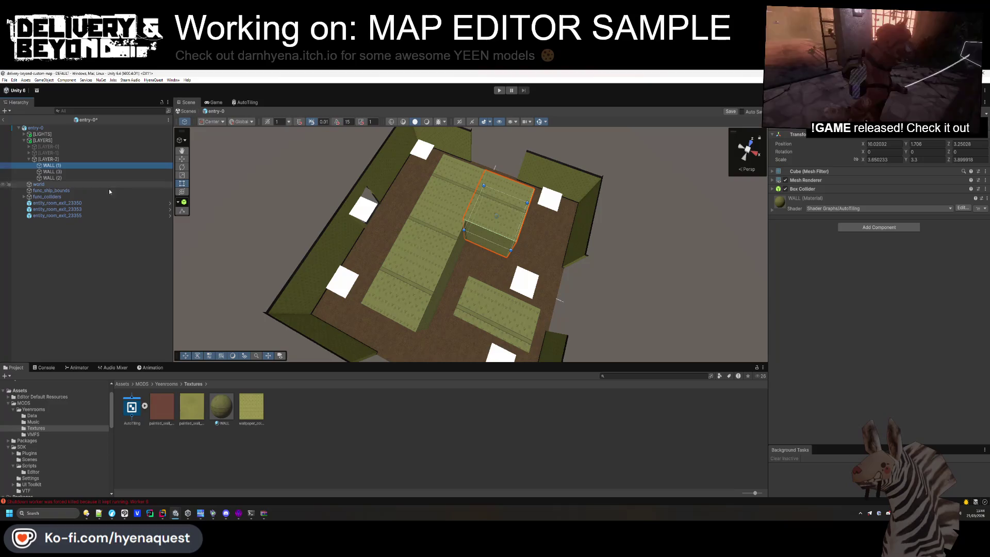
{"action": "mouse_move", "coordinate": [465, 231]}
{"action": "left_mouse_down"}
{"action": "mouse_move", "coordinate": [502, 252]}
{"action": "mouse_move", "coordinate": [469, 287]}
{"action": "left_mouse_up"}
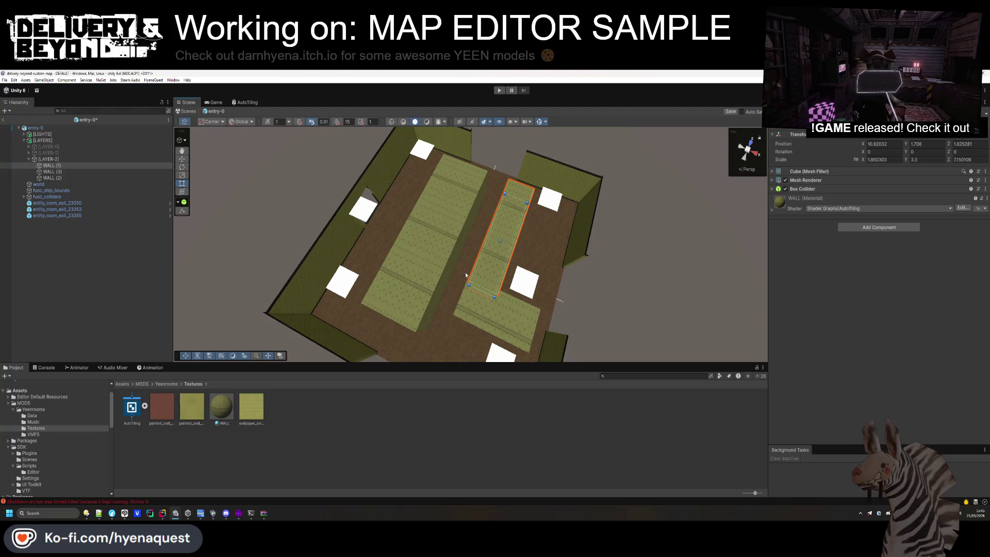
{"action": "left_click", "coordinate": [52, 178]}
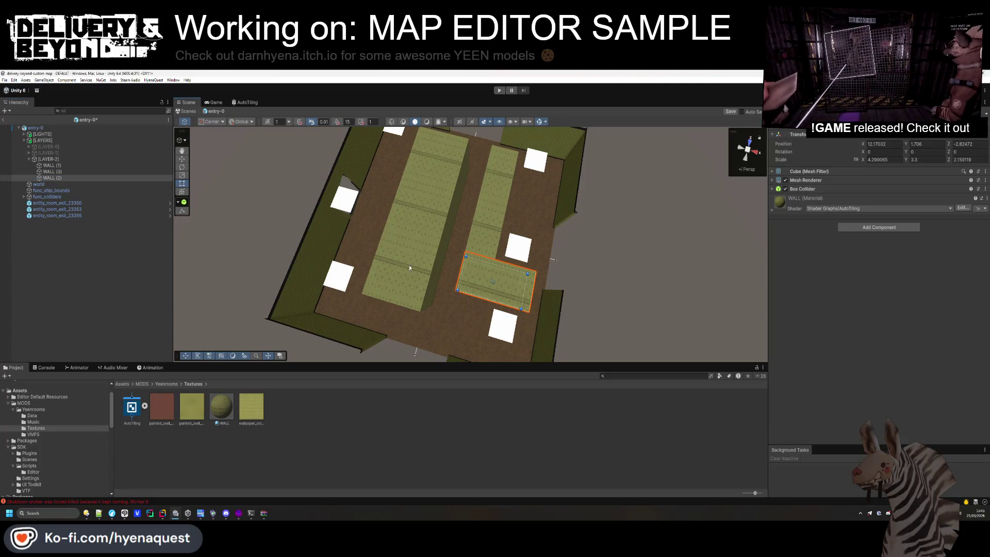
{"action": "left_click", "coordinate": [51, 171]}
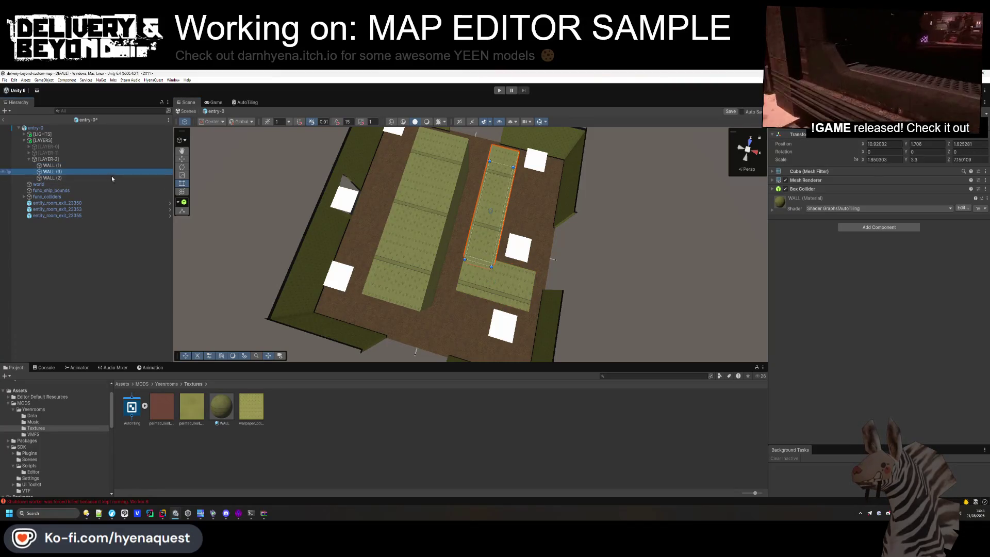
{"action": "left_click", "coordinate": [424, 313]}
{"action": "mouse_move", "coordinate": [426, 309]}
{"action": "left_mouse_down"}
{"action": "mouse_move", "coordinate": [381, 342]}
{"action": "mouse_move", "coordinate": [433, 277]}
{"action": "mouse_move", "coordinate": [413, 283]}
{"action": "mouse_move", "coordinate": [452, 293]}
{"action": "mouse_move", "coordinate": [469, 283]}
{"action": "mouse_move", "coordinate": [342, 221]}
{"action": "left_mouse_up"}
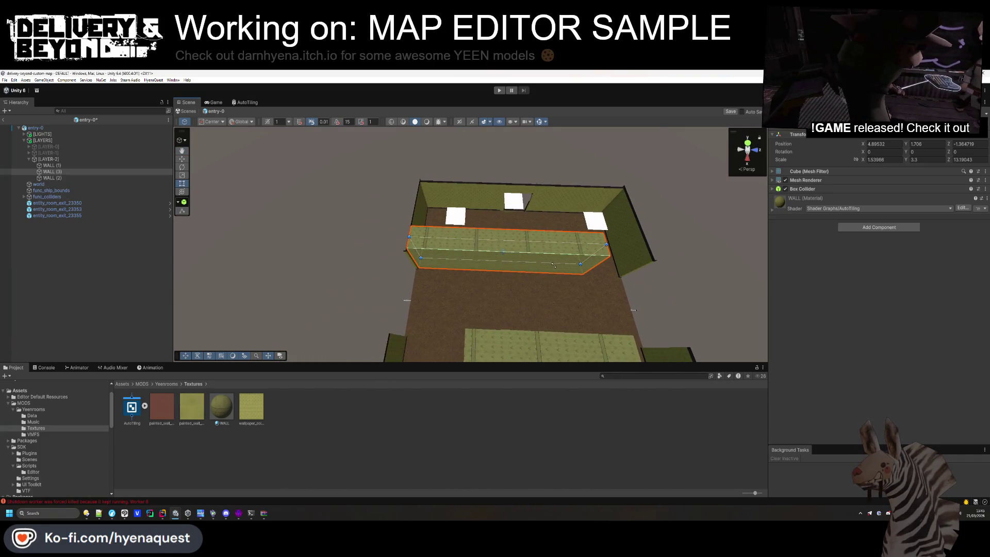
{"action": "mouse_move", "coordinate": [589, 261]}
{"action": "left_mouse_down"}
{"action": "mouse_move", "coordinate": [561, 287]}
{"action": "mouse_move", "coordinate": [480, 259]}
{"action": "mouse_move", "coordinate": [433, 267]}
{"action": "mouse_move", "coordinate": [435, 252]}
{"action": "mouse_move", "coordinate": [471, 294]}
{"action": "mouse_move", "coordinate": [432, 291]}
{"action": "mouse_move", "coordinate": [504, 238]}
{"action": "mouse_move", "coordinate": [451, 265]}
{"action": "mouse_move", "coordinate": [499, 223]}
{"action": "mouse_move", "coordinate": [549, 223]}
{"action": "mouse_move", "coordinate": [571, 258]}
{"action": "left_mouse_up"}
{"action": "left_click", "coordinate": [432, 292]}
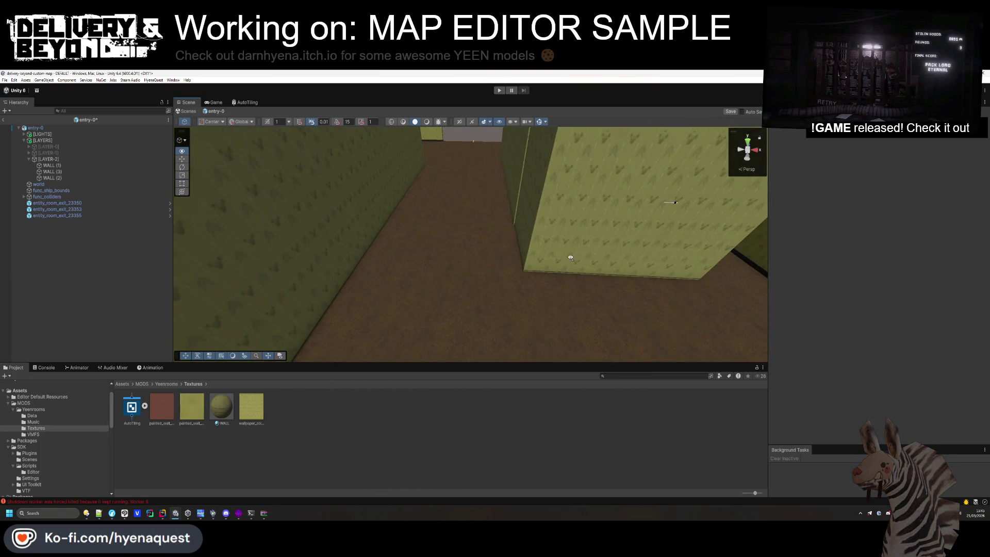
Slightly resize WALL (2) and fly down the corridor to check the new layout
{"action": "left_click", "coordinate": [521, 198]}
{"action": "left_click", "coordinate": [497, 193]}
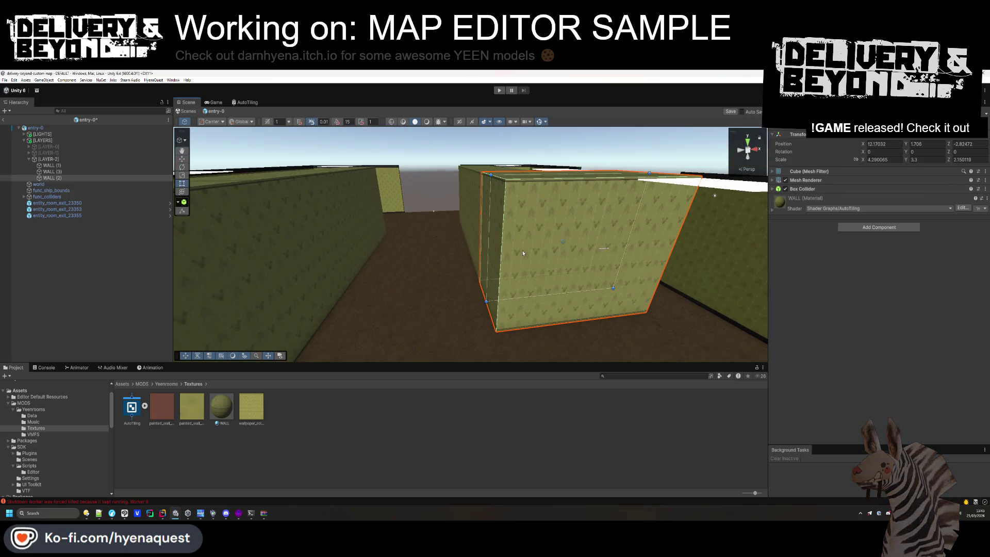
{"action": "left_click_drag", "start_coordinate": [490, 176], "coordinate": [489, 176]}
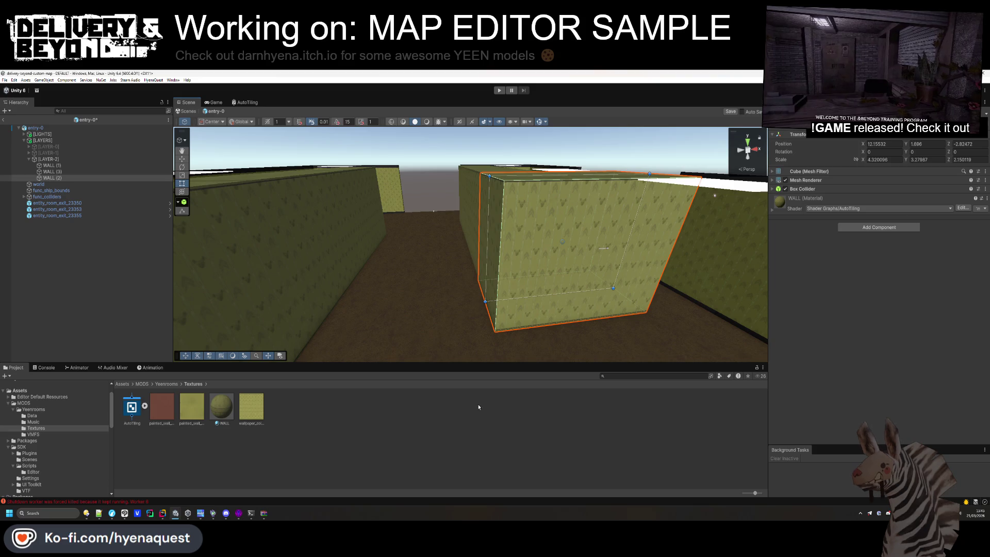
{"action": "left_click", "coordinate": [473, 272]}
{"action": "key", "text": "alt"}
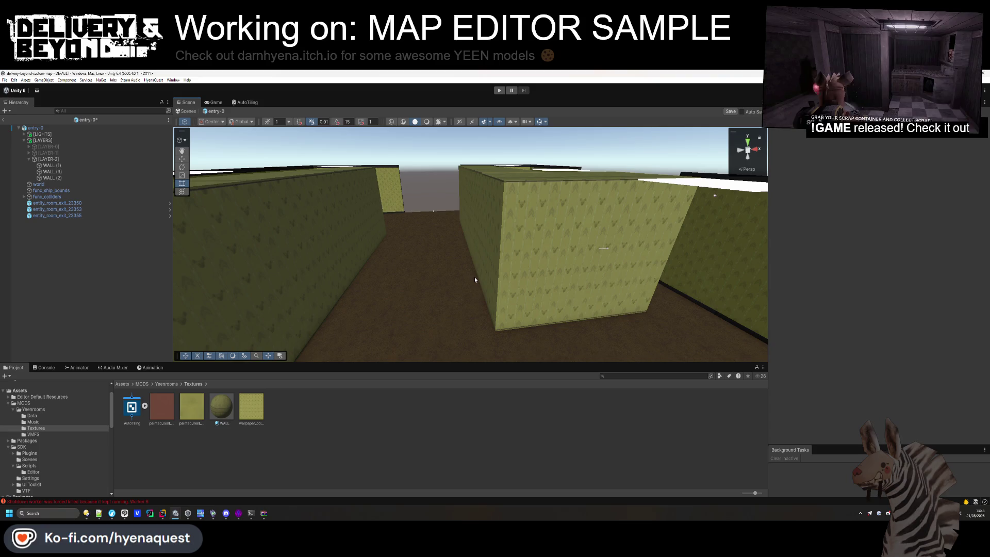
{"action": "mouse_move", "coordinate": [464, 223]}
{"action": "left_mouse_down"}
{"action": "mouse_move", "coordinate": [524, 280]}
{"action": "mouse_move", "coordinate": [632, 261]}
{"action": "mouse_move", "coordinate": [646, 202]}
{"action": "mouse_move", "coordinate": [636, 172]}
{"action": "mouse_move", "coordinate": [627, 183]}
{"action": "left_mouse_up"}
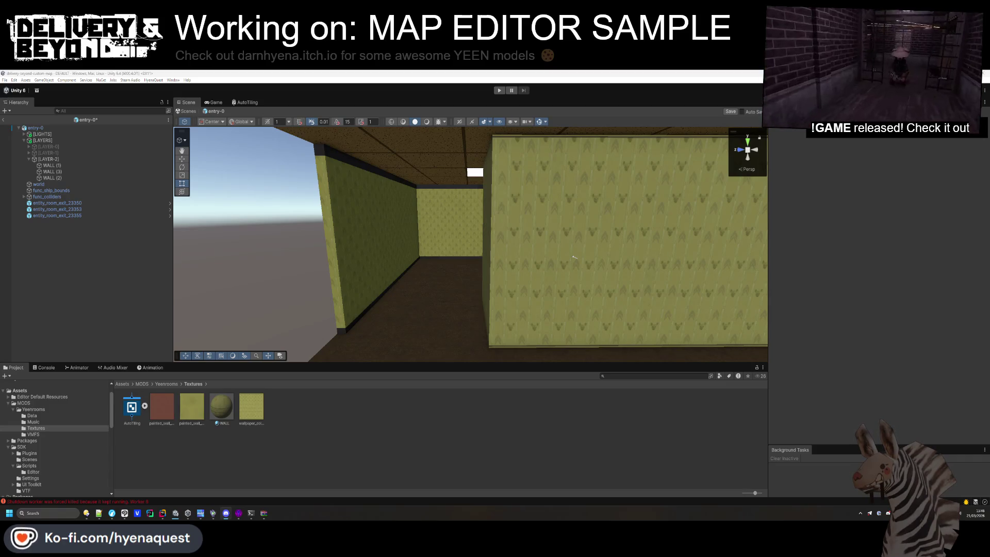
{"action": "mouse_move", "coordinate": [574, 257]}
{"action": "left_mouse_down"}
{"action": "mouse_move", "coordinate": [417, 286]}
{"action": "mouse_move", "coordinate": [476, 310]}
{"action": "left_mouse_up"}
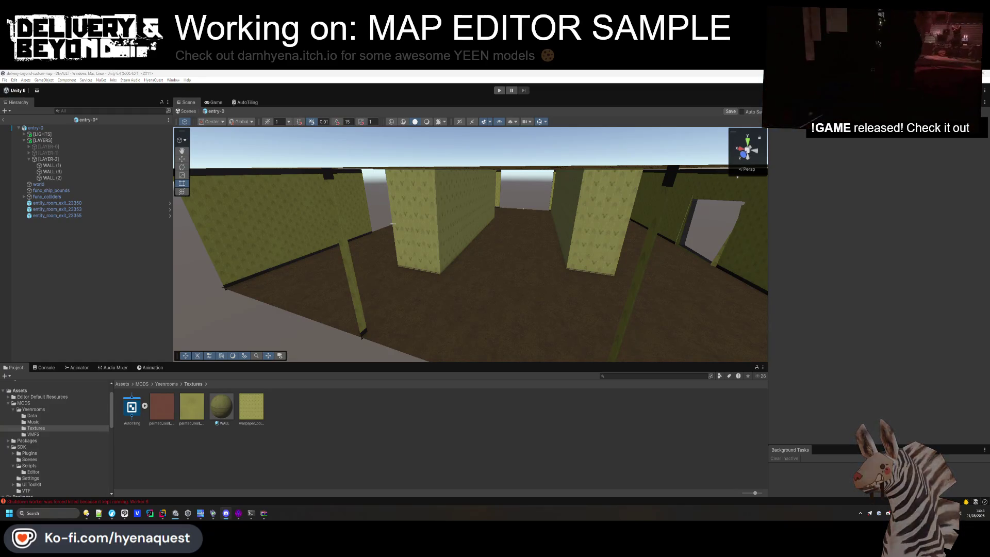
{"action": "mouse_move", "coordinate": [241, 344]}
{"action": "left_mouse_down"}
{"action": "mouse_move", "coordinate": [354, 294]}
{"action": "mouse_move", "coordinate": [188, 292]}
{"action": "left_mouse_up"}
Hide [LAYER-2], select entry-0, and add two more entries to the room's Layers list
{"action": "left_click", "coordinate": [29, 159]}
{"action": "left_click", "coordinate": [63, 159]}
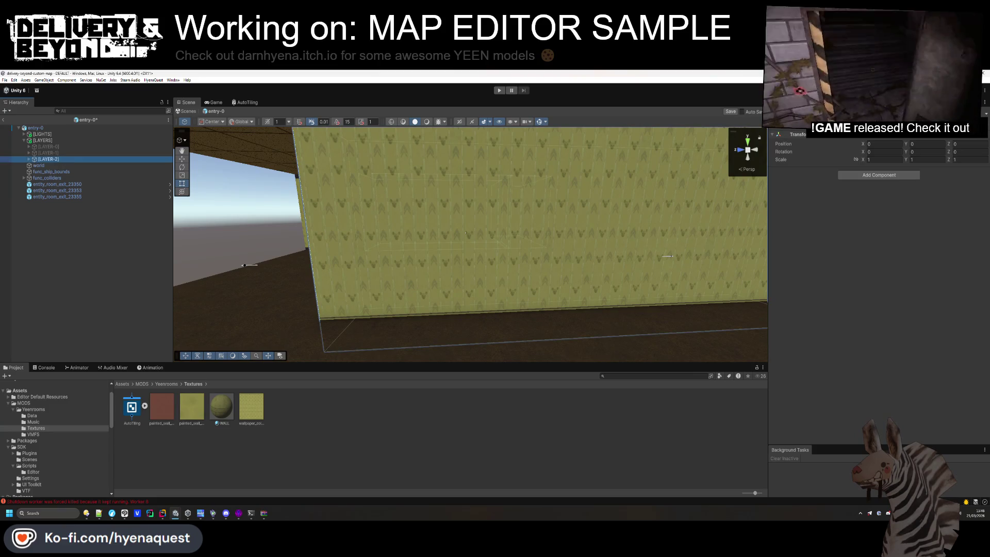
{"action": "key", "text": "alt+shift+a"}
{"action": "left_click", "coordinate": [59, 128]}
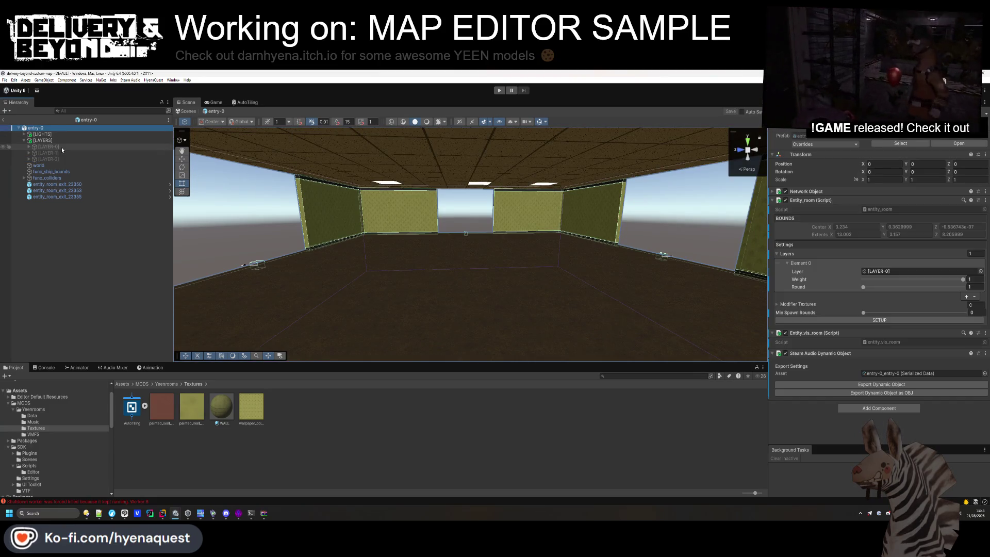
{"action": "left_click", "coordinate": [879, 271]}
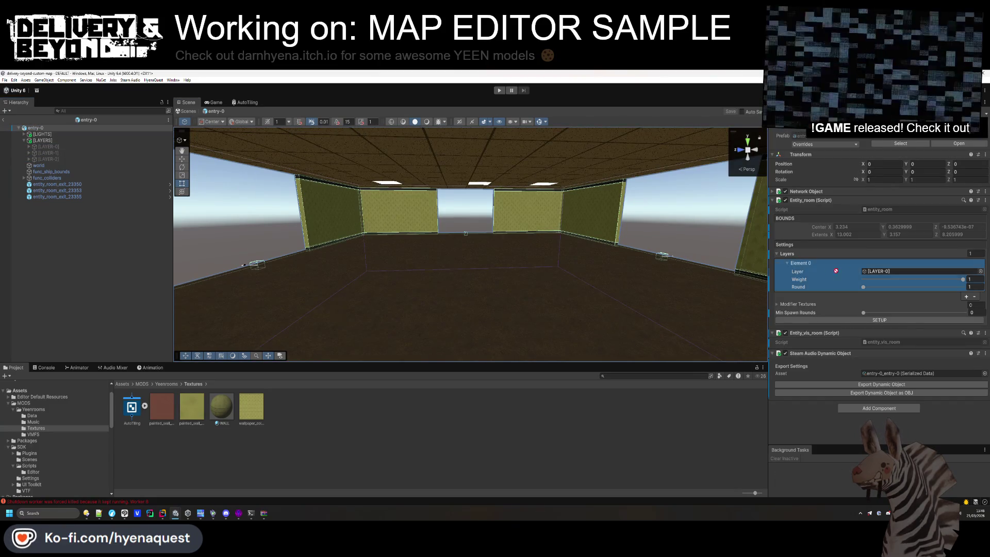
{"action": "left_click", "coordinate": [967, 297]}
{"action": "left_click", "coordinate": [788, 295]}
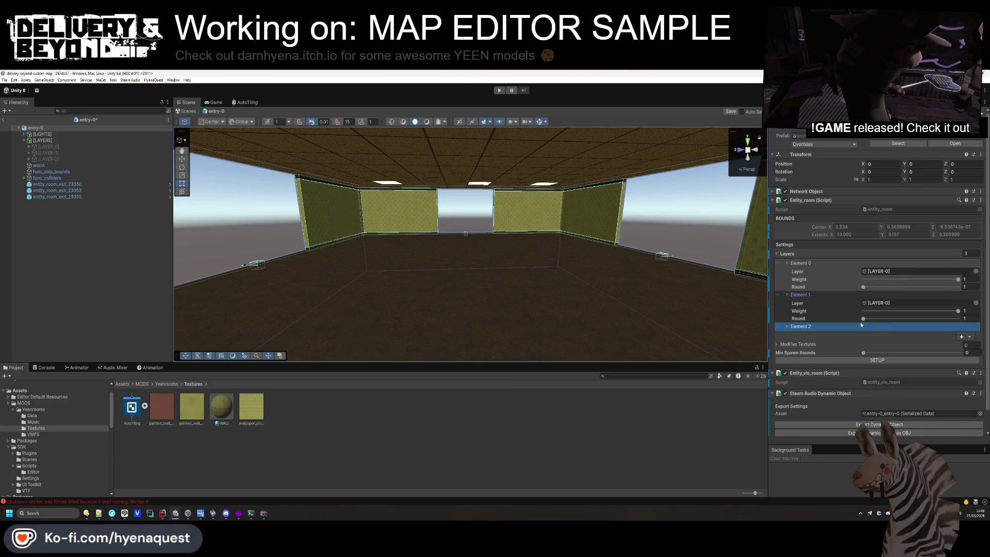
Assign [LAYER-1] to the second layer entry and another wall layer to the third
{"action": "left_click", "coordinate": [961, 329]}
{"action": "mouse_move", "coordinate": [48, 153]}
{"action": "left_mouse_down"}
{"action": "mouse_move", "coordinate": [825, 330]}
{"action": "mouse_move", "coordinate": [897, 303]}
{"action": "left_mouse_up"}
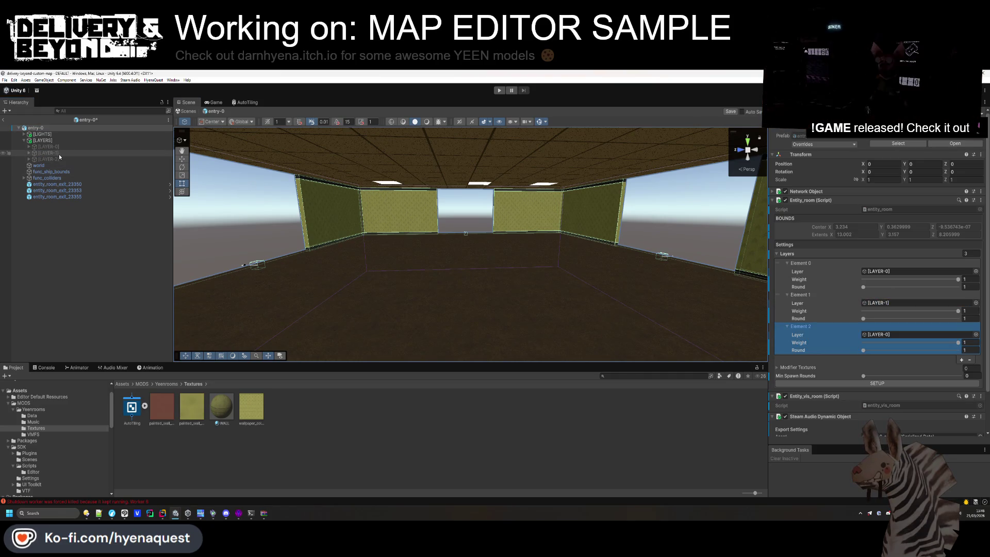
{"action": "left_click_drag", "start_coordinate": [48, 159], "coordinate": [883, 336]}
{"action": "left_click", "coordinate": [74, 281]}
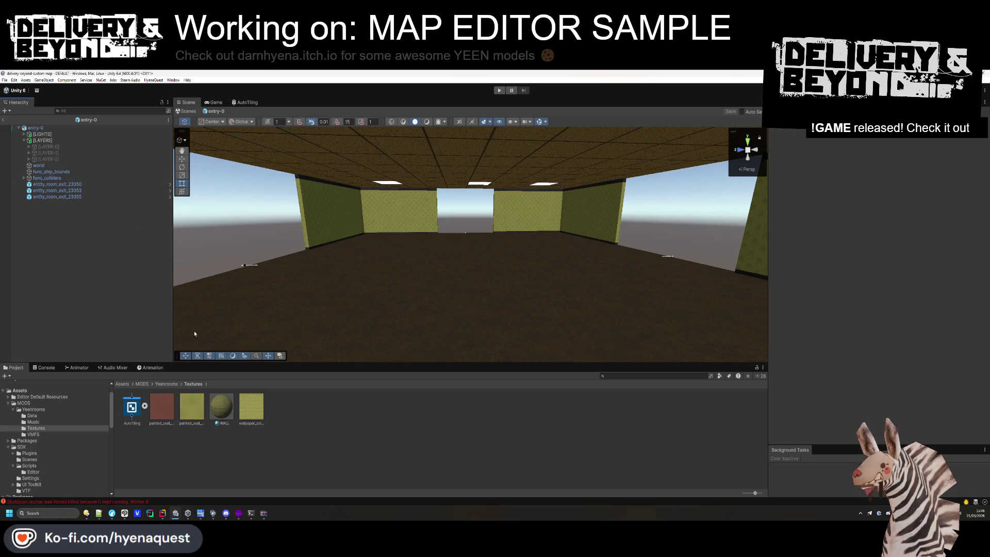
{"action": "right_click", "coordinate": [76, 229]}
Create a TextMeshPro 3D text named WARNING reading 'THIS IS JUST A EXAMPE...'
{"action": "mouse_move", "coordinate": [118, 345]}
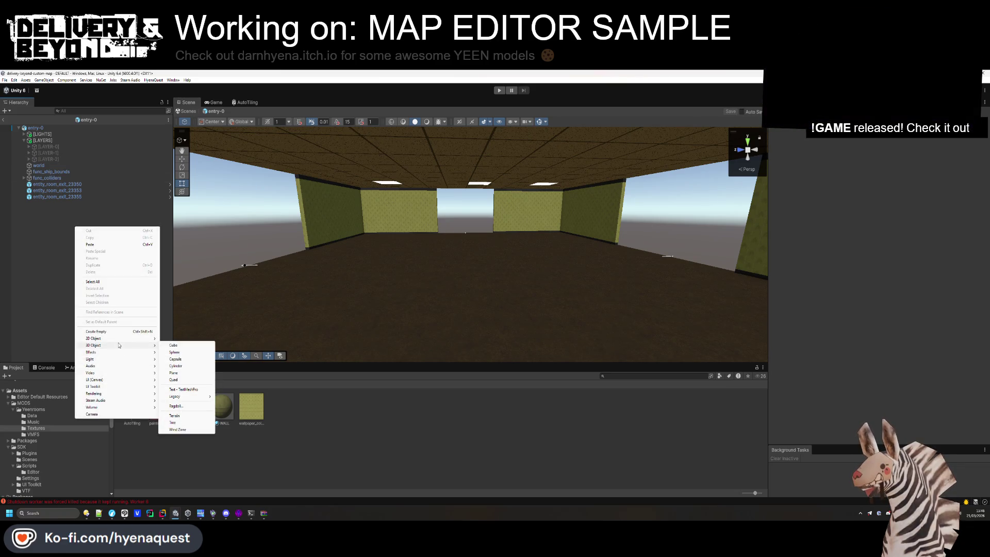
{"action": "left_click", "coordinate": [183, 390]}
{"action": "type", "text": "WARNING"}
{"action": "key", "text": "Return"}
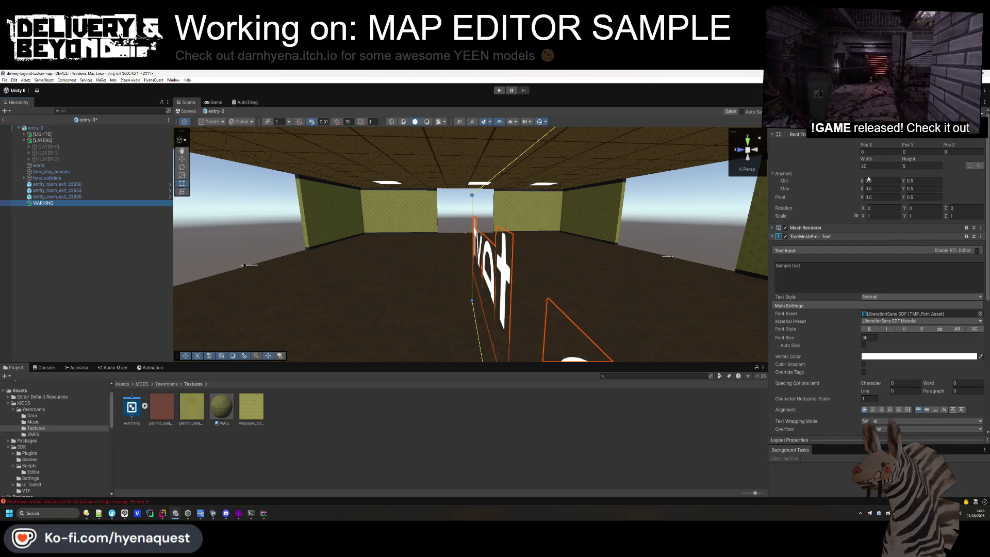
{"action": "left_click", "coordinate": [894, 274]}
{"action": "type", "text": "THIS IS J"}
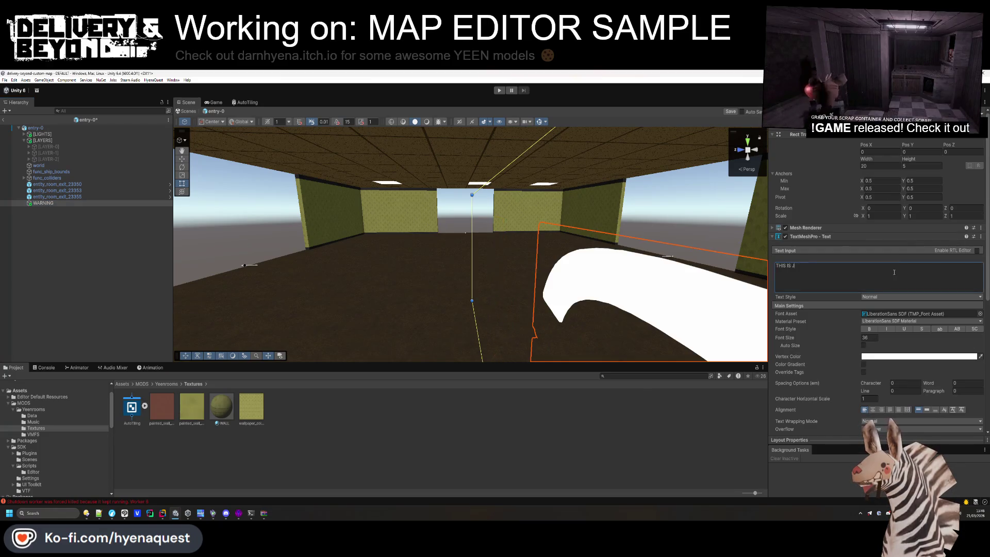
{"action": "type", "text": "UST A EXAMPE"}
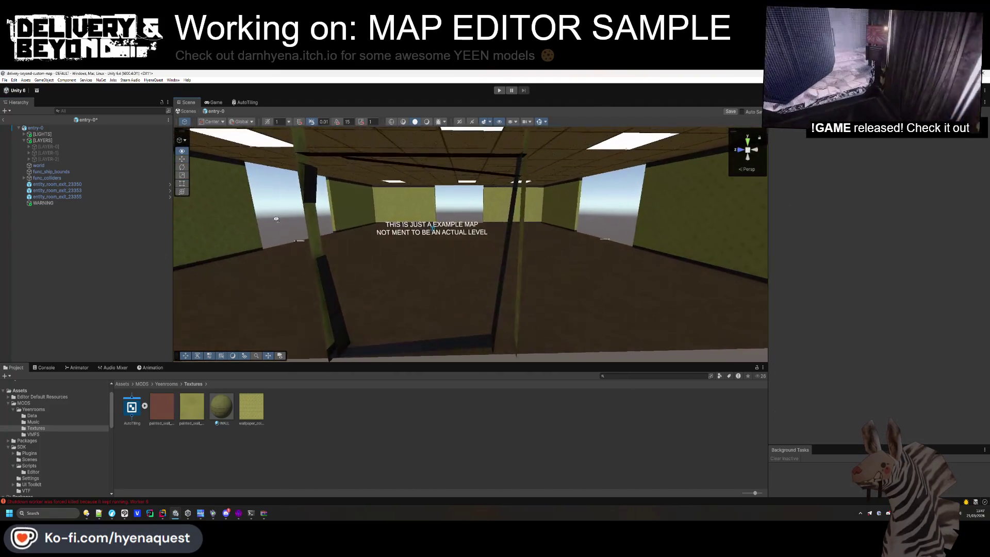
Fly through the room past the WARNING sign and select the three wall layers
{"action": "left_click", "coordinate": [442, 244]}
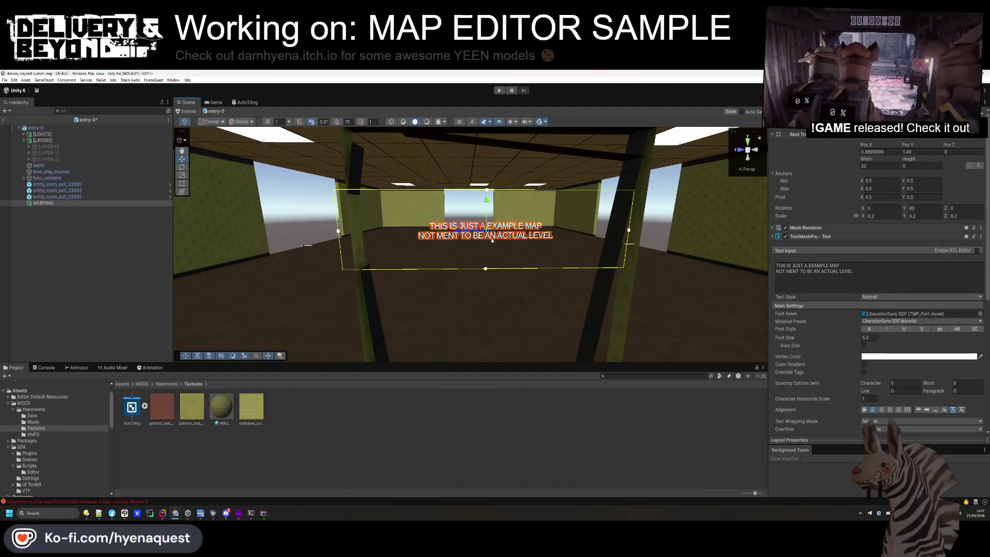
{"action": "scroll", "coordinate": [442, 279], "scroll_direction": "up", "scroll_amount": 5}
{"action": "left_click", "coordinate": [268, 293]}
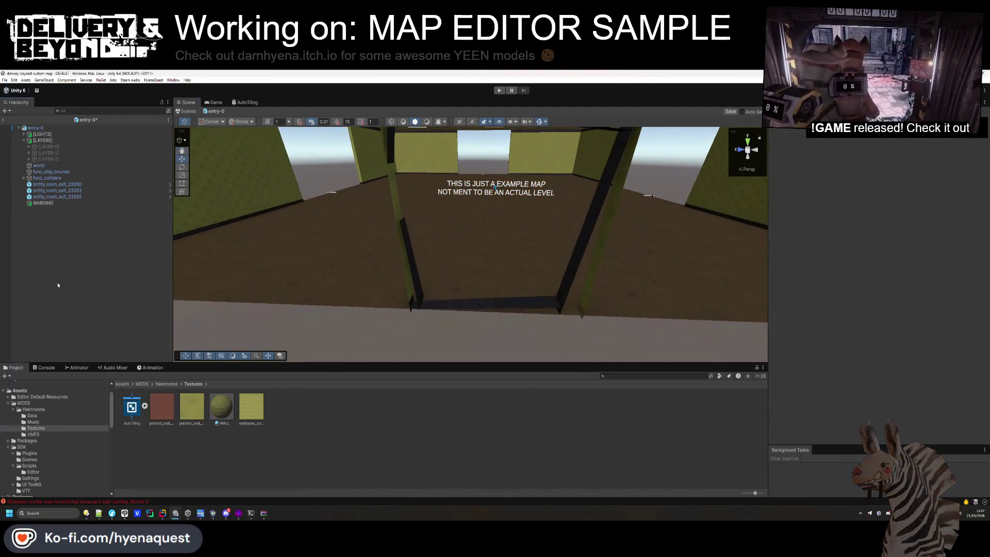
{"action": "mouse_move", "coordinate": [268, 293]}
{"action": "left_mouse_down"}
{"action": "mouse_move", "coordinate": [557, 285]}
{"action": "mouse_move", "coordinate": [615, 305]}
{"action": "mouse_move", "coordinate": [681, 288]}
{"action": "mouse_move", "coordinate": [456, 204]}
{"action": "mouse_move", "coordinate": [433, 235]}
{"action": "mouse_move", "coordinate": [427, 294]}
{"action": "mouse_move", "coordinate": [460, 328]}
{"action": "mouse_move", "coordinate": [563, 333]}
{"action": "mouse_move", "coordinate": [583, 350]}
{"action": "mouse_move", "coordinate": [600, 346]}
{"action": "left_mouse_up"}
{"action": "left_click", "coordinate": [49, 147]}
{"action": "left_click", "coordinate": [51, 161], "text": "shift"}
{"action": "scroll", "coordinate": [600, 346], "scroll_direction": "down", "scroll_amount": 6}
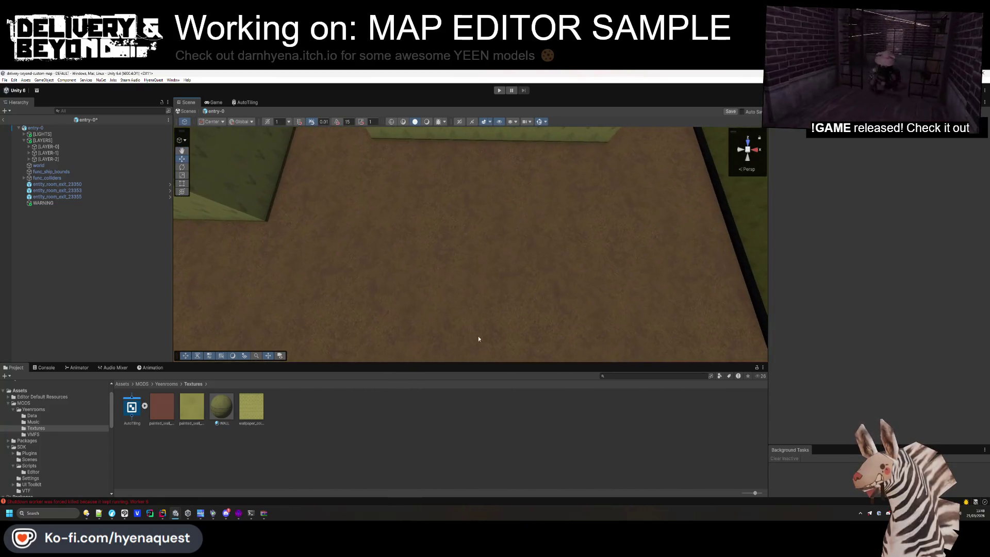
{"action": "right_click", "coordinate": [76, 259]}
Create an empty object named entity_monster_spawn with the Entity_room_monster_spawn script
{"action": "left_click", "coordinate": [67, 254]}
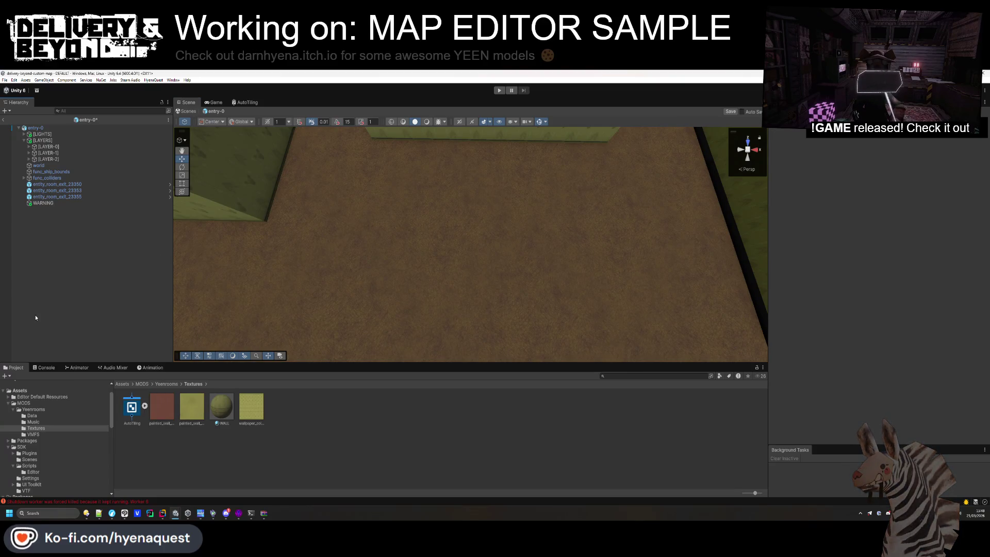
{"action": "right_click", "coordinate": [67, 254]}
{"action": "left_click", "coordinate": [109, 351]}
{"action": "type", "text": "entity_monster_spawn"}
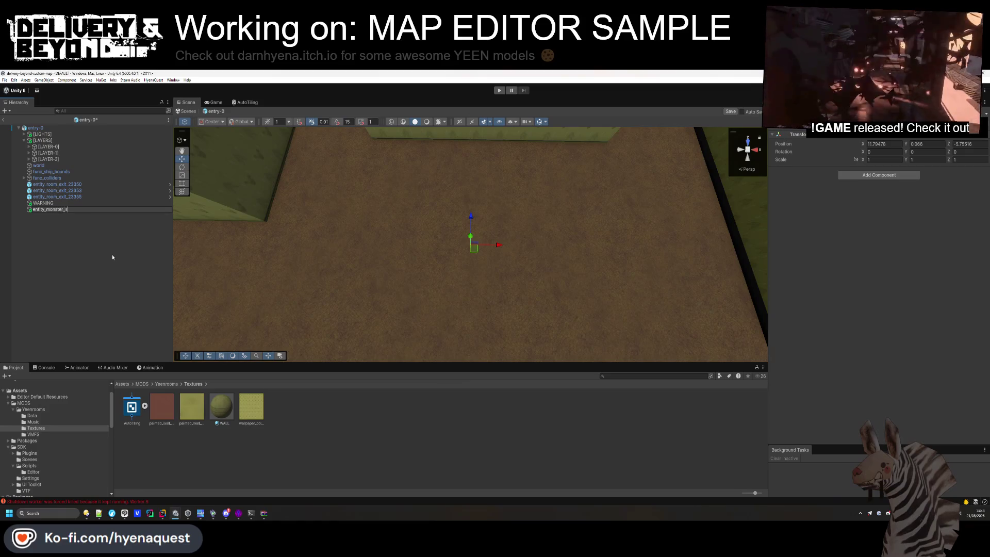
{"action": "key", "text": "Return"}
{"action": "left_click", "coordinate": [874, 175]}
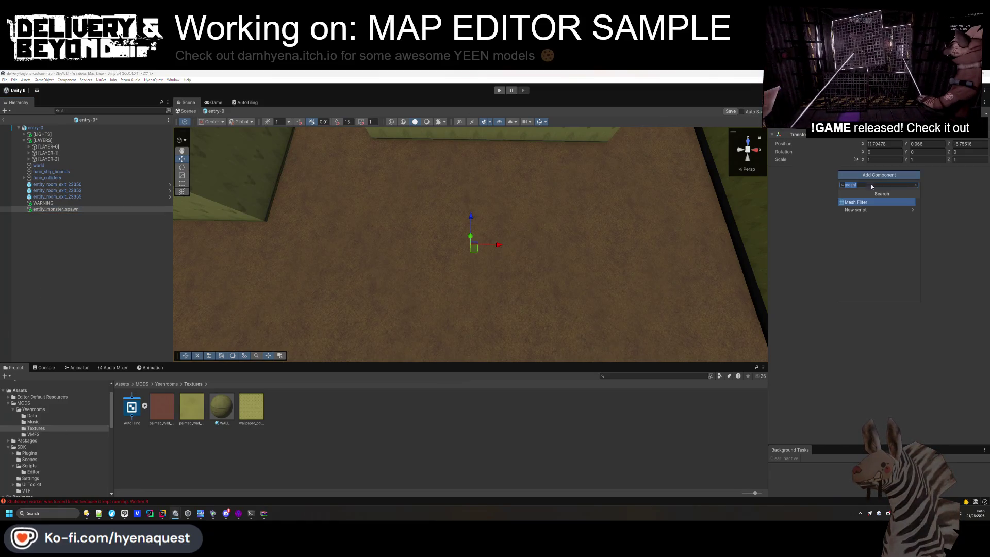
{"action": "type", "text": "entity_room_monster"}
{"action": "key", "text": "Return"}
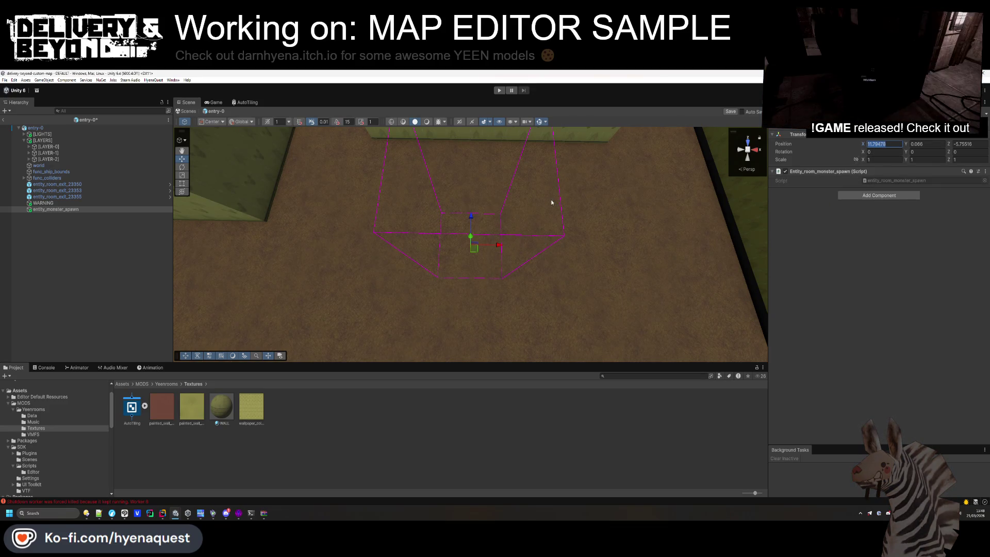
Duplicate the monster spawn and move the copy to another spot in the room
{"action": "left_click_drag", "start_coordinate": [470, 235], "coordinate": [437, 252]}
{"action": "left_click_drag", "start_coordinate": [641, 293], "coordinate": [546, 258]}
{"action": "key", "text": "ctrl+d"}
{"action": "mouse_move", "coordinate": [394, 226]}
{"action": "left_mouse_down"}
{"action": "mouse_move", "coordinate": [561, 298]}
{"action": "mouse_move", "coordinate": [582, 320]}
{"action": "mouse_move", "coordinate": [490, 330]}
{"action": "mouse_move", "coordinate": [392, 309]}
{"action": "left_mouse_up"}
Hide the LAYER-0, LAYER-1 and LAYER-2 objects in the room
{"action": "left_click", "coordinate": [154, 279]}
{"action": "left_click", "coordinate": [49, 159]}
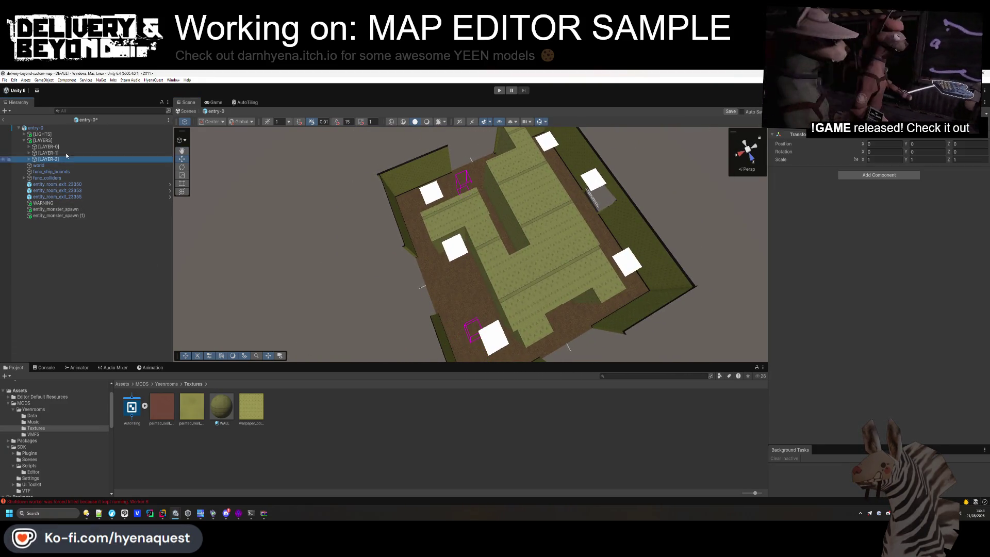
{"action": "left_click", "coordinate": [48, 146], "text": "shift"}
{"action": "key", "text": "alt+shift+a"}
{"action": "left_click", "coordinate": [38, 284]}
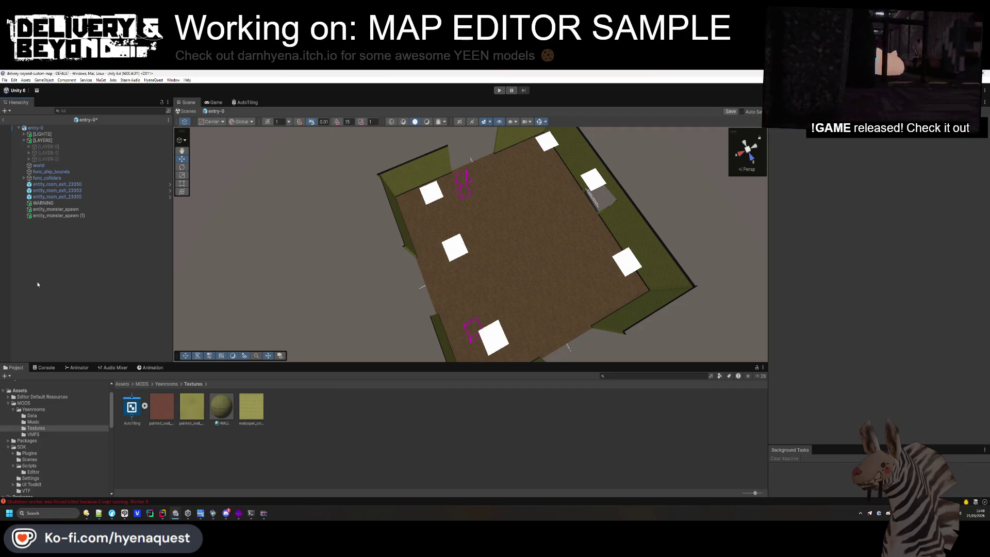
{"action": "mouse_move", "coordinate": [327, 285]}
{"action": "left_mouse_down"}
{"action": "mouse_move", "coordinate": [457, 258]}
{"action": "mouse_move", "coordinate": [456, 268]}
{"action": "left_mouse_up"}
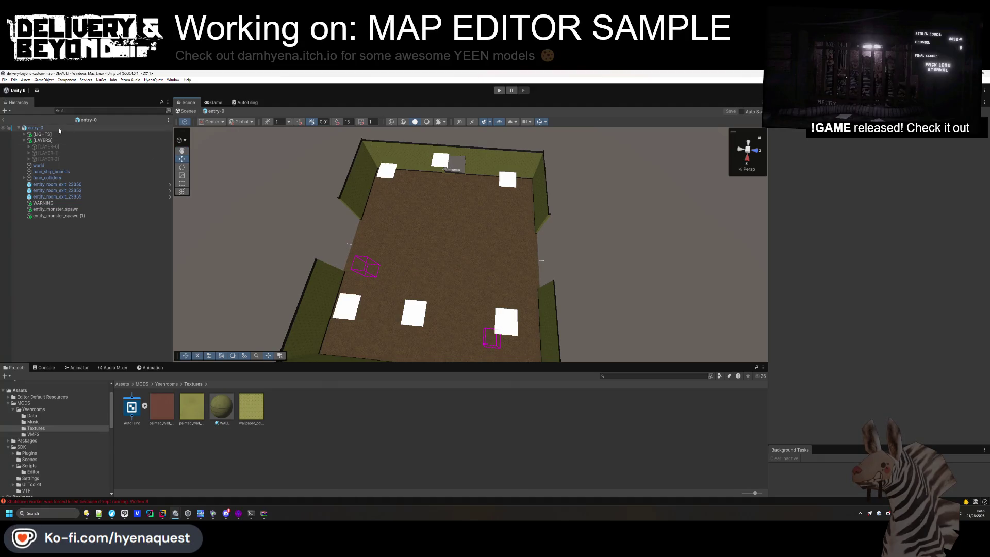
Collapse the entry-0 room's Entity_room, Entity_vis_room and Steam Audio Dynamic Object panels
{"action": "left_click", "coordinate": [35, 127]}
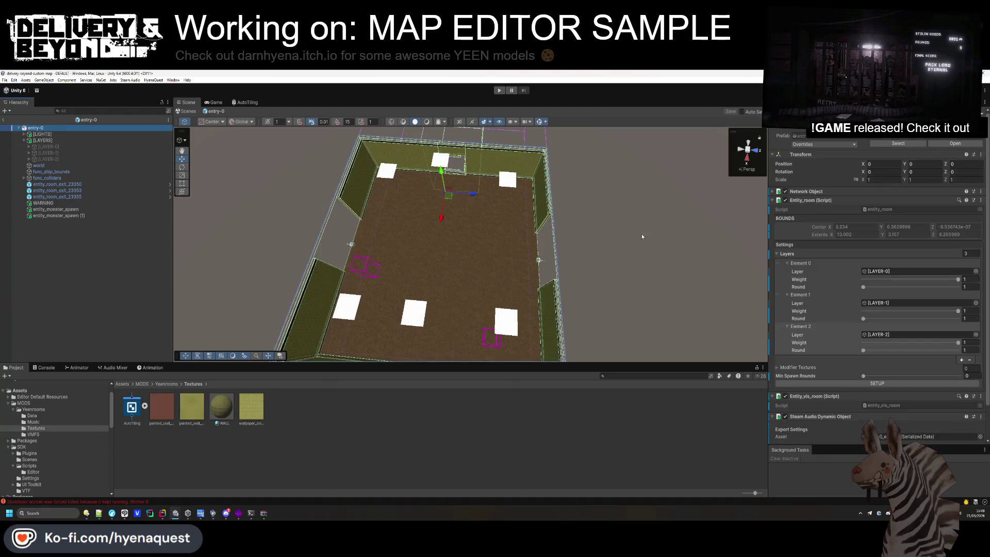
{"action": "left_click", "coordinate": [810, 200]}
{"action": "left_click", "coordinate": [821, 209]}
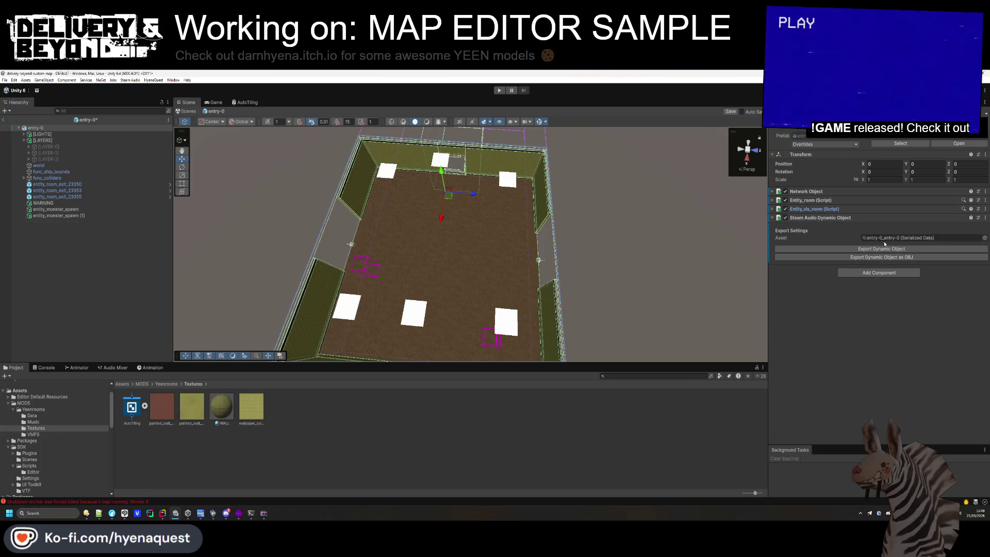
{"action": "left_click", "coordinate": [820, 217]}
{"action": "left_click", "coordinate": [130, 258]}
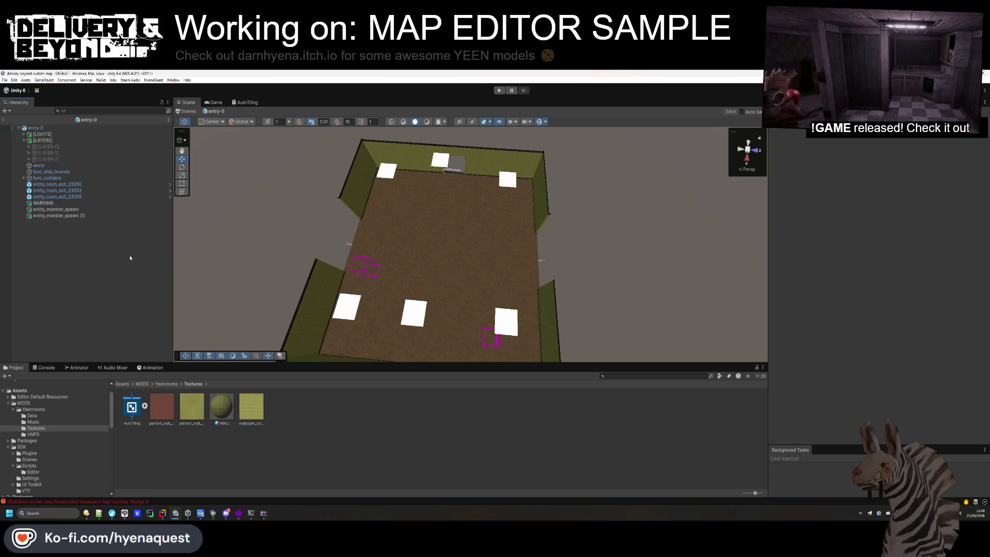
{"action": "right_click", "coordinate": [252, 453]}
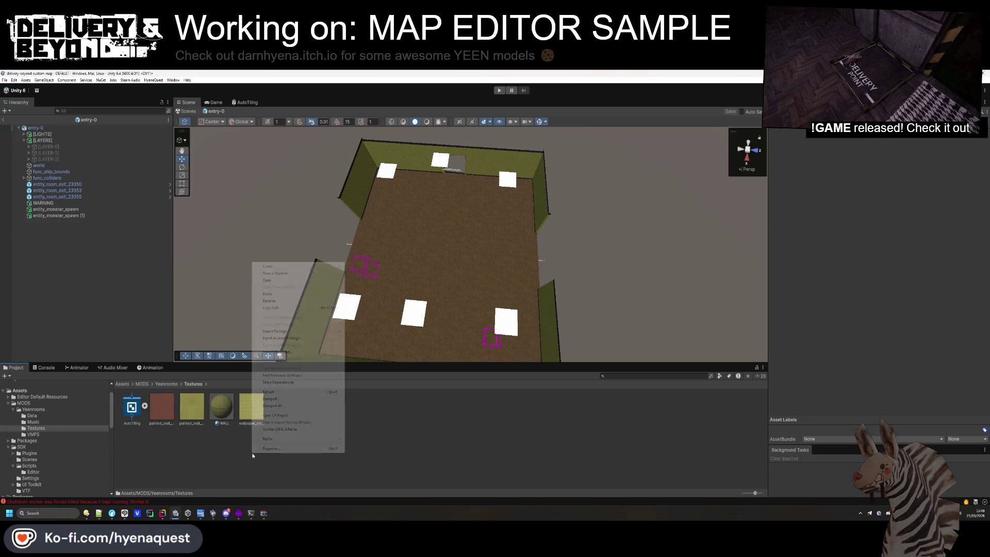
Create a new material named BackroomsScrap in the Textures folder
{"action": "mouse_move", "coordinate": [323, 268]}
{"action": "left_click", "coordinate": [360, 273]}
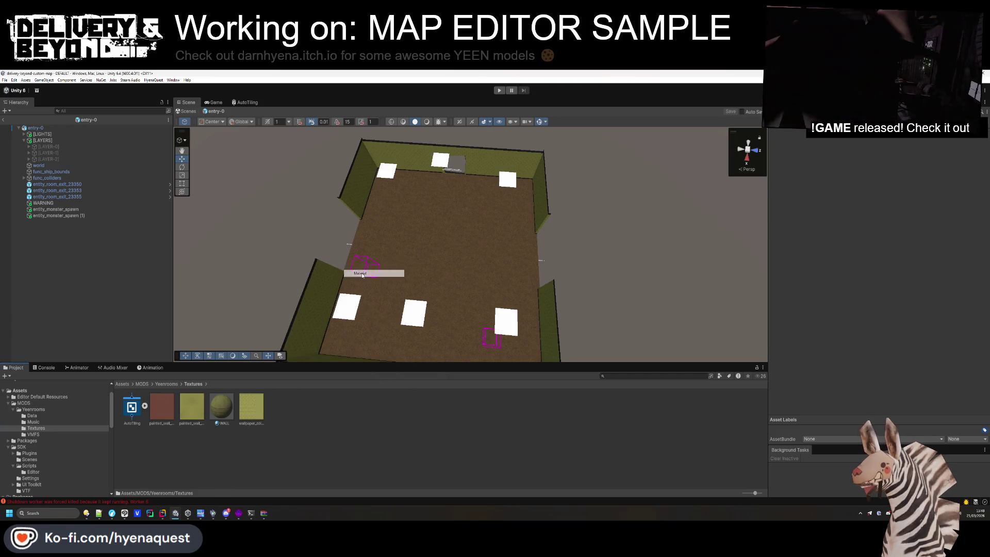
{"action": "type", "text": "T"}
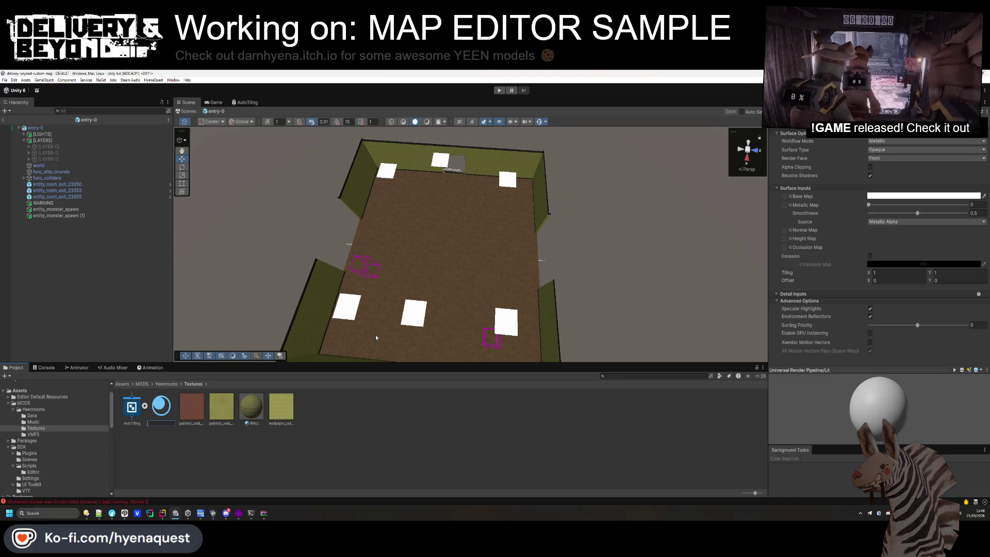
{"action": "type", "text": "oms"}
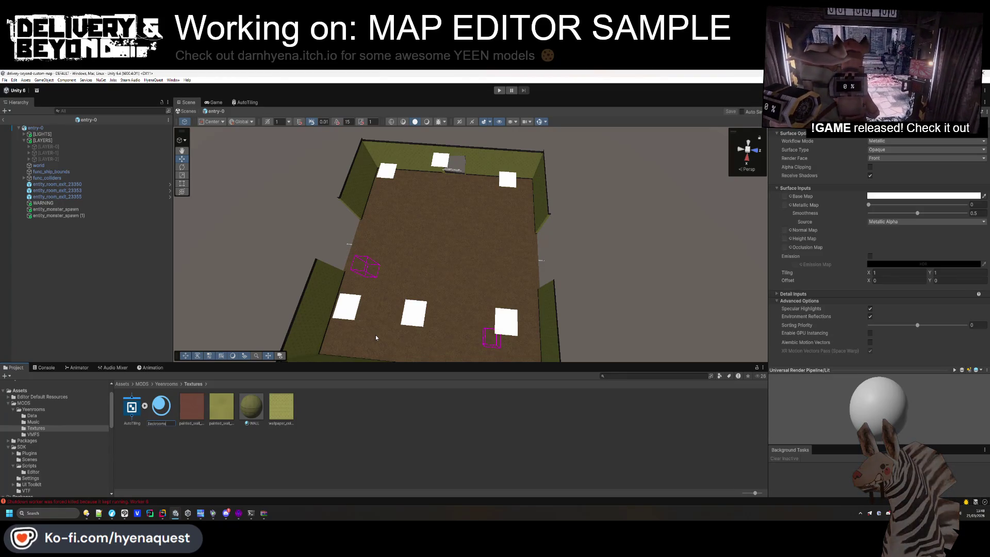
{"action": "type", "text": "Scrap"}
{"action": "key", "text": "Return"}
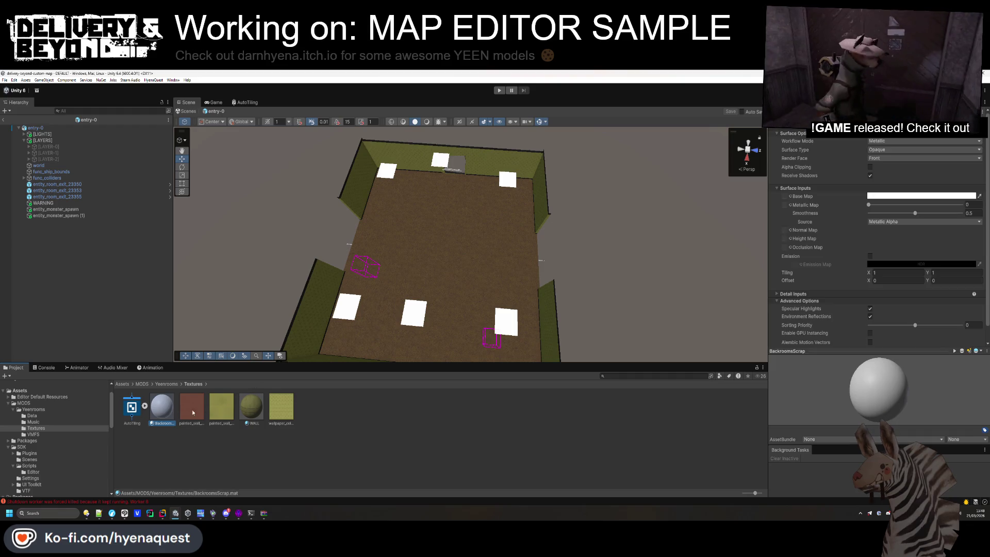
Give BackroomsScrap the Simple Lit shader with the brown texture as its base map
{"action": "left_click", "coordinate": [877, 123]}
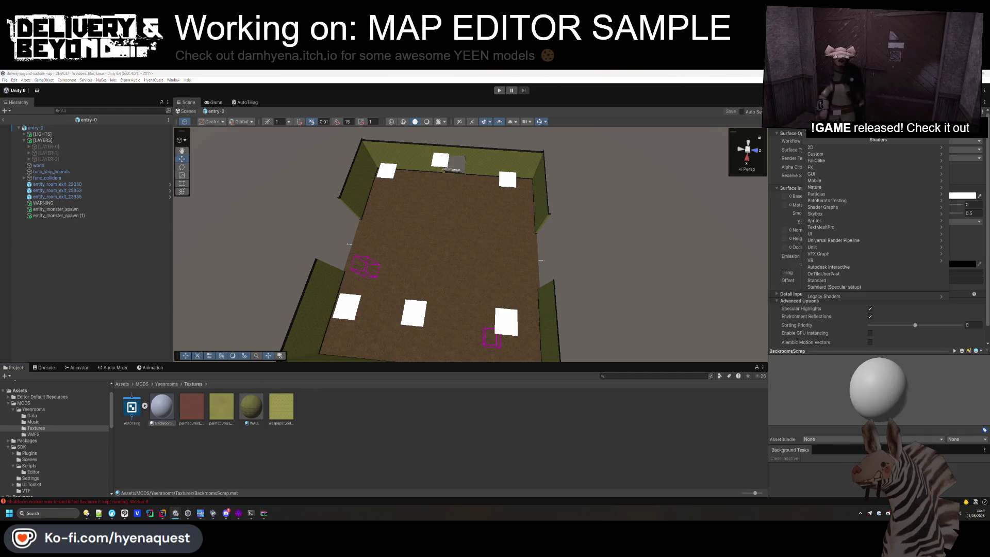
{"action": "key", "text": "Escape"}
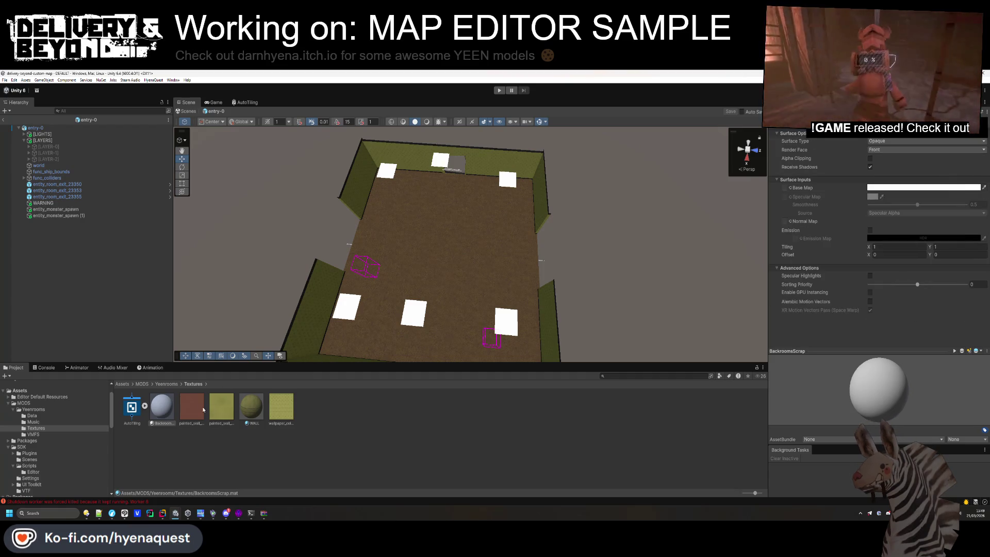
{"action": "left_click_drag", "start_coordinate": [787, 190], "coordinate": [786, 188]}
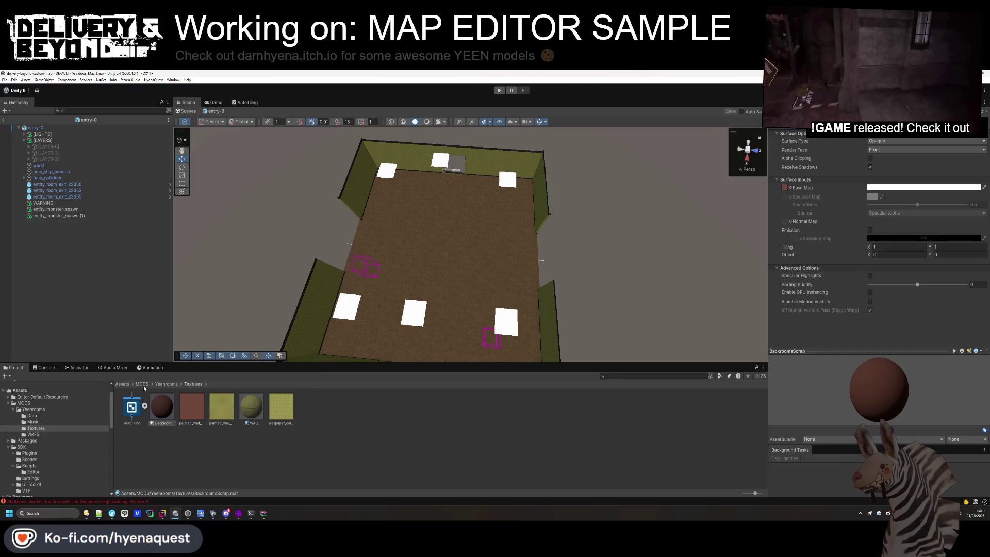
{"action": "left_click", "coordinate": [33, 409]}
{"action": "double_click", "coordinate": [279, 406]}
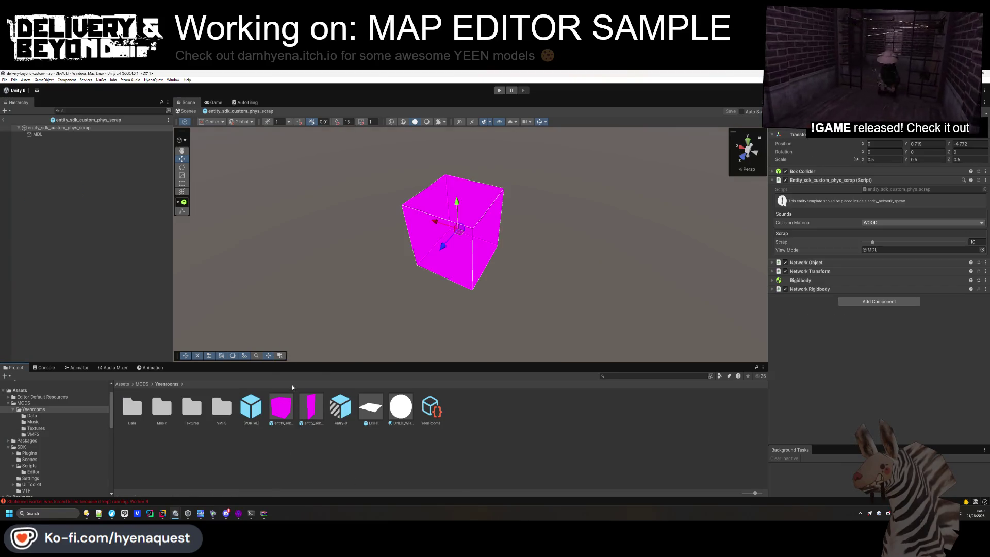
Assign BackroomsScrap to the scrap prefab's MDL cube and save the prefab
{"action": "left_click", "coordinate": [61, 143]}
{"action": "left_click", "coordinate": [37, 134]}
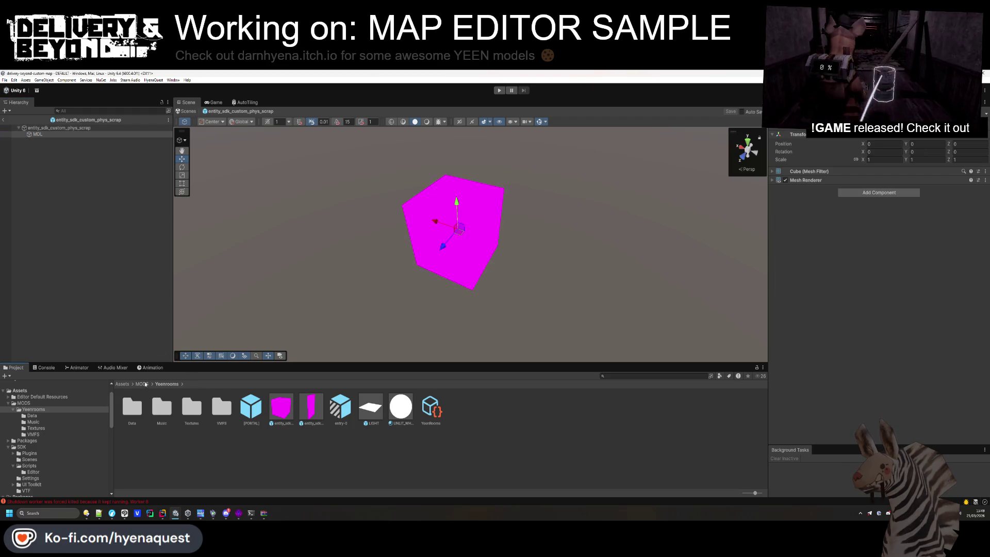
{"action": "left_click", "coordinate": [794, 180]}
{"action": "left_click", "coordinate": [981, 199]}
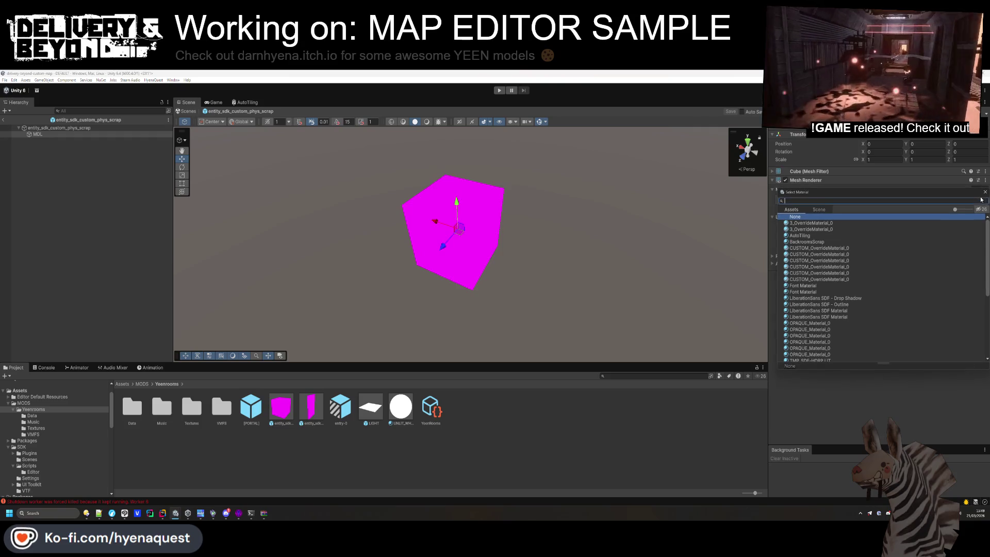
{"action": "double_click", "coordinate": [807, 241]}
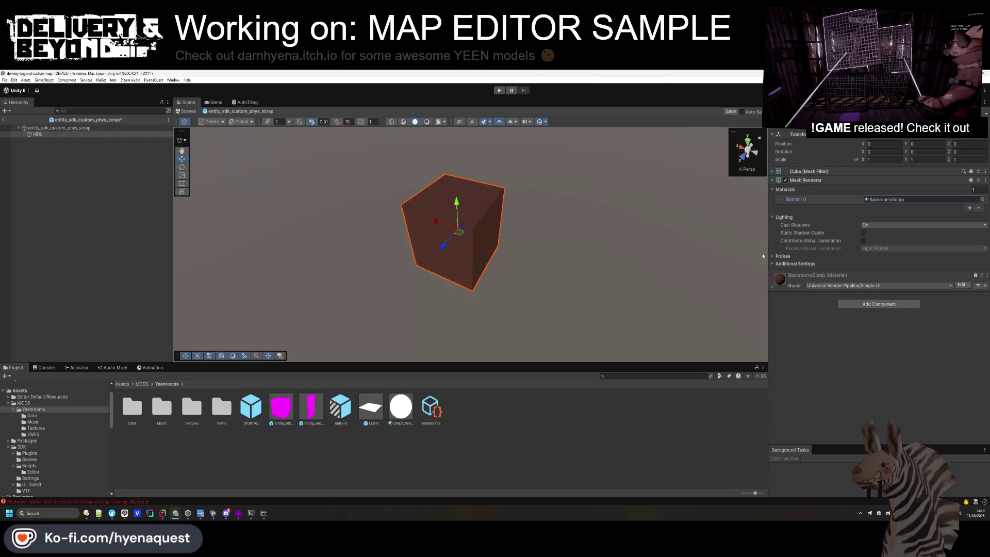
{"action": "key", "text": "ctrl+s"}
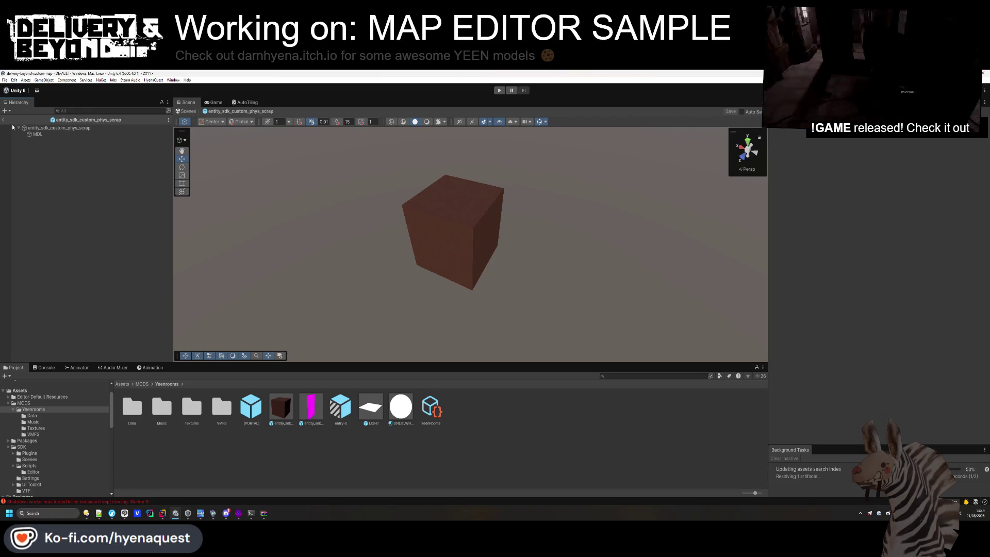
Assign BackroomsScrap to the interior door's LAYER-0 panel and save the door prefab
{"action": "left_click", "coordinate": [311, 407]}
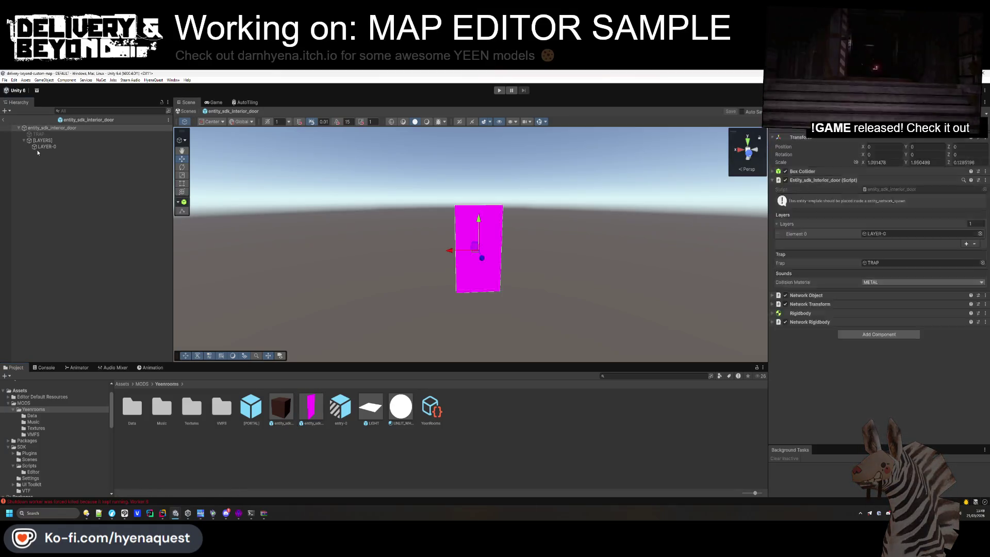
{"action": "left_click", "coordinate": [41, 147]}
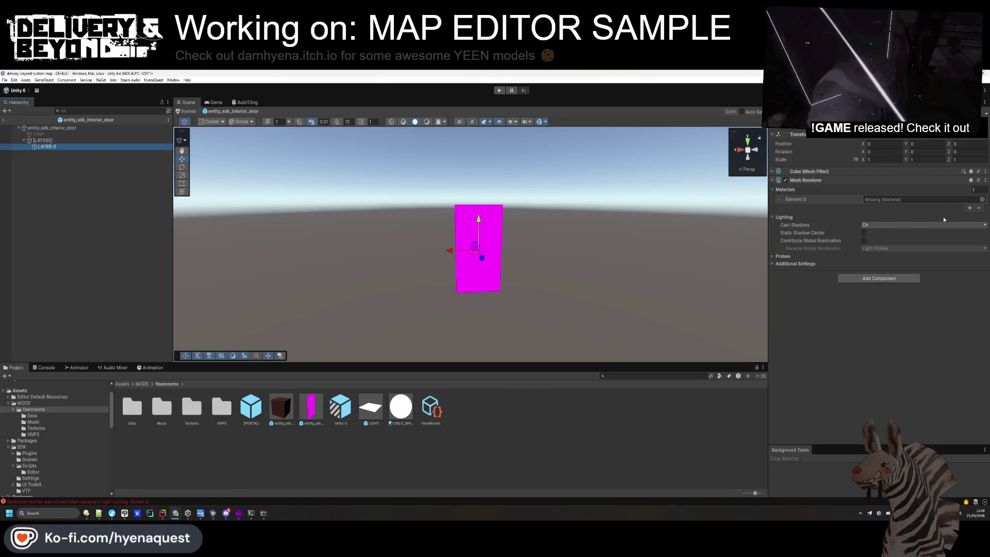
{"action": "left_click", "coordinate": [982, 200]}
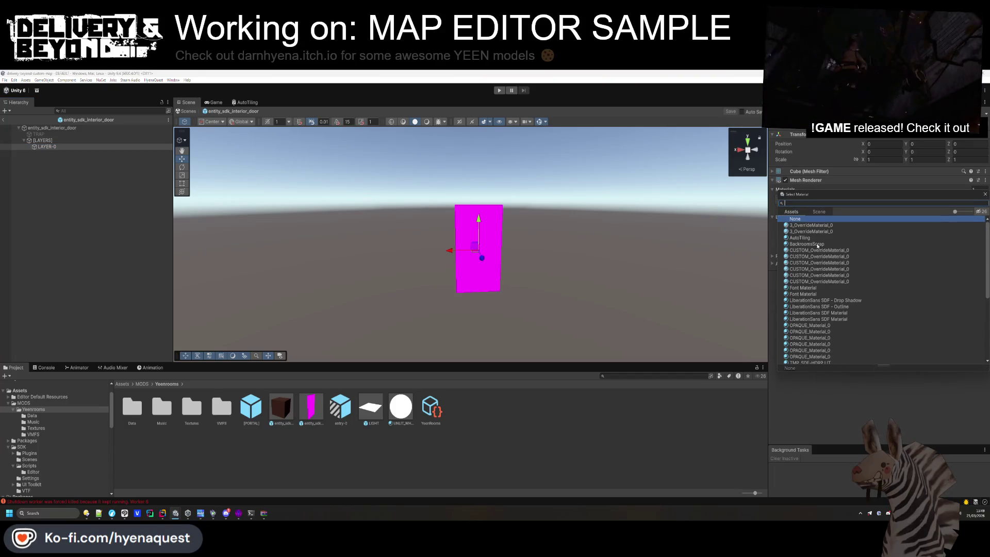
{"action": "double_click", "coordinate": [807, 243]}
{"action": "left_click", "coordinate": [514, 331]}
{"action": "mouse_move", "coordinate": [514, 331]}
{"action": "left_mouse_down"}
{"action": "mouse_move", "coordinate": [492, 246]}
{"action": "mouse_move", "coordinate": [512, 279]}
{"action": "mouse_move", "coordinate": [627, 315]}
{"action": "left_mouse_up"}
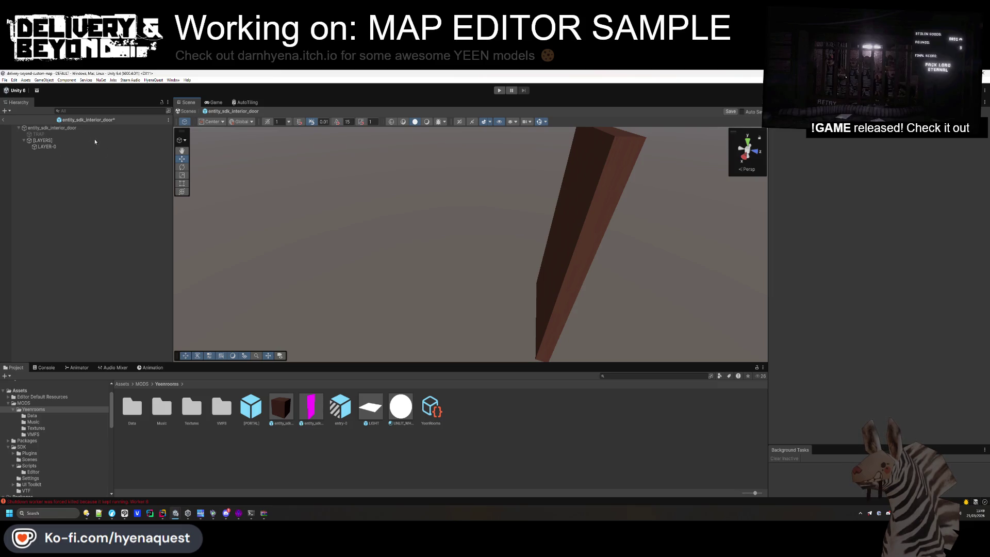
{"action": "key", "text": "ctrl+s"}
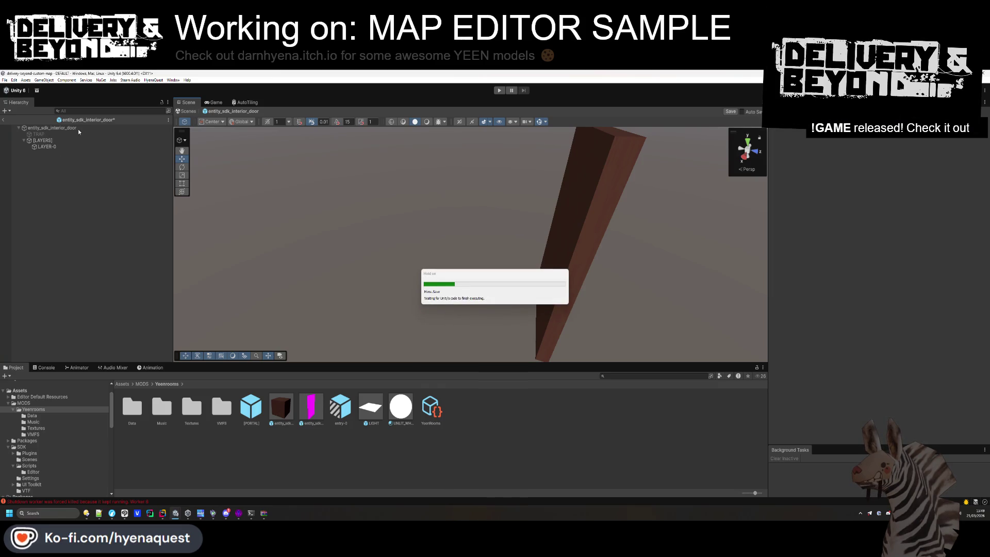